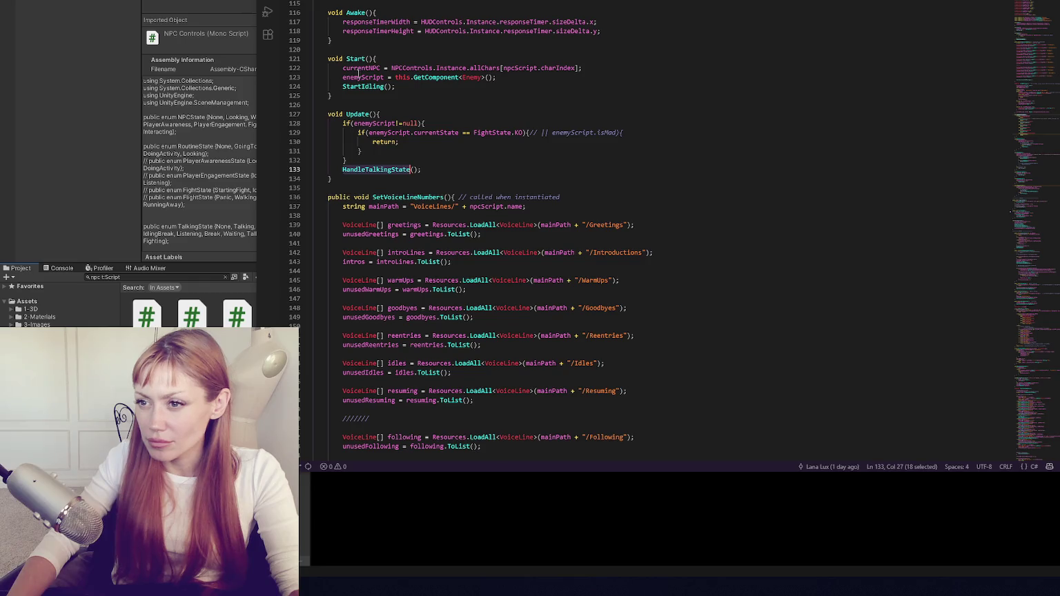
Scroll down the NPC script and step through the StartTalking occurrences from line 292.
scroll(358, 73, "down", 20)
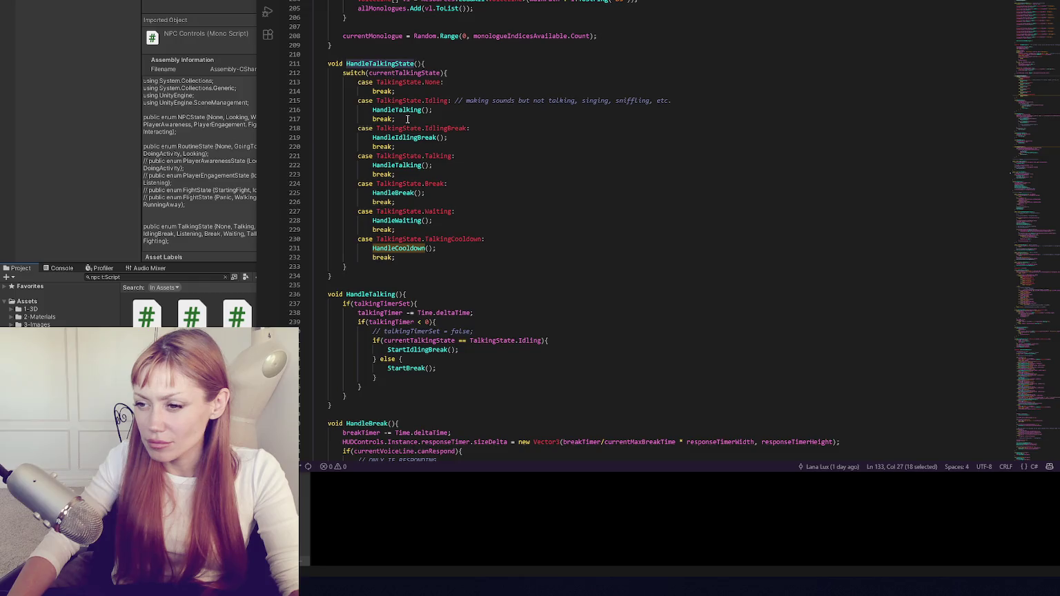
scroll(407, 118, "down", 5)
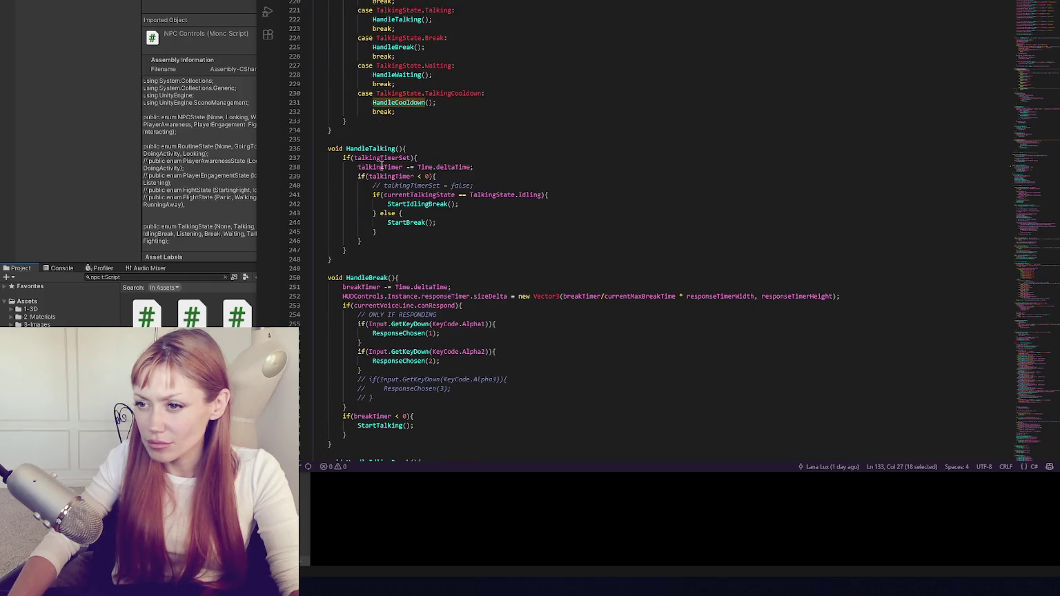
scroll(390, 231, "down", 5)
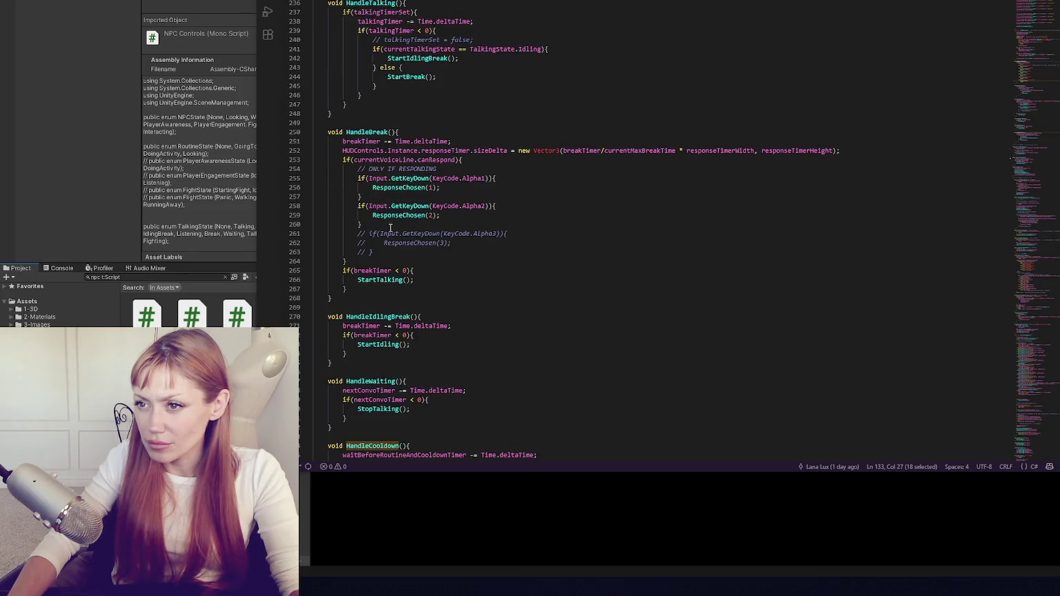
scroll(390, 228, "down", 3)
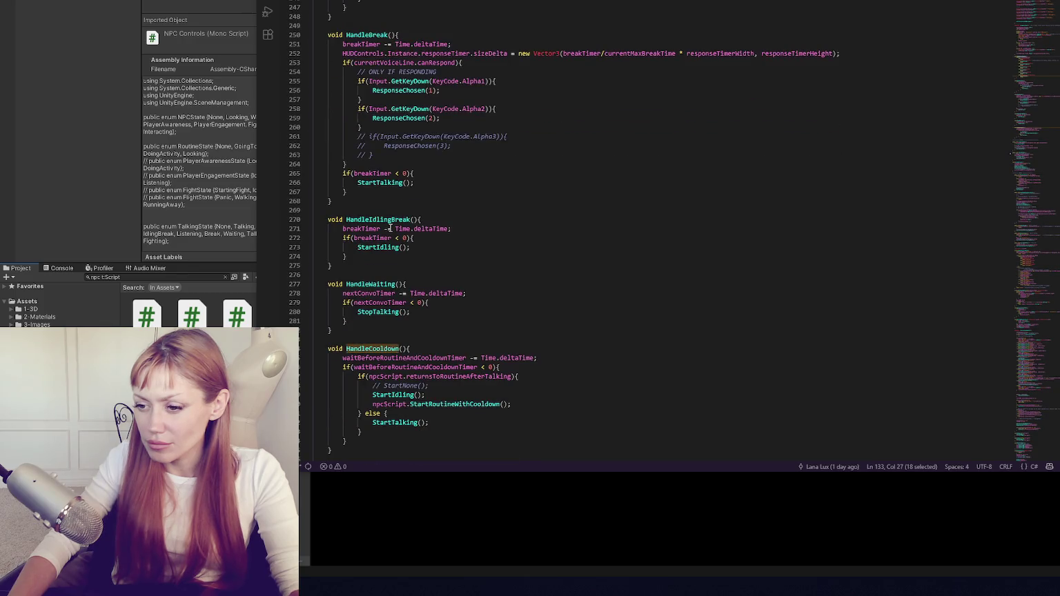
scroll(390, 227, "down", 4)
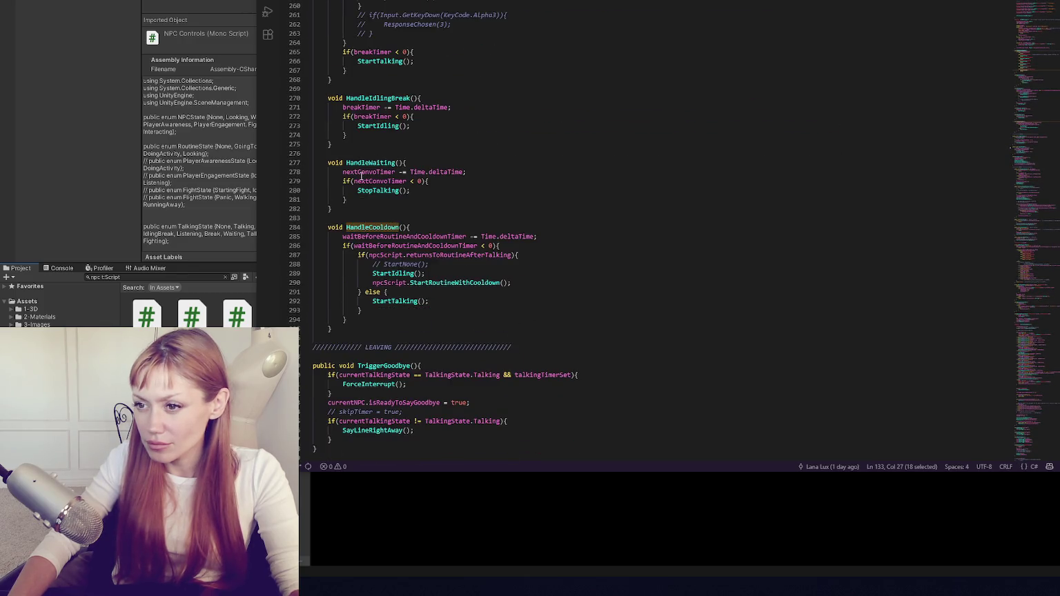
scroll(361, 177, "down", 4)
double_click(395, 179)
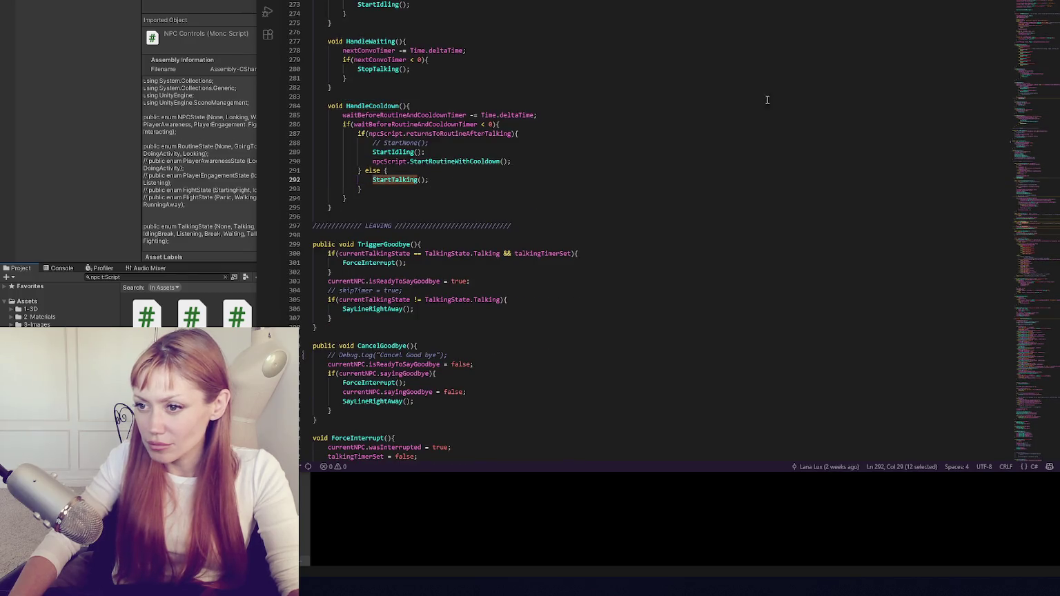
key("F3")
key("F3")
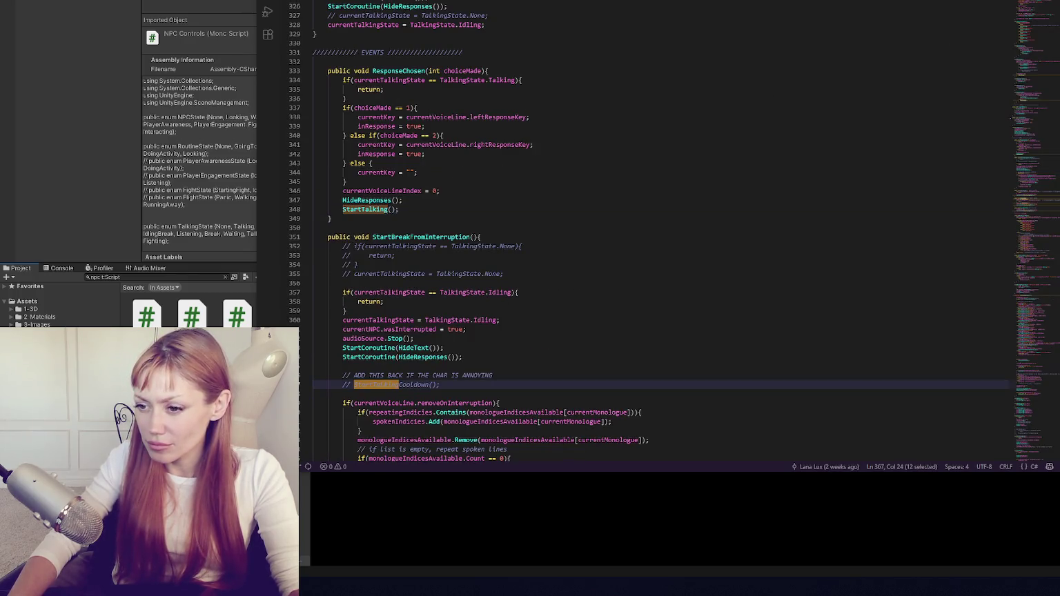
key("F3")
key("F3")
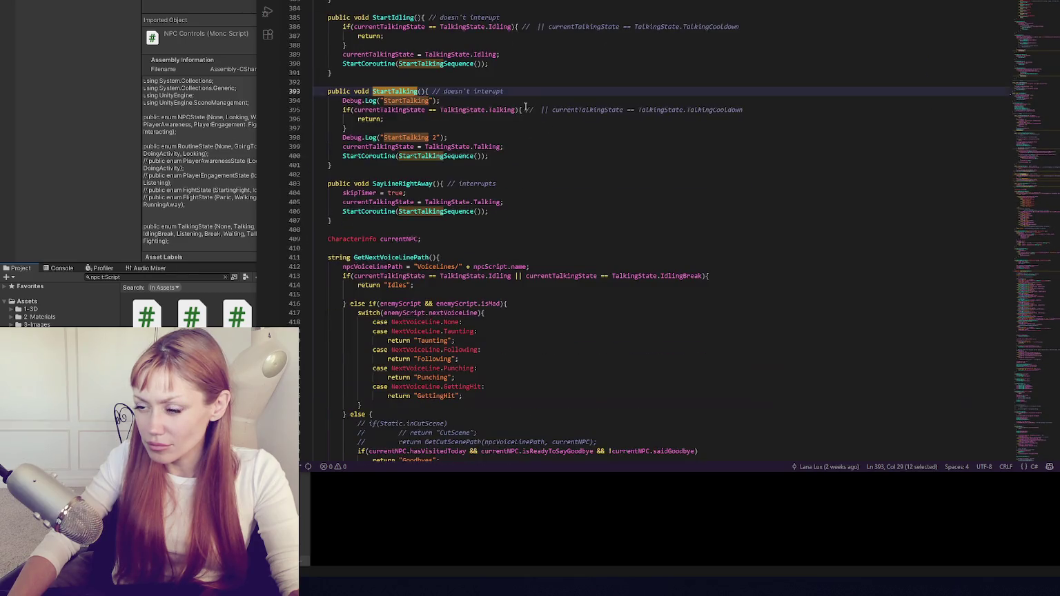
left_click(417, 148)
Go to the StartTalkingSequence coroutine definition from its call on line 400.
left_click(533, 158)
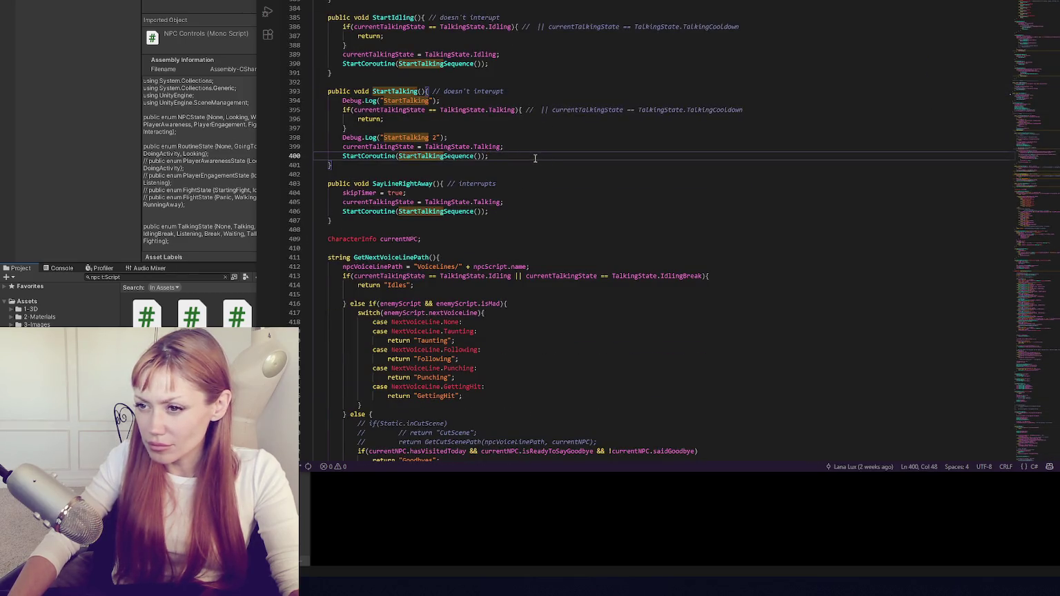
double_click(408, 156)
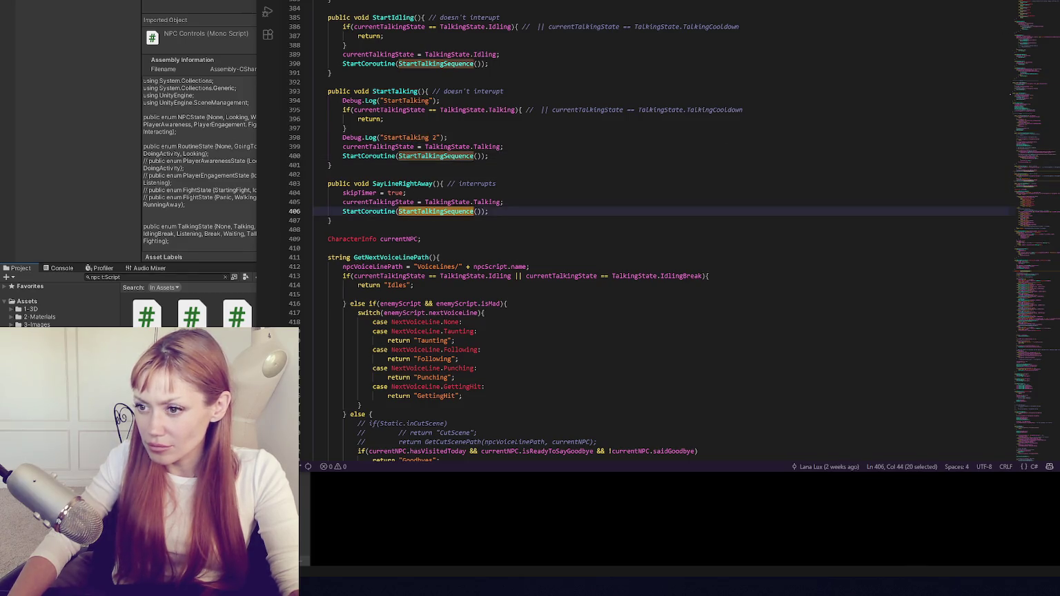
key("F12")
left_click(656, 123)
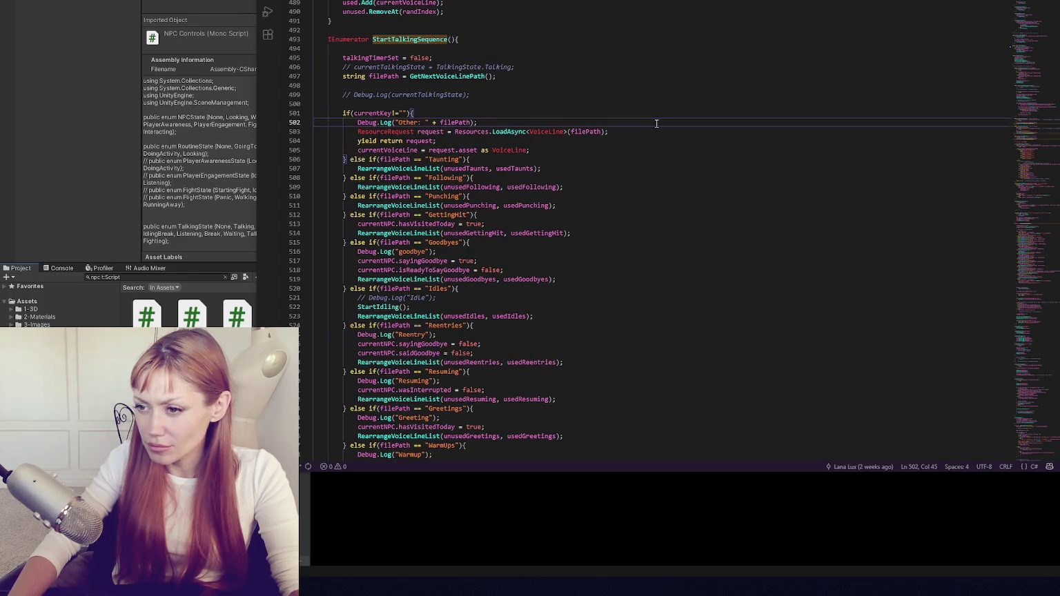
scroll(656, 123, "down", 2)
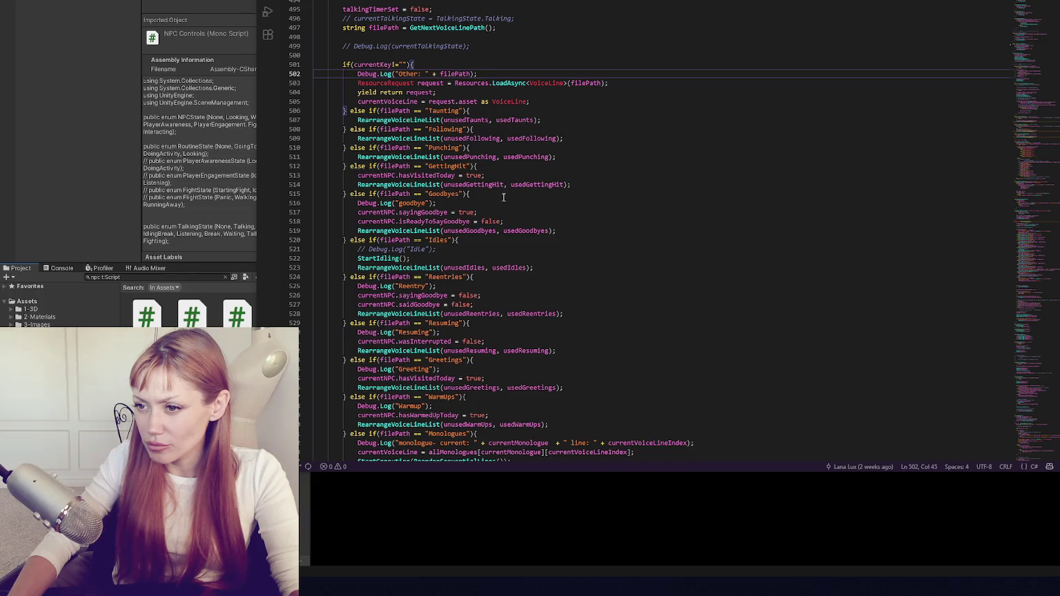
Copy the Goodbyes condition onto the else line and rename the copy to Responding.
left_click(366, 194)
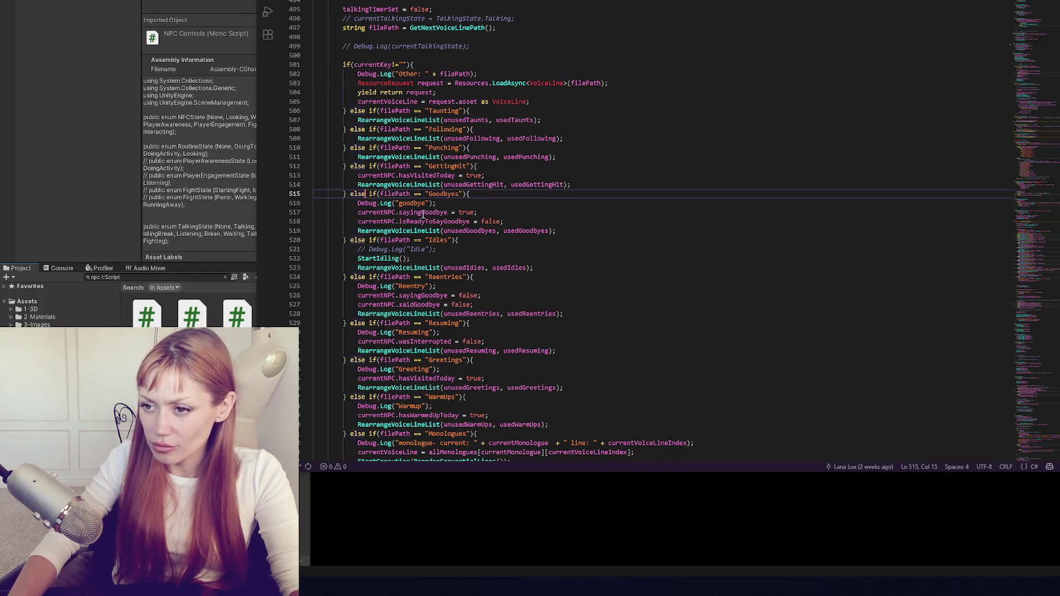
key("Return")
key("Return")
key("Return")
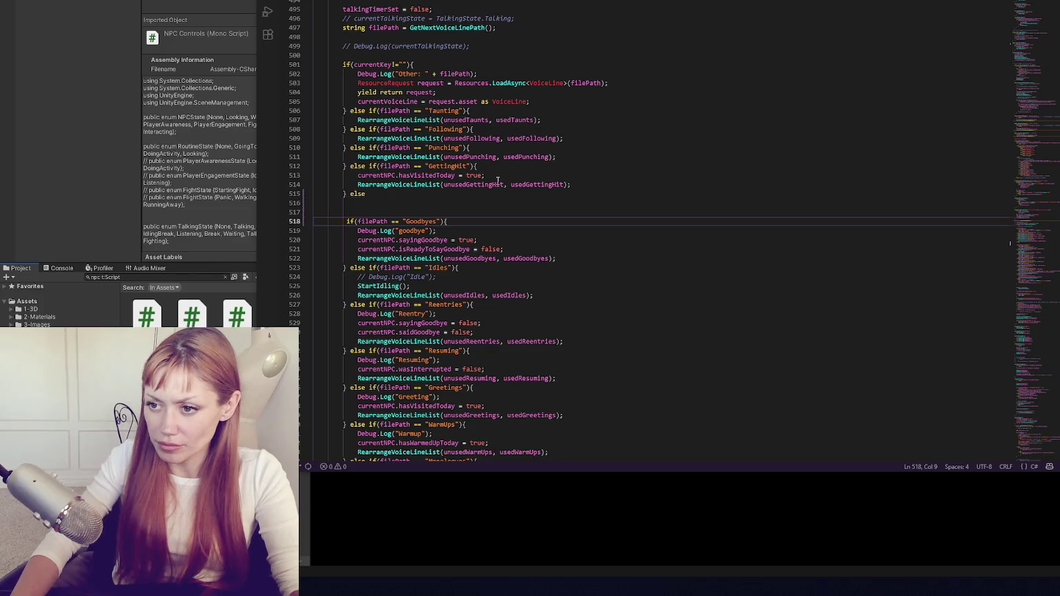
key("shift+End")
key("ctrl+c")
left_click(356, 202)
key("ctrl+v")
key("Home")
key("BackSpace")
key("BackSpace")
double_click(457, 194)
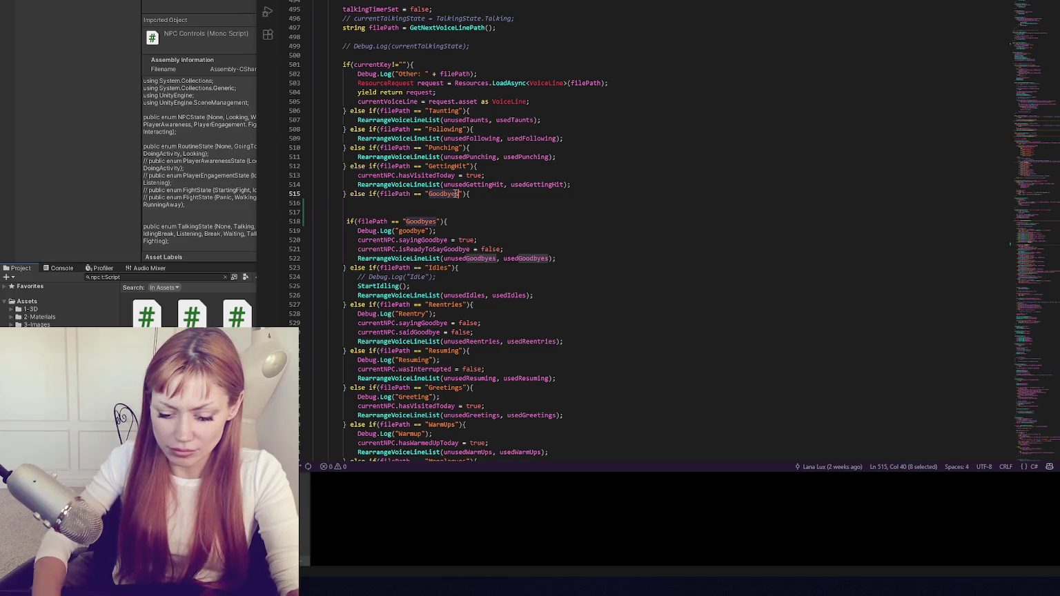
type("Resdpon")
key("BackSpace")
key("BackSpace")
key("BackSpace")
type("ponding")
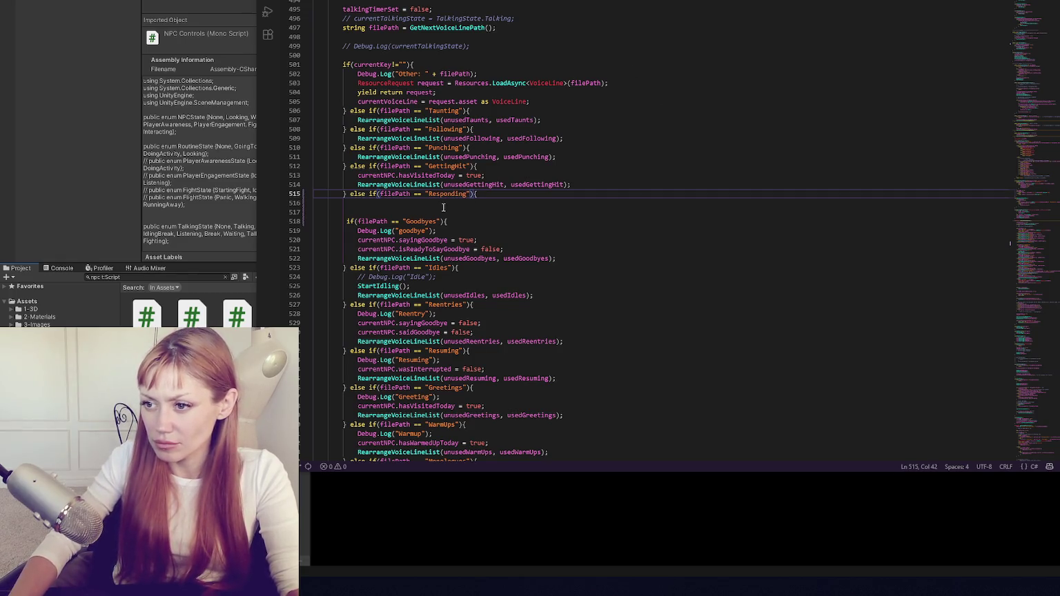
Paste the Goodbyes body under Responding and add a closing-brace else before the Goodbyes condition.
left_click(449, 204)
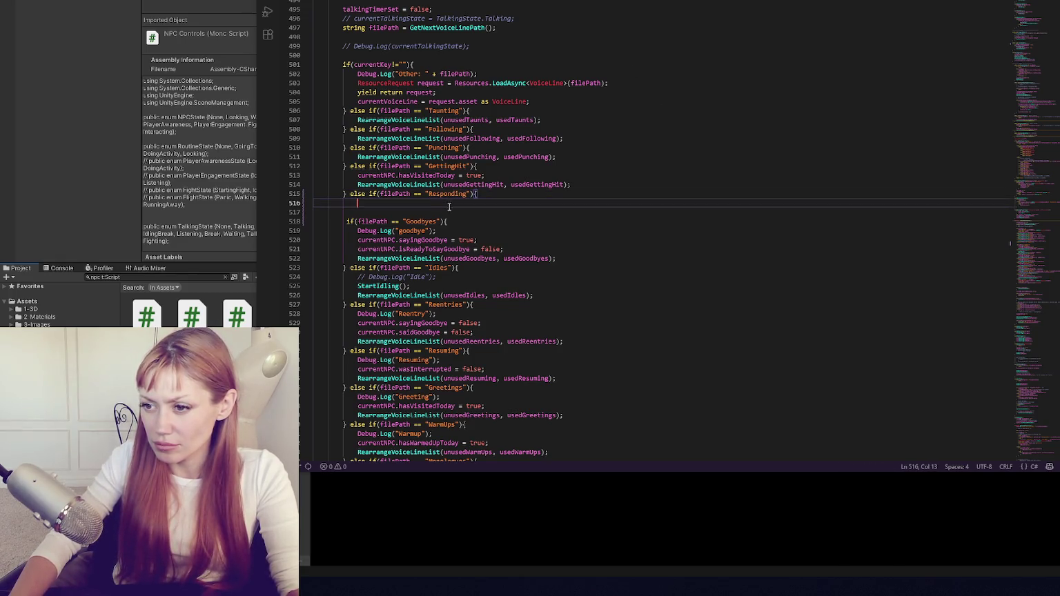
left_click_drag(356, 230, 573, 258)
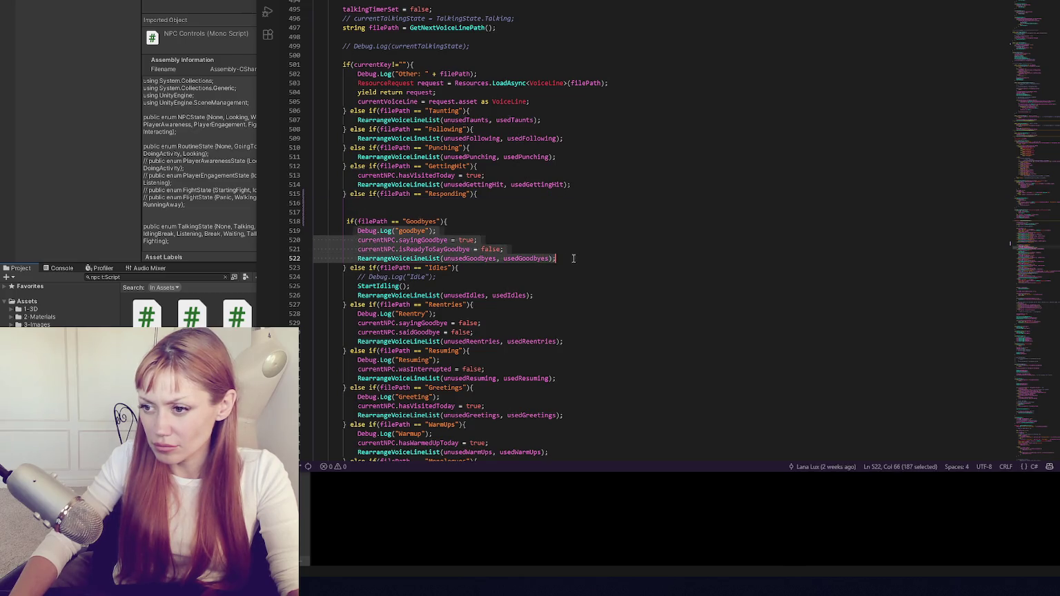
key("ctrl+c")
left_click(435, 206)
key("ctrl+v")
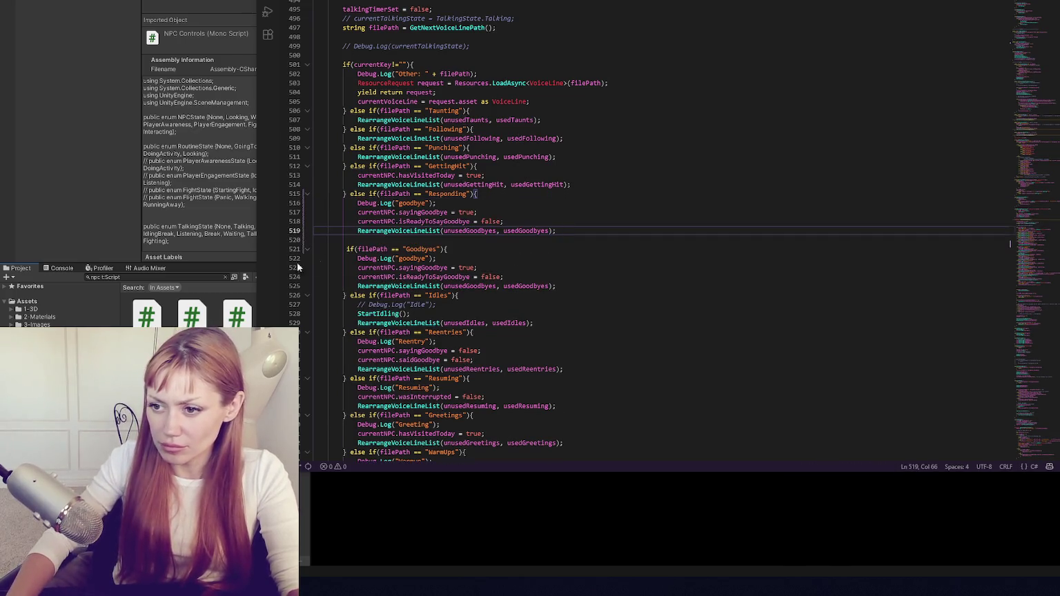
left_click(343, 250)
type("} else")
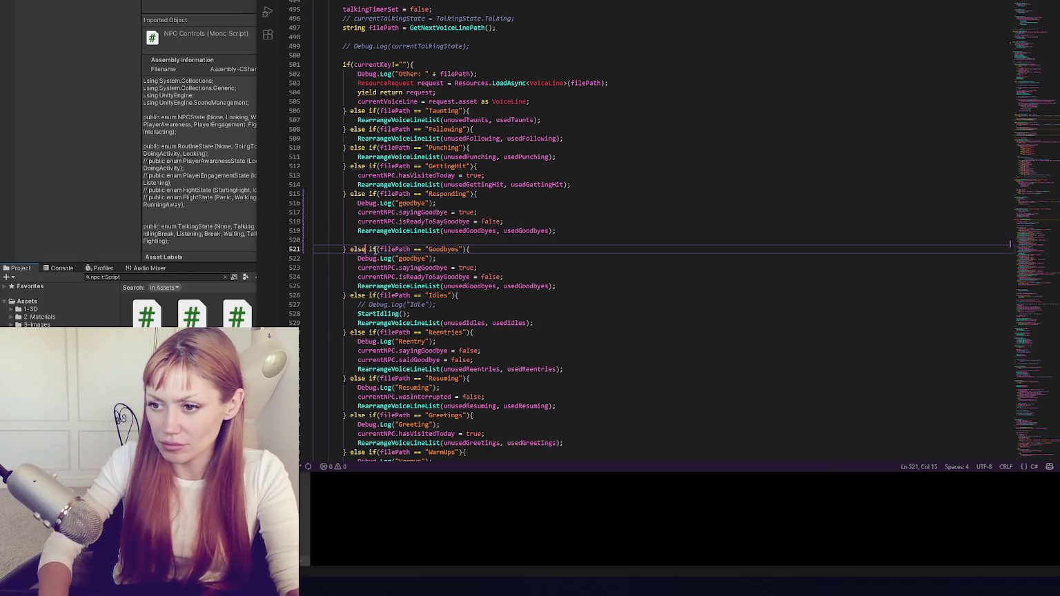
Trim the unusedGoodbyes argument on line 519 down to 'unused'.
double_click(422, 230)
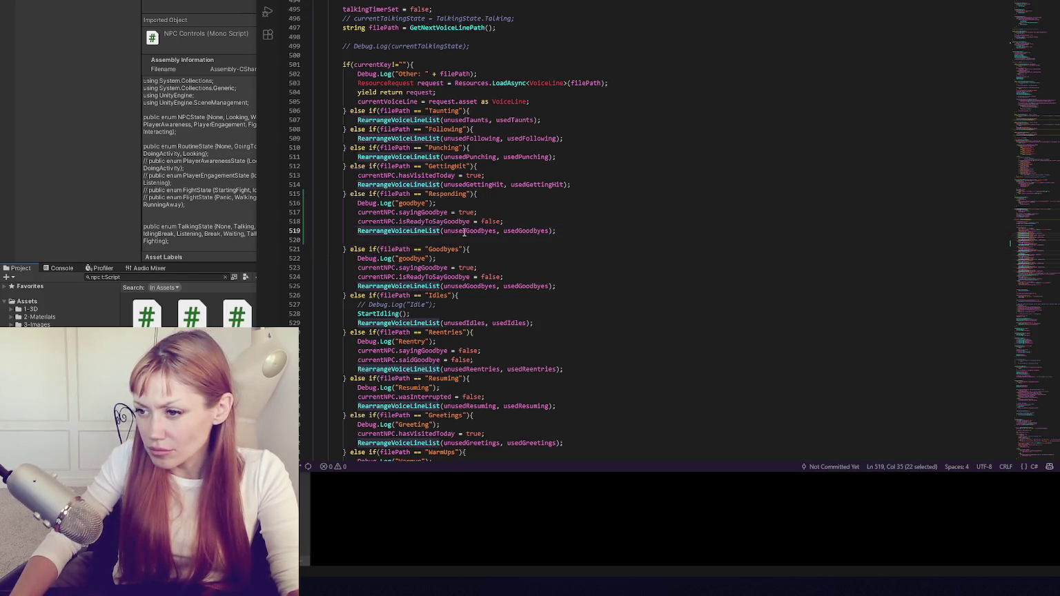
double_click(492, 231)
double_click(529, 231)
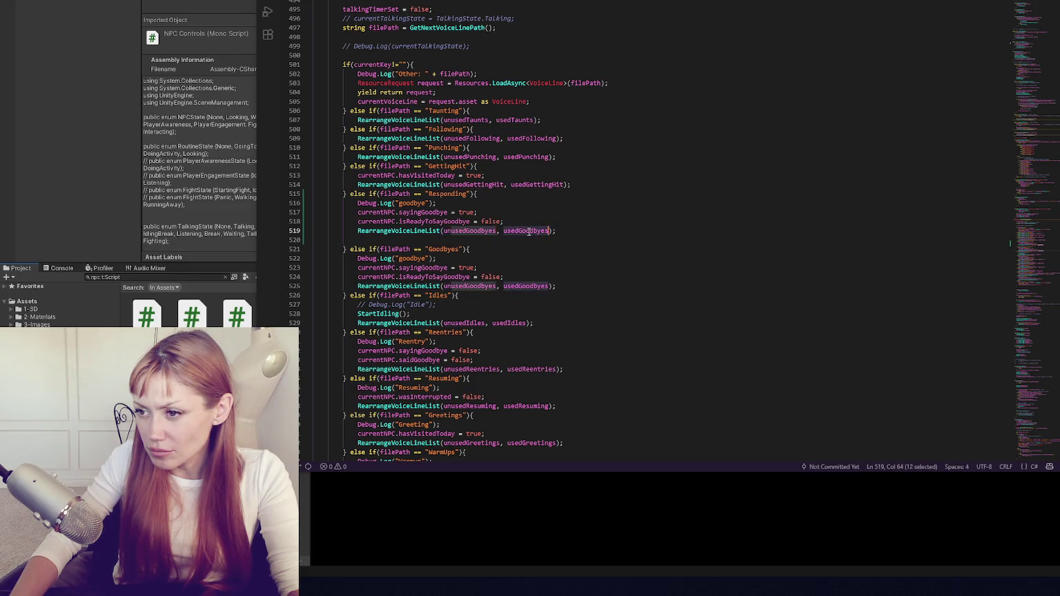
left_click(469, 231)
key("Delete")
key("Delete")
key("Delete")
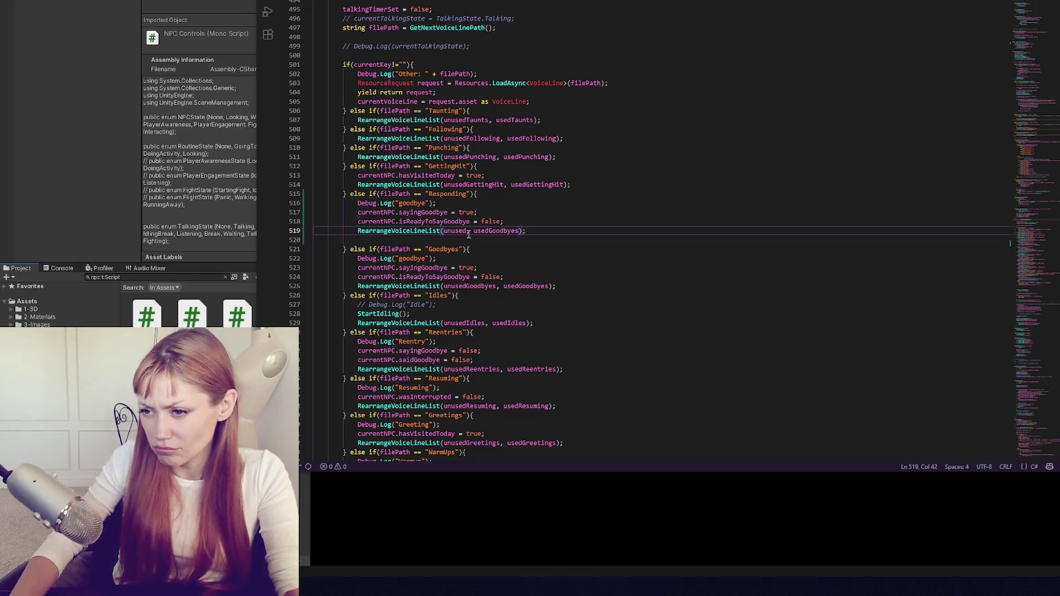
left_click(493, 221)
scroll(586, 192, "down", 6)
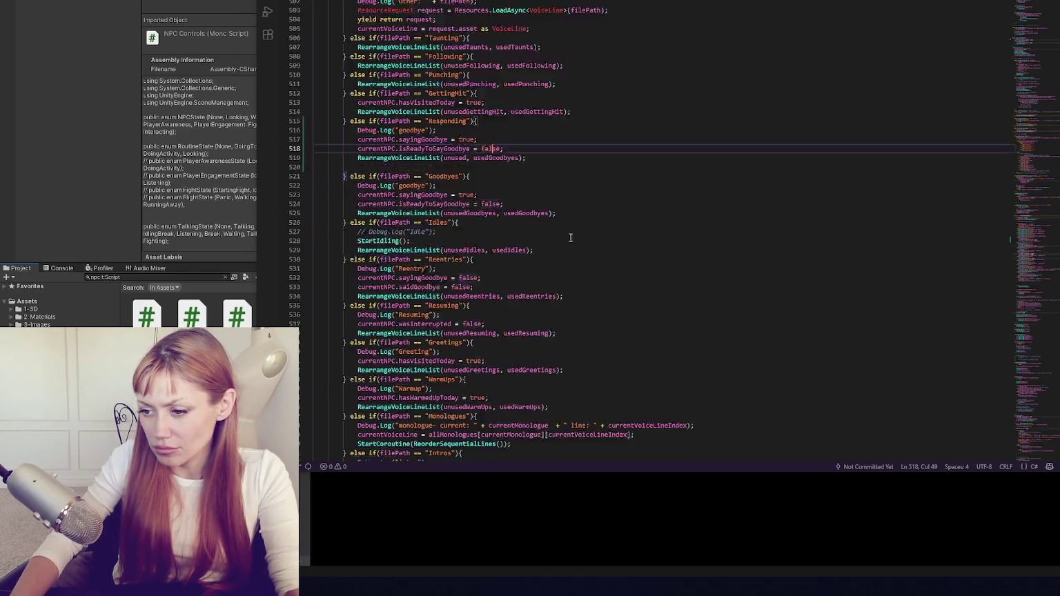
Replace the Responding body with the copied Monologues lines and relabel the log message 'responding-'.
scroll(571, 234, "down", 4)
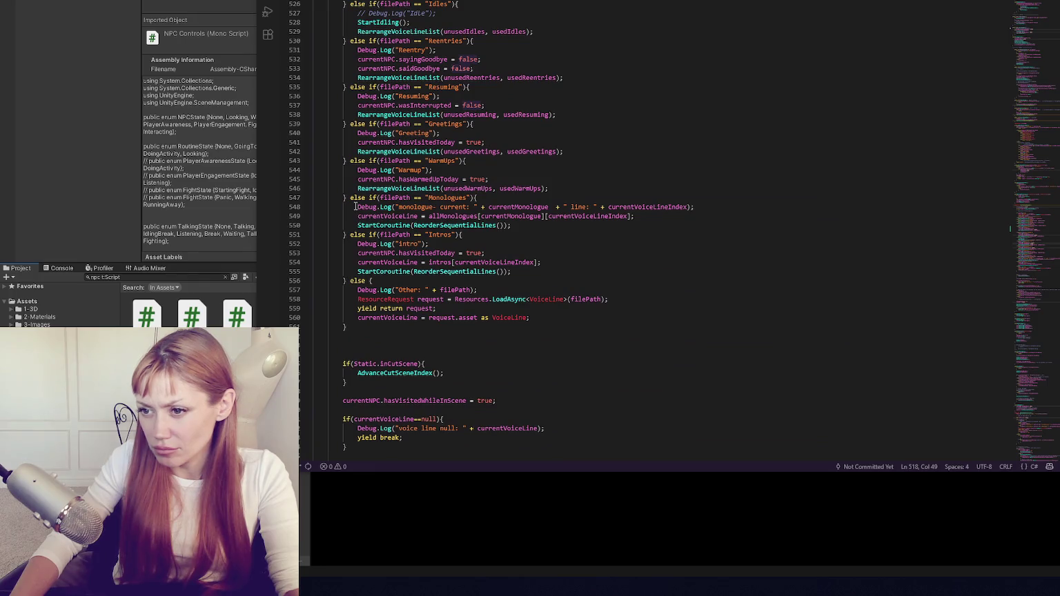
left_click_drag(359, 206, 512, 226)
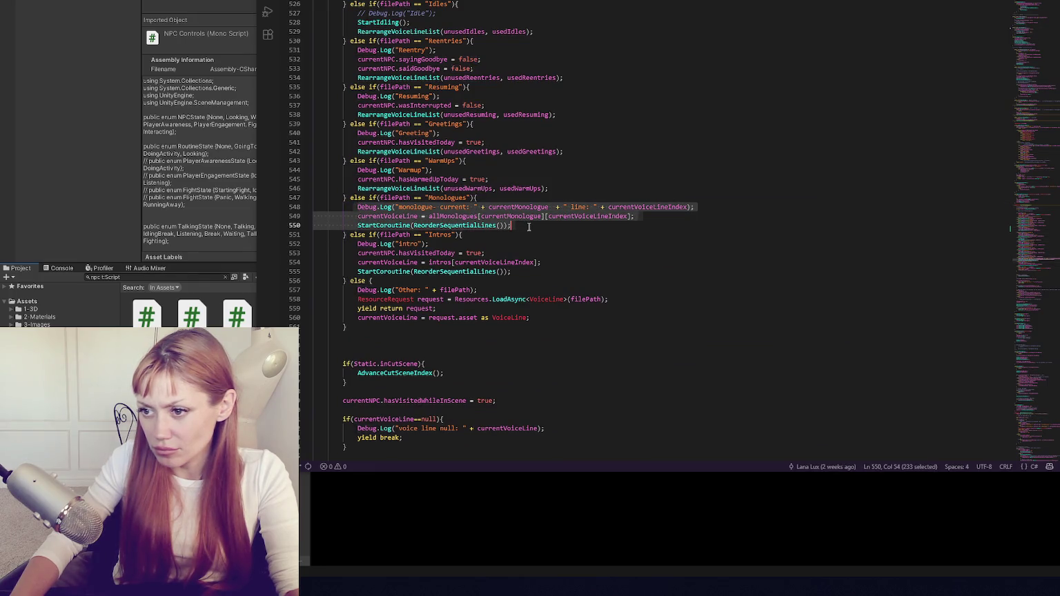
scroll(525, 212, "up", 8)
scroll(524, 212, "up", 3)
left_click_drag(359, 204, 544, 231)
key("ctrl+v")
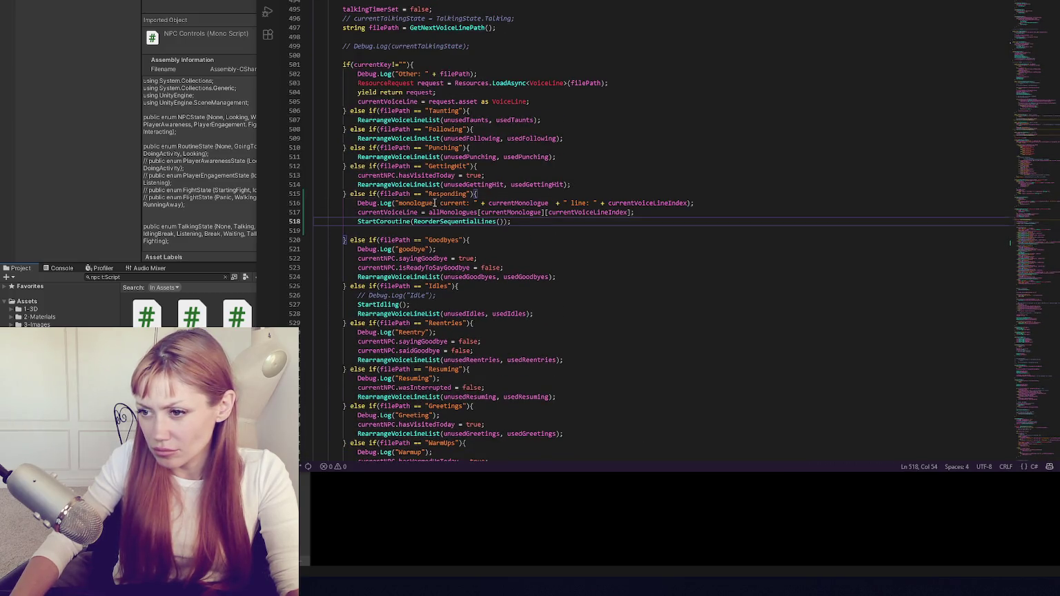
double_click(418, 204)
type("responding-")
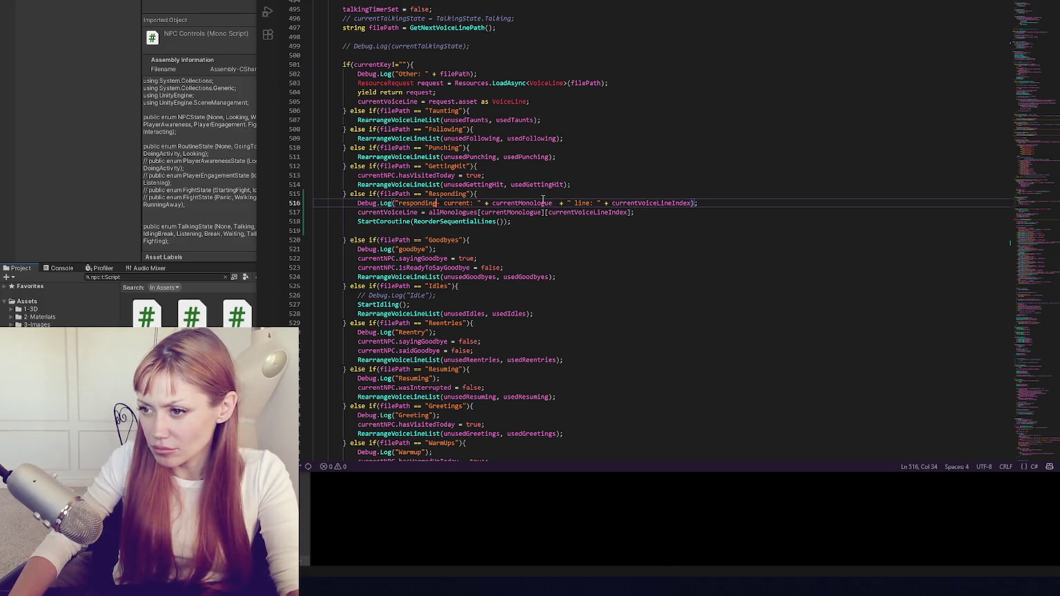
Change currentMonologue to currentResponse in the line 516 Debug.Log, then find earlier currentMonologue uses.
double_click(531, 203)
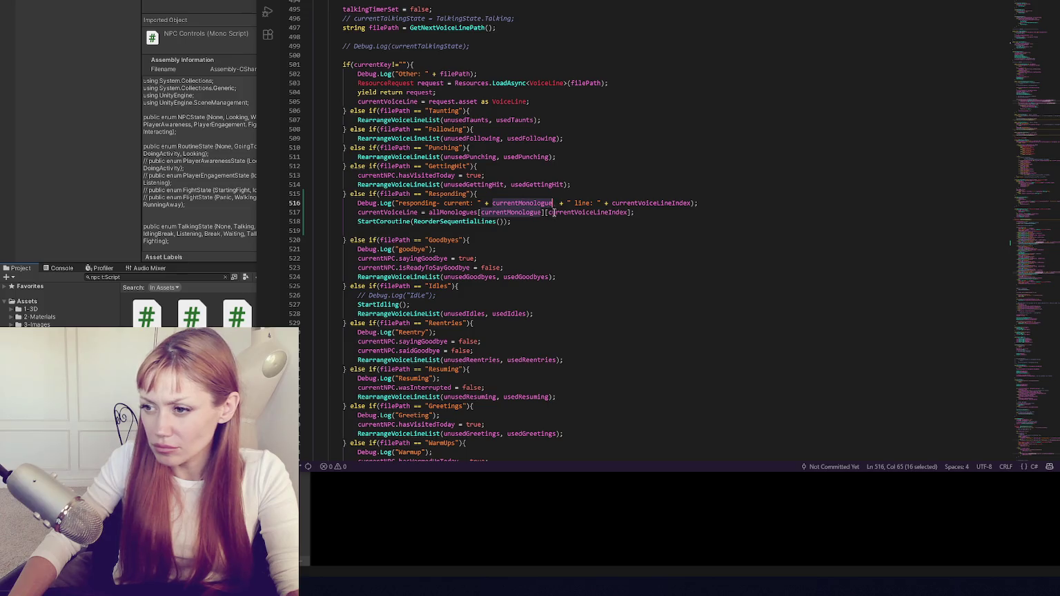
scroll(559, 207, "down", 8)
scroll(565, 198, "up", 6)
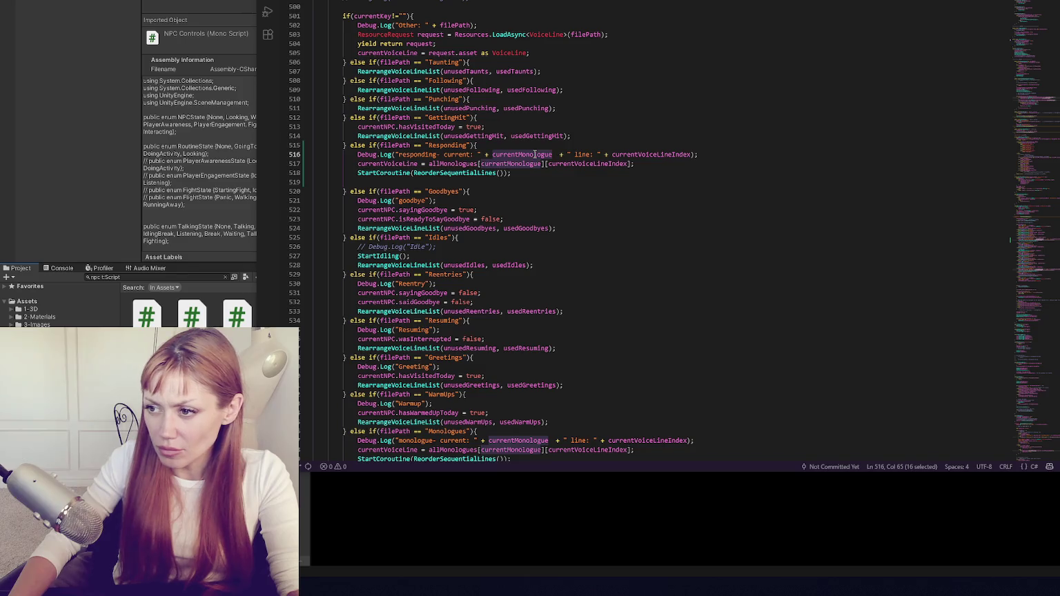
type("currentM")
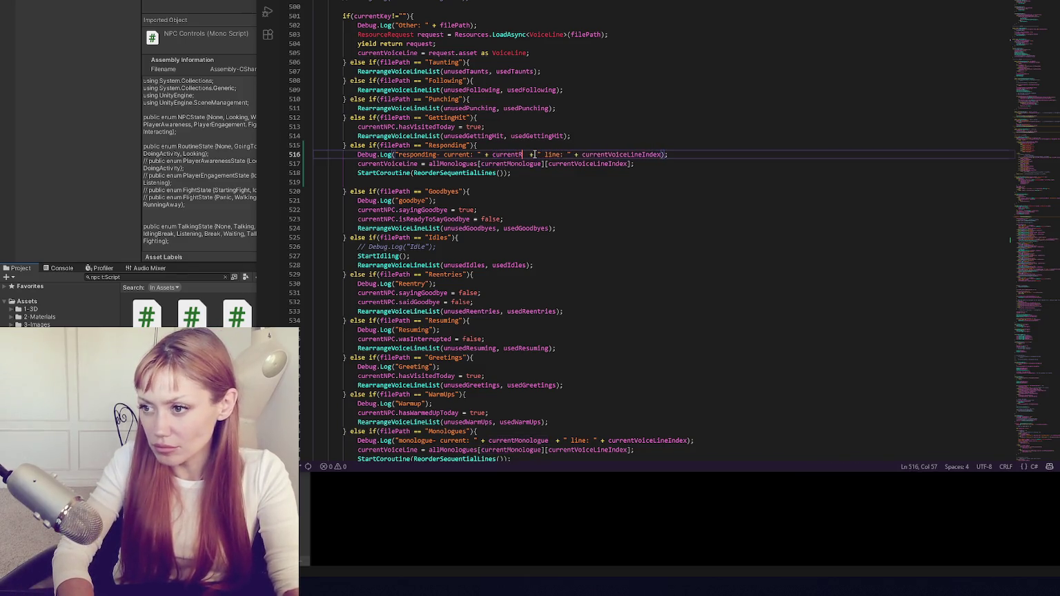
type("esponse")
double_click(536, 153)
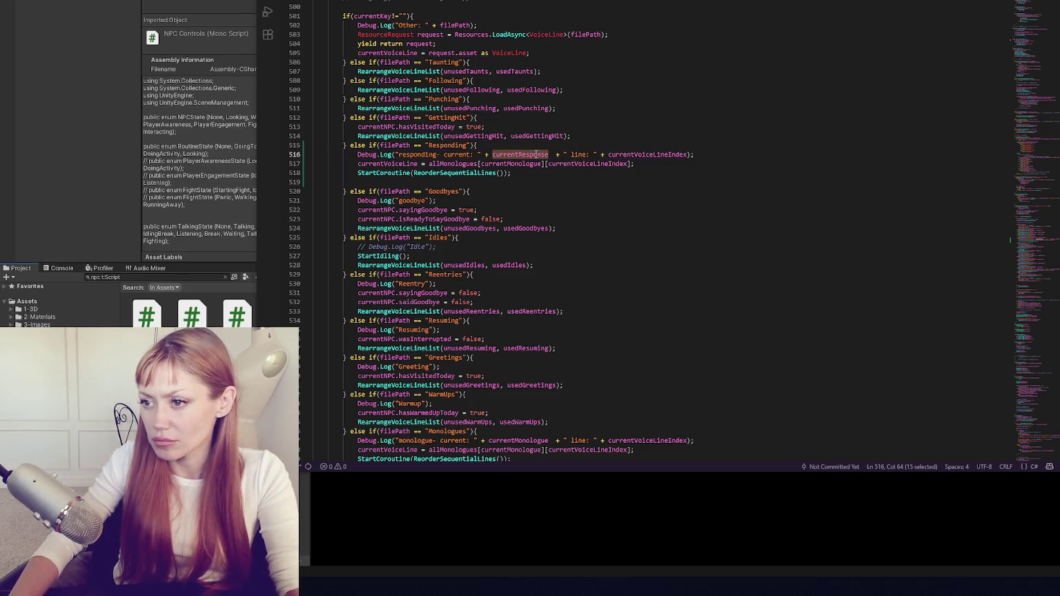
key("Down")
key("ctrl+Left")
key("ctrl+Left")
key("shift+Right")
key("shift+Right")
key("shift+Right")
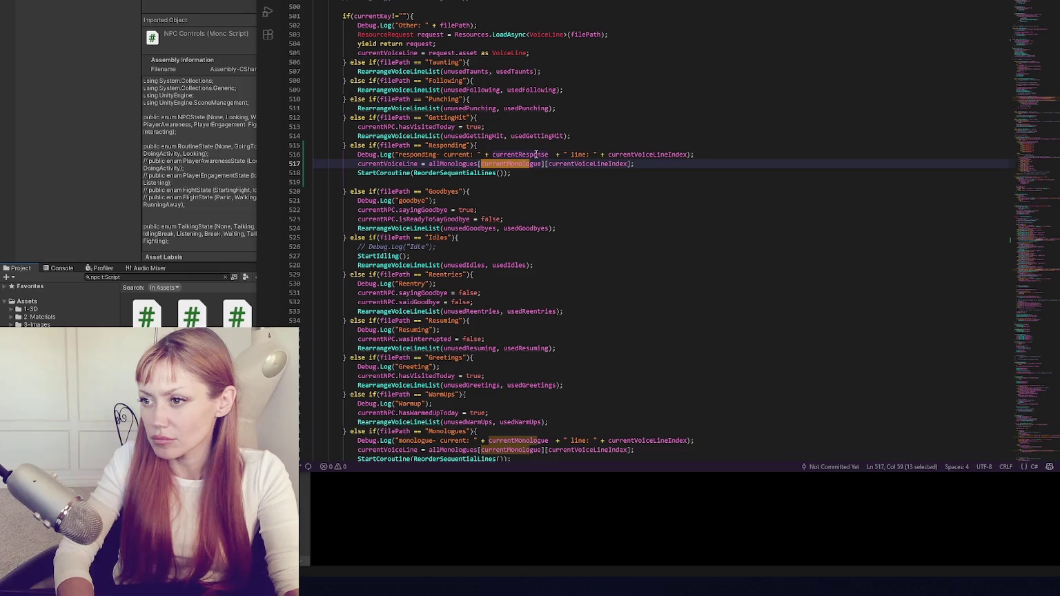
double_click(506, 164)
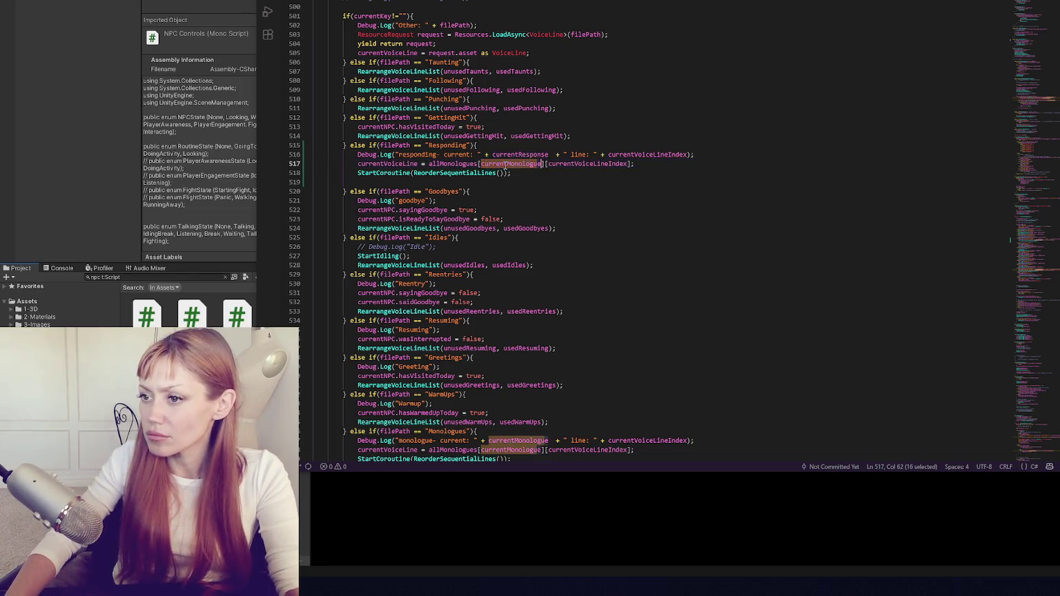
key("ctrl+shift+F3")
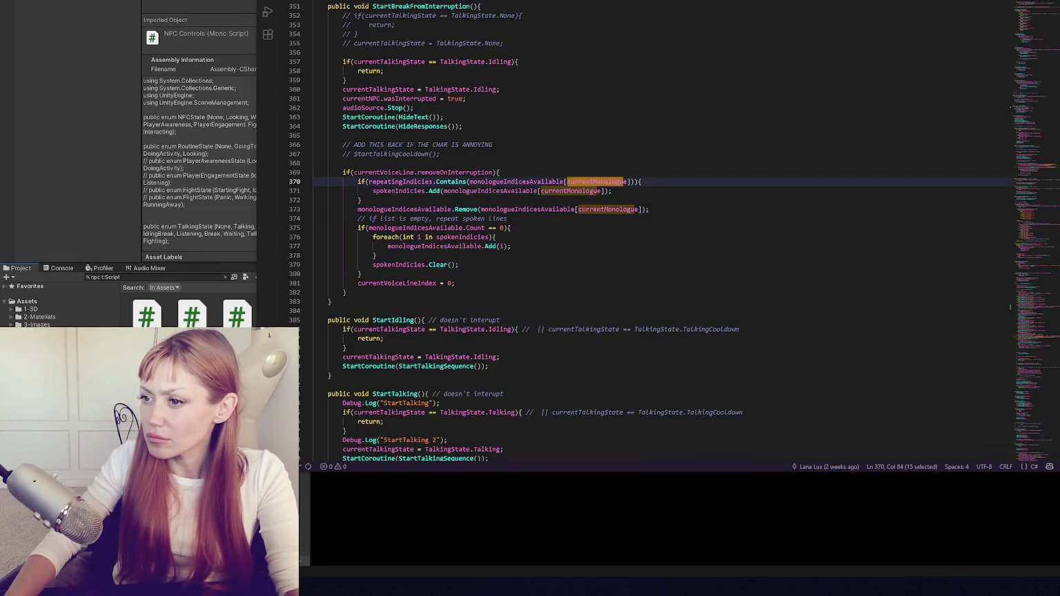
Insert blank lines above the SetUpMonologues coroutine.
key("ctrl+shift+F3")
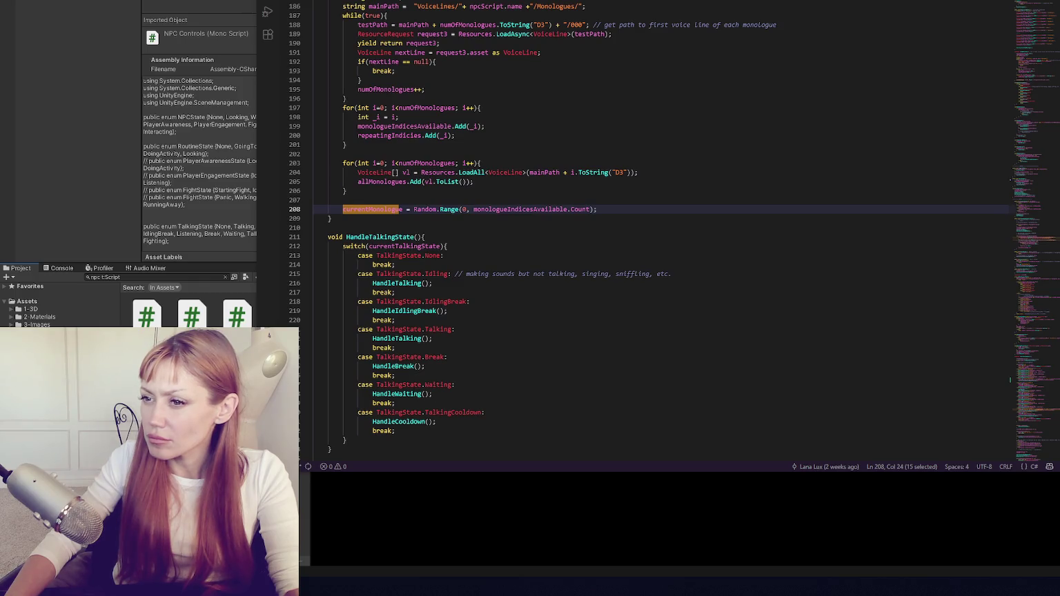
scroll(785, 125, "up", 3)
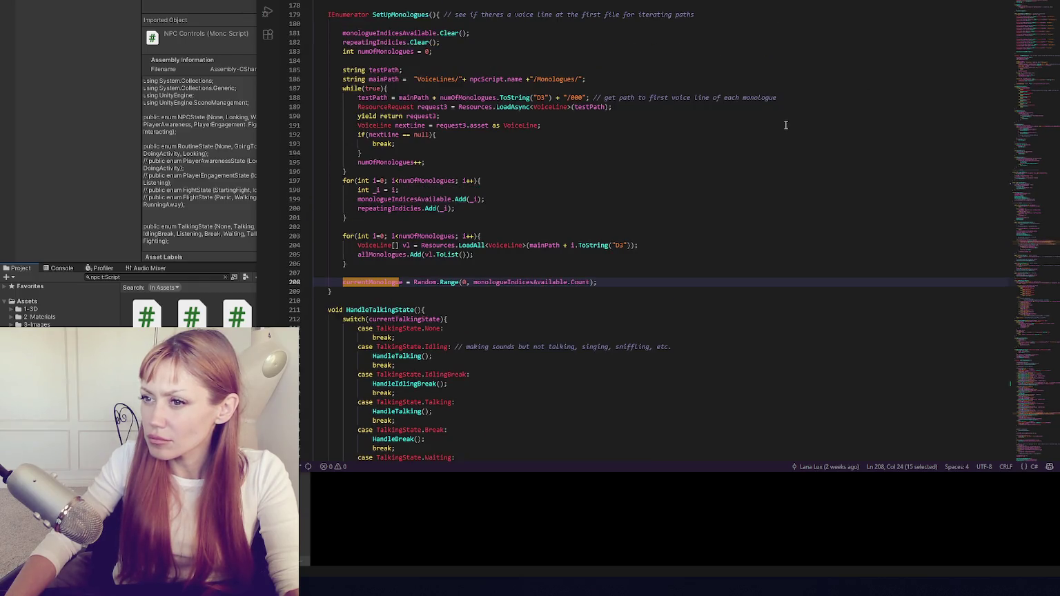
scroll(786, 125, "up", 2)
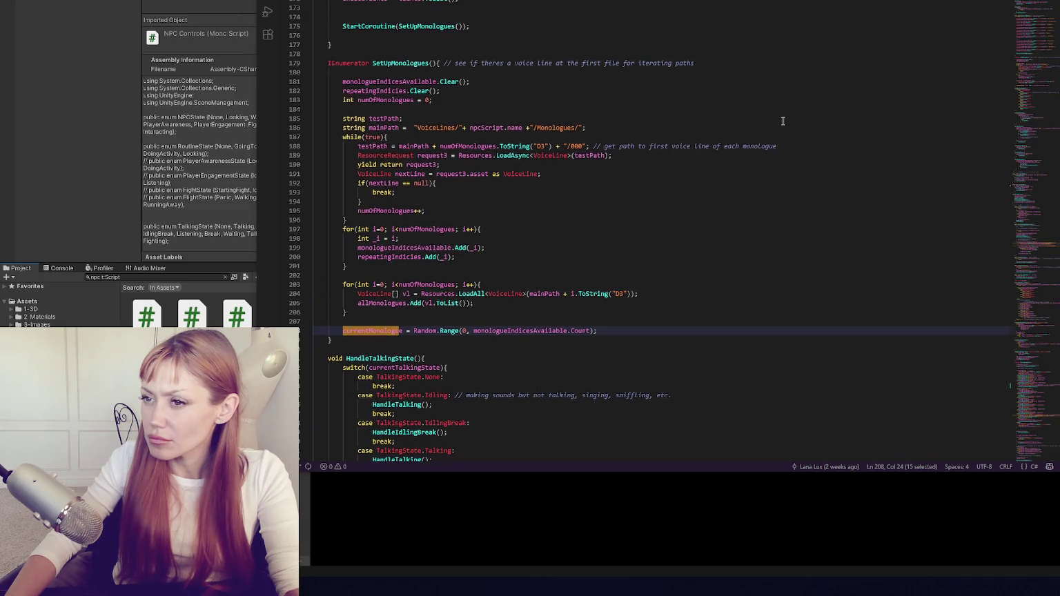
left_click(501, 53)
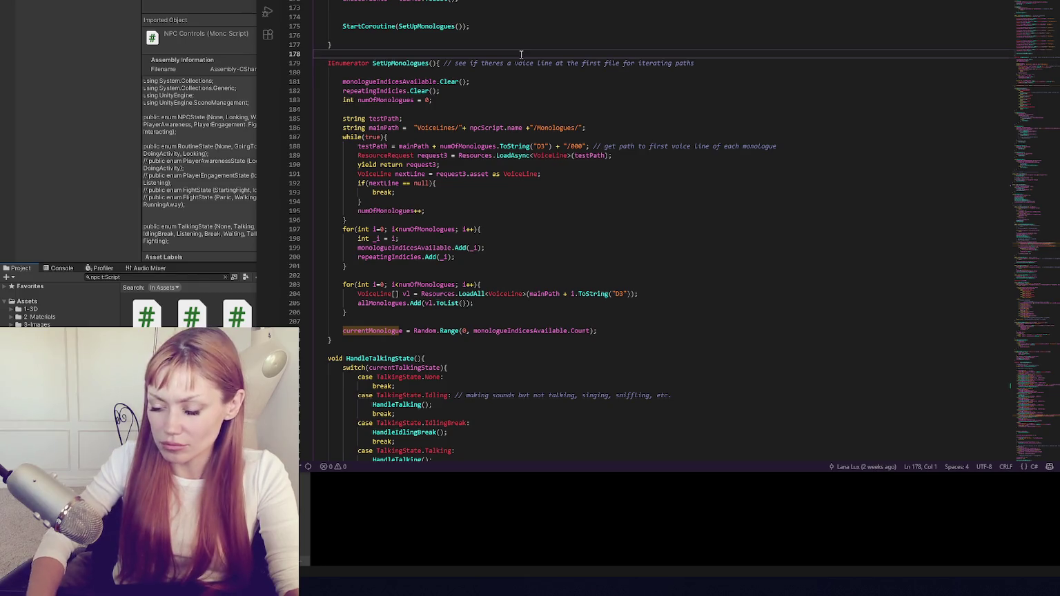
key("Return")
key("Return")
key("Return")
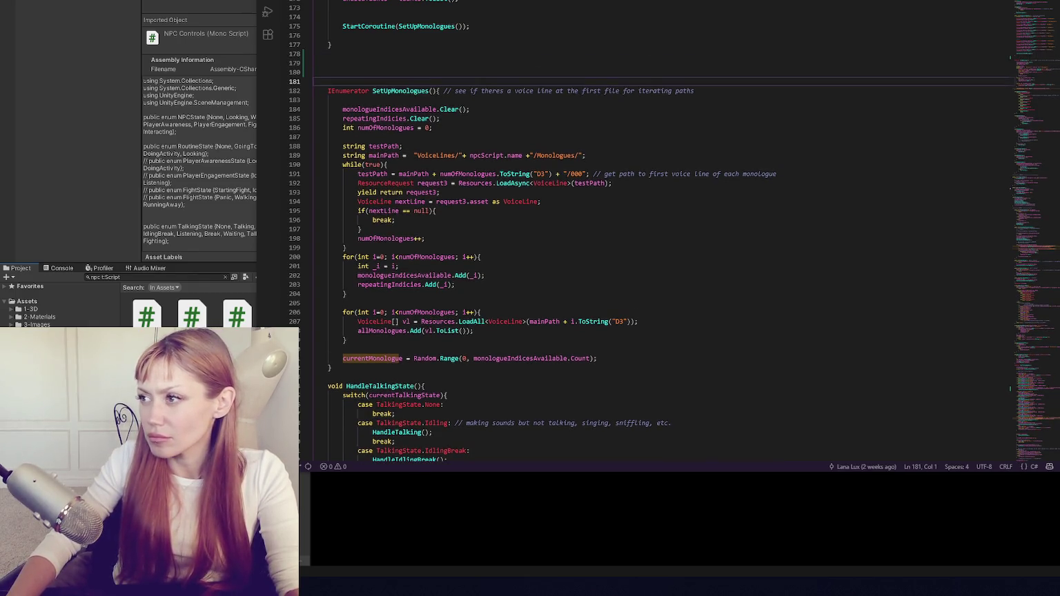
Duplicate the currentMonologue declaration on line 57 as public int currentResponse = 0.
key("shift+F3")
left_click(462, 209)
key("shift+alt+Down")
double_click(415, 219)
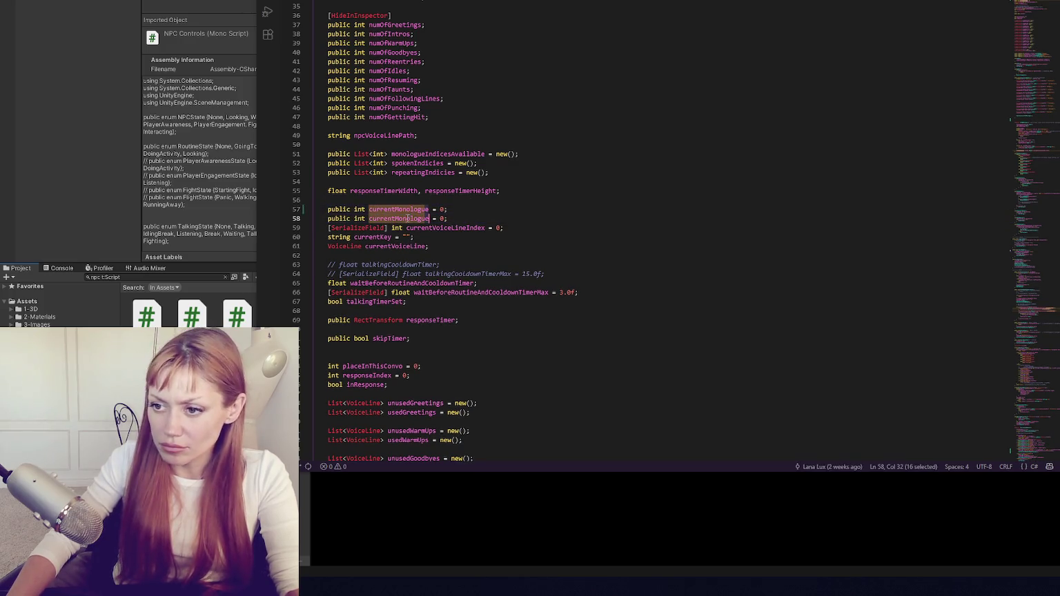
type("curre")
type("ntRespon")
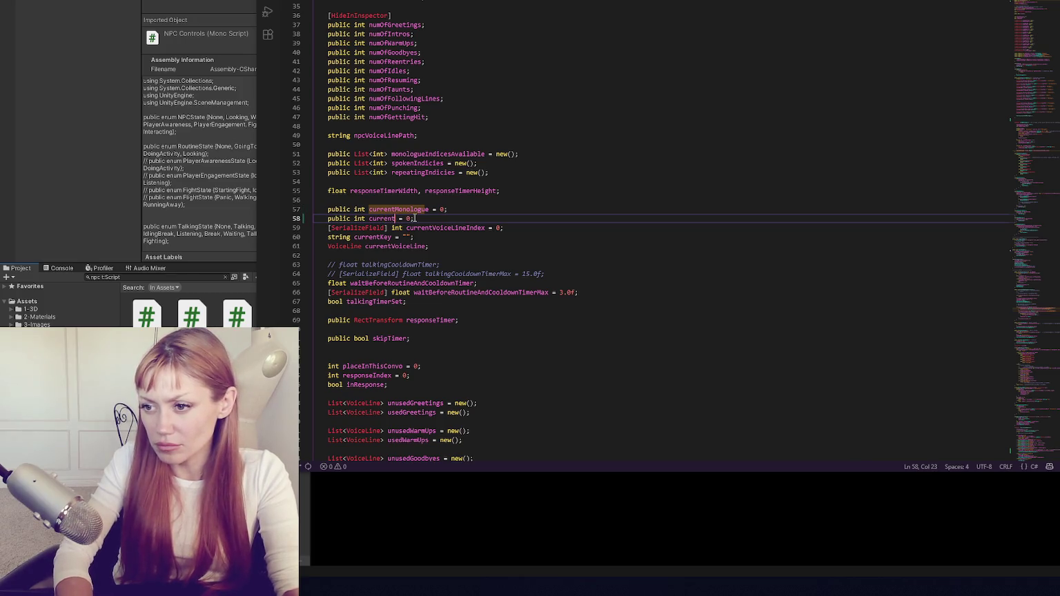
type("se")
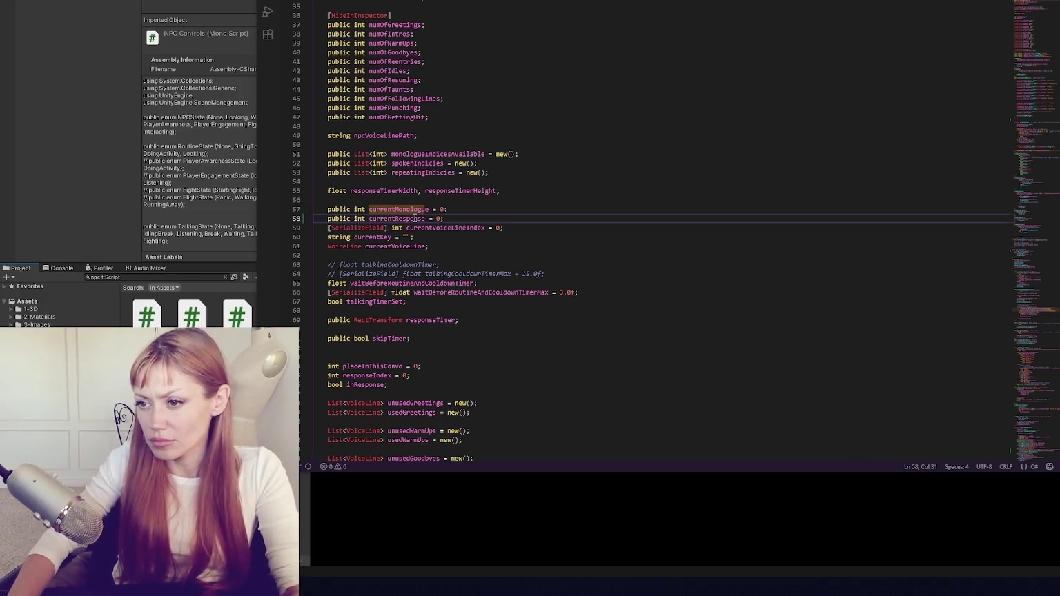
double_click(397, 219)
scroll(469, 214, "down", 5)
scroll(470, 214, "down", 20)
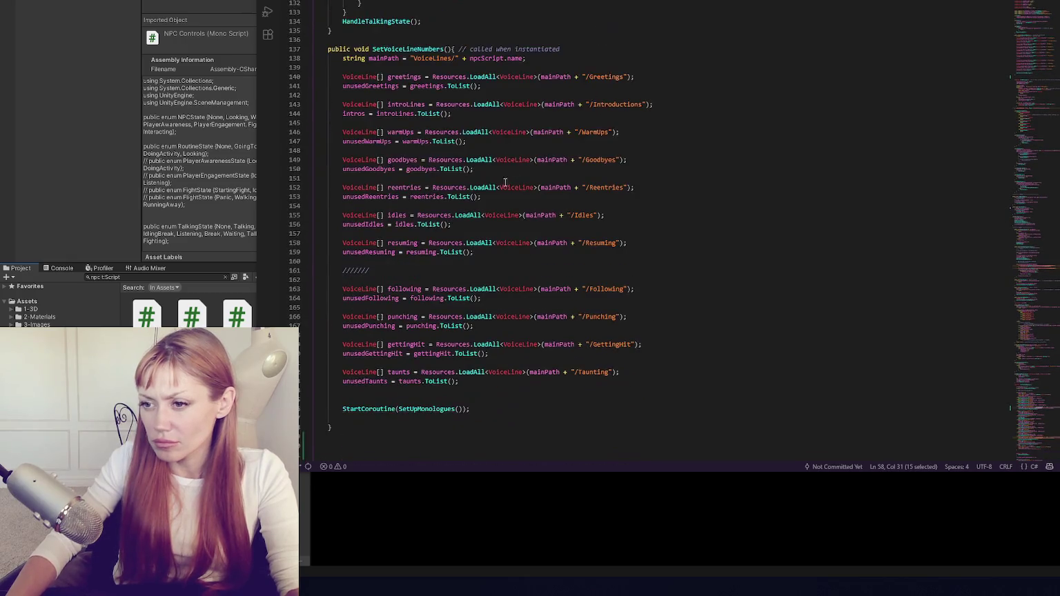
Paste a copy of SetUpMonologues below the original and rename it SetUpResponses.
left_click(376, 339)
key("Return")
key("Return")
key("Return")
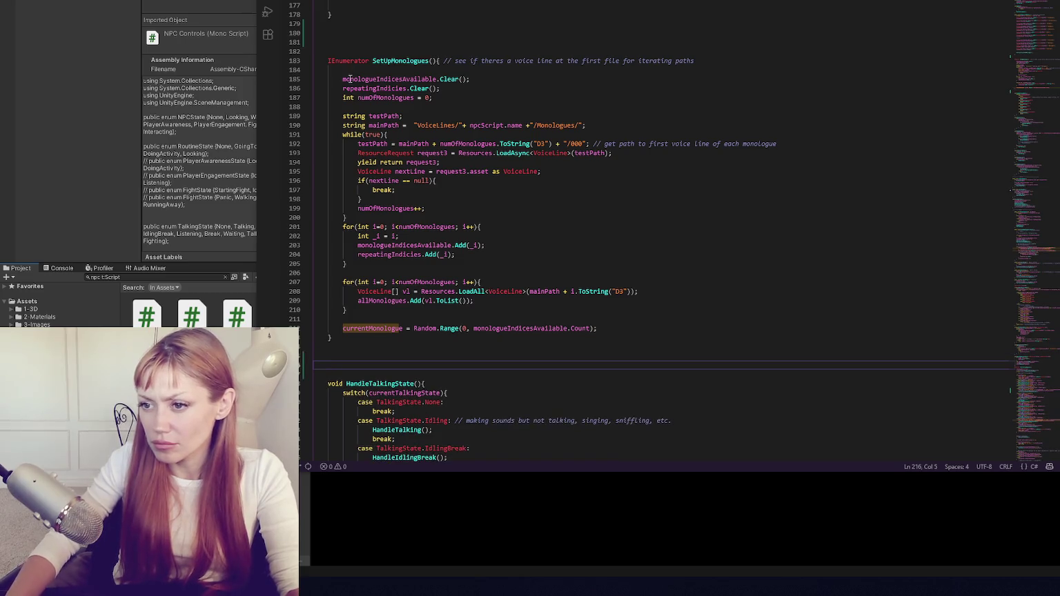
left_click(392, 341)
key("shift+alt+Right")
key("ctrl+c")
left_click(392, 353)
key("ctrl+v")
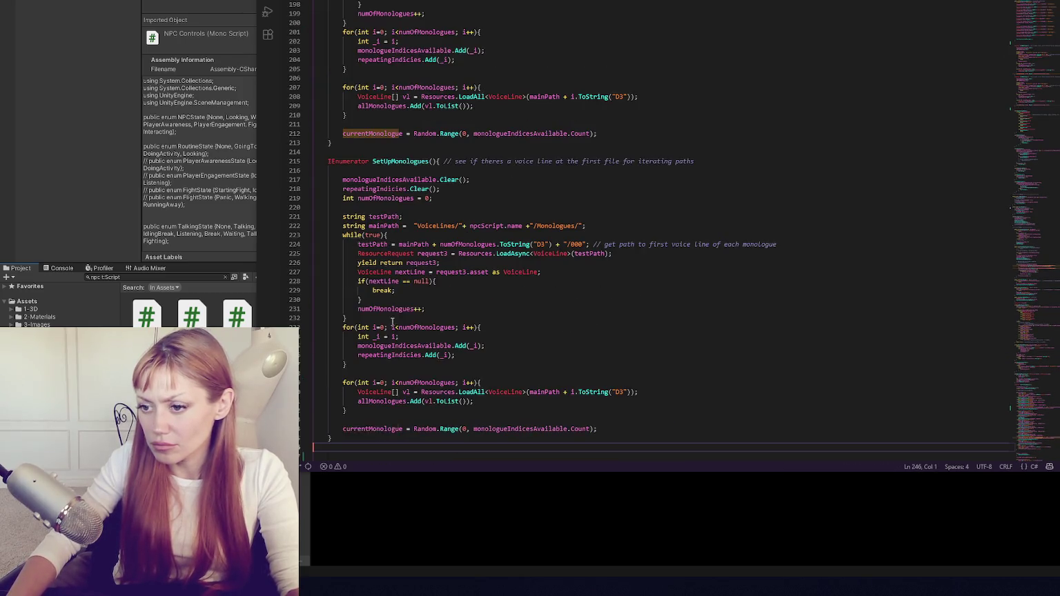
scroll(484, 276, "up", 2)
left_click(412, 219)
double_click(411, 211)
type("SetUpRespo")
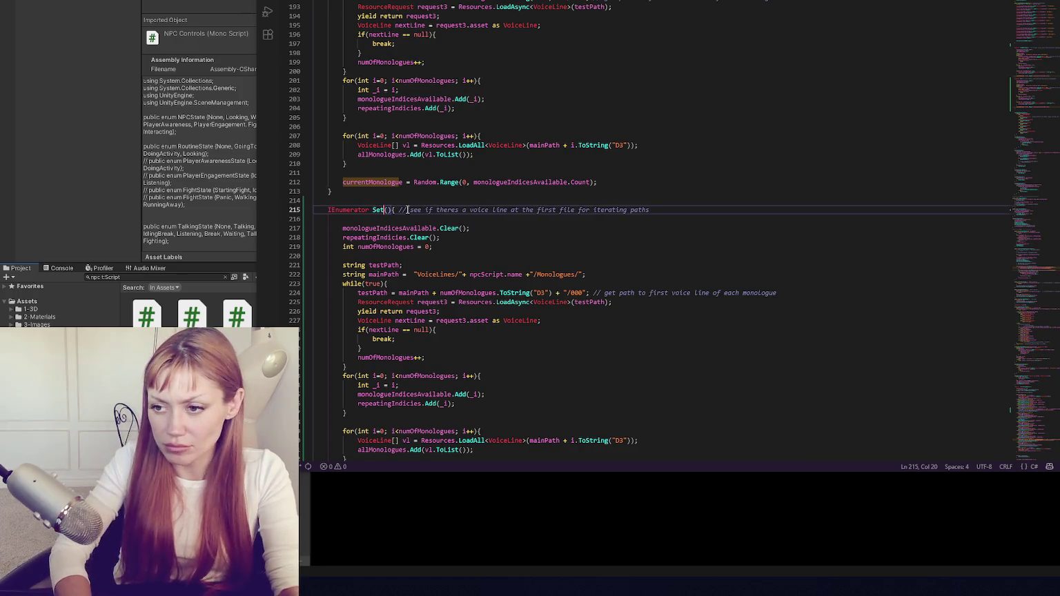
type("nses")
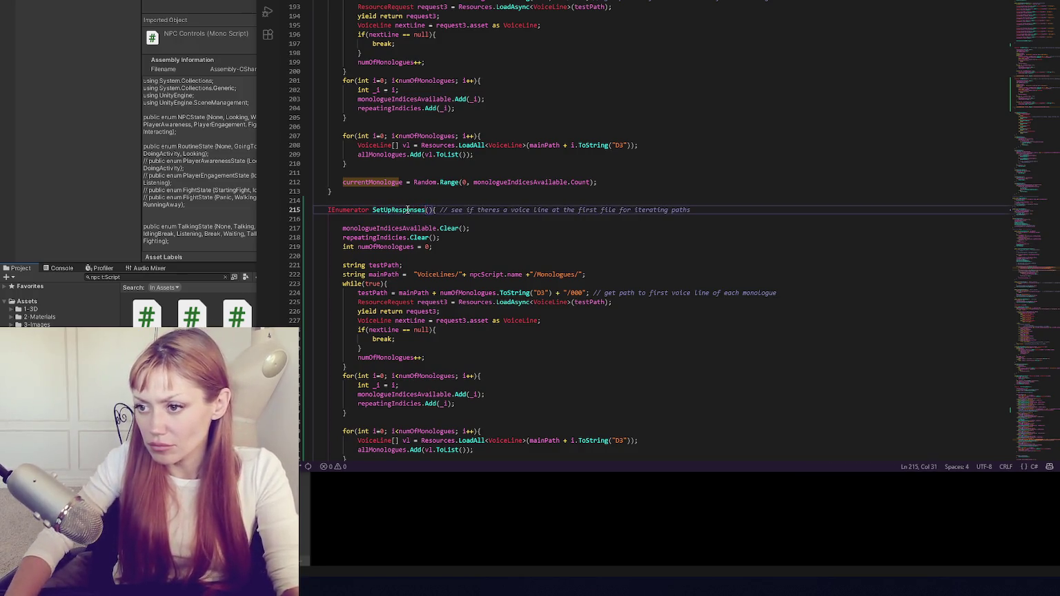
Trace monologueIndicesAvailable back to its declaration near line 47.
scroll(377, 85, "down", 5)
double_click(383, 82)
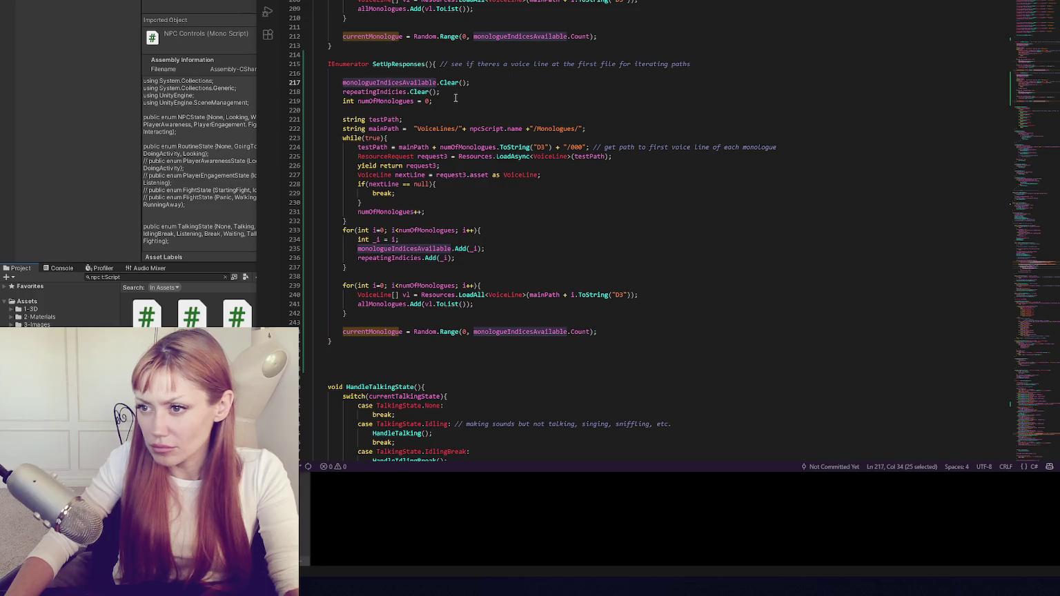
key("ctrl+shift+F3")
key("ctrl+shift+F3")
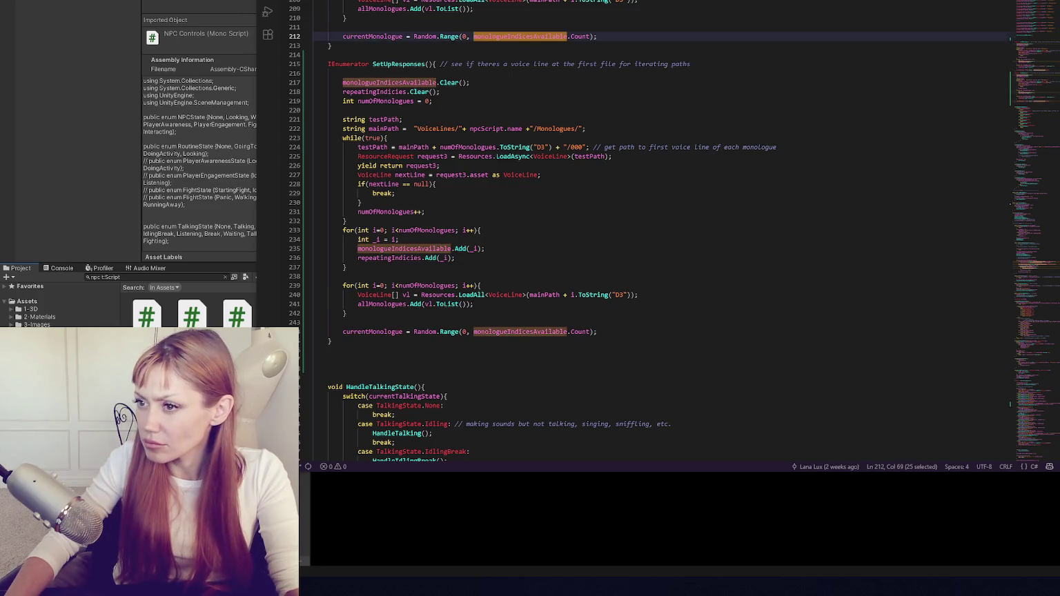
key("ctrl+shift+F3")
key("ctrl+shift+F3")
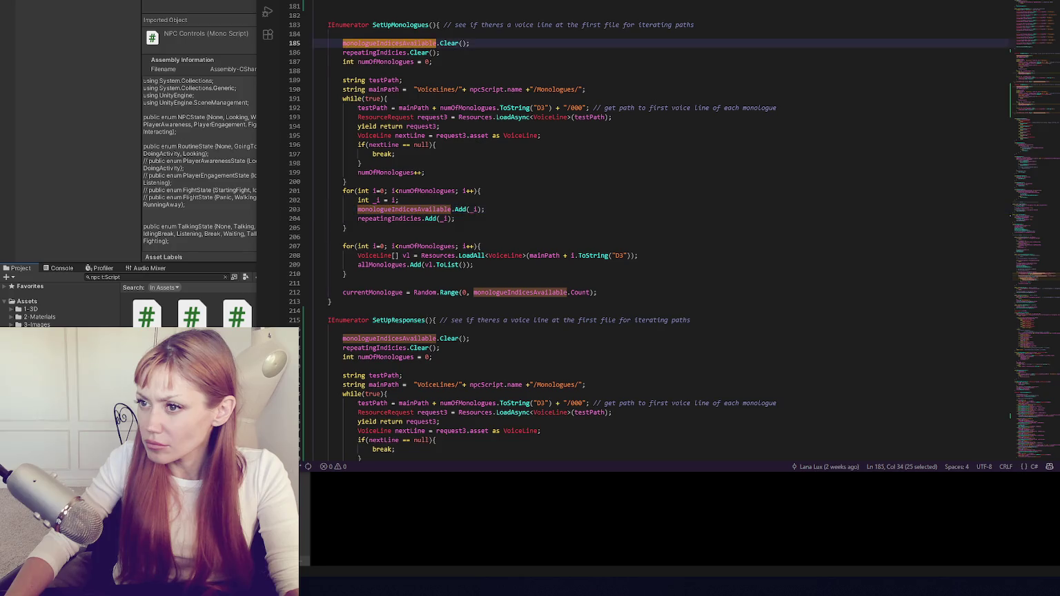
left_click(531, 173)
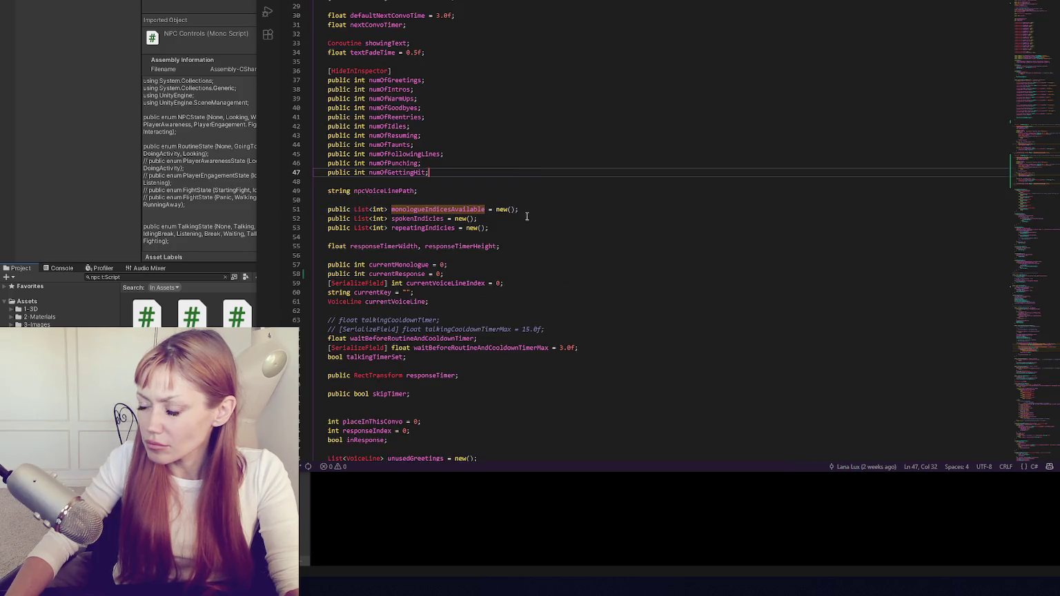
Duplicate the three List declarations renamed for responses, then delete the copy again.
left_click_drag(512, 231, 538, 199)
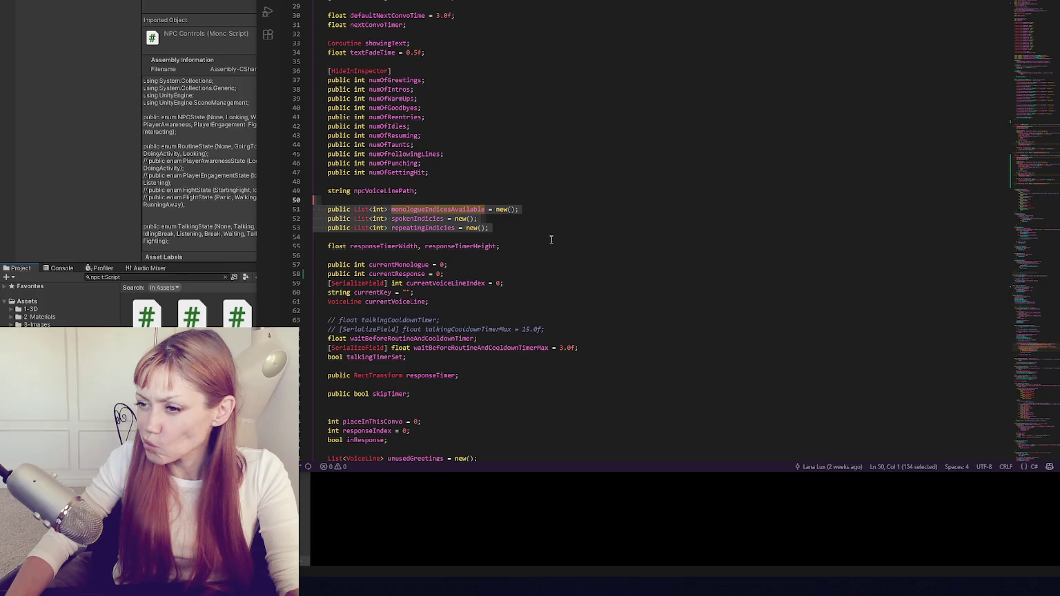
left_click(504, 229)
key("Return")
key("ctrl+v")
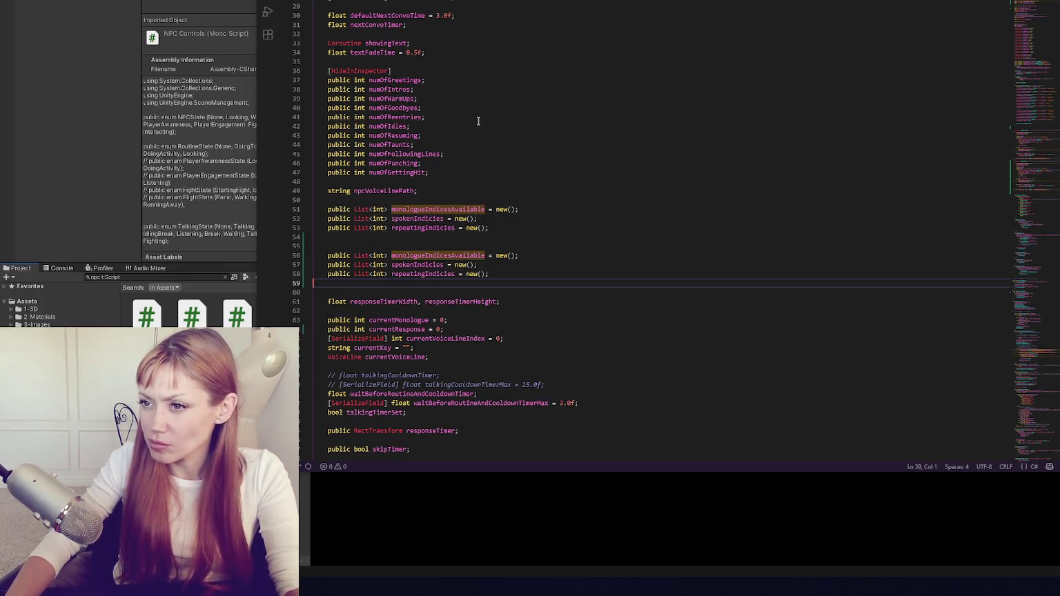
double_click(472, 254)
type("Resp")
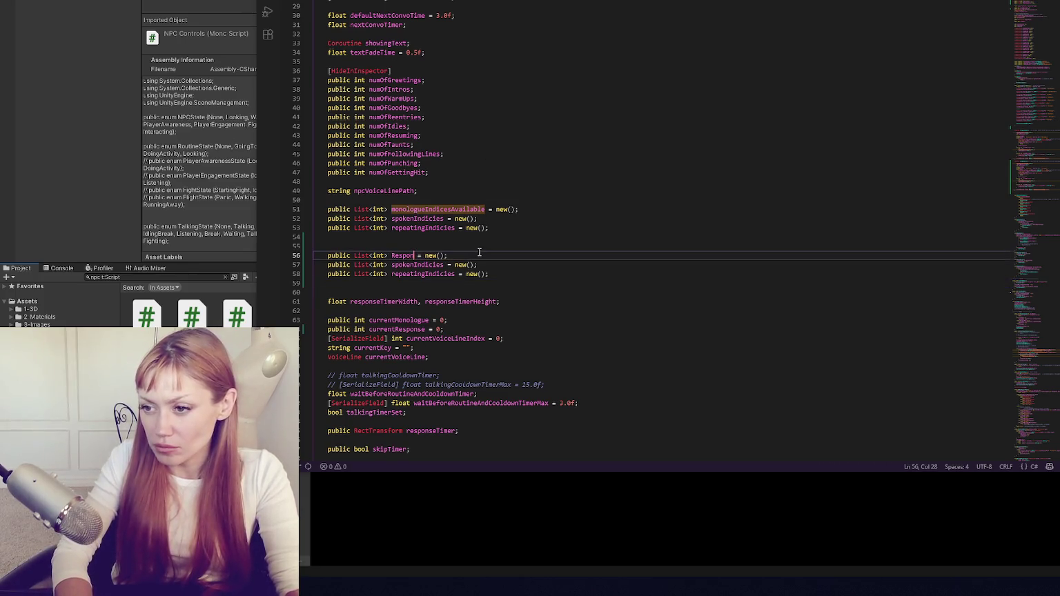
key("BackSpace")
key("BackSpace")
type("responses")
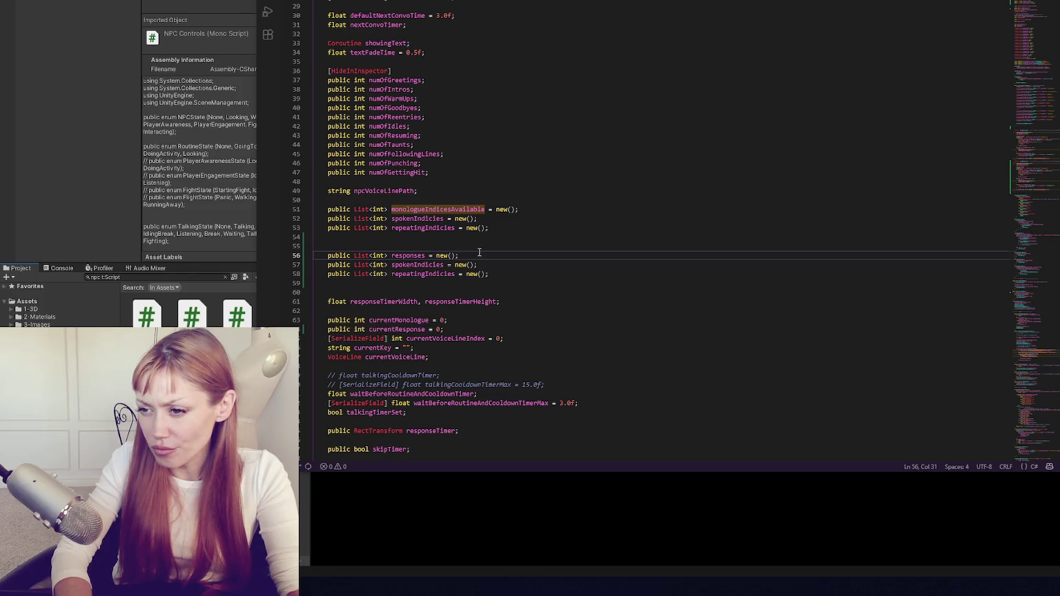
left_click_drag(585, 236, 573, 283)
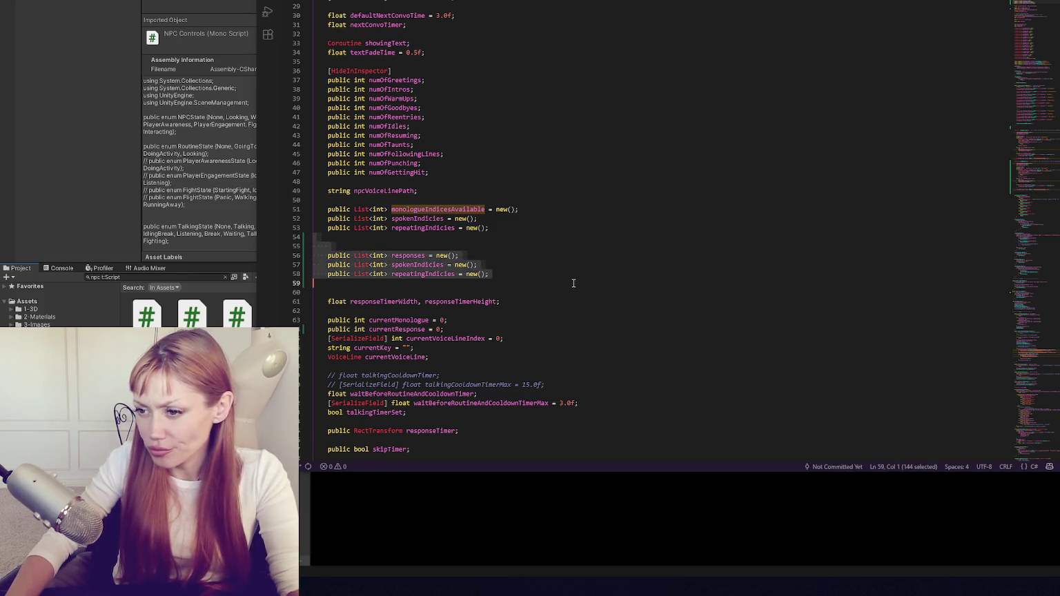
key("BackSpace")
Step through occurrences of 'res' starting from responseTimerWidth.
left_click_drag(350, 255, 380, 255)
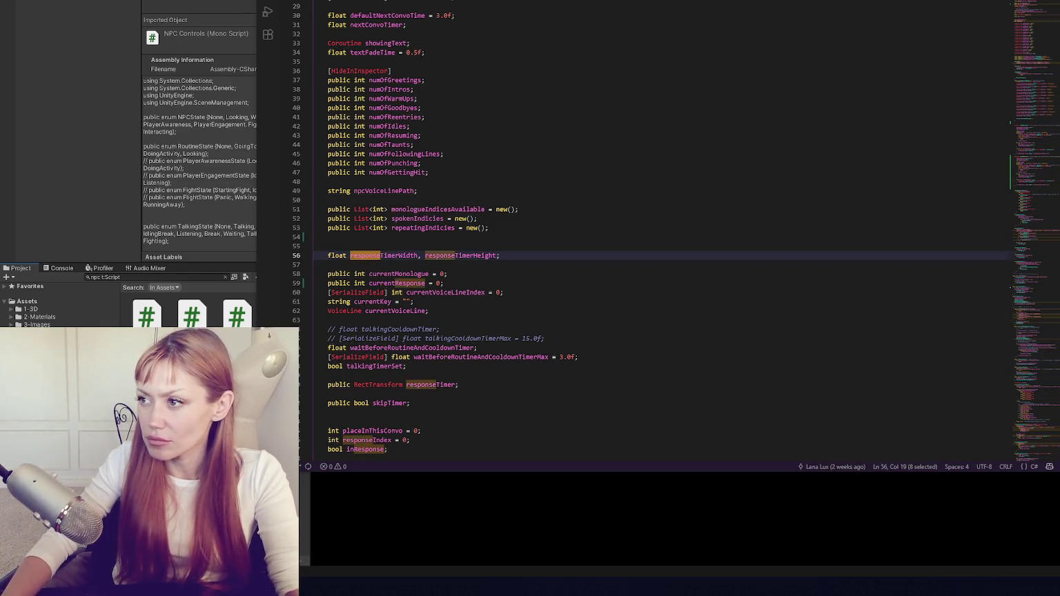
key("ctrl+F3")
key("ctrl+F3")
key("ctrl+F3")
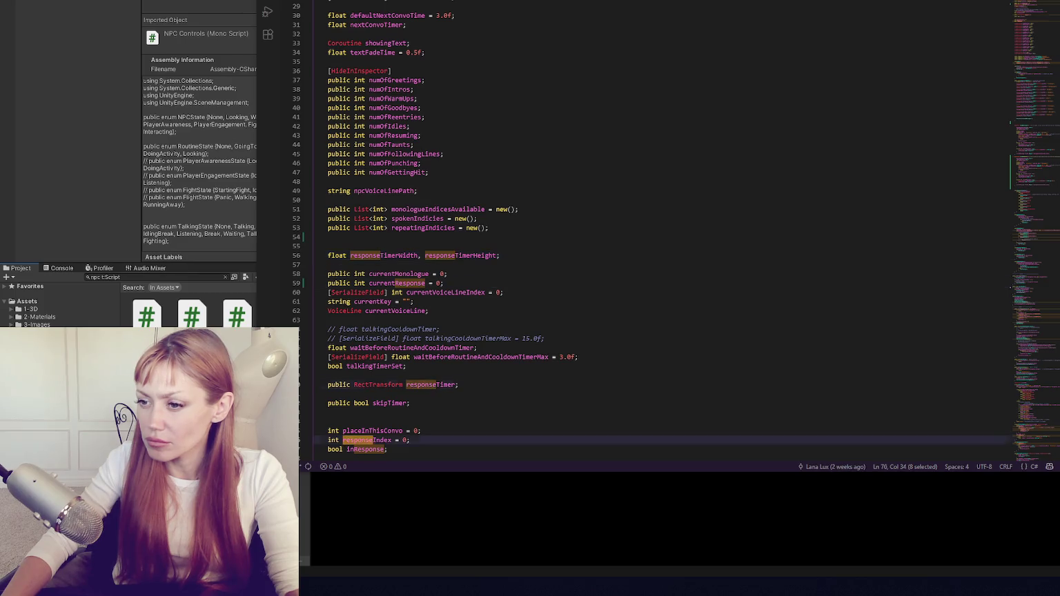
scroll(730, 37, "down", 15)
scroll(718, 36, "down", 15)
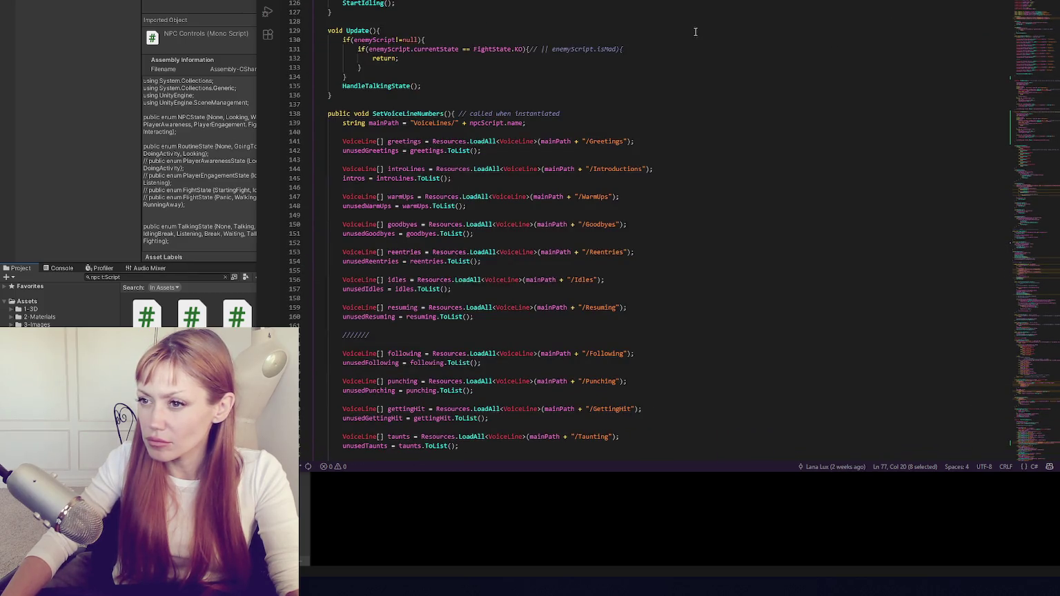
Inspect the list-clearing lines and repeatingIndicies uses at the start of SetUpResponses.
scroll(684, 38, "down", 20)
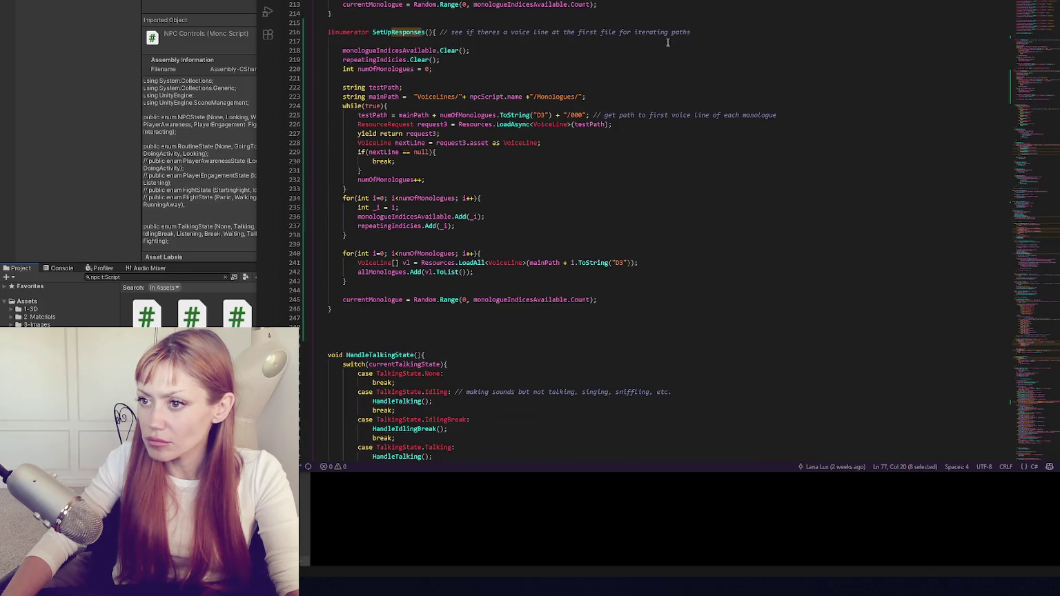
left_click_drag(442, 41, 448, 80)
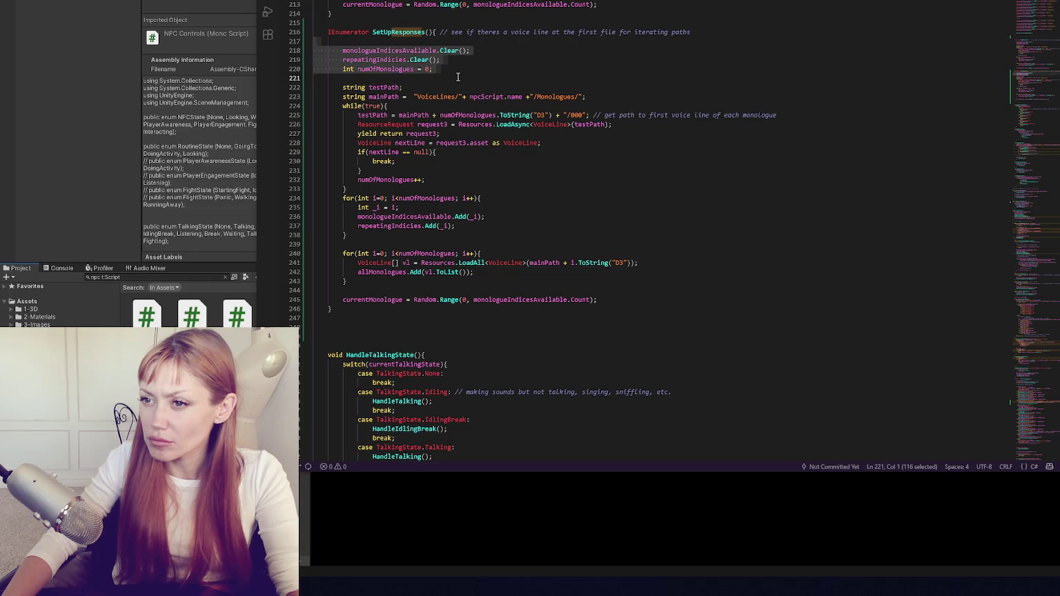
double_click(386, 50)
double_click(381, 59)
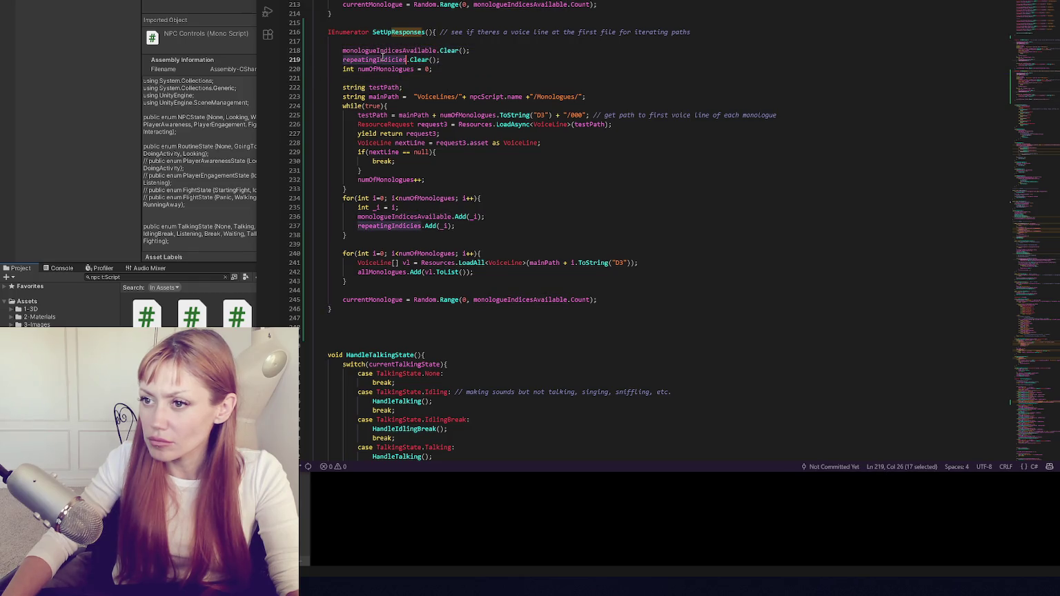
left_click(388, 50)
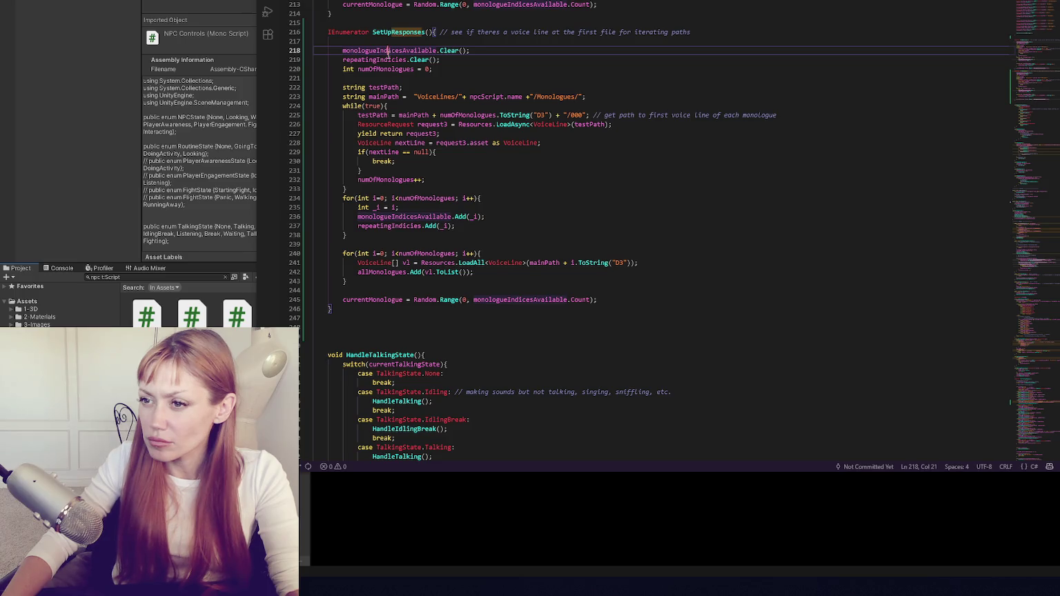
Delete the comment after the SetUpResponses header and rename it SetUpResponse.
left_click_drag(692, 32, 440, 32)
key("BackSpace")
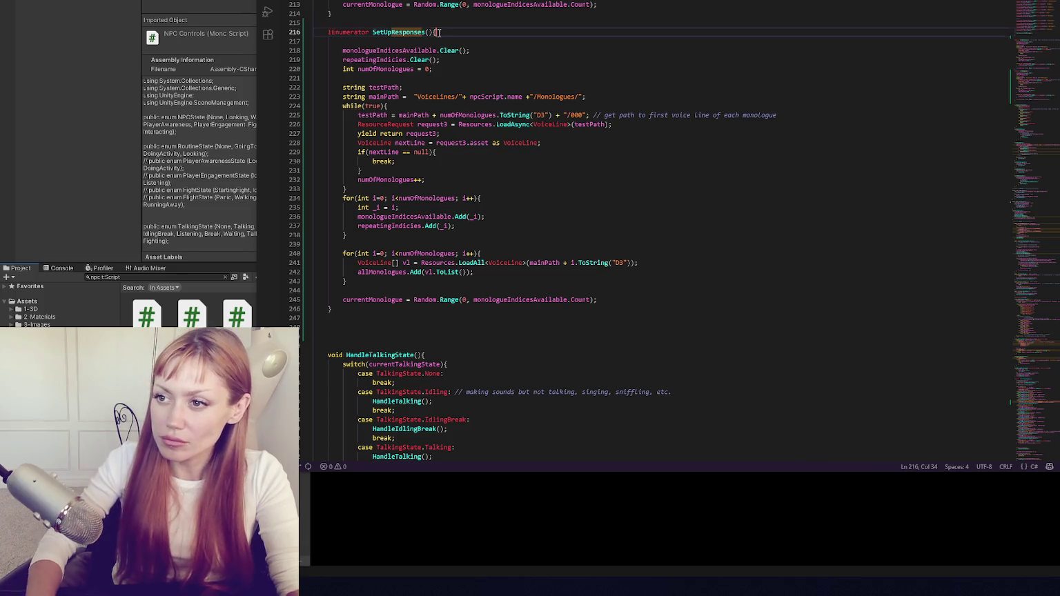
left_click(449, 39)
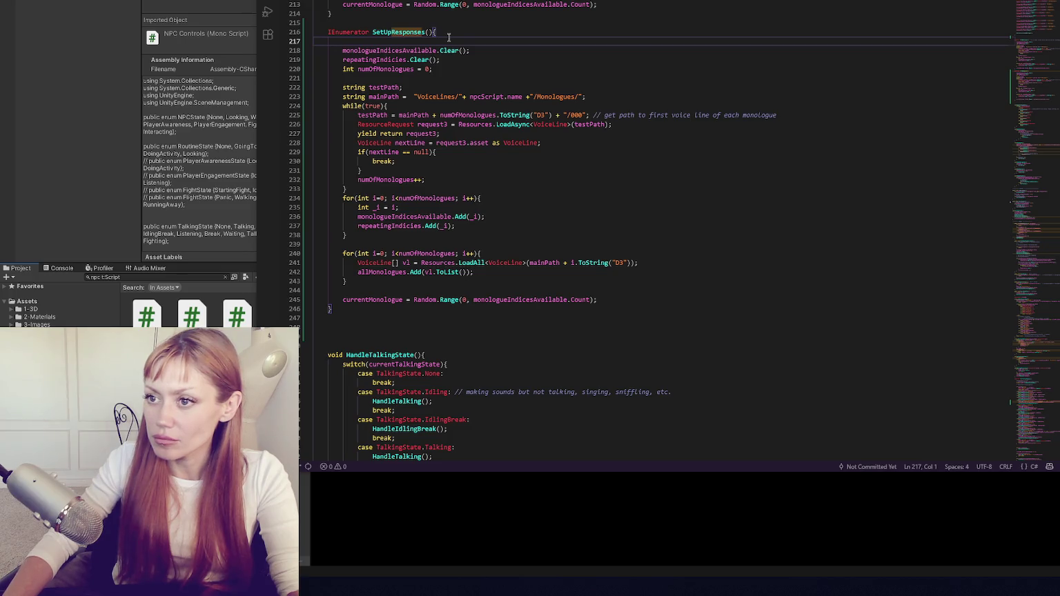
left_click(424, 32)
key("BackSpace")
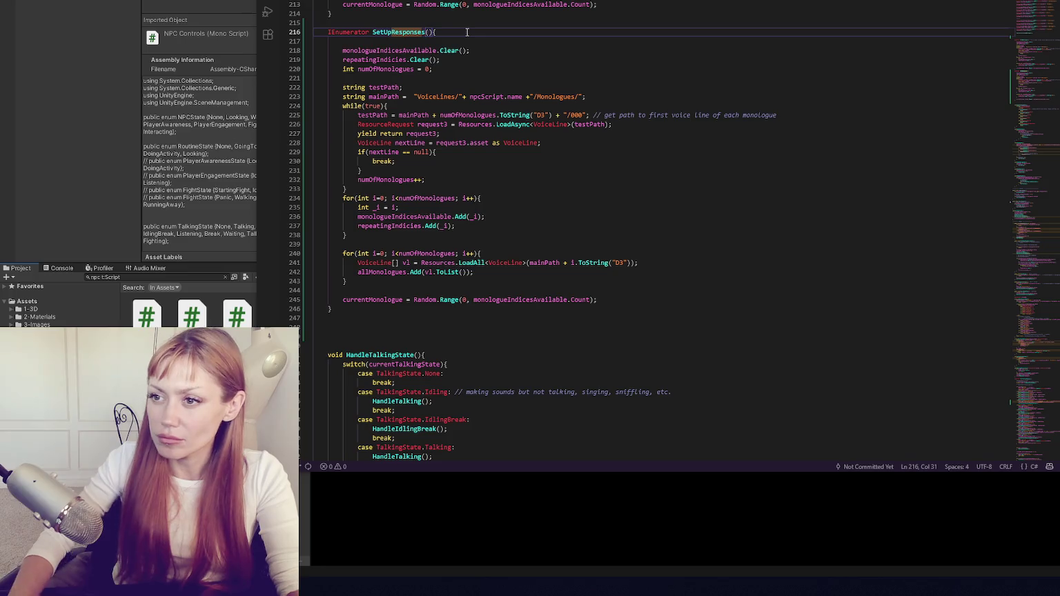
left_click(467, 32)
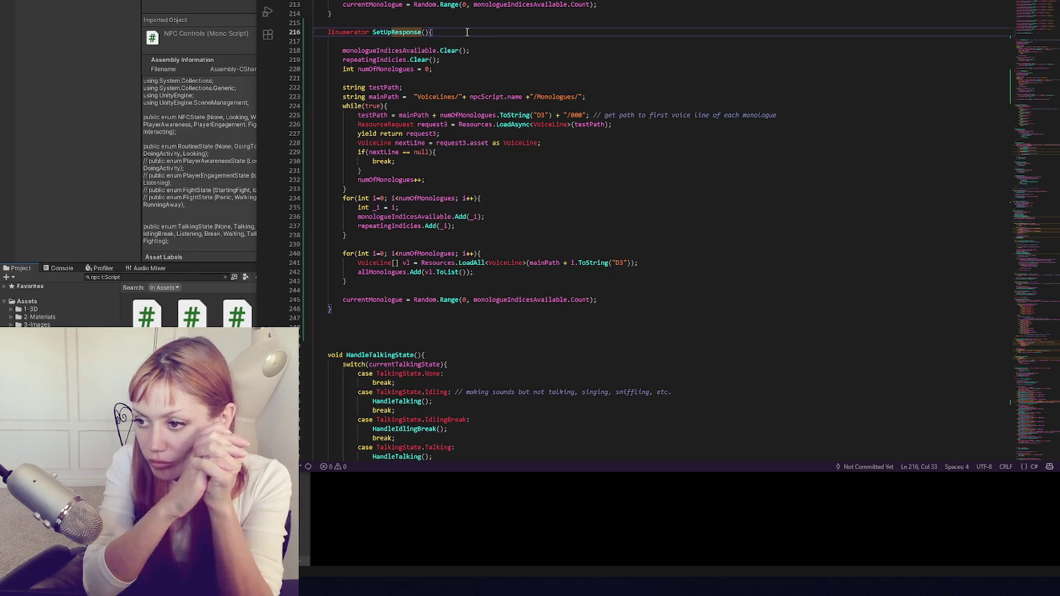
Type an empty while(true) loop on line 219 under the SetUpResponse header.
left_click_drag(632, 300, 631, 291)
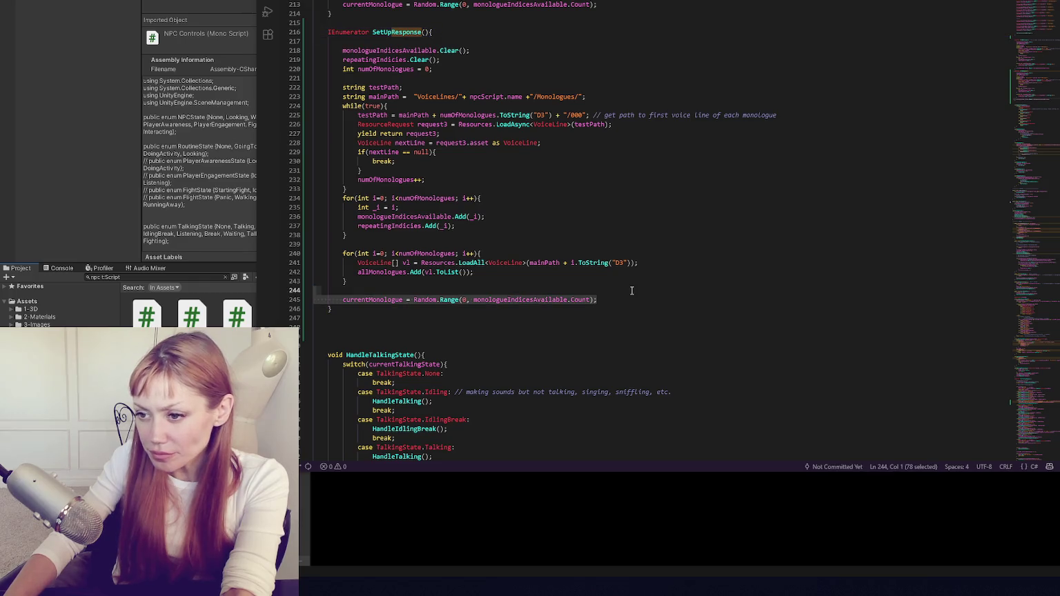
left_click(412, 43)
key("Return")
key("Return")
key("Return")
key("Return")
left_click(376, 152)
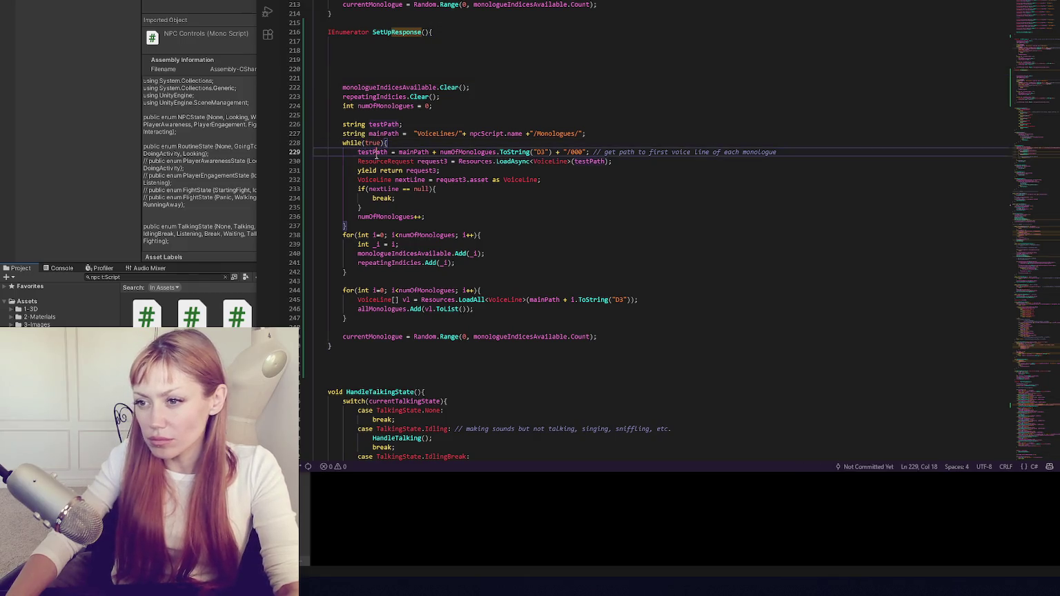
left_click(397, 59)
type("while(true){")
key("Return")
key("Return")
type("}")
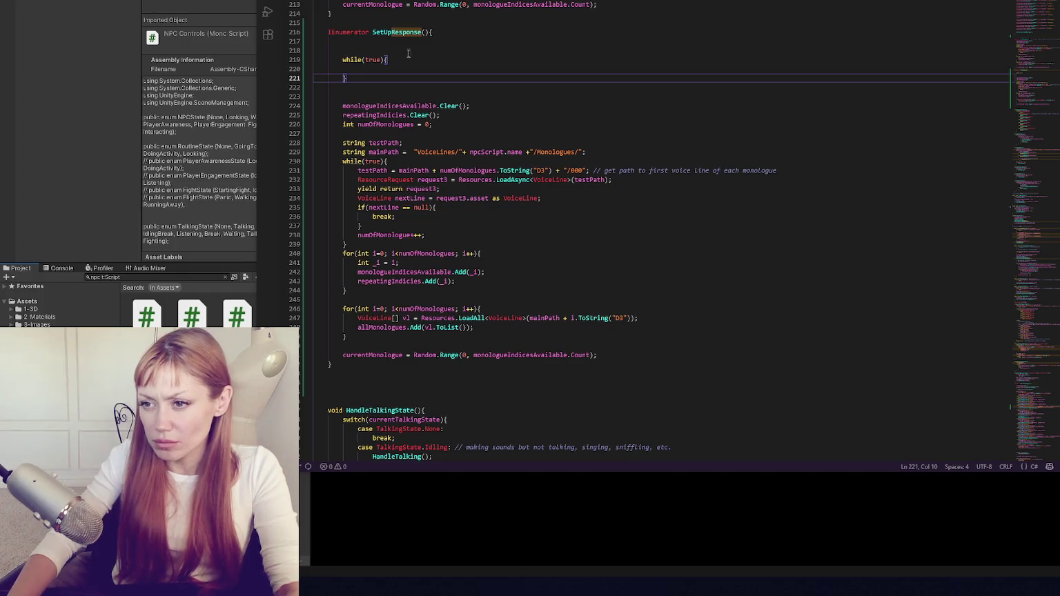
Highlight the uses of testPath and mainPath in the copied loading code.
double_click(373, 170)
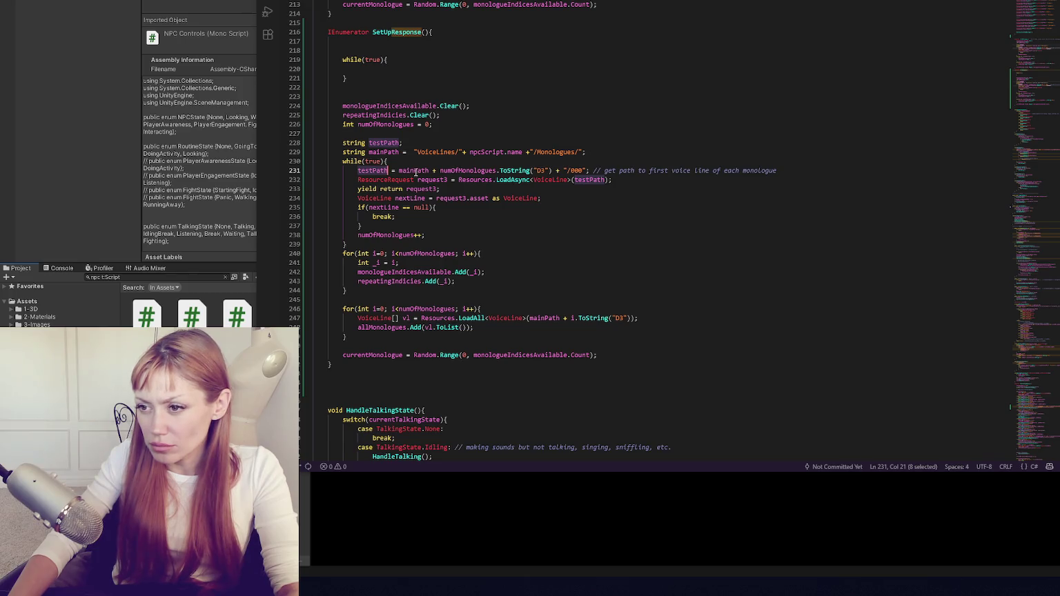
double_click(590, 180)
double_click(384, 152)
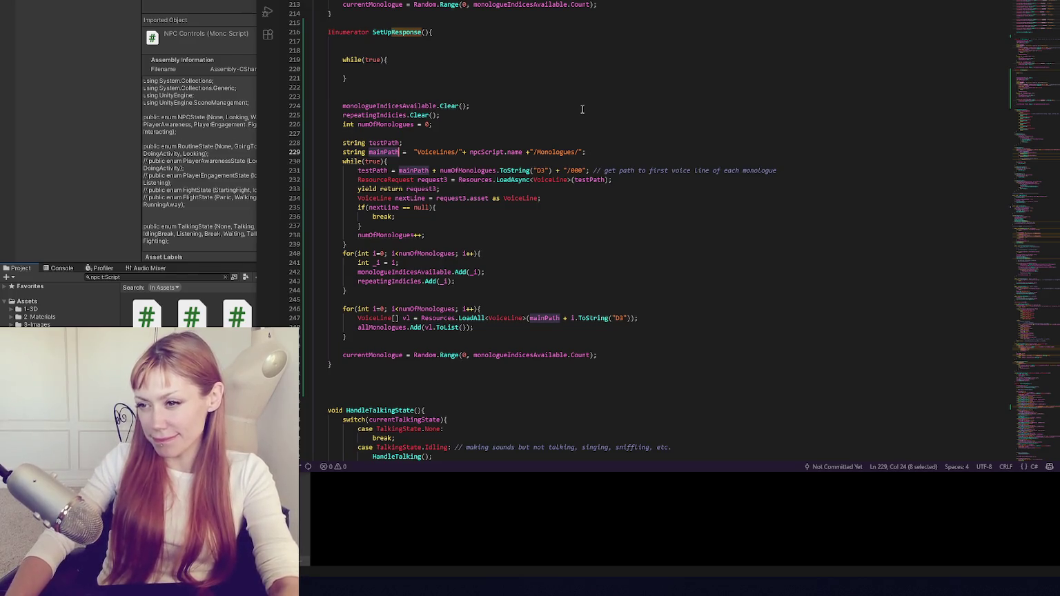
left_click(504, 33)
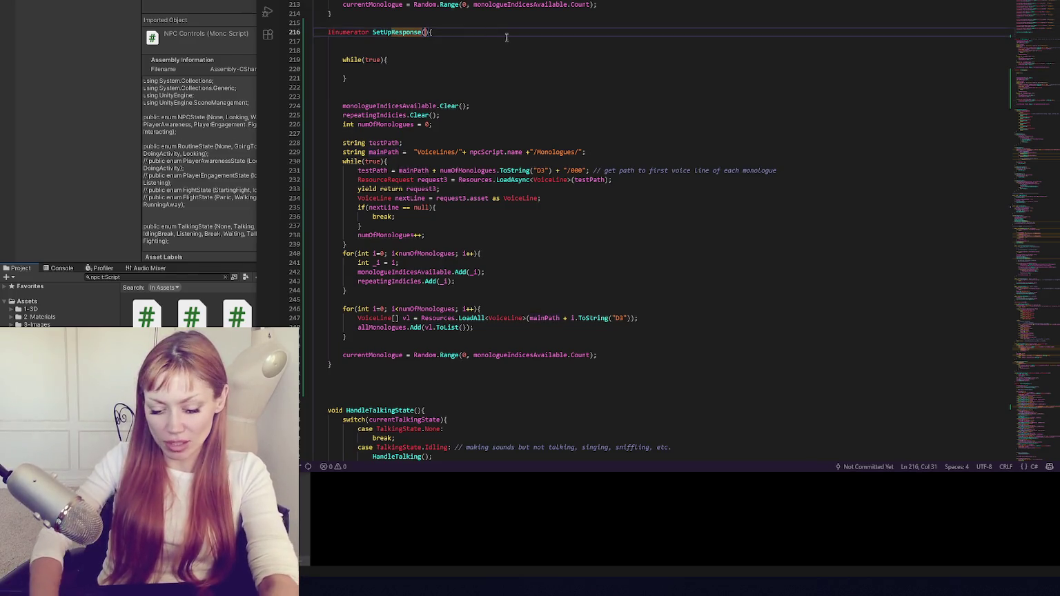
Add an int responseIndex parameter to SetUpResponse, then rename it questionIndex.
key("Left")
key("Left")
type("int respon")
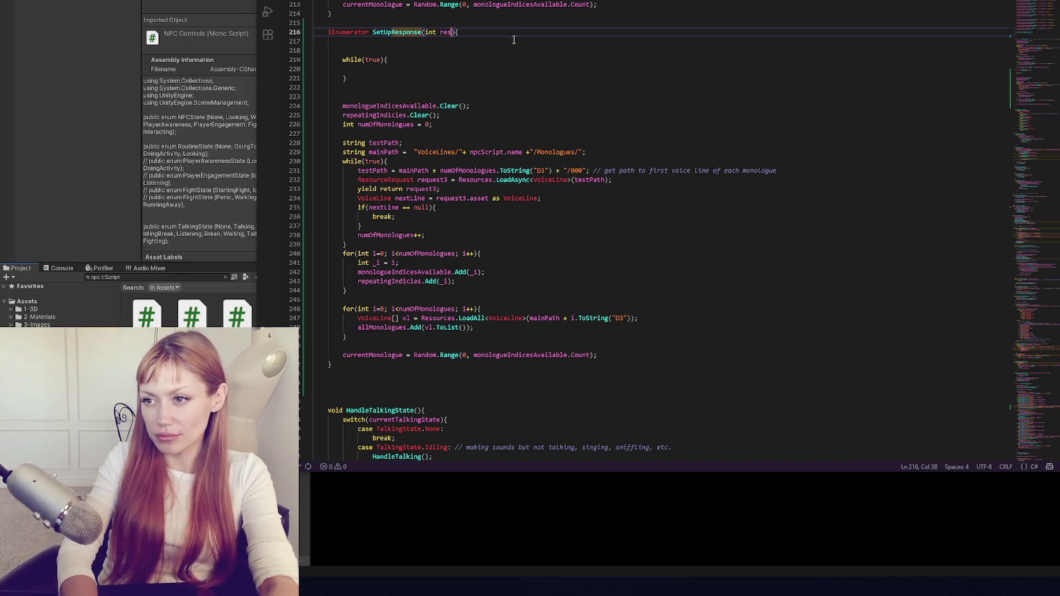
type("seInd")
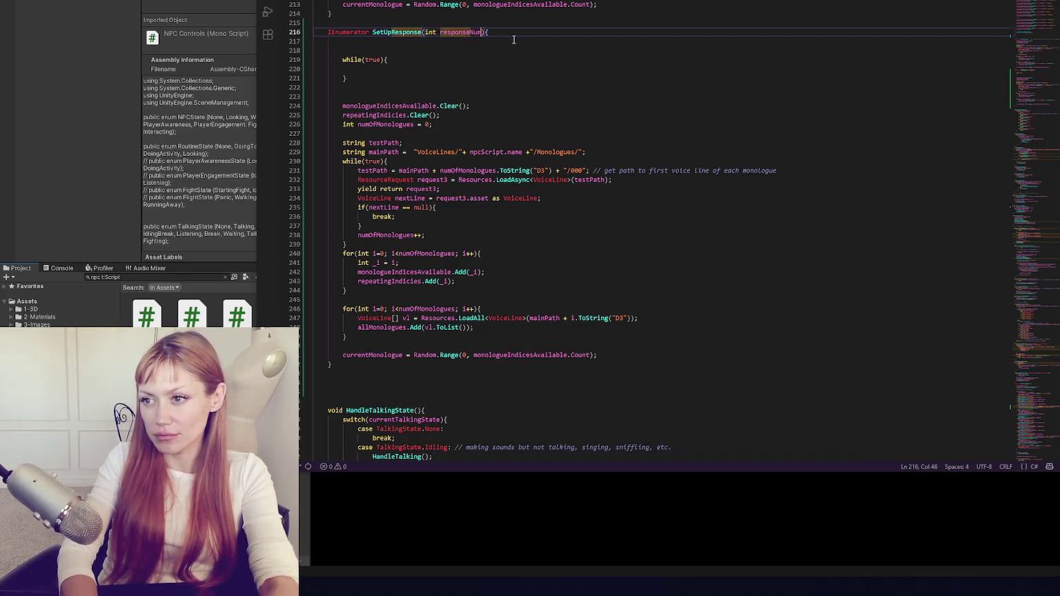
type("ex")
key("Down")
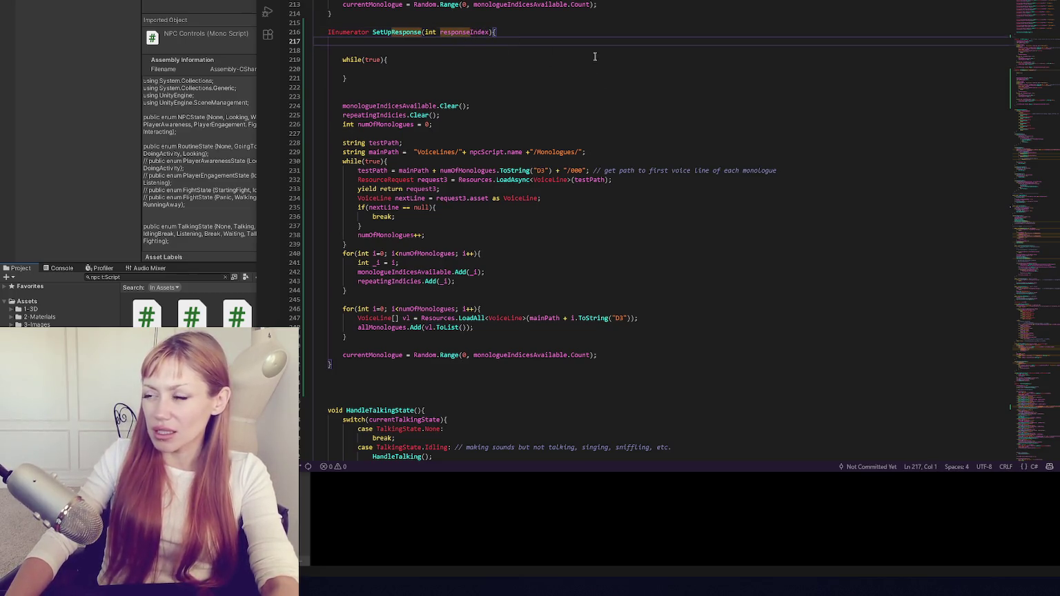
scroll(683, 62, "up", 5)
scroll(481, 55, "down", 5)
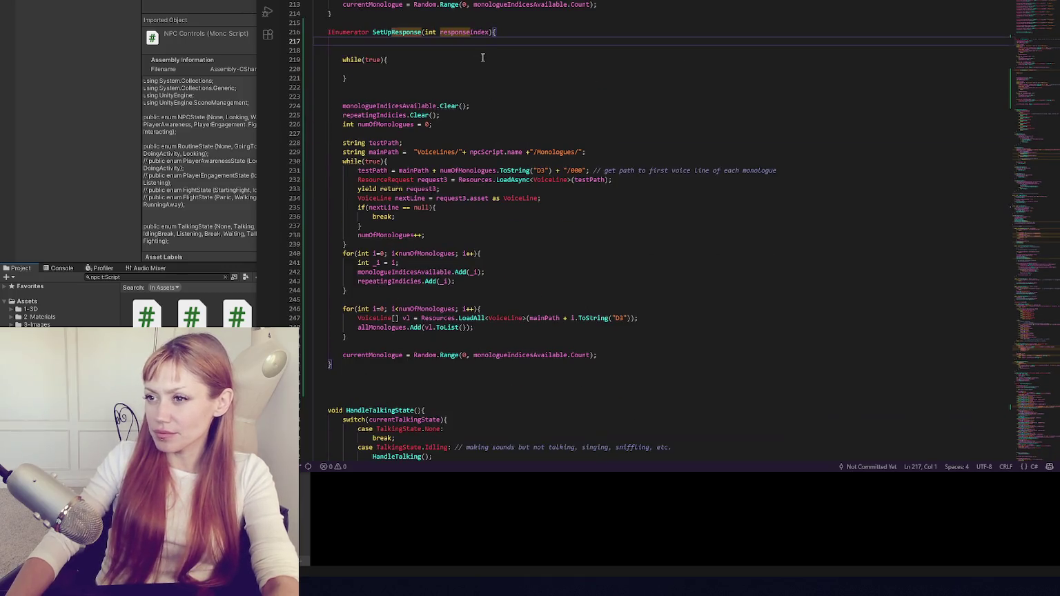
double_click(473, 33)
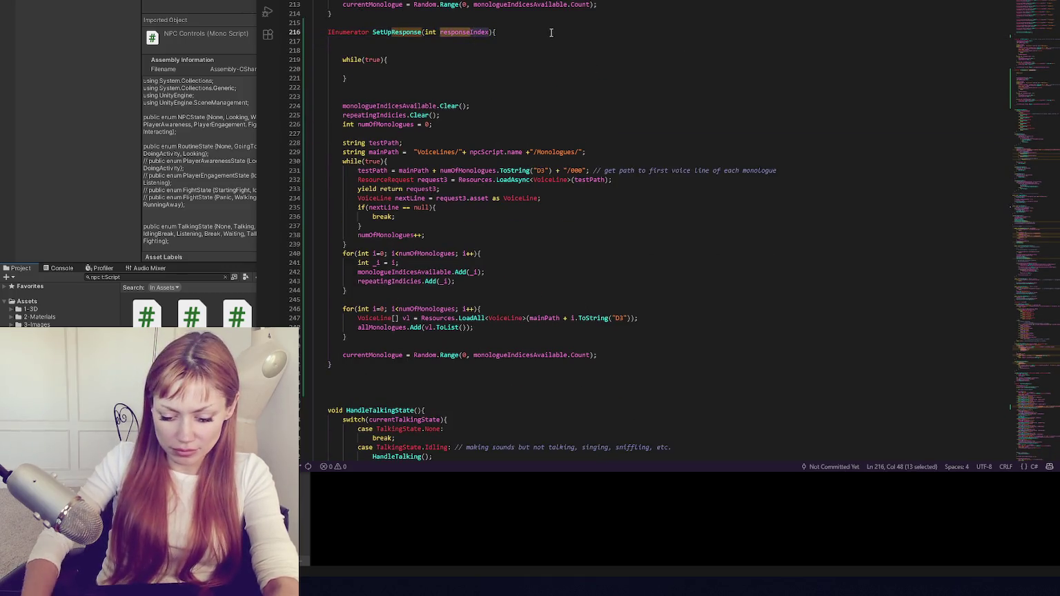
type("questionIndex")
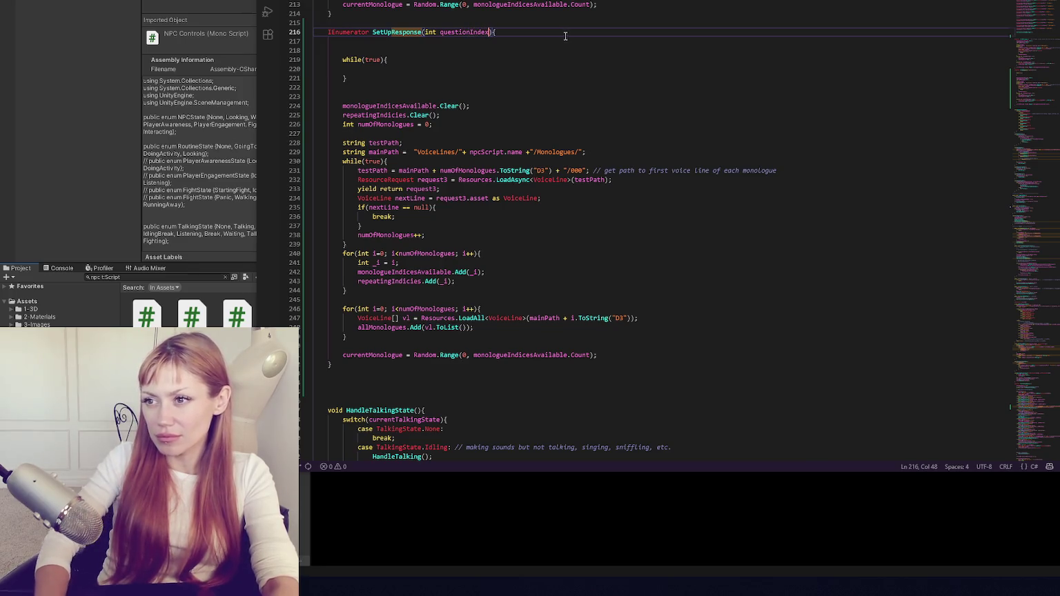
left_click(480, 32)
double_click(479, 33)
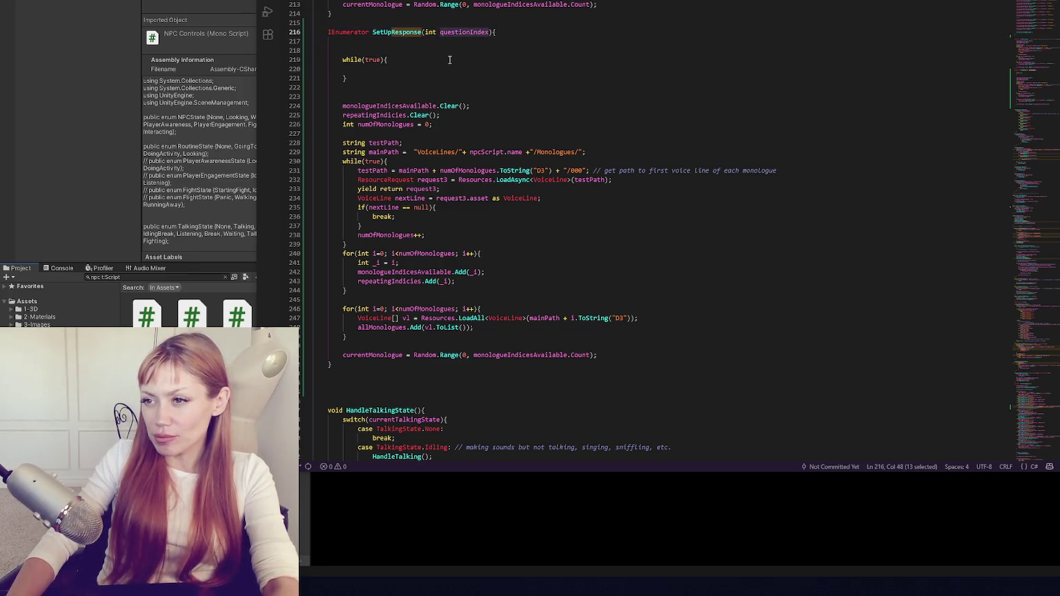
left_click(449, 60)
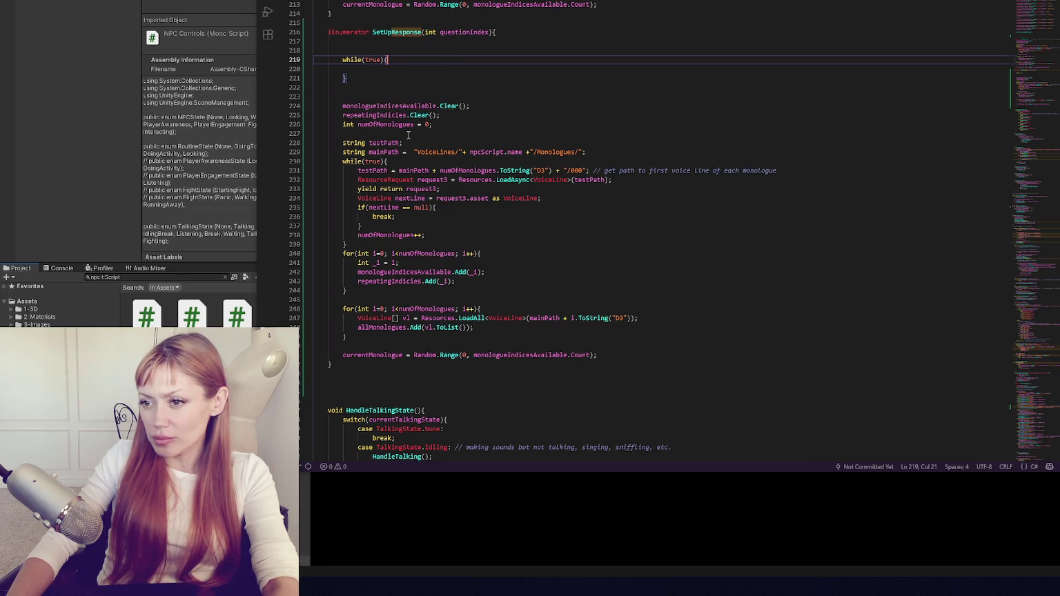
Copy the testPath, mainPath and load-loop lines into SetUpResponse at line 218 and indent them.
left_click_drag(343, 143, 405, 143)
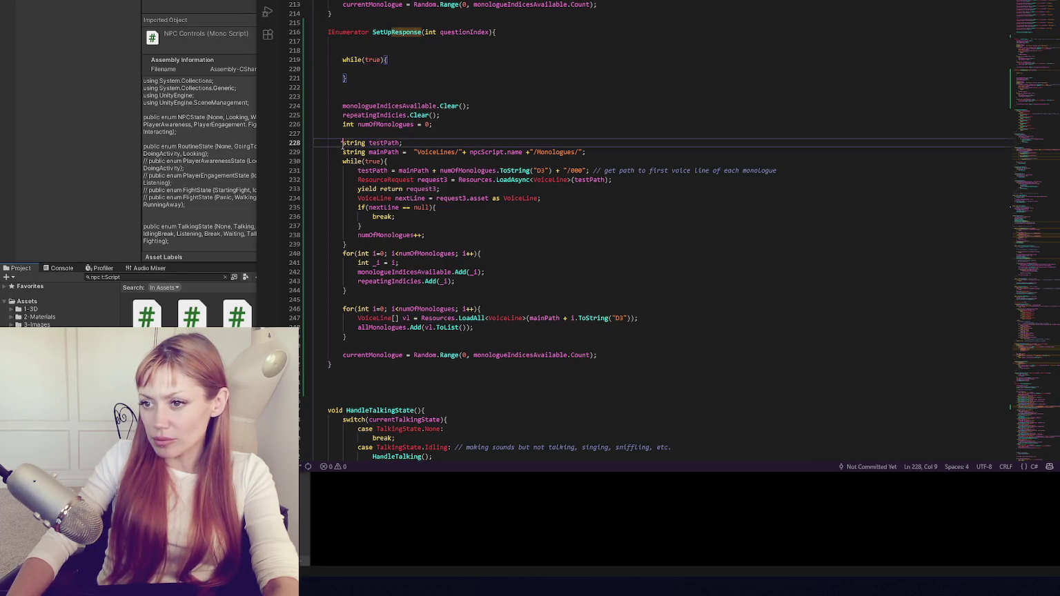
double_click(395, 143)
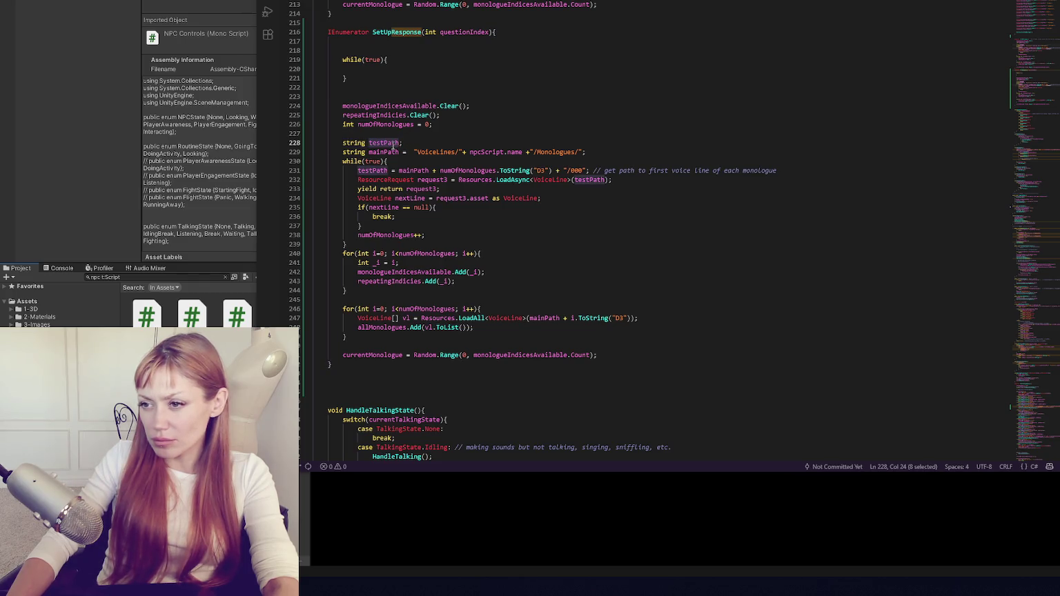
double_click(390, 151)
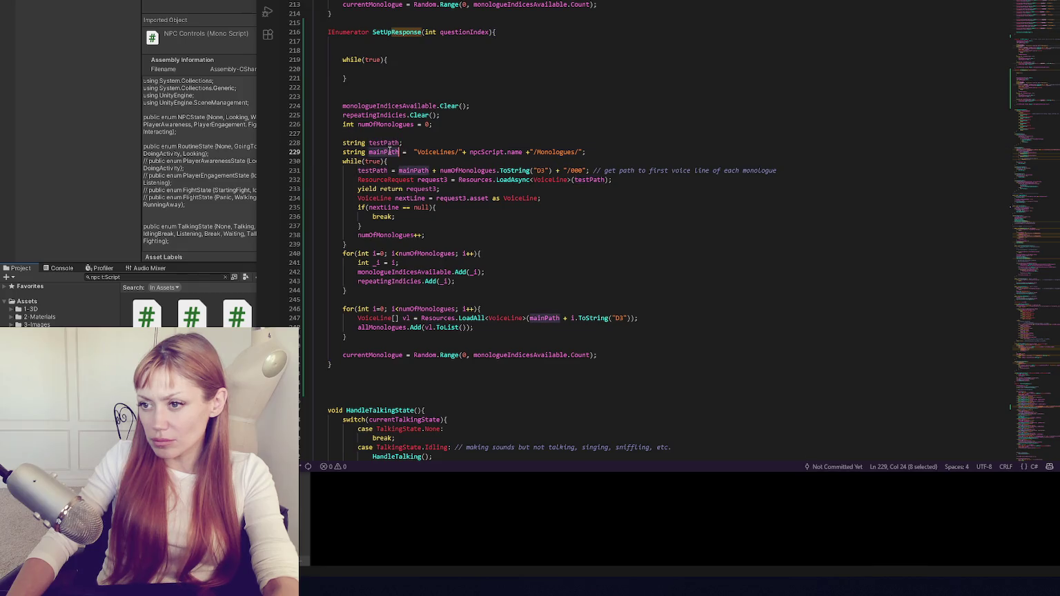
mouse_move(343, 143)
left_mouse_down()
mouse_move(480, 171)
mouse_move(812, 178)
left_mouse_up()
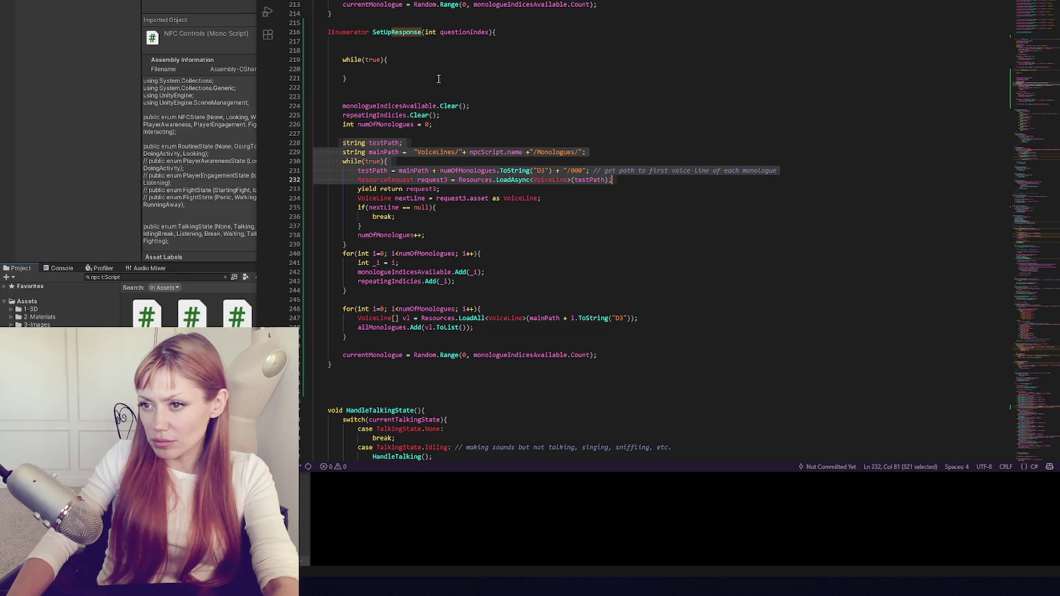
key("ctrl+c")
left_click(387, 50)
key("ctrl+v")
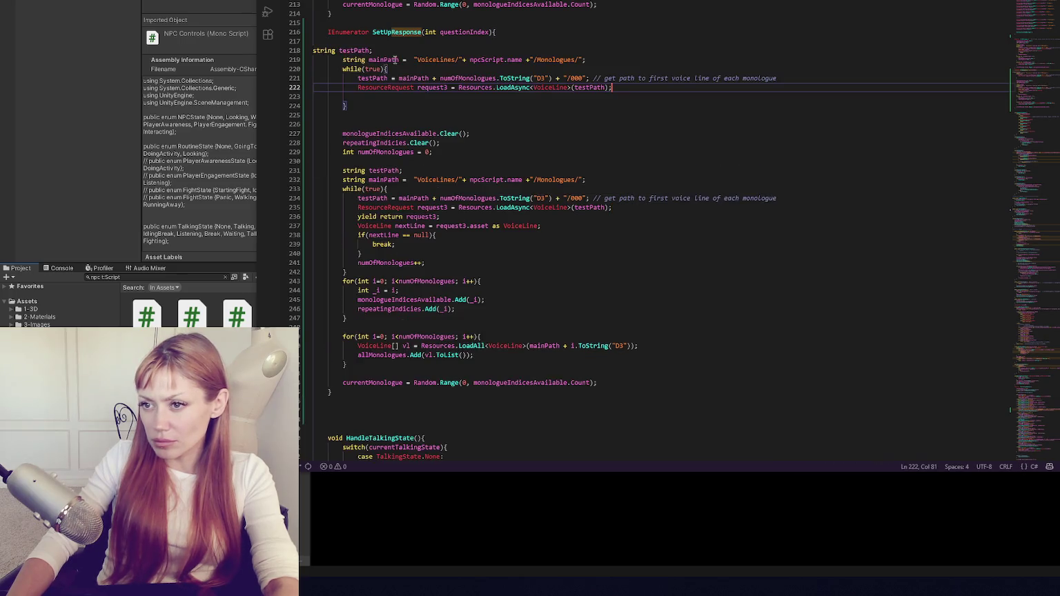
left_click(314, 51)
key("Tab")
key("Tab")
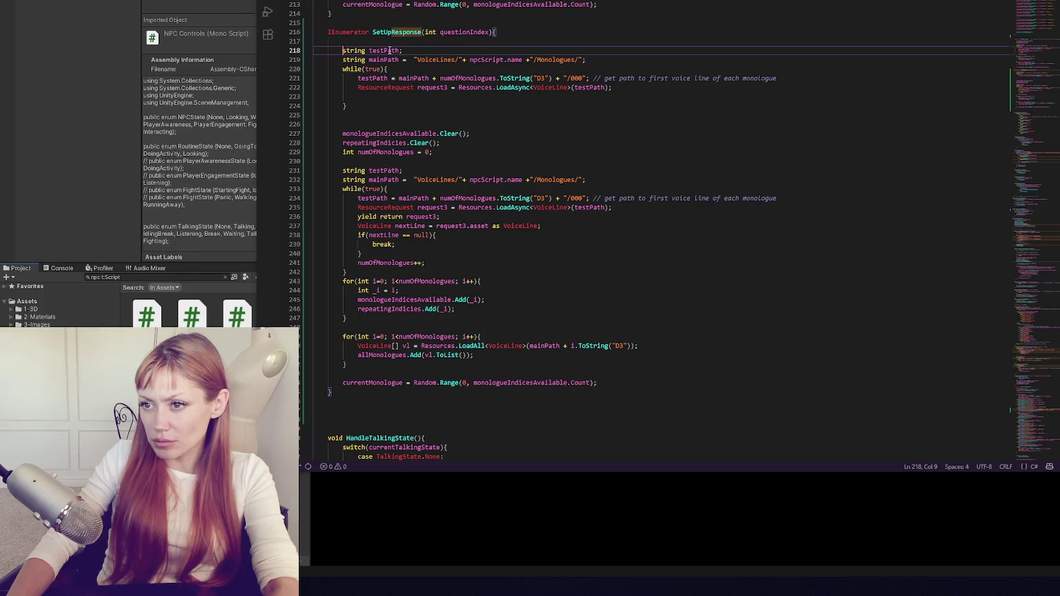
Change the mainPath folder name from Monologues to Questions.
left_click(436, 59)
double_click(436, 59)
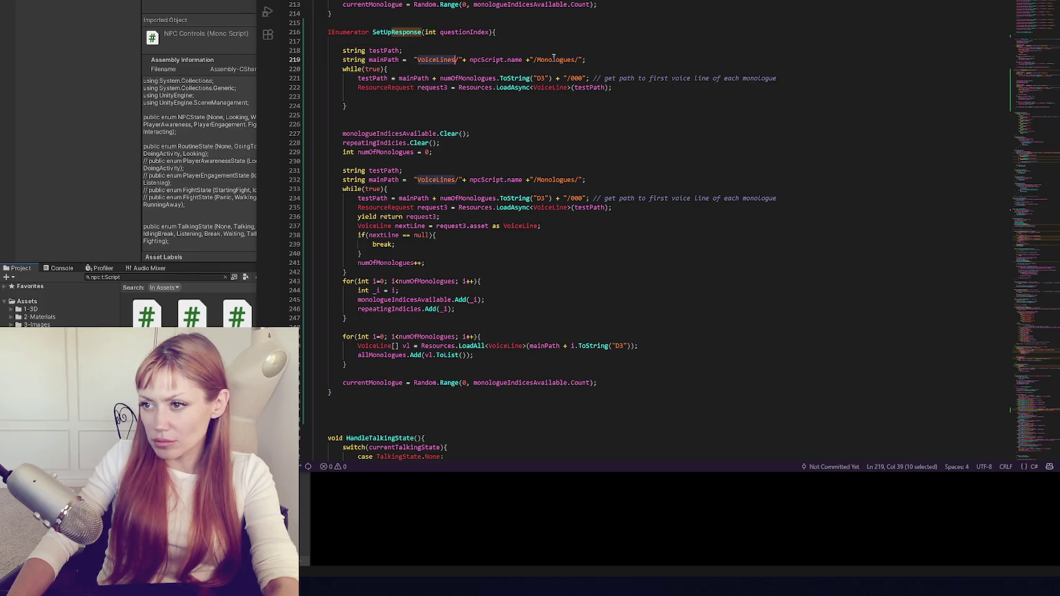
double_click(554, 60)
type("Res")
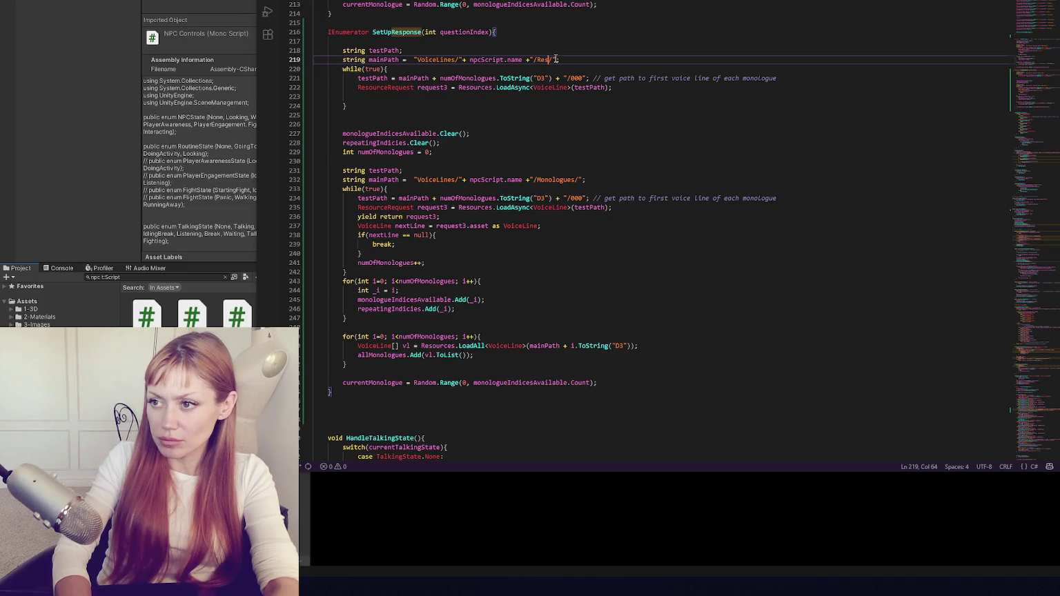
key("BackSpace")
key("BackSpace")
key("BackSpace")
type("Questions")
key("Left")
key("Left")
key("Left")
double_click(547, 61)
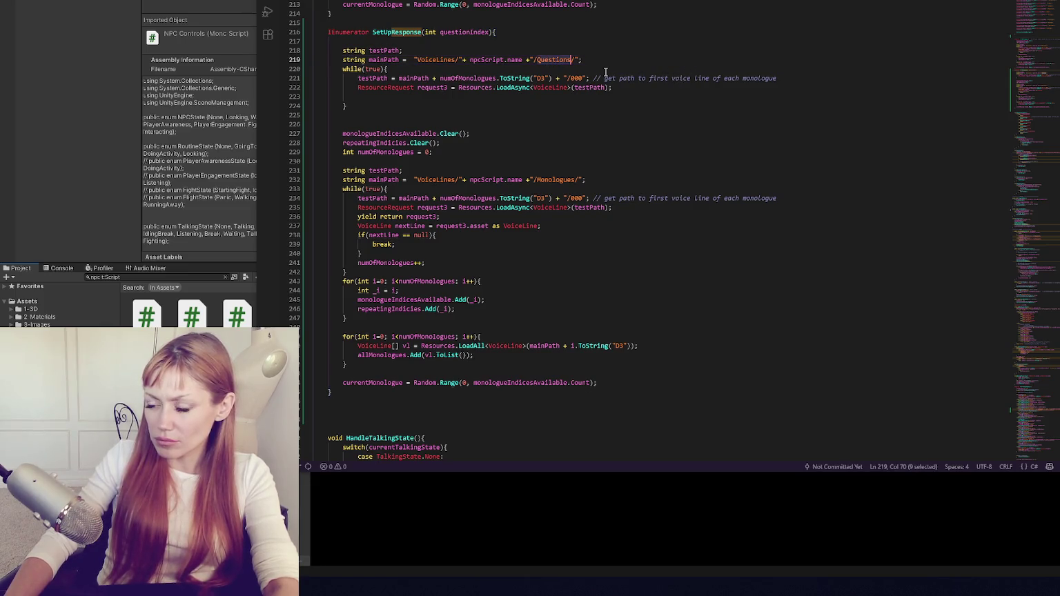
scroll(477, 69, "up", 10)
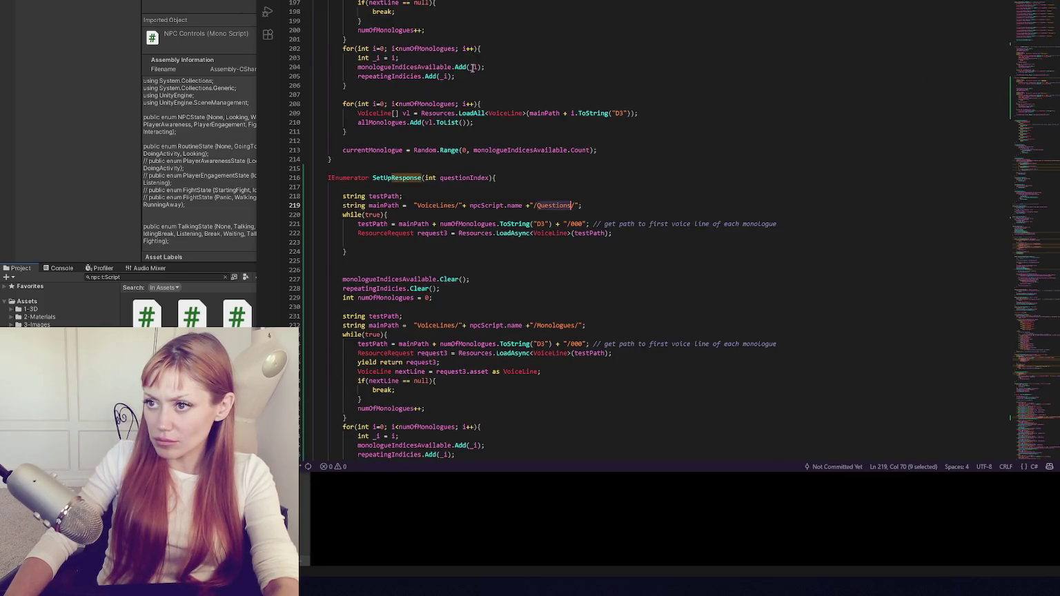
scroll(481, 68, "down", 20)
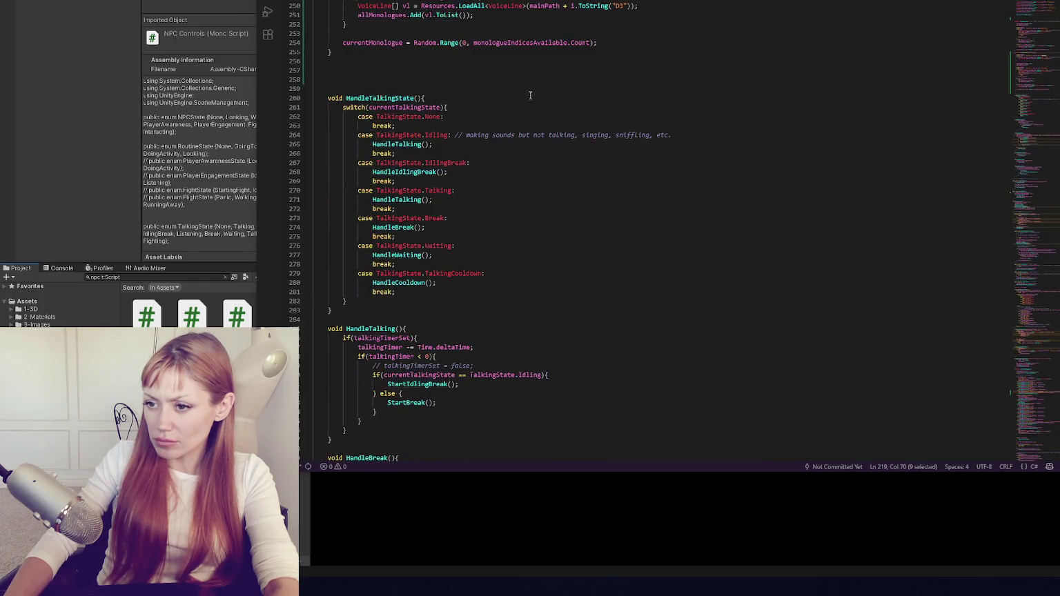
scroll(536, 91, "down", 20)
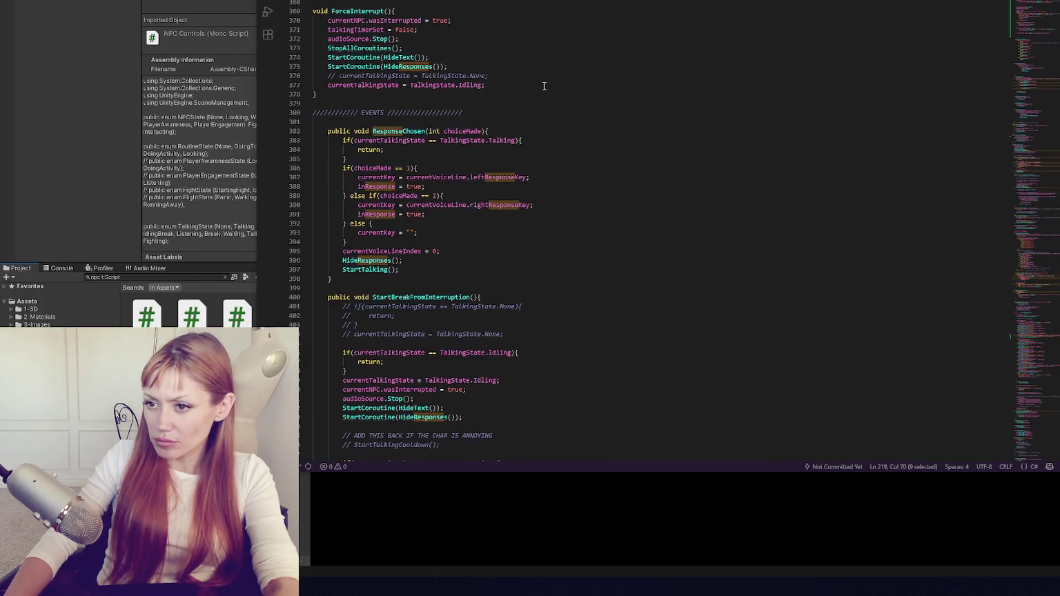
scroll(550, 89, "down", 20)
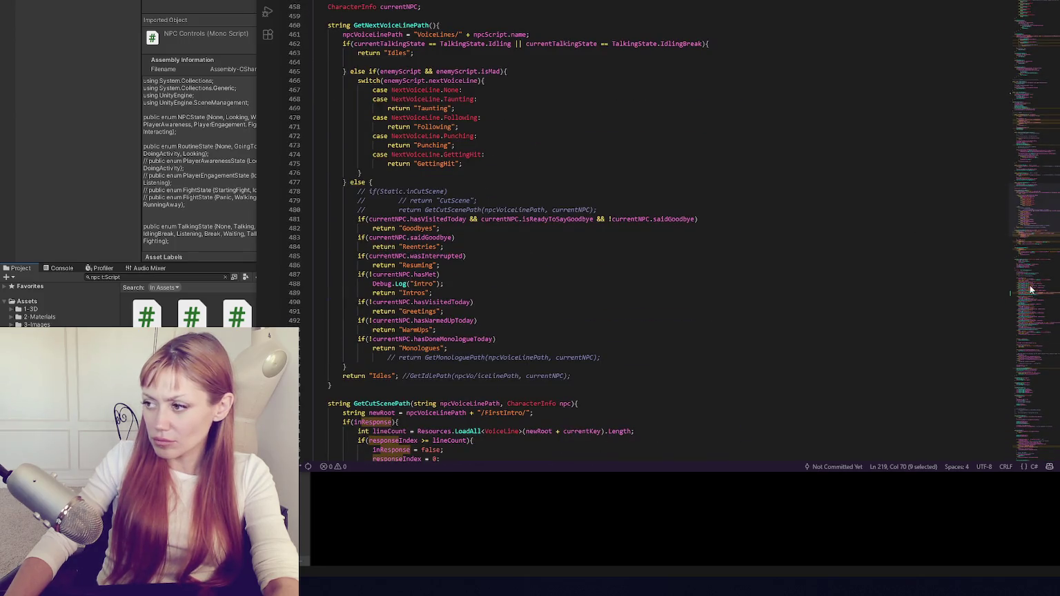
left_click_drag(1035, 207, 1031, 88)
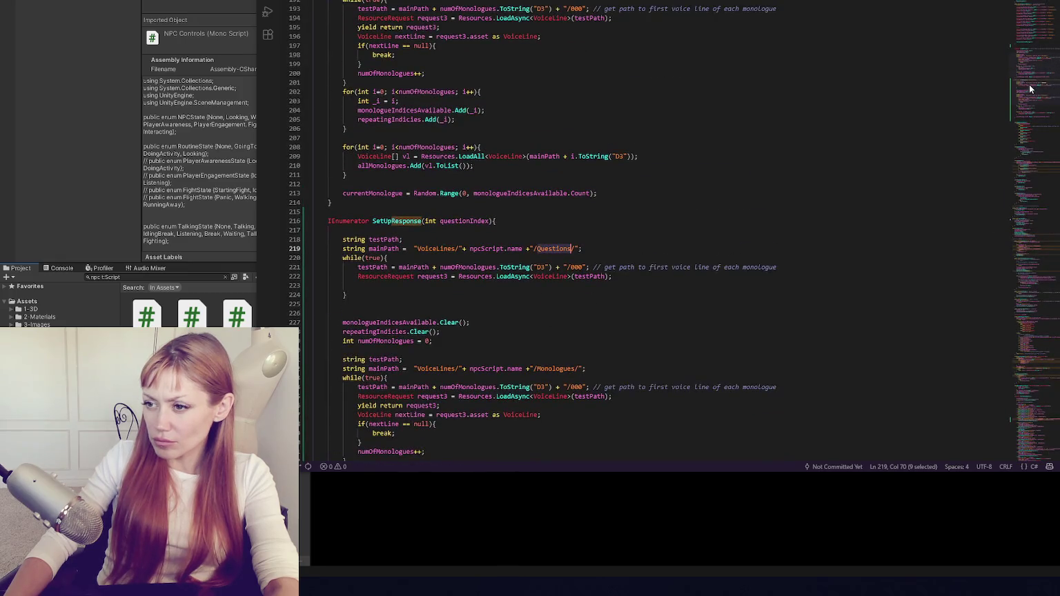
scroll(566, 104, "down", 6)
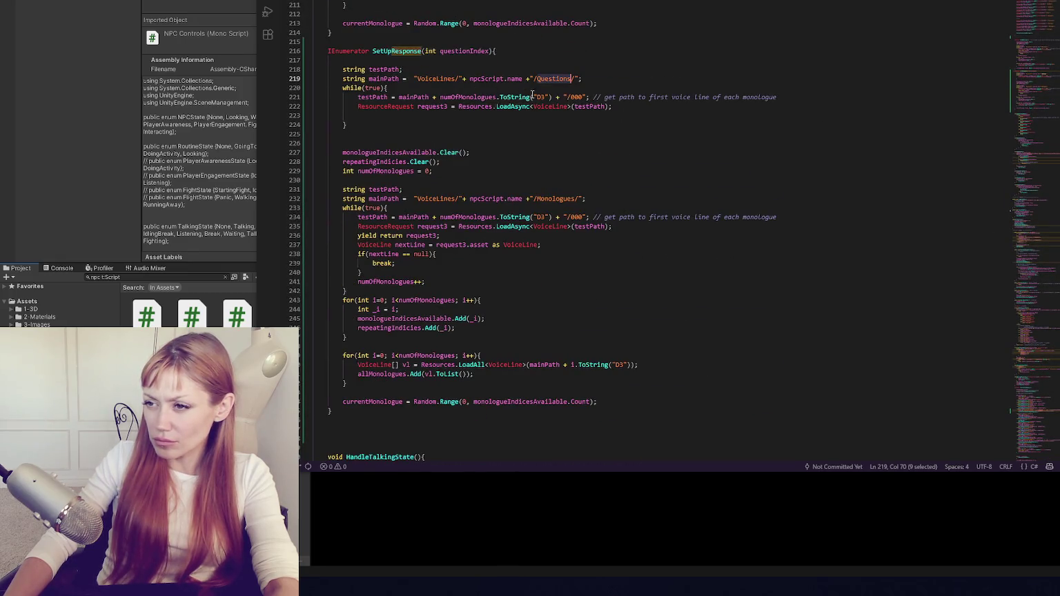
double_click(468, 97)
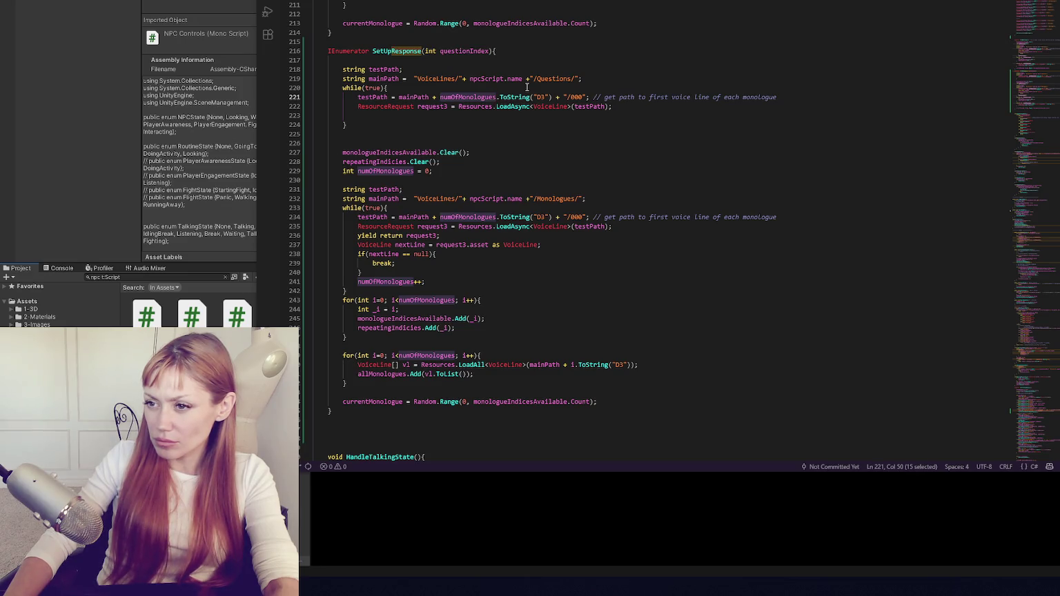
Rename request3 to request4 on line 222.
double_click(446, 227)
double_click(449, 107)
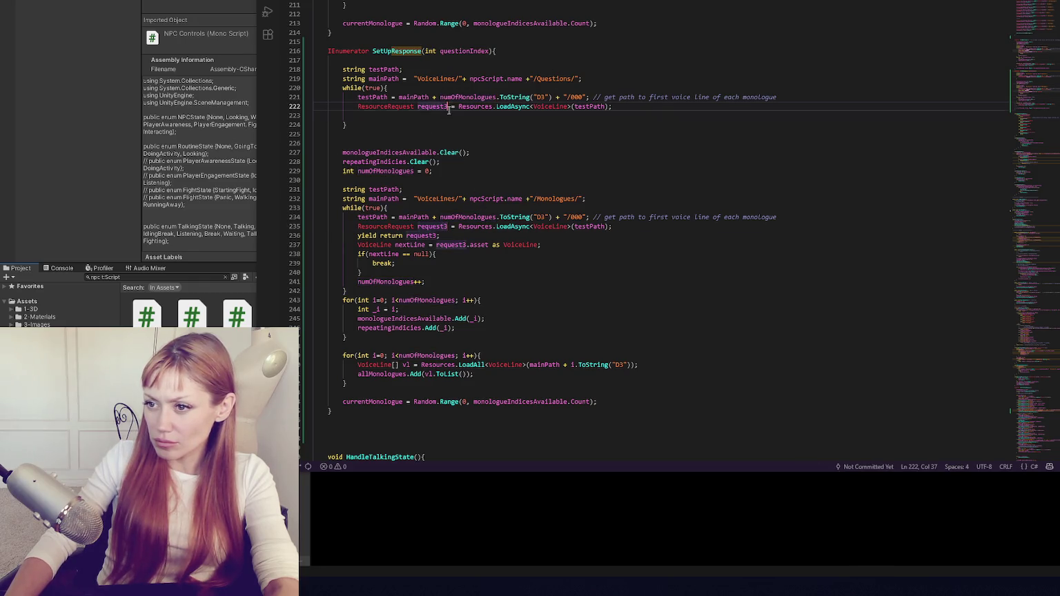
left_click_drag(443, 107, 448, 107)
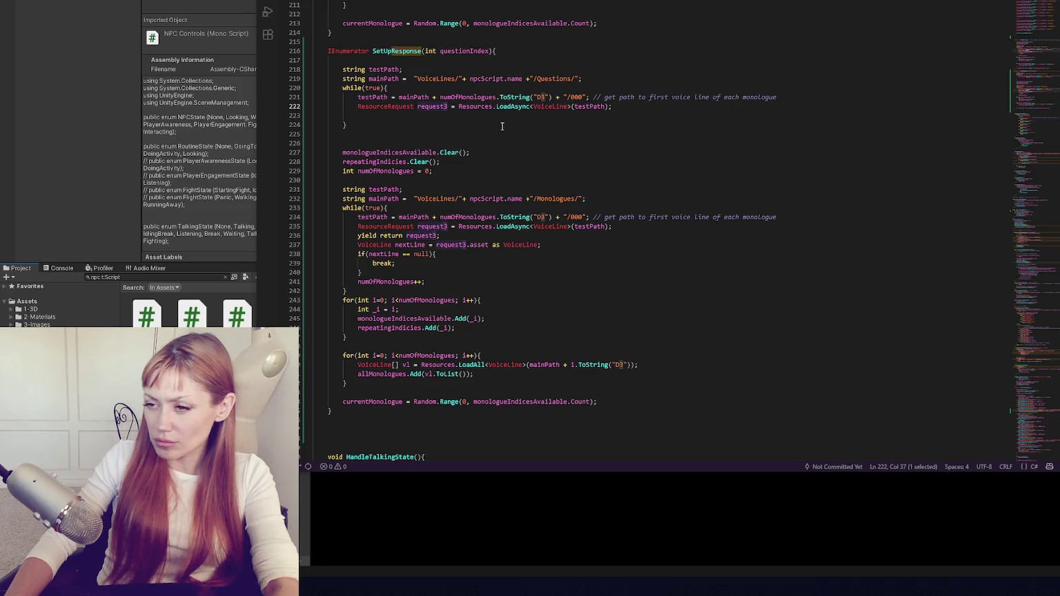
type("4")
double_click(474, 107)
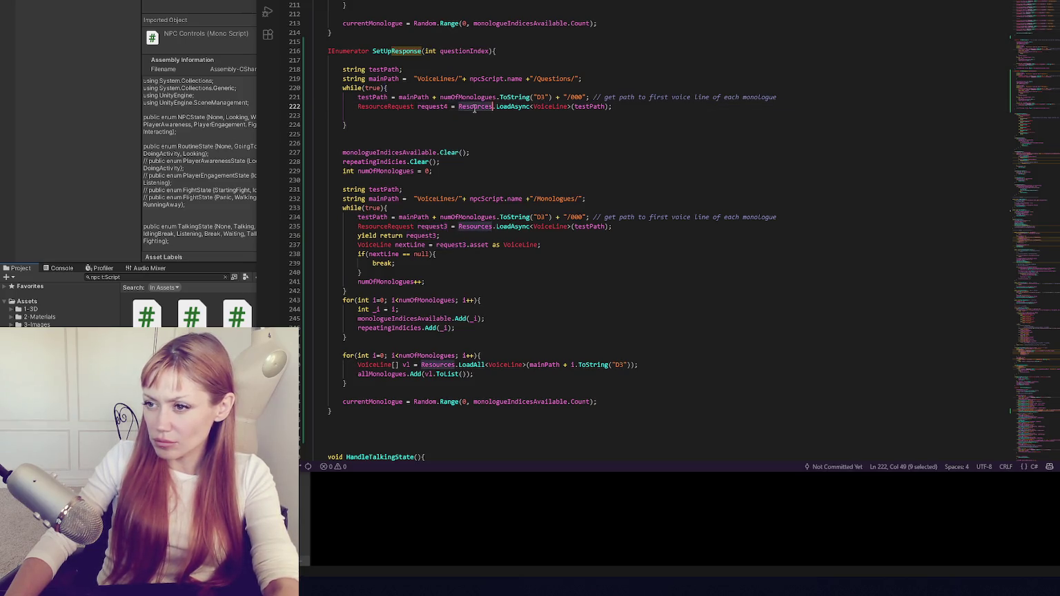
key("End")
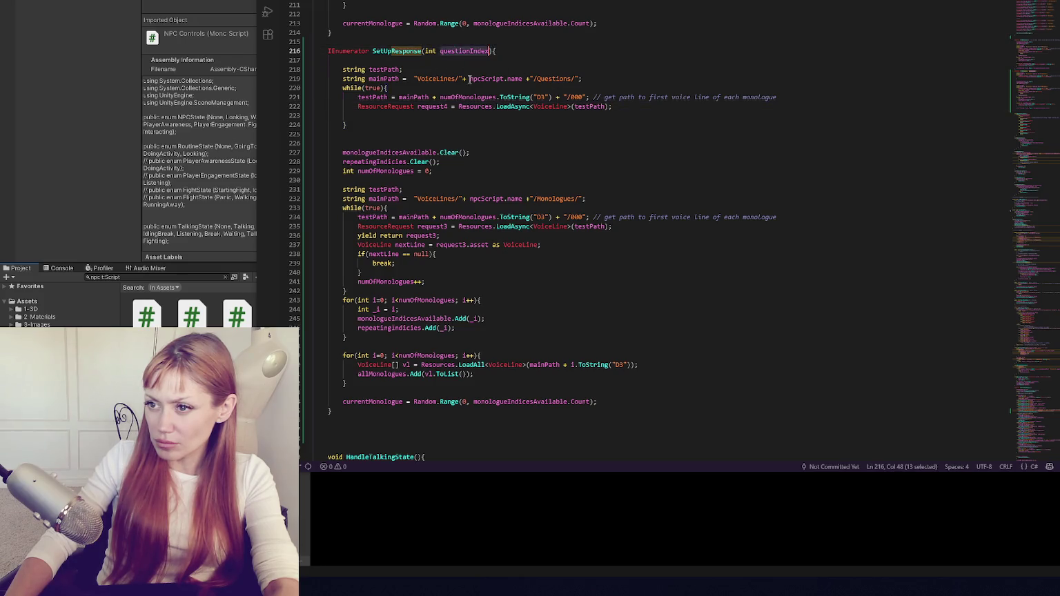
Replace numOfMonologues with questionIndex on line 221 and copy the yield-through-counter lines.
left_click_drag(440, 97, 496, 97)
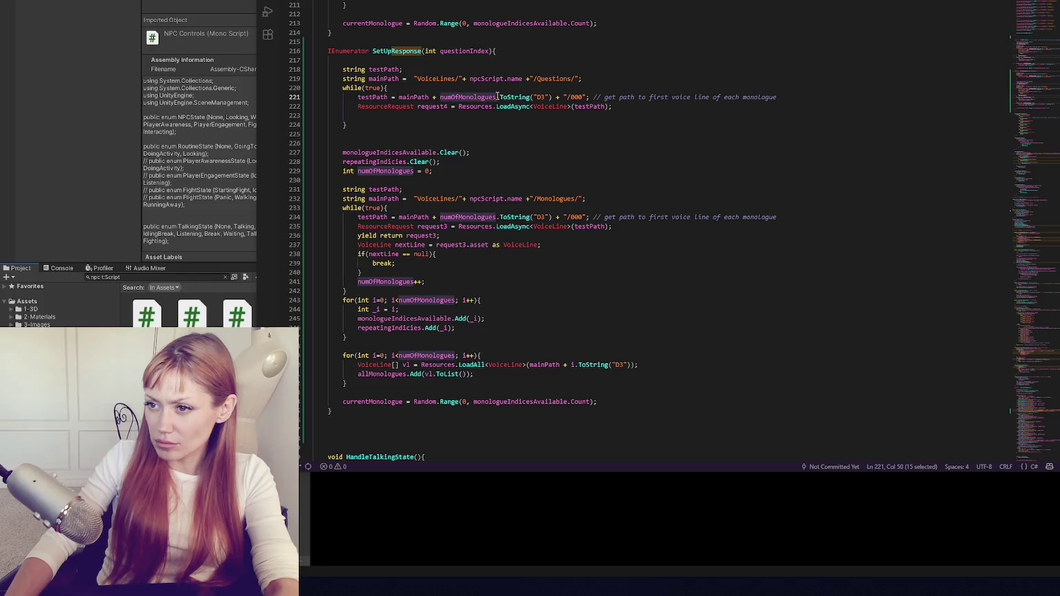
key("ctrl+v")
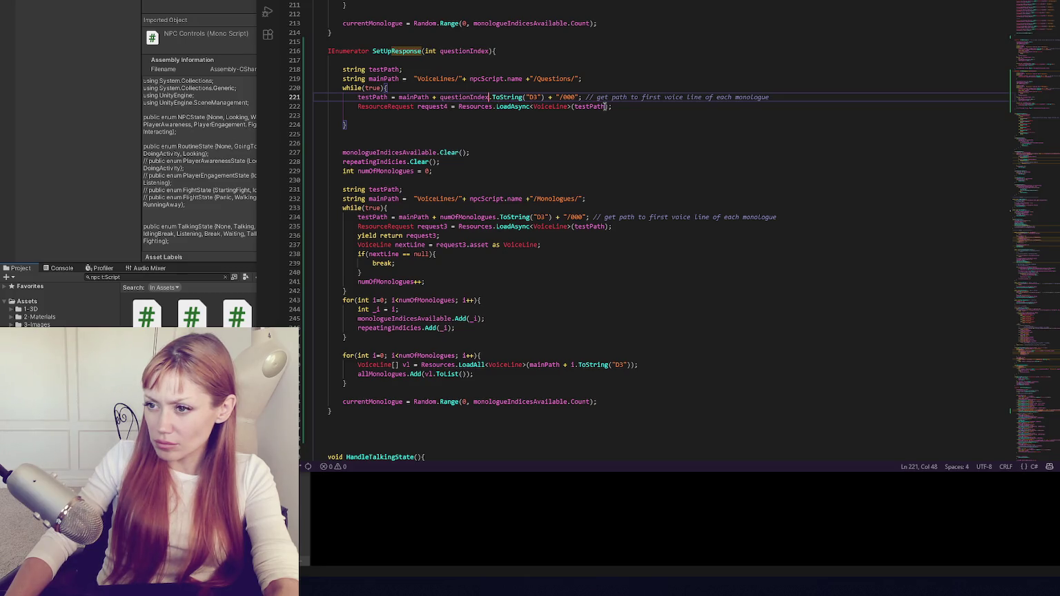
mouse_move(358, 235)
left_mouse_down()
mouse_move(464, 245)
mouse_move(466, 280)
left_mouse_up()
key("ctrl+c")
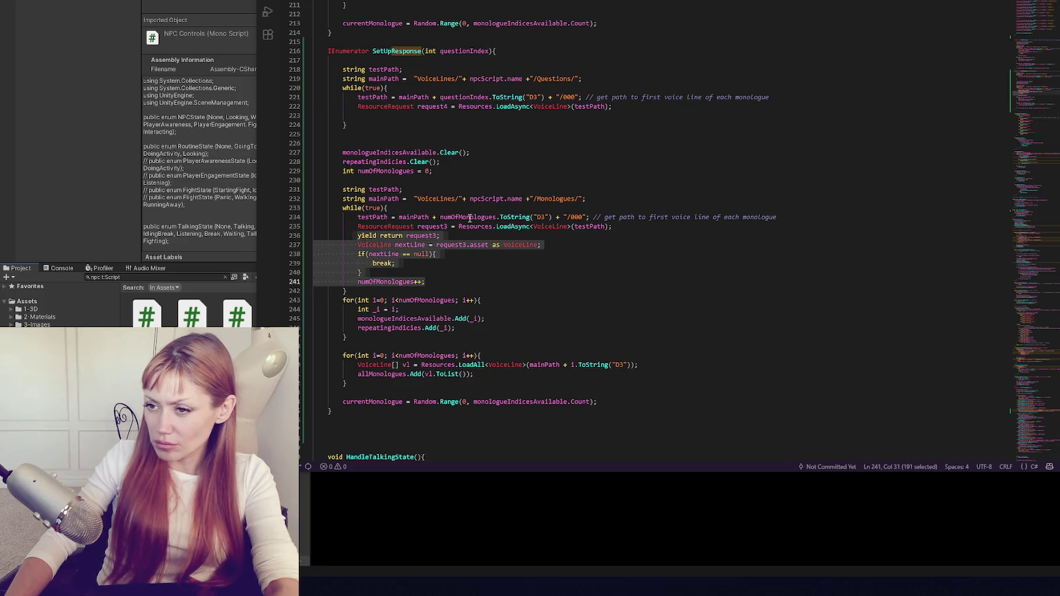
Paste the yield, null-check and counter lines into the loop, indented, waiting on request4.
left_click(325, 116)
key("ctrl+v")
left_click(315, 116)
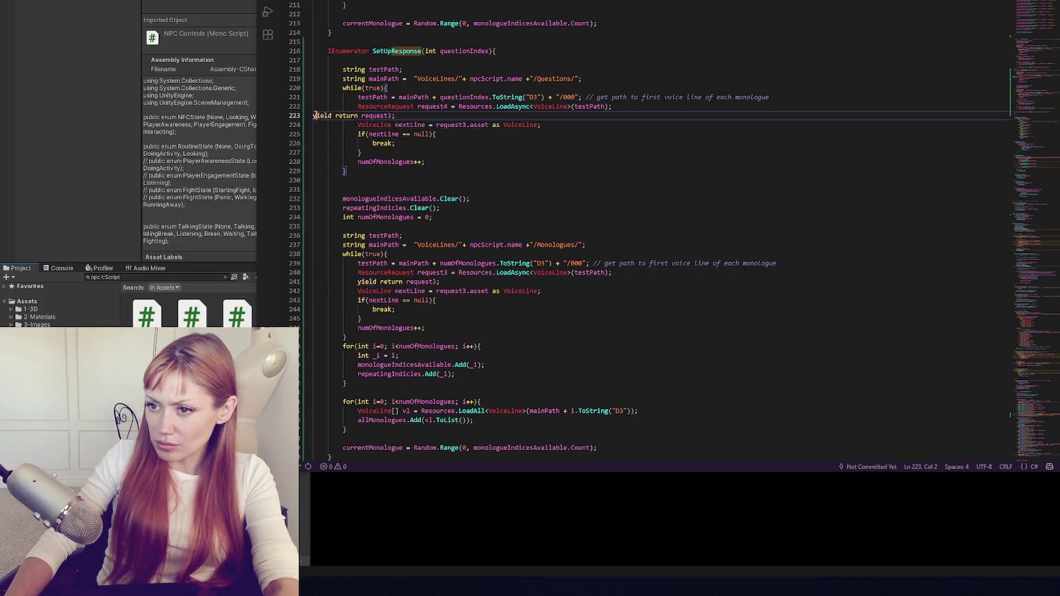
key("Tab")
key("Tab")
key("Tab")
key("End")
key("Left")
key("BackSpace")
type("4")
Review the testPath, nextLine and numOfMonologues references in the pasted code.
double_click(590, 106)
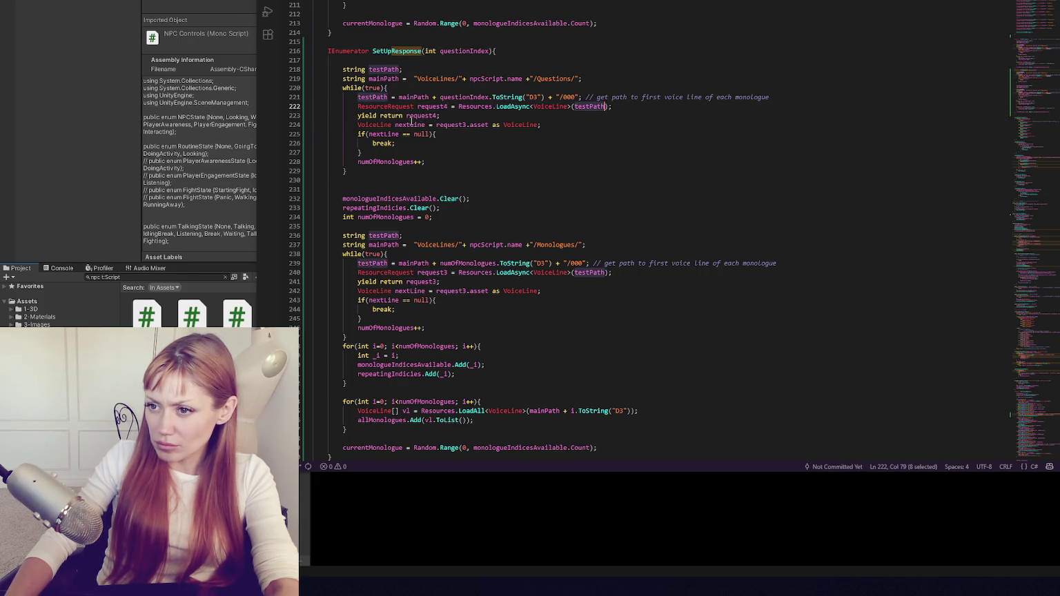
left_click(477, 125)
left_click(533, 124)
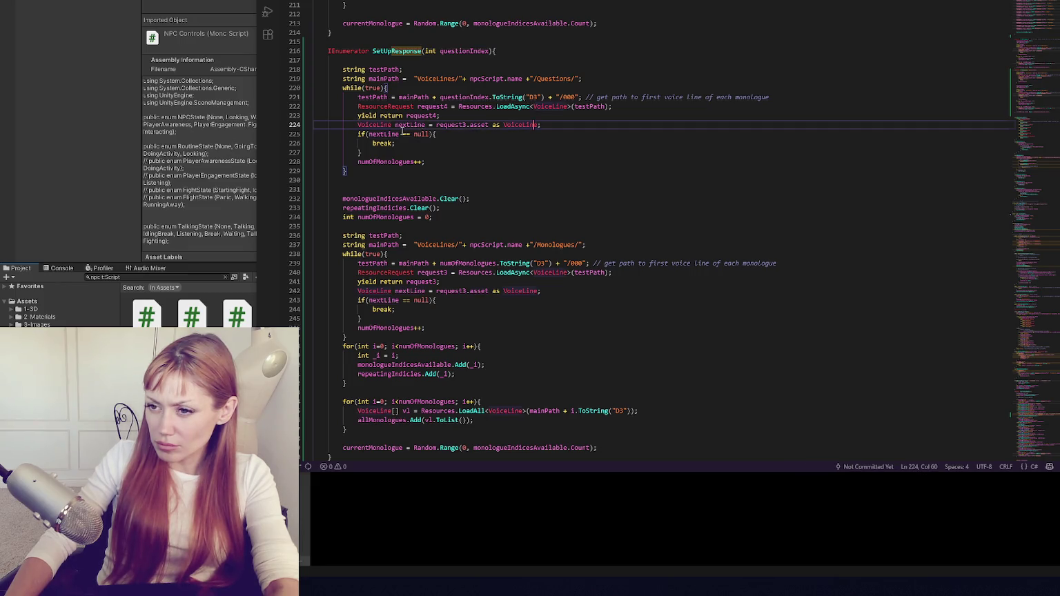
double_click(386, 162)
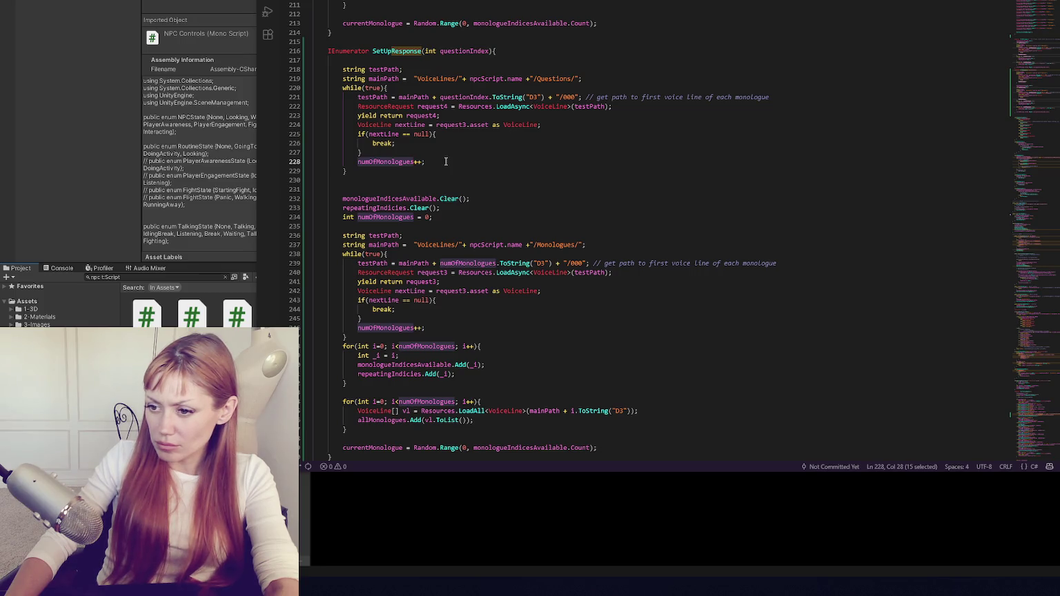
scroll(476, 207, "down", 2)
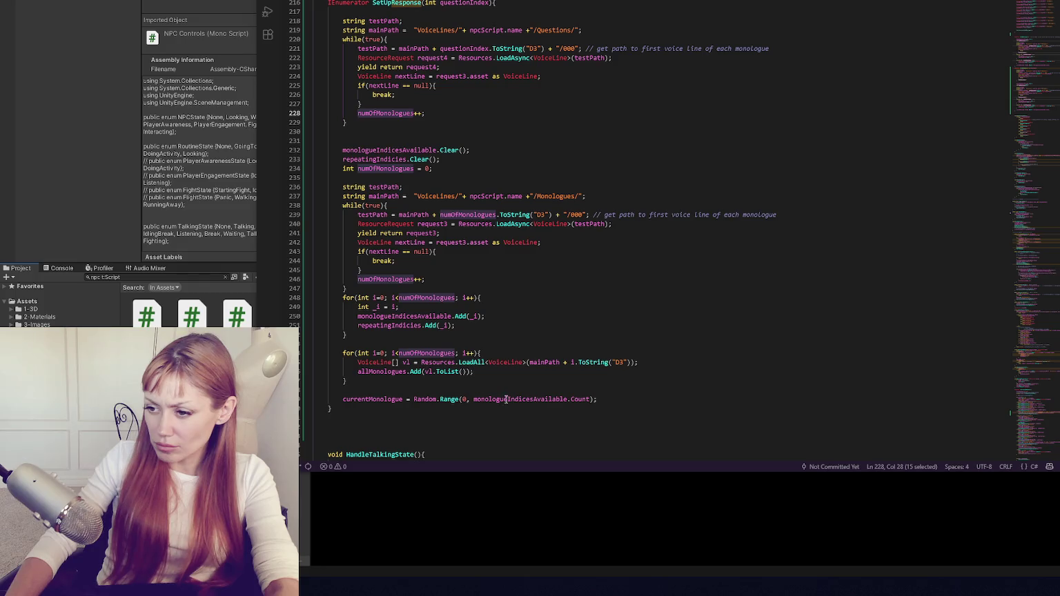
Comment out lines 217–258 of SetUpResponse with Ctrl+/ and return to Unity.
double_click(506, 400)
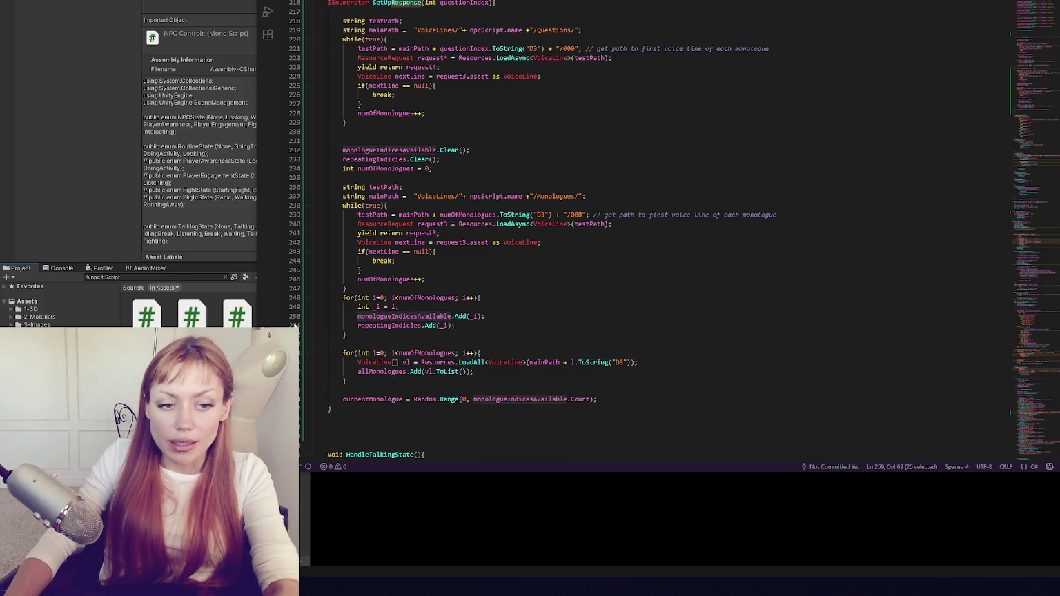
left_click(536, 324)
mouse_move(315, 12)
left_mouse_down()
mouse_move(387, 90)
mouse_move(466, 399)
left_mouse_up()
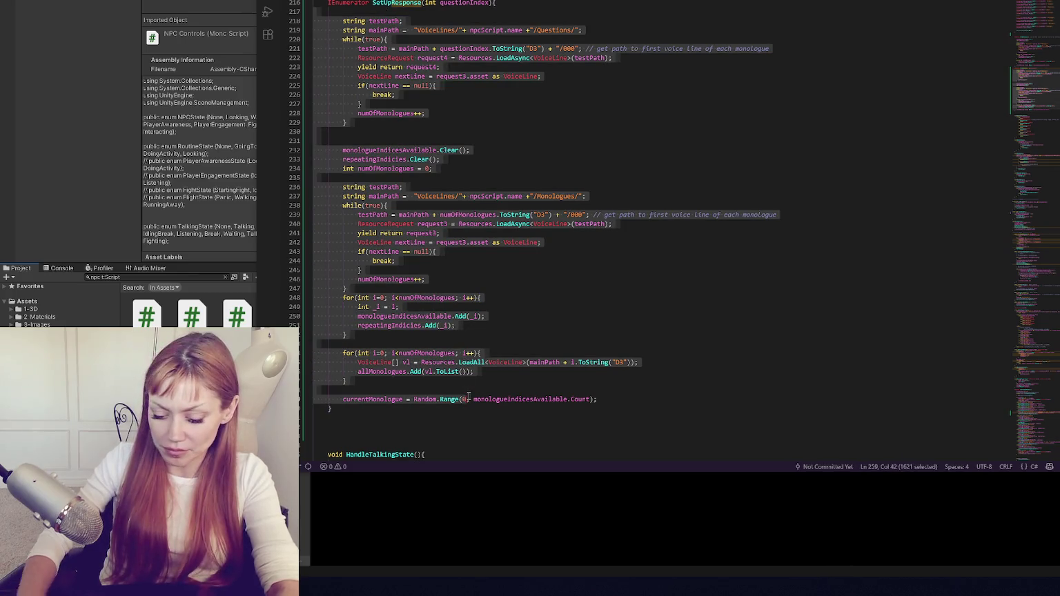
key("ctrl+slash")
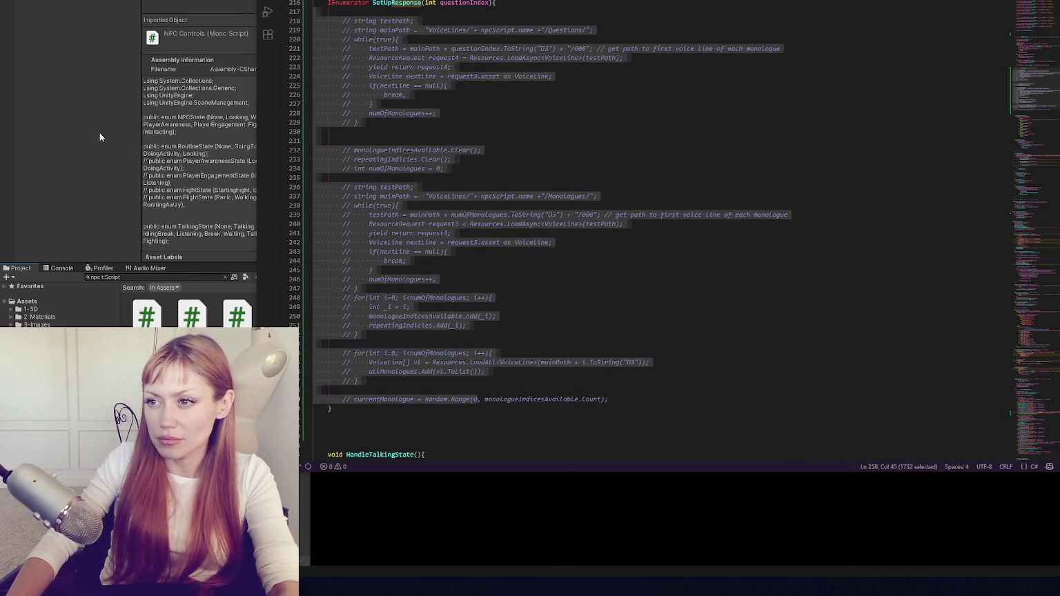
left_click(99, 133)
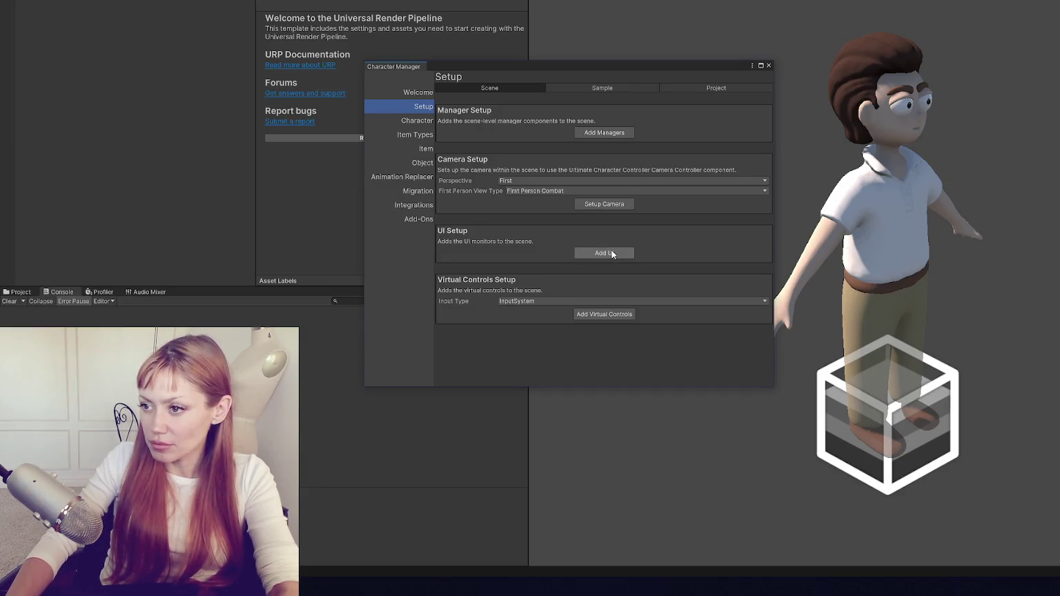
Add the scene managers and UI monitors, importing the TextMesh Pro essentials.
left_click(620, 135)
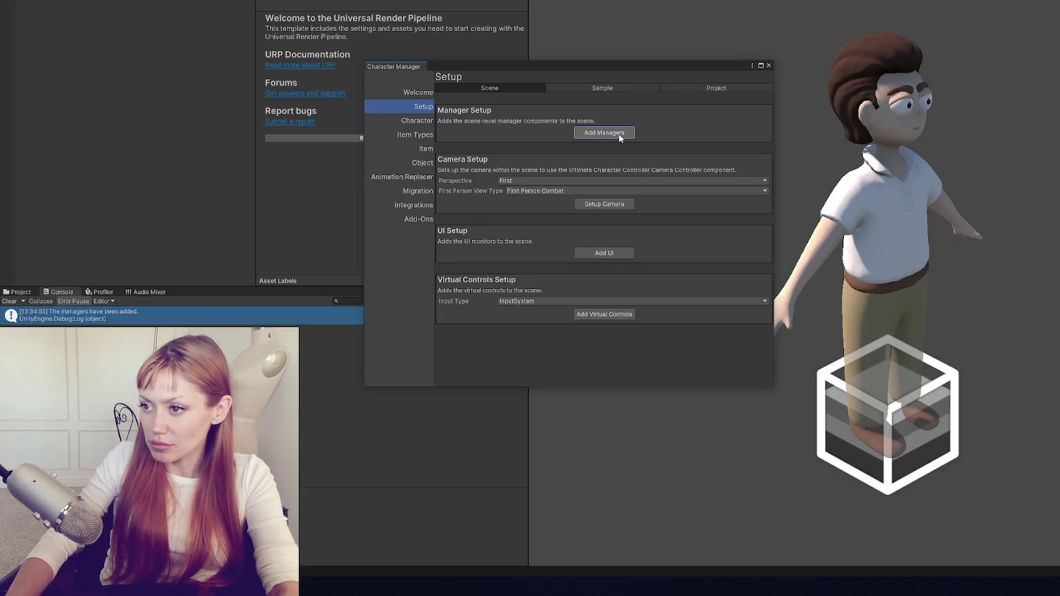
left_click(591, 181)
left_click(591, 178)
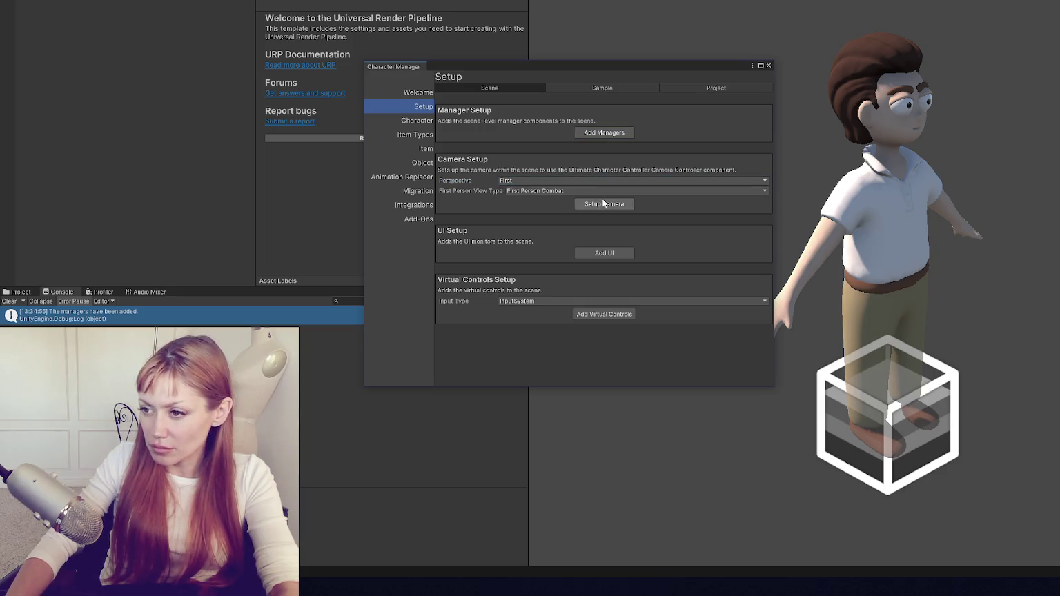
left_click(611, 254)
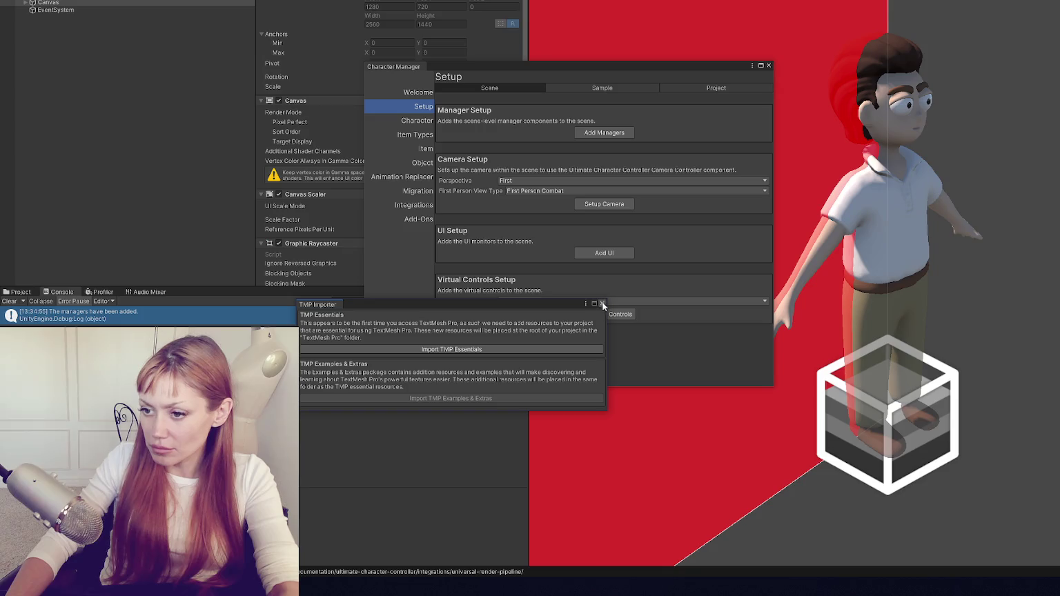
left_click(580, 349)
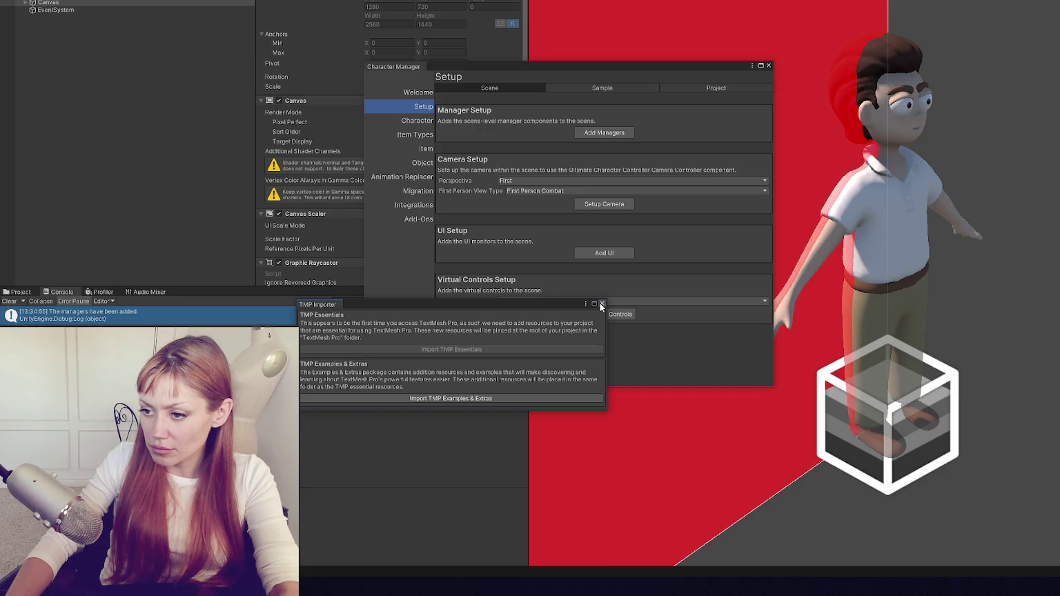
left_click(601, 304)
Set the virtual controls input type to InputManager.
left_click(546, 301)
left_click(528, 322)
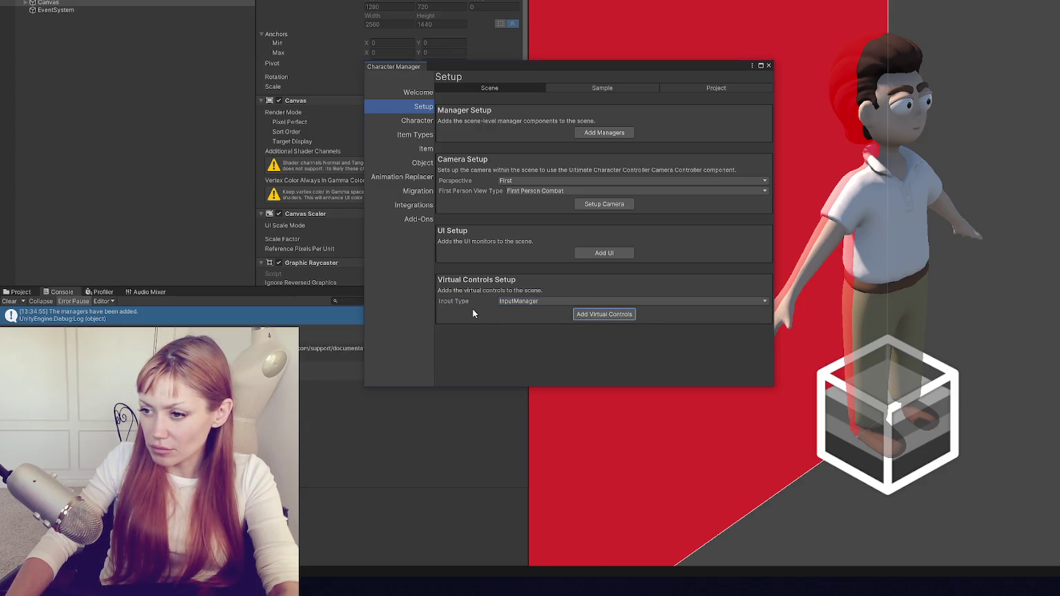
left_click(419, 121)
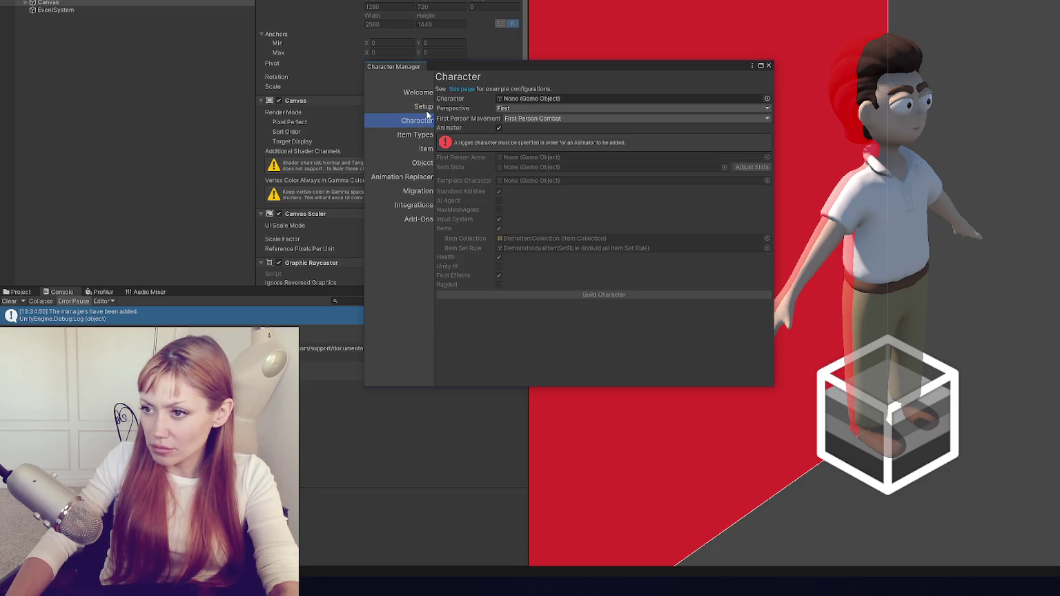
Assign Bradley as the character with the Demo animator controller and items turned off.
mouse_move(55, 4)
left_mouse_down()
mouse_move(524, 62)
mouse_move(537, 100)
left_mouse_up()
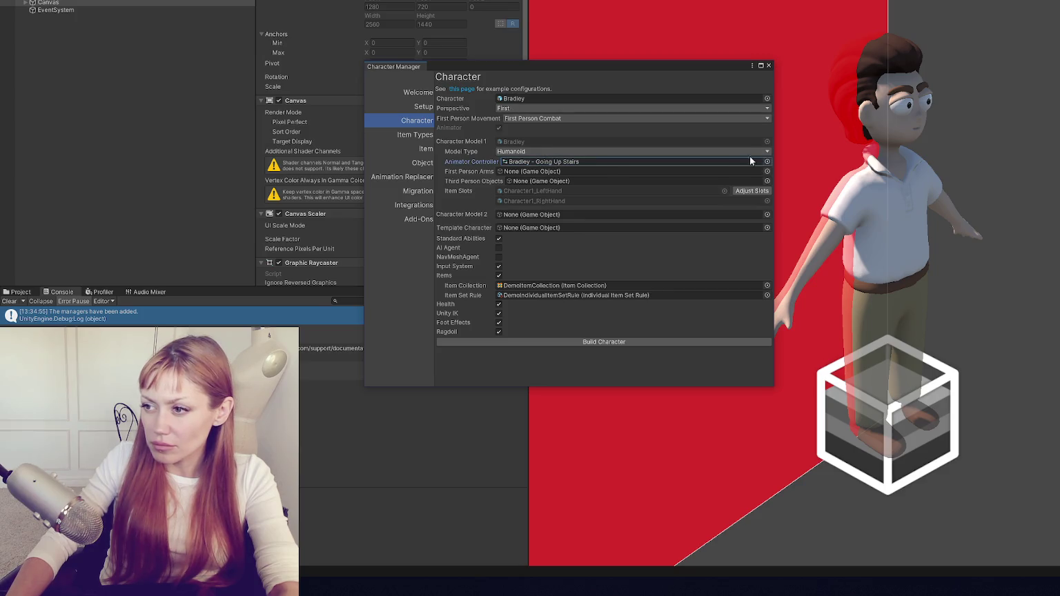
left_click(767, 162)
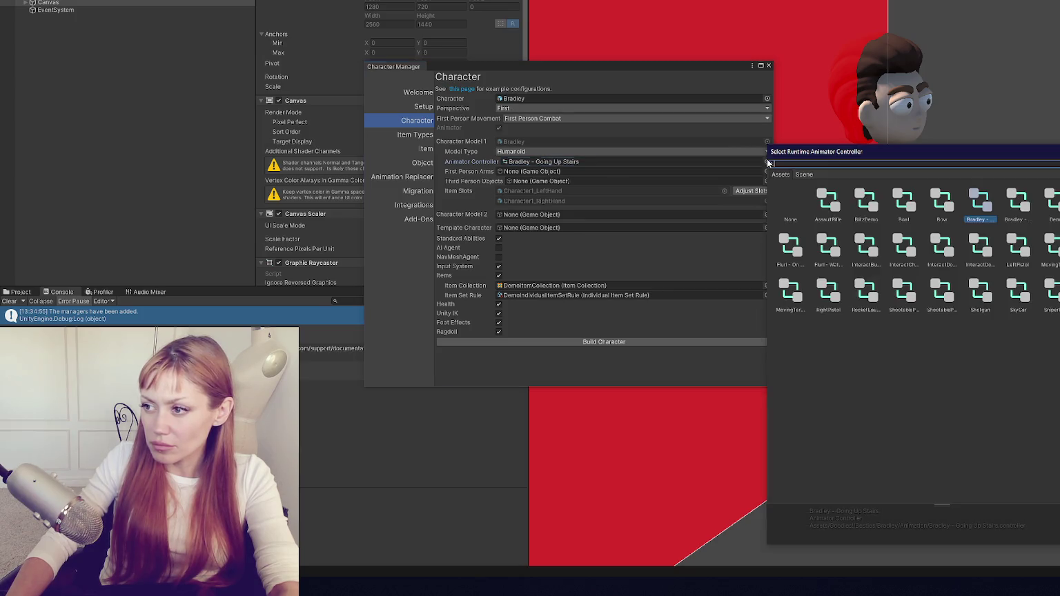
double_click(1050, 201)
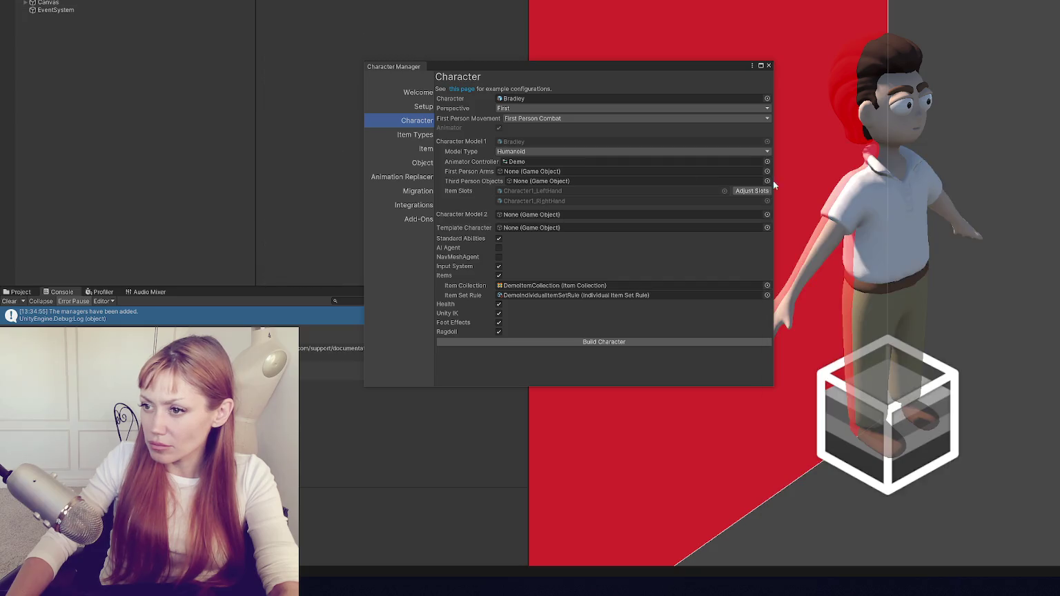
left_click(500, 274)
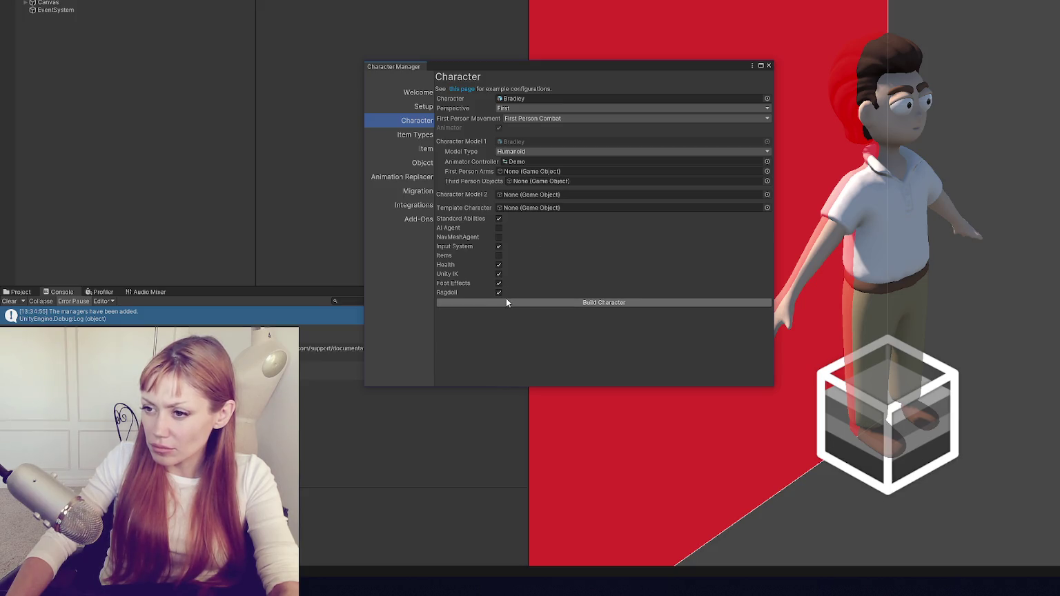
Set perspective to Both with Free Look and Point Click, enable AI Agent, and build.
left_click(523, 108)
left_click(522, 138)
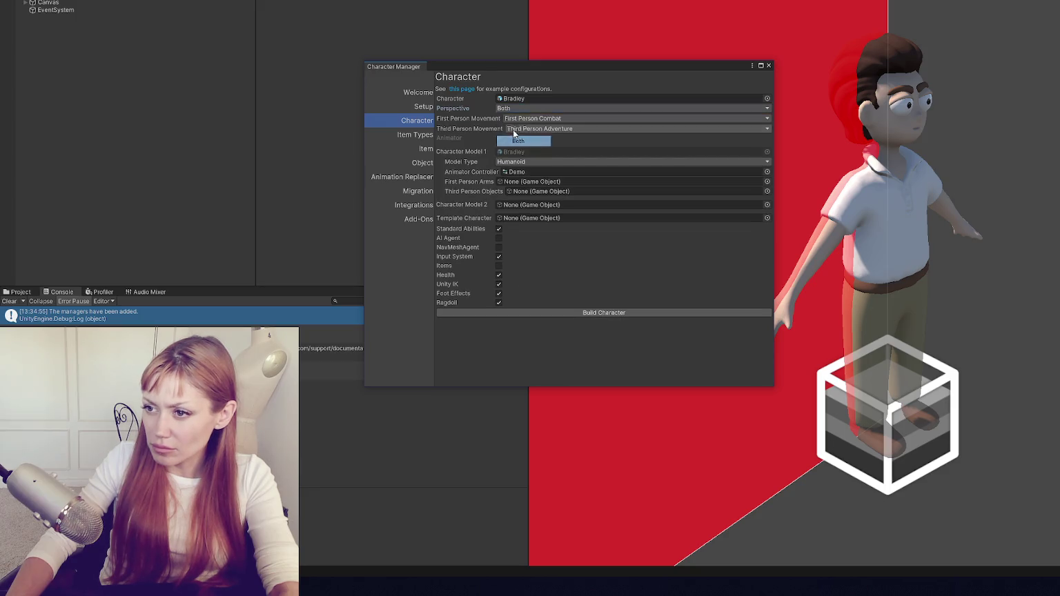
left_click(519, 119)
left_click(535, 140)
left_click(539, 130)
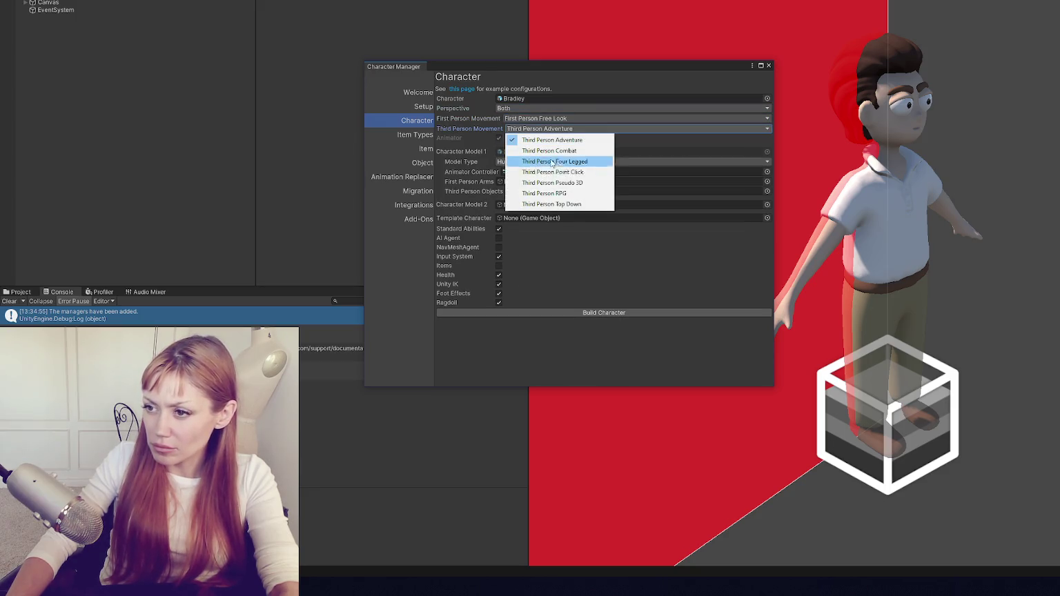
left_click(552, 172)
left_click(499, 238)
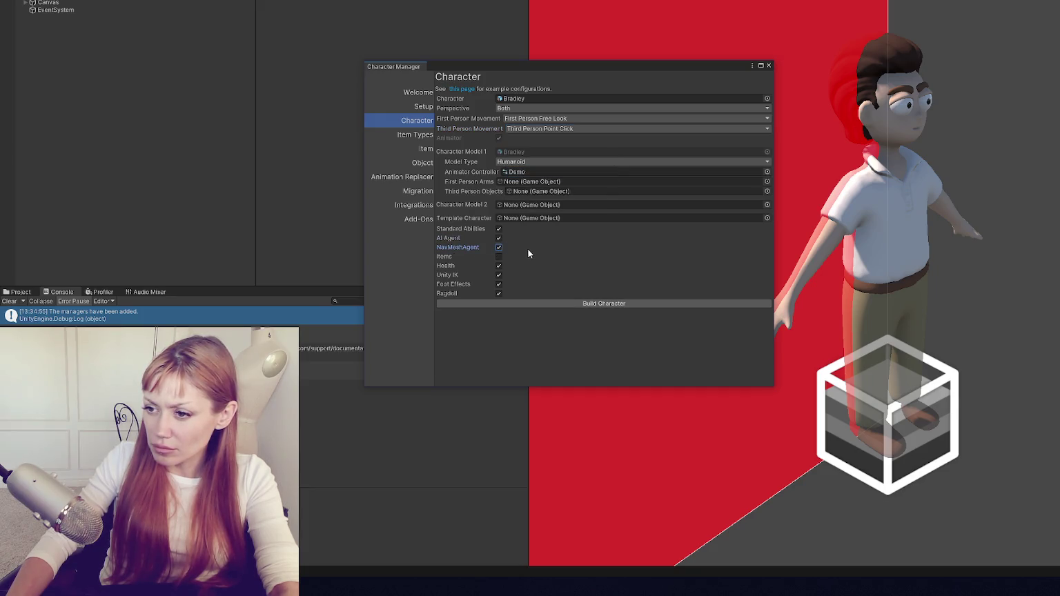
left_click(525, 303)
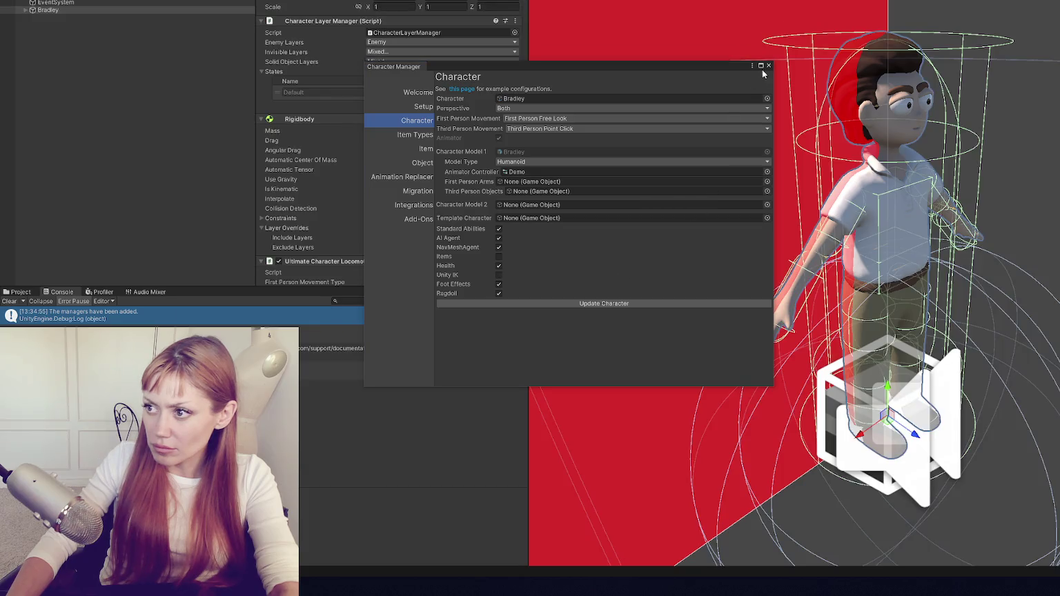
left_click(768, 66)
right_click(100, 44)
left_click(211, 0)
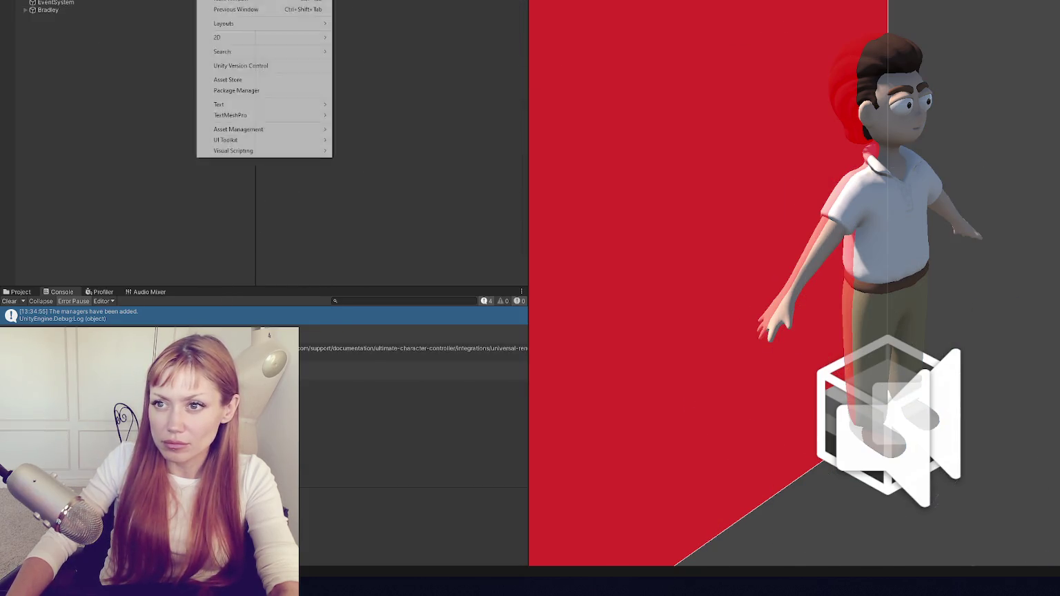
Search the Unity Registry for 'ai', install AI Navigation, then reselect Bradley.
left_click(274, 91)
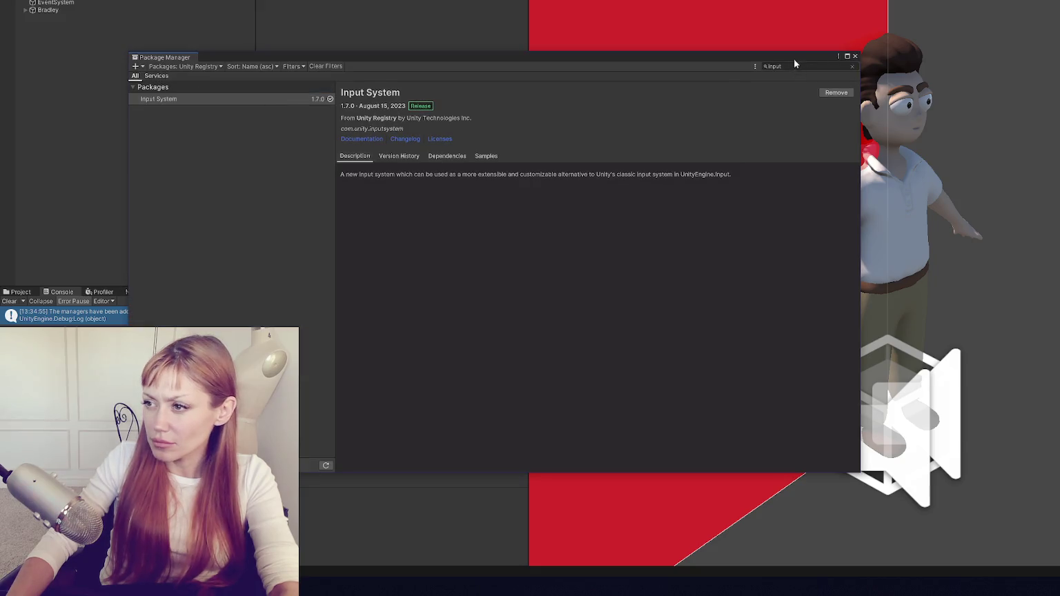
left_click(184, 67)
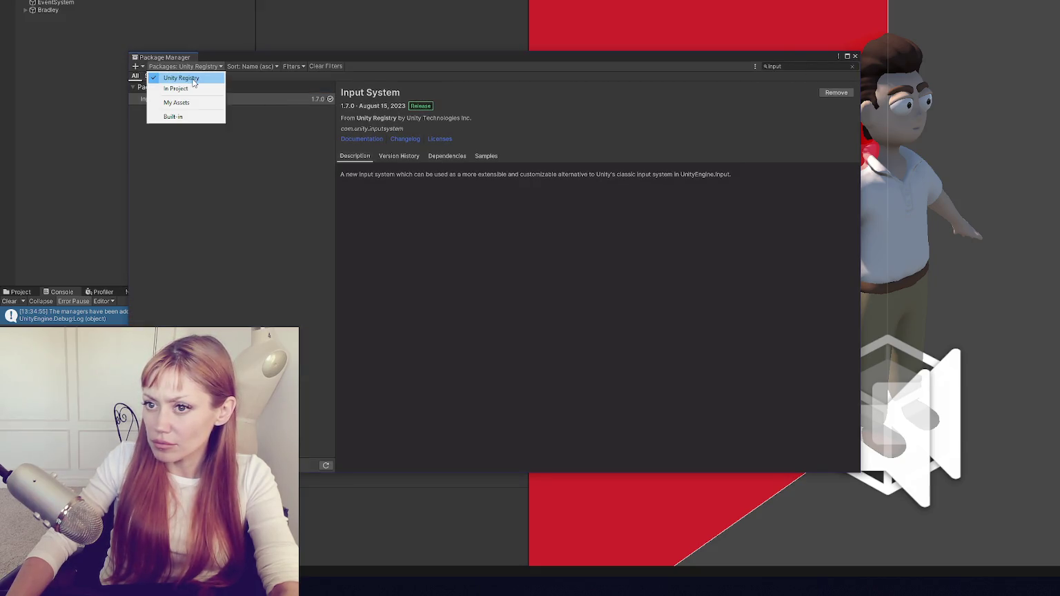
left_click(193, 79)
left_click(809, 65)
type("ai")
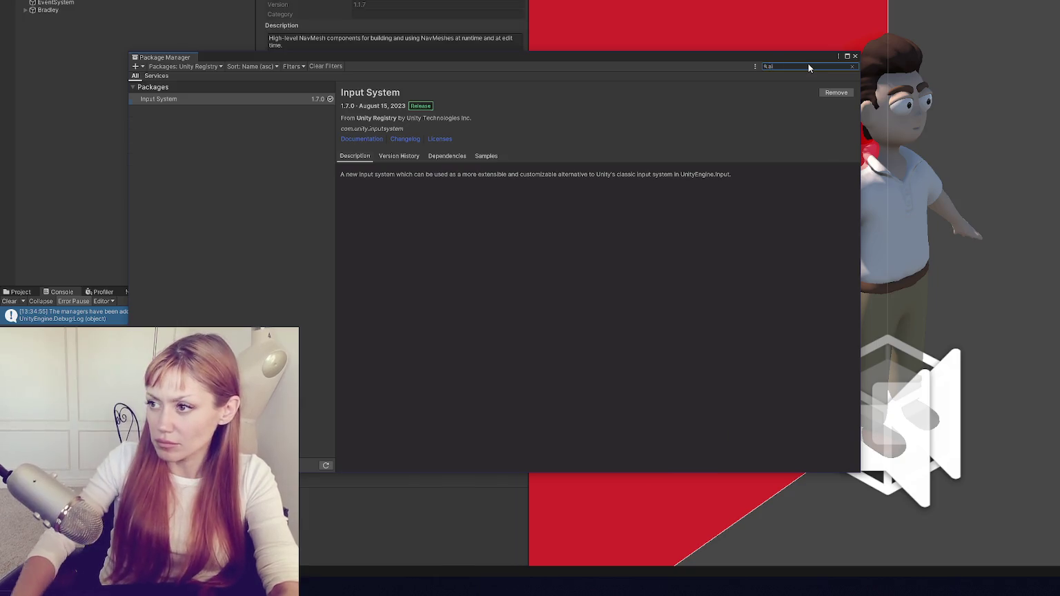
left_click(836, 93)
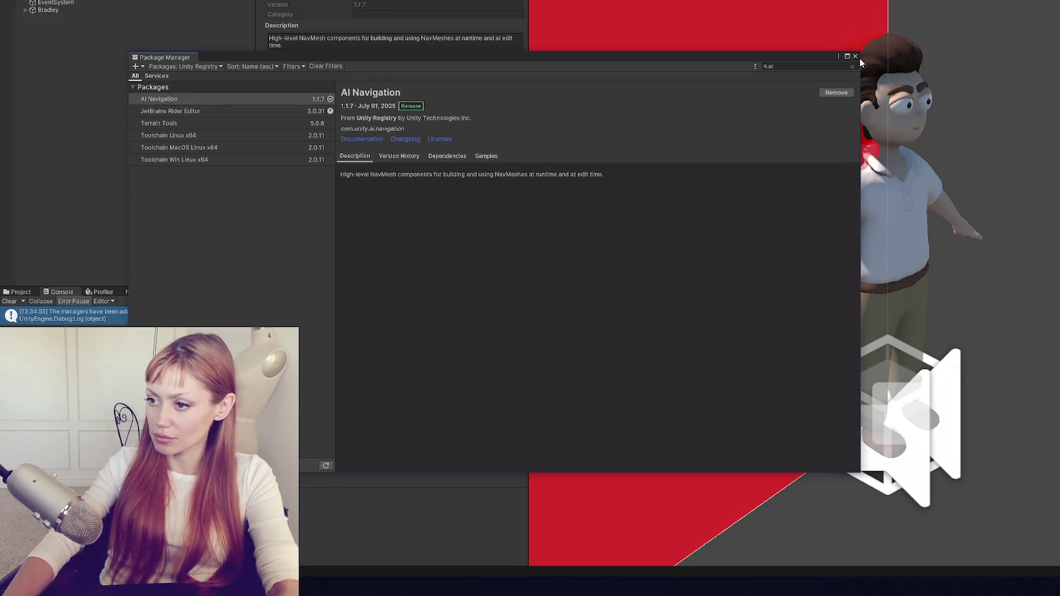
left_click(855, 56)
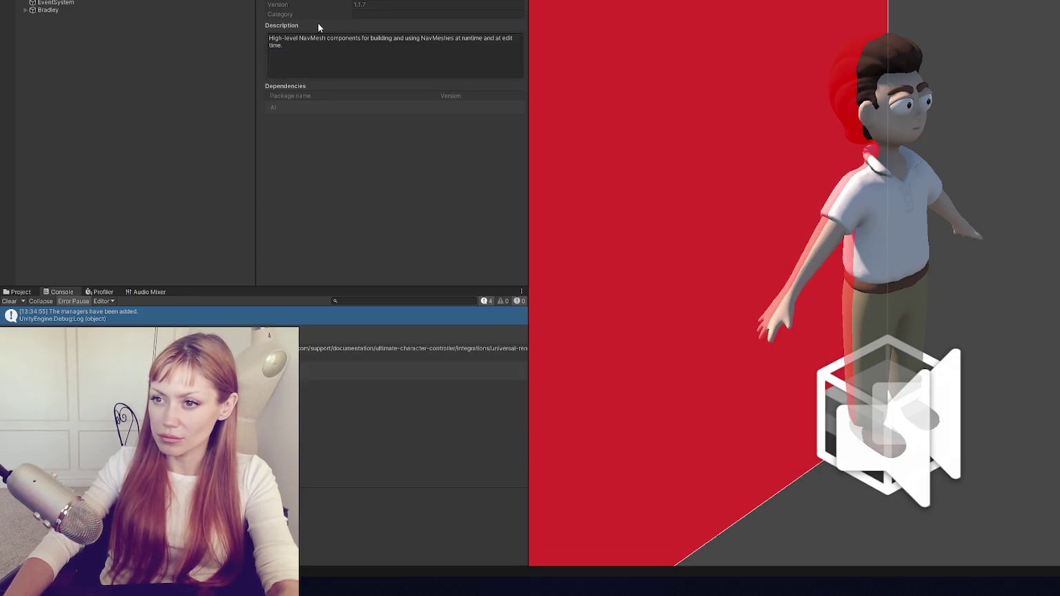
left_click(111, 12)
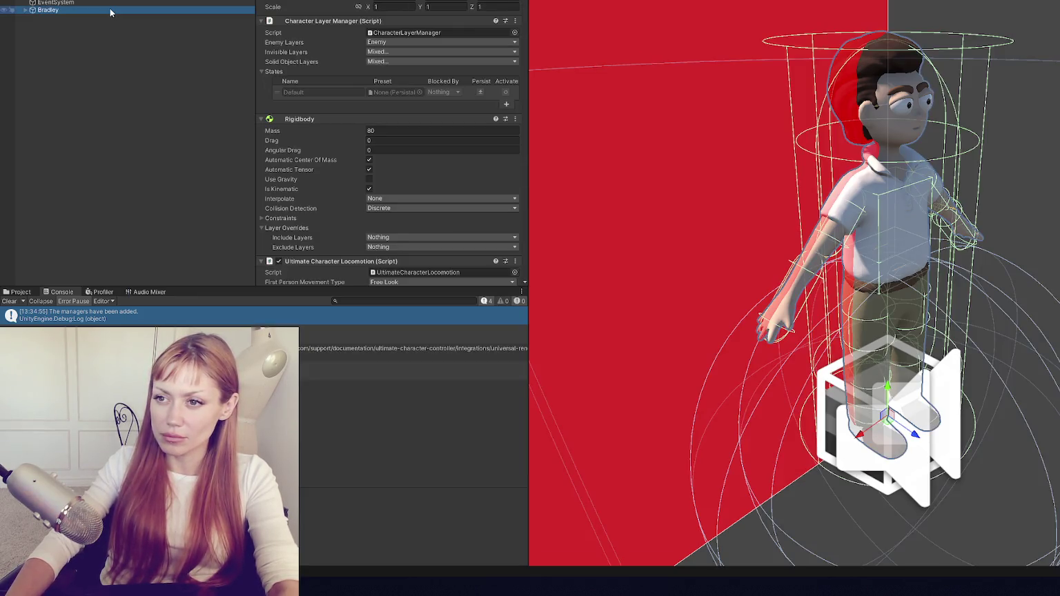
Create a Cube and set its X and Z scale to 50 to form the floor.
scroll(389, 85, "down", 6)
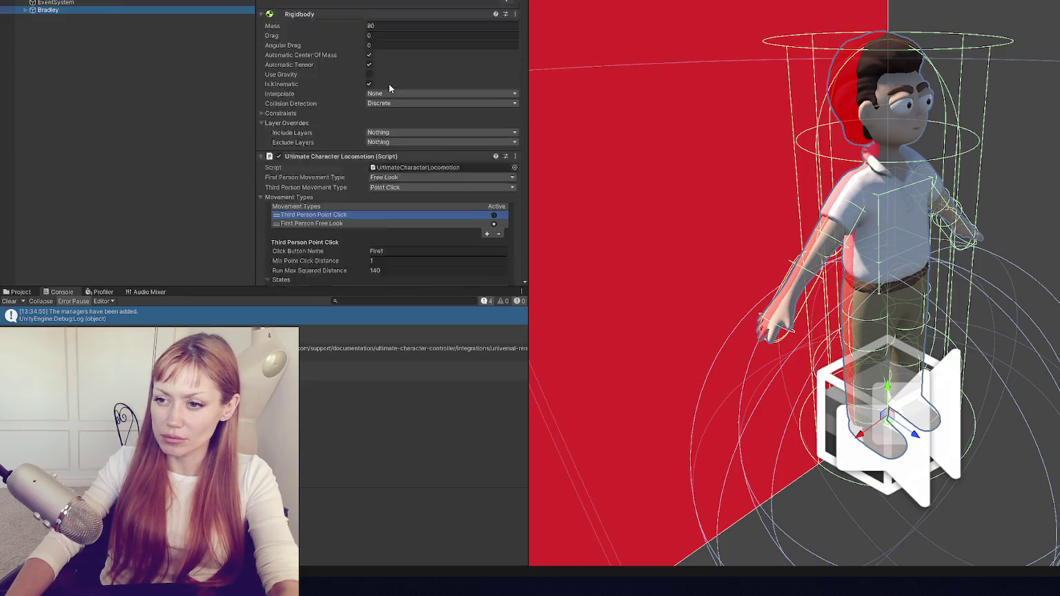
right_click(129, 47)
mouse_move(207, 199)
left_click(276, 199)
left_click(395, 6)
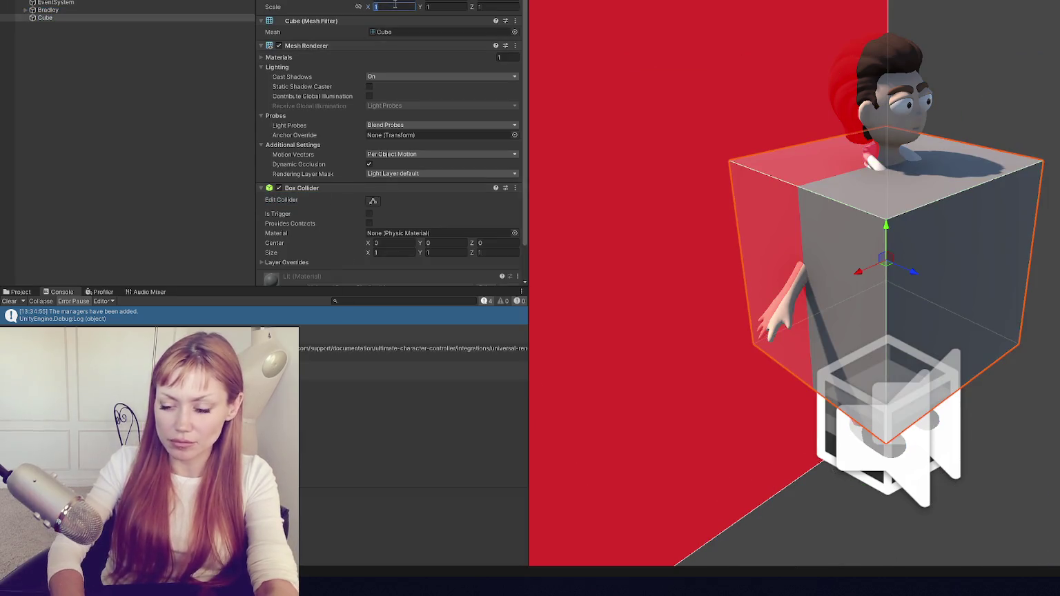
type("50")
key("Tab")
key("Tab")
type("50")
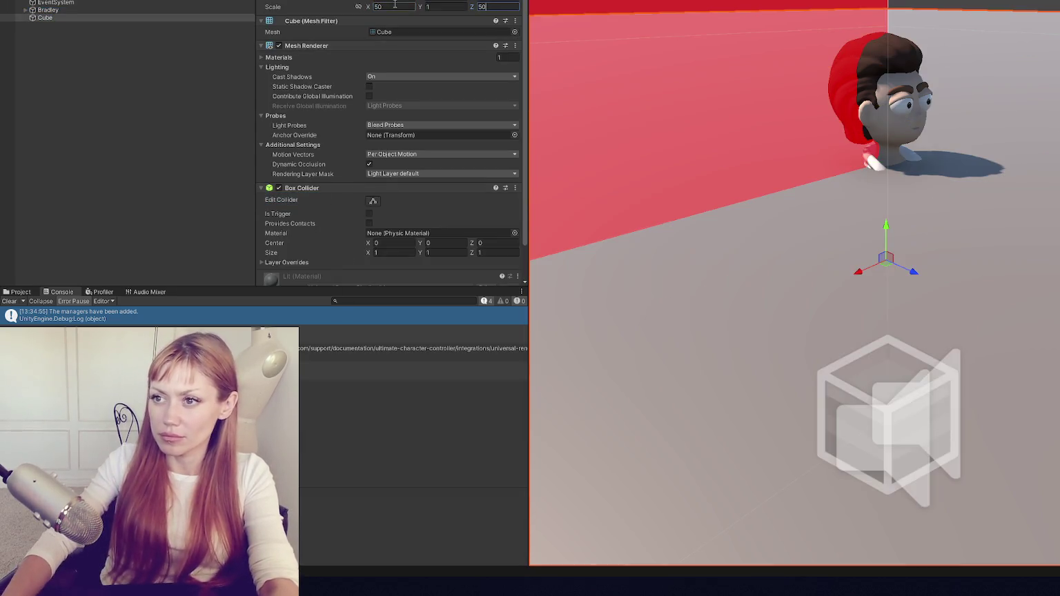
key("Return")
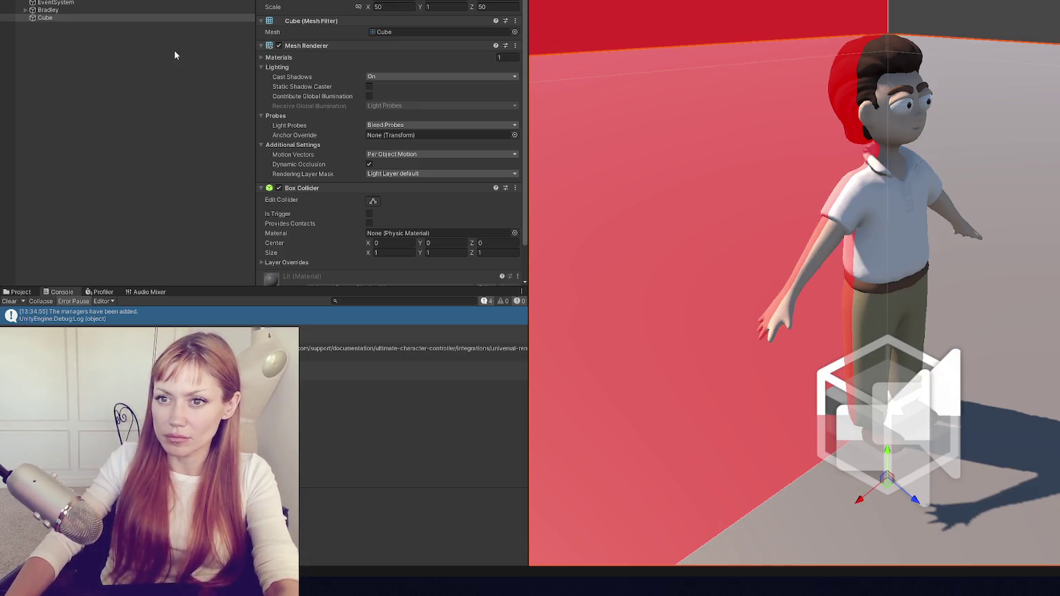
right_click(161, 28)
Create an empty GameObject named NavMesh.
left_click(202, 169)
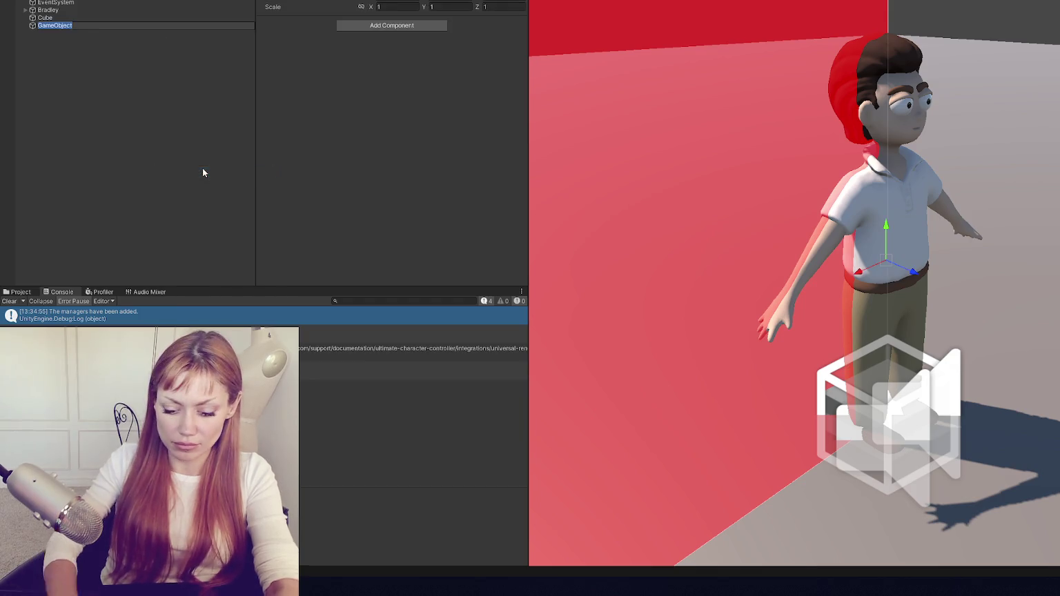
type("NavMesh")
key("Return")
Add a NavMeshSurface component, bake the navmesh, and enter Play mode.
left_click(379, 27)
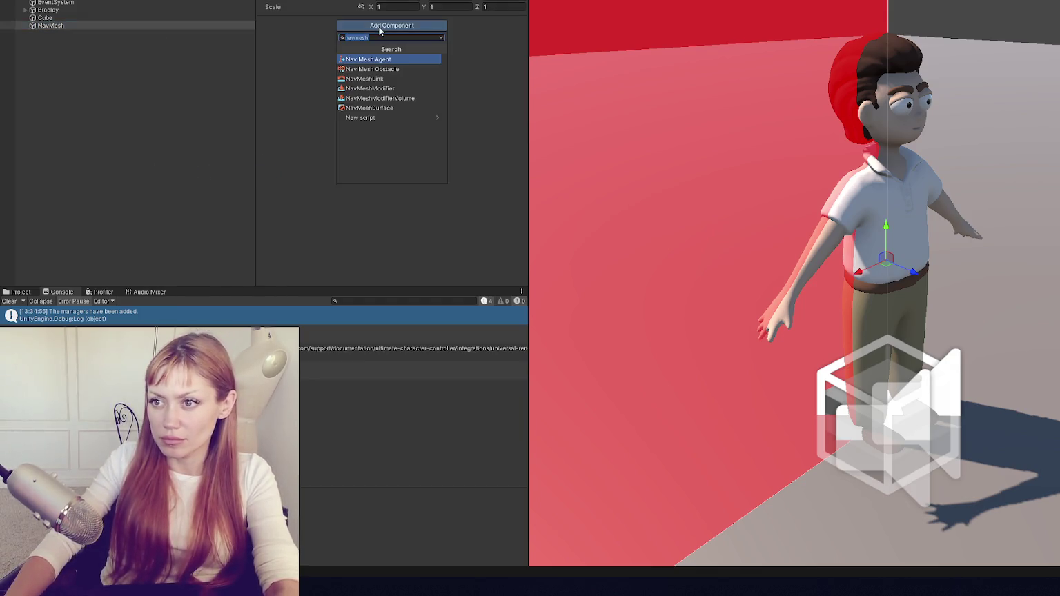
type("nav")
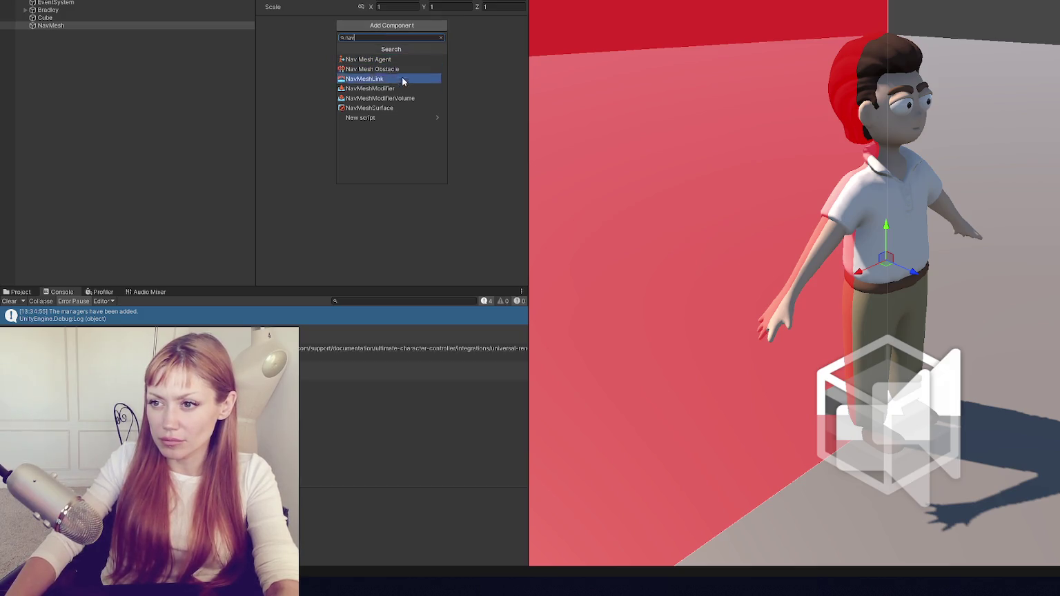
left_click(402, 108)
left_click(481, 145)
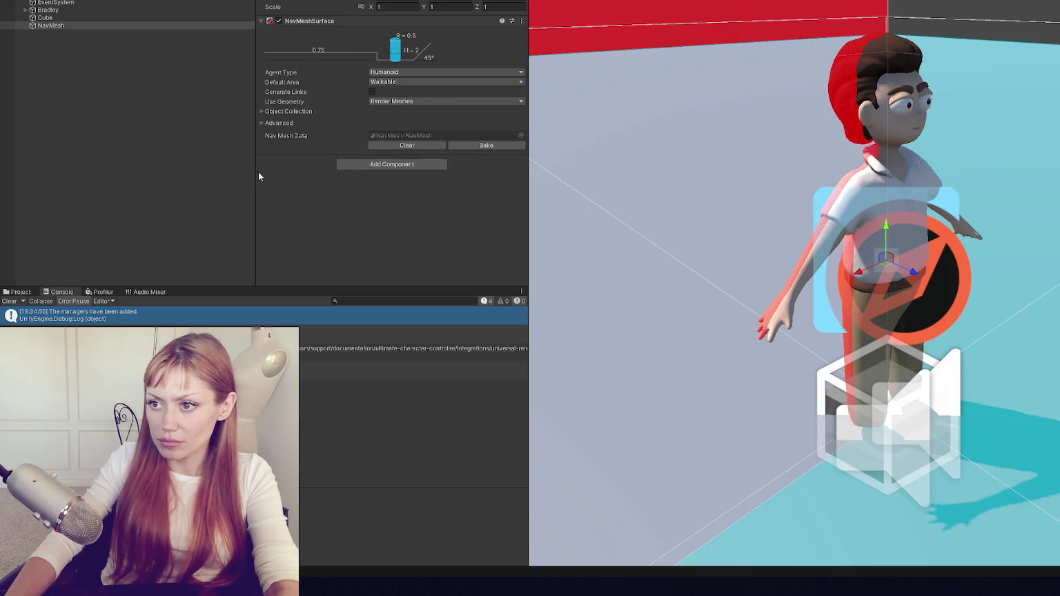
key("ctrl+p")
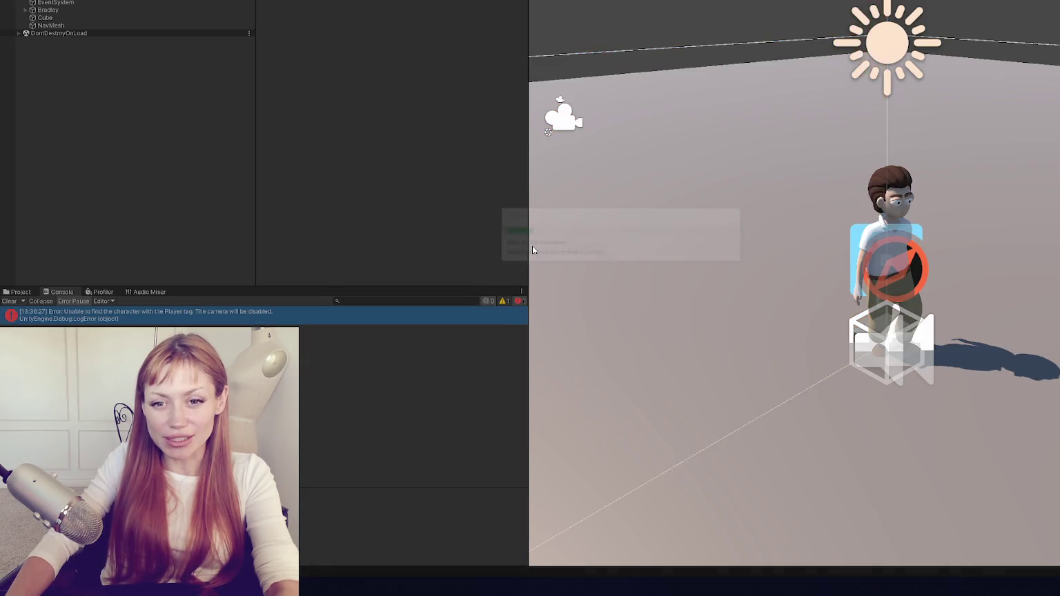
After checking the Player-tag error, stop Play mode, tag Bradley as Player, and re-run the scene.
double_click(241, 317)
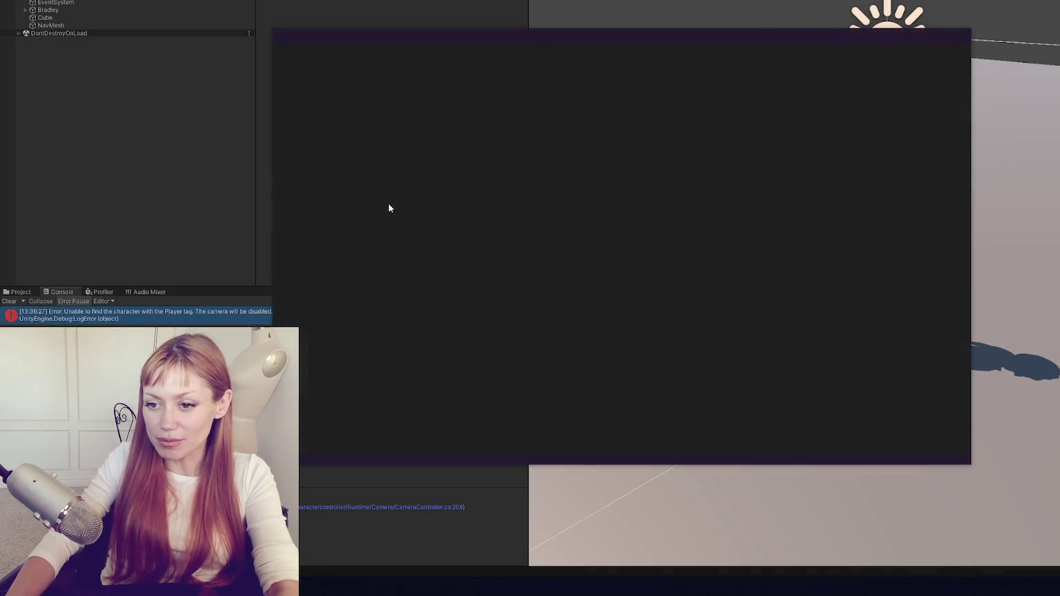
left_click(1009, 49)
key("ctrl+p")
left_click(104, 18)
left_click(139, 10)
left_click(323, 2)
left_click(321, 28)
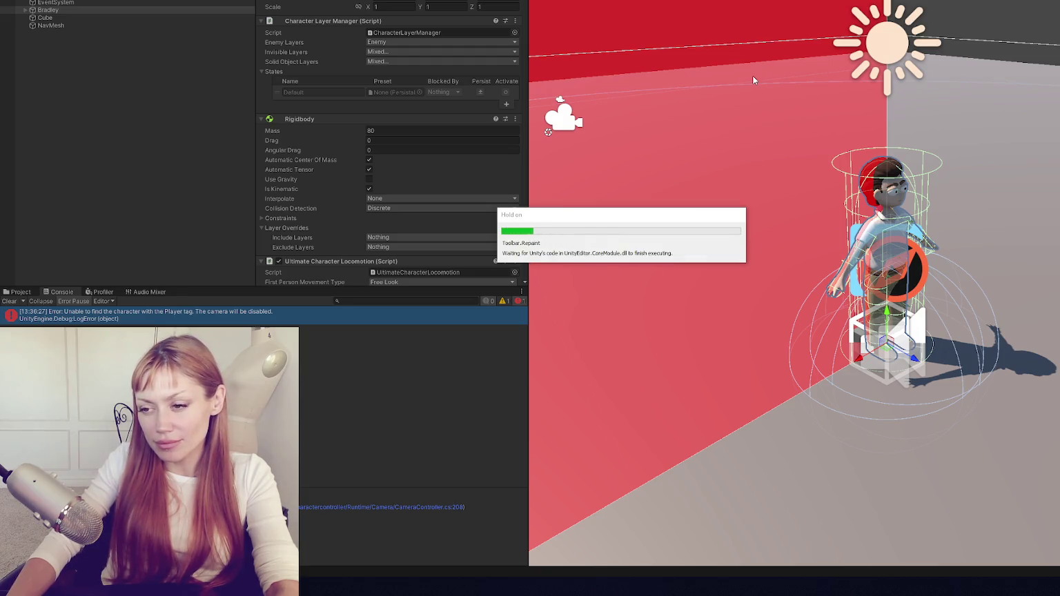
key("ctrl+p")
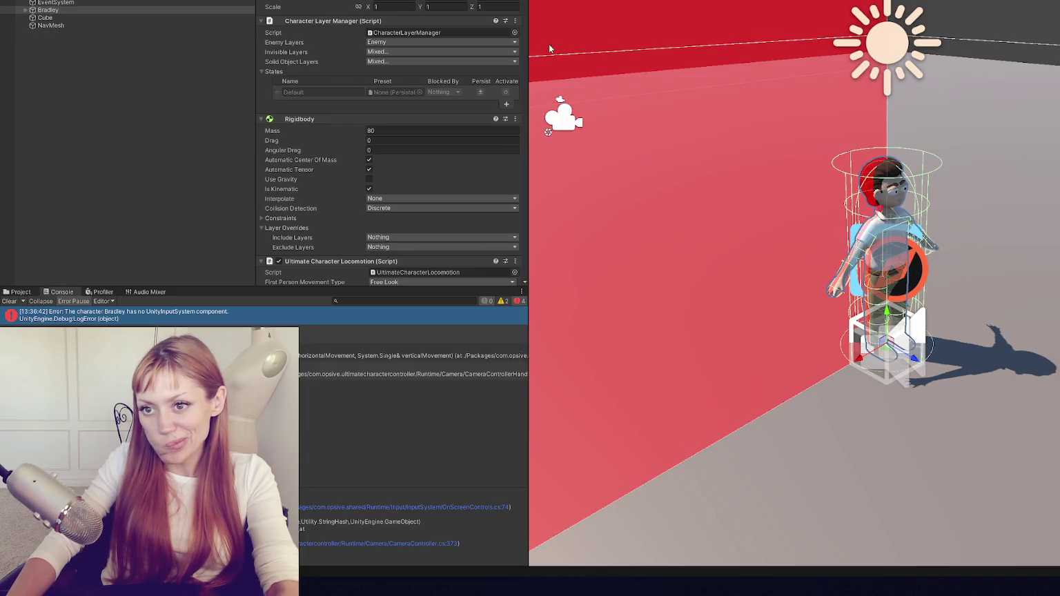
Set Player Active Input Handling to Input System Package (New) and accept the editor restart.
left_click(24, 1)
left_click(63, 232)
scroll(750, 297, "down", 15)
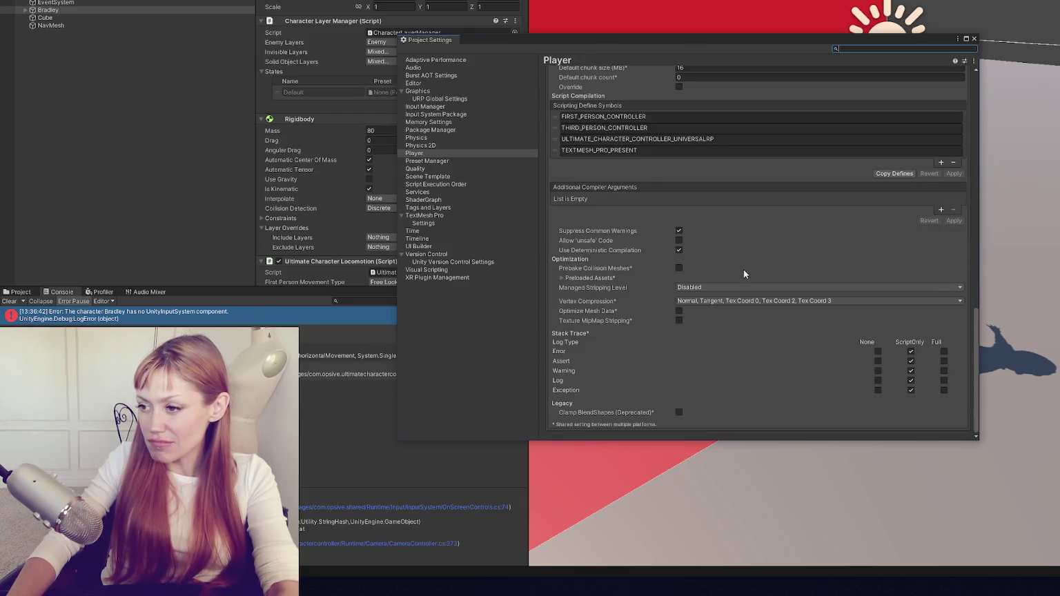
scroll(745, 270, "up", 5)
scroll(732, 195, "up", 5)
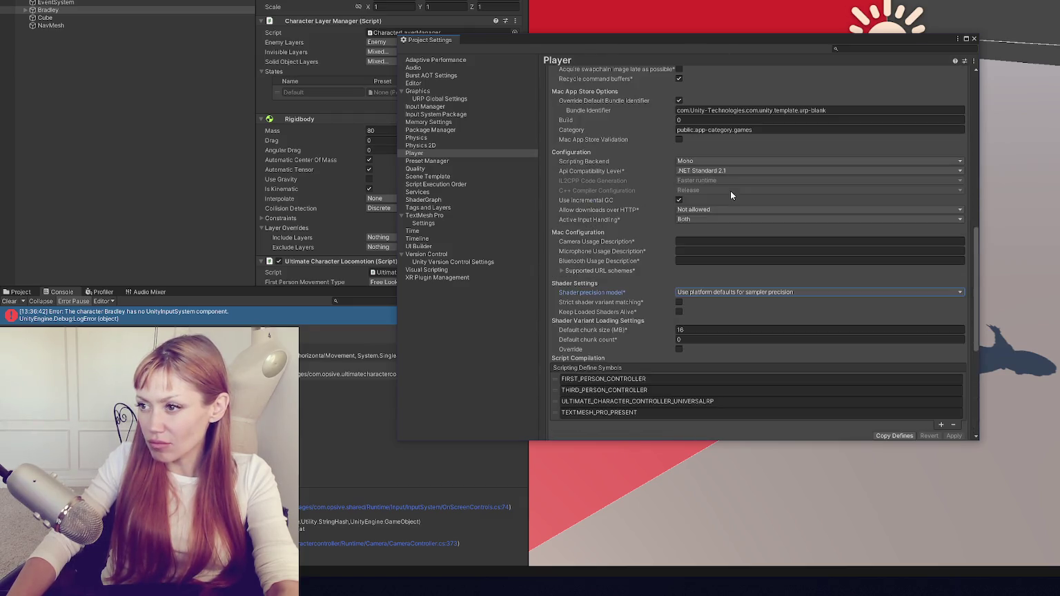
left_click(695, 219)
left_click(707, 244)
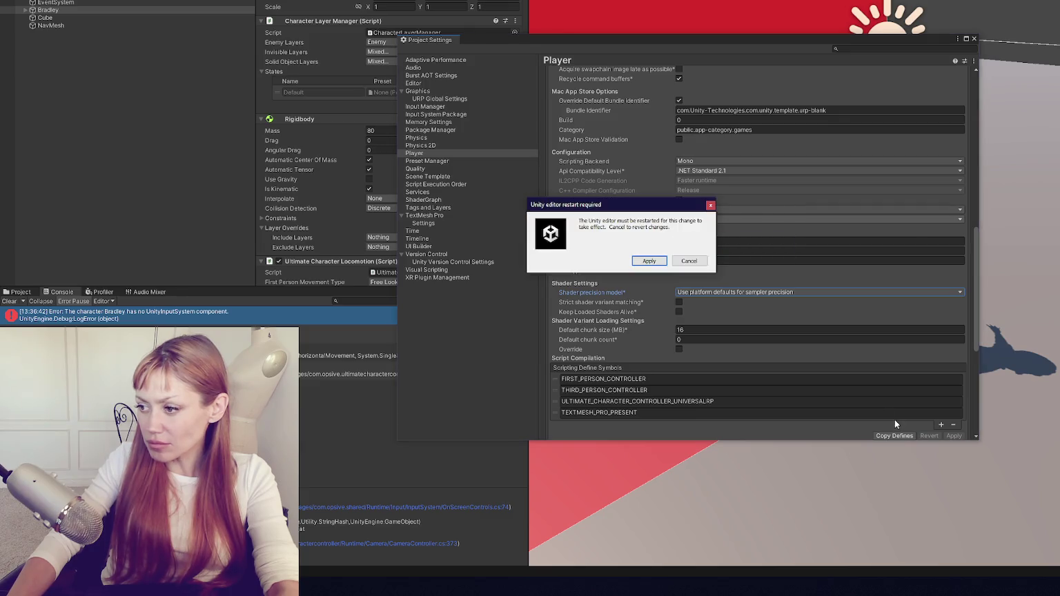
left_click(658, 263)
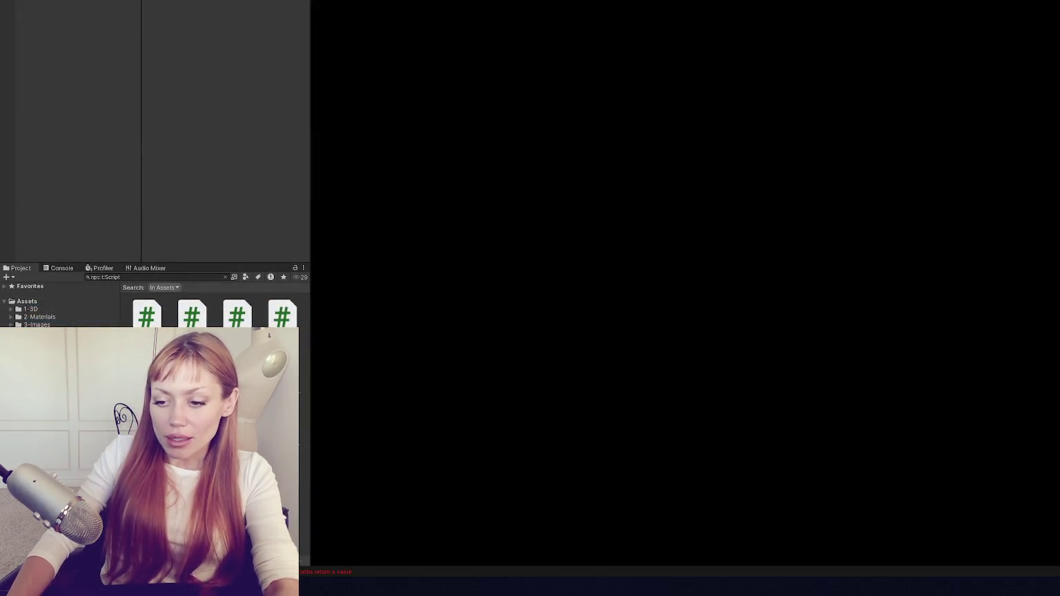
Open the CS0161 error from the Console and review the commented SetUpResponse code in Talking.cs.
left_click(63, 269)
double_click(32, 289)
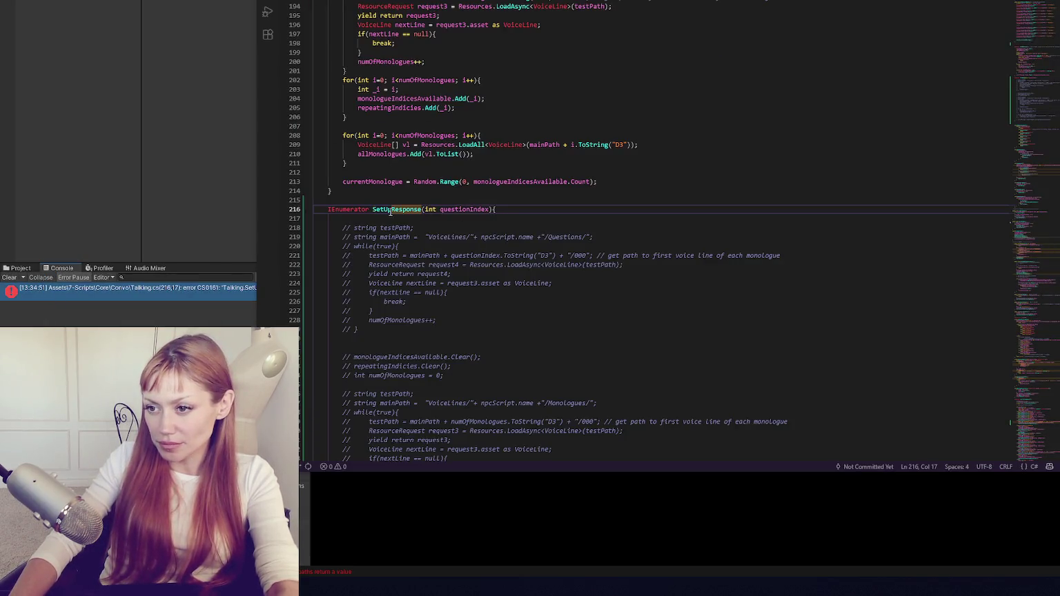
double_click(390, 209)
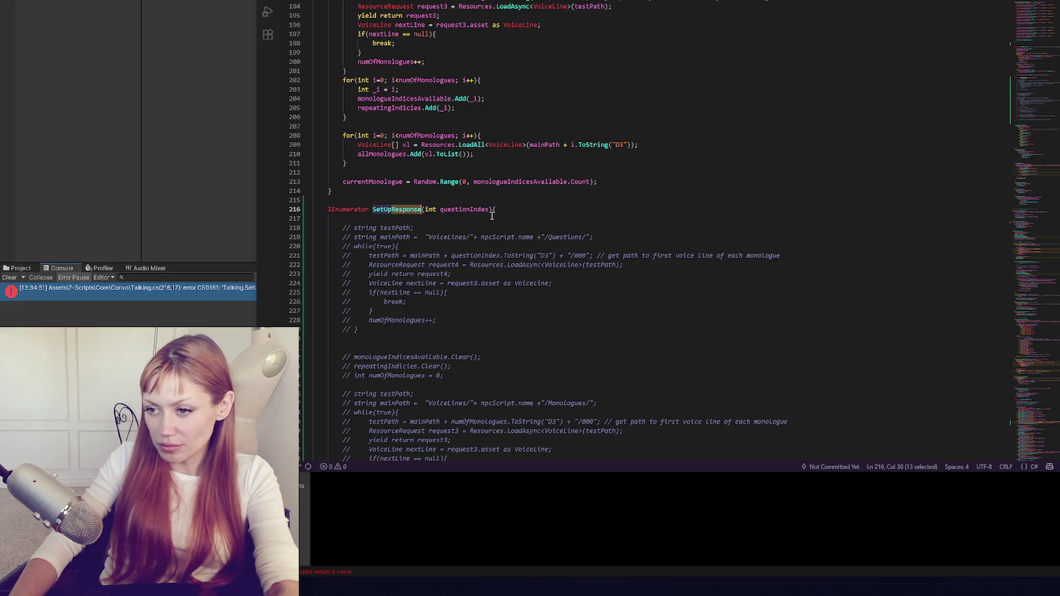
left_click(407, 209)
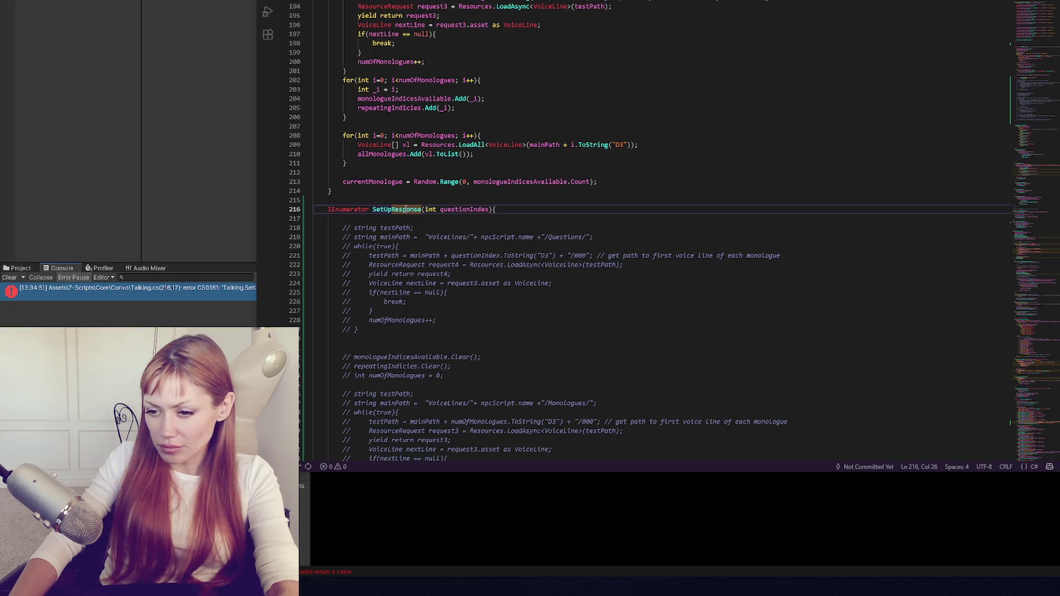
scroll(405, 207, "down", 7)
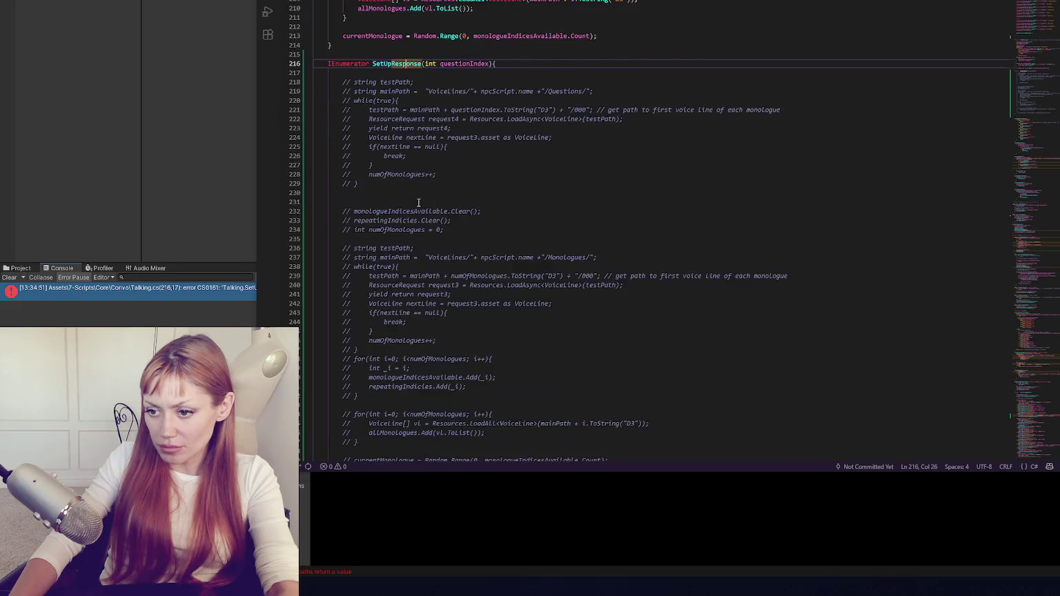
scroll(425, 198, "up", 4)
left_click(417, 197)
scroll(417, 196, "up", 5)
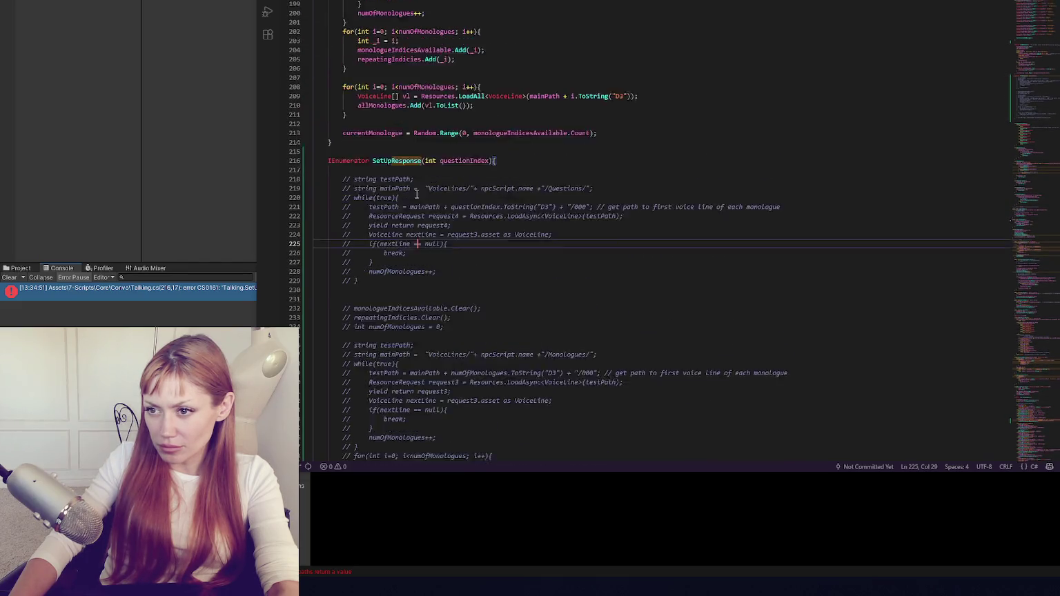
double_click(397, 234)
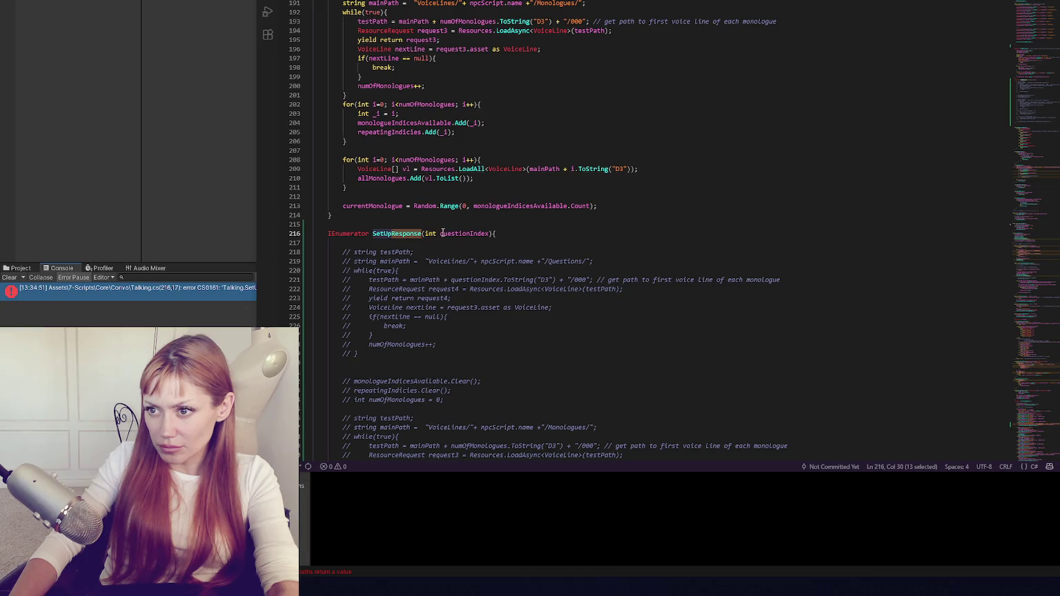
Uncomment lines 217–259 of SetUpResponse in Talking.cs with Ctrl+/.
left_click(225, 220)
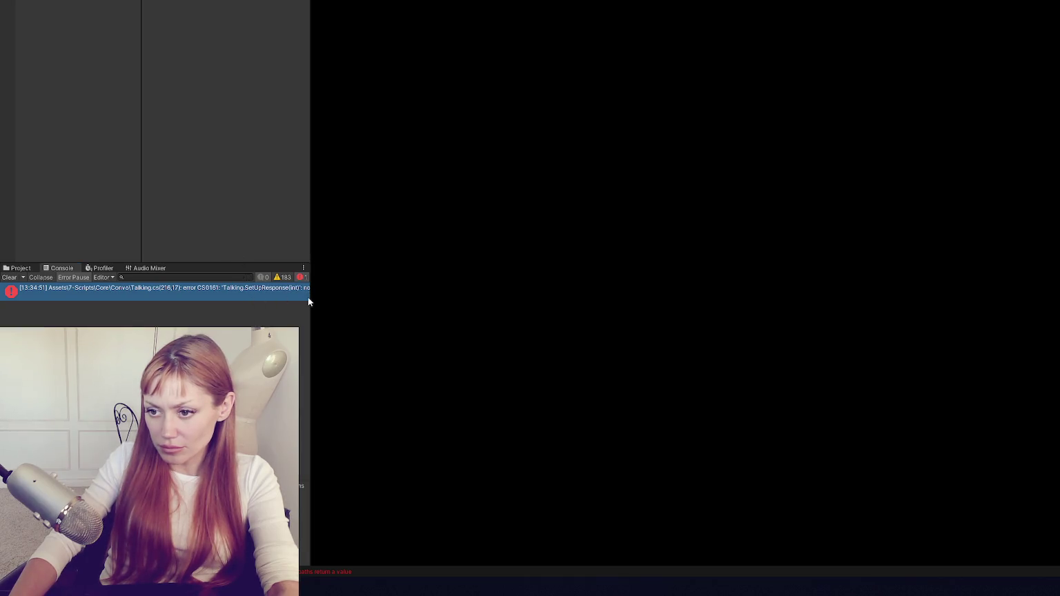
mouse_move(309, 302)
left_mouse_down()
mouse_move(502, 300)
mouse_move(486, 300)
left_mouse_up()
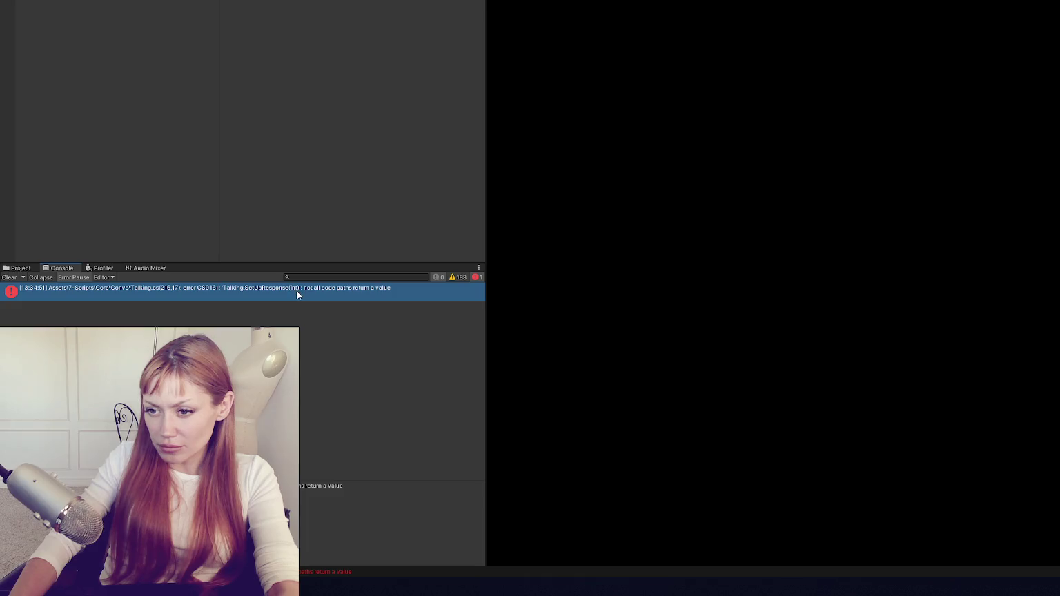
double_click(384, 294)
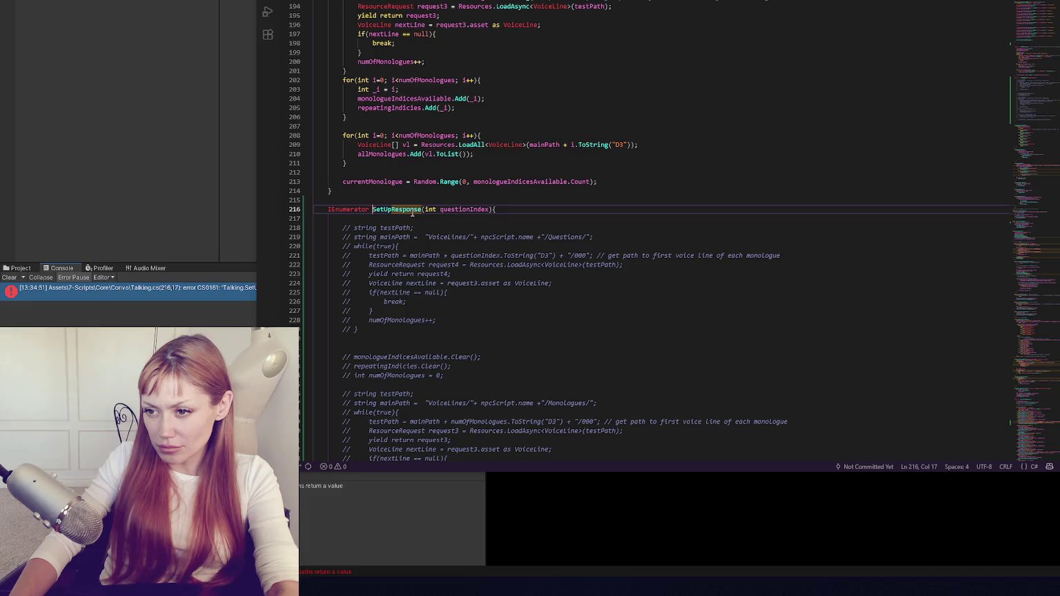
double_click(396, 209)
scroll(476, 203, "down", 7)
mouse_move(369, 27)
left_mouse_down()
mouse_move(418, 338)
mouse_move(400, 412)
left_mouse_up()
key("ctrl+slash")
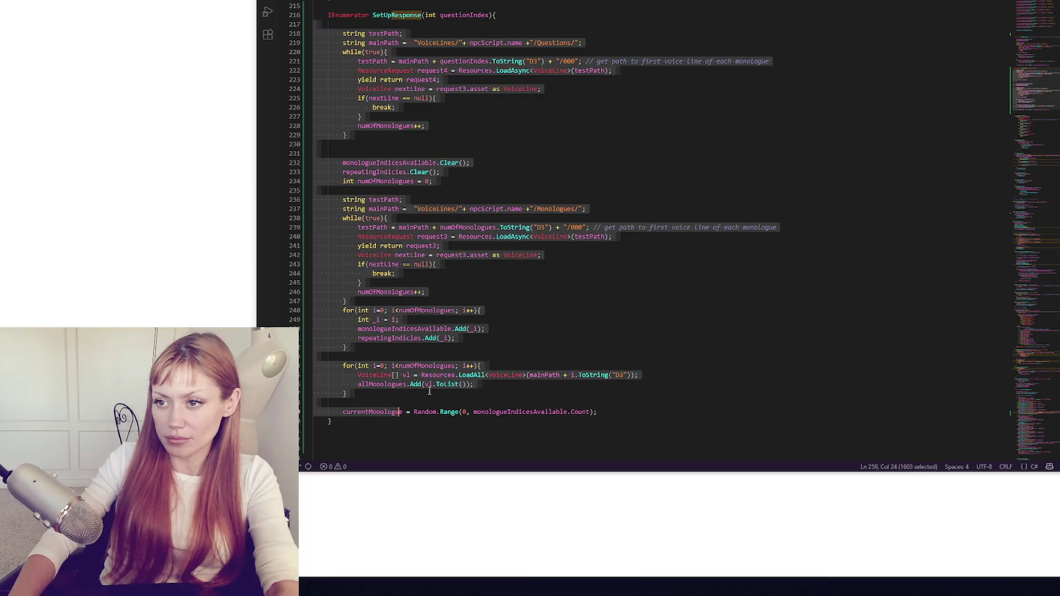
Delete the numOfMonologues++ statement on line 228.
left_click(421, 143)
scroll(422, 121, "down", 1)
scroll(422, 122, "up", 1)
double_click(386, 126)
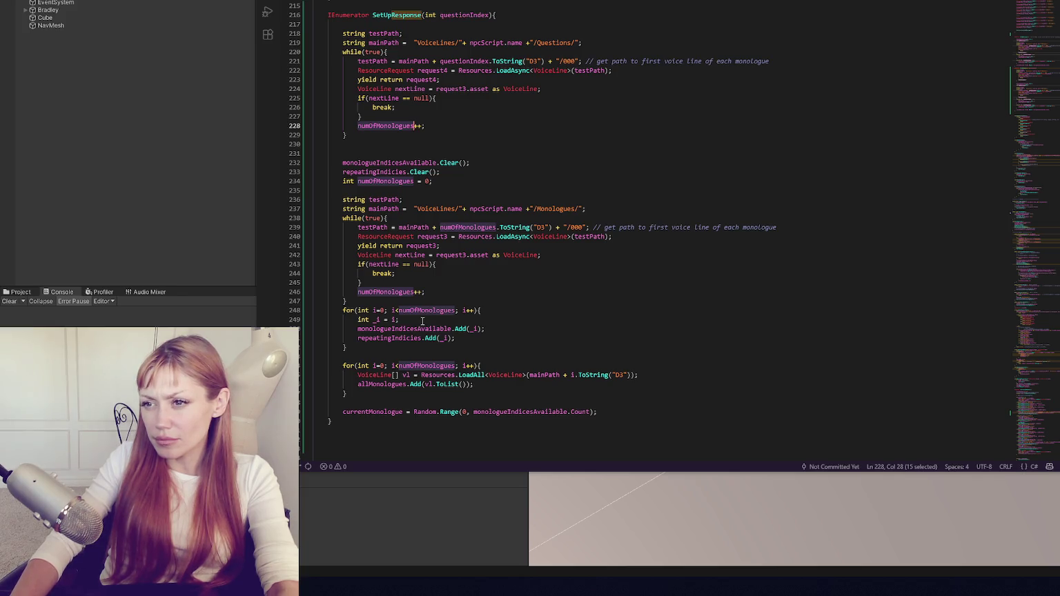
left_click_drag(429, 127, 435, 118)
key("Return")
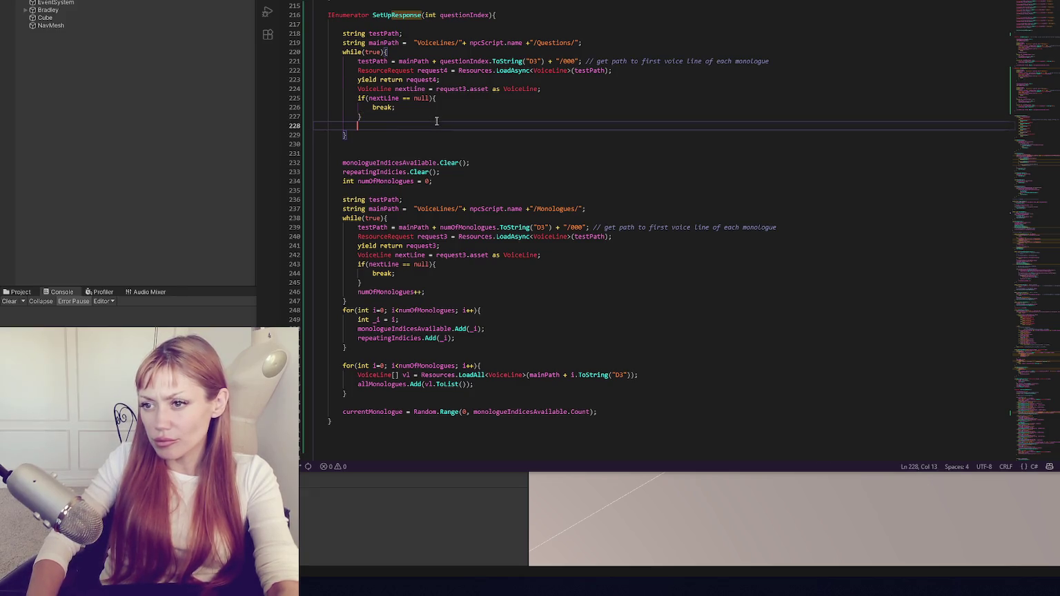
Highlight the usages of currentMonologue, monologueIndicesAvailable and nextLine.
double_click(391, 412)
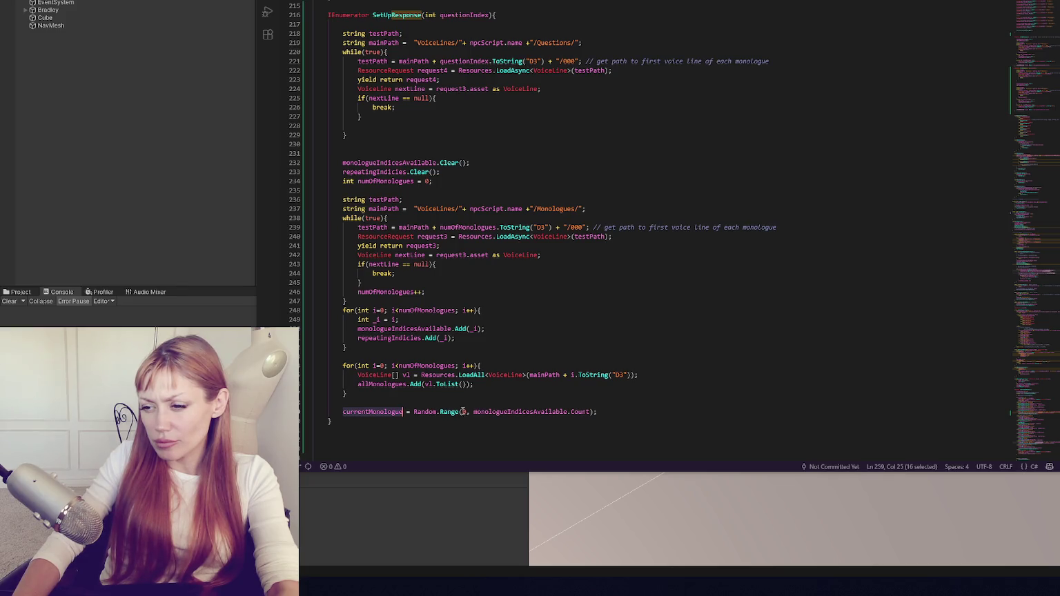
double_click(563, 412)
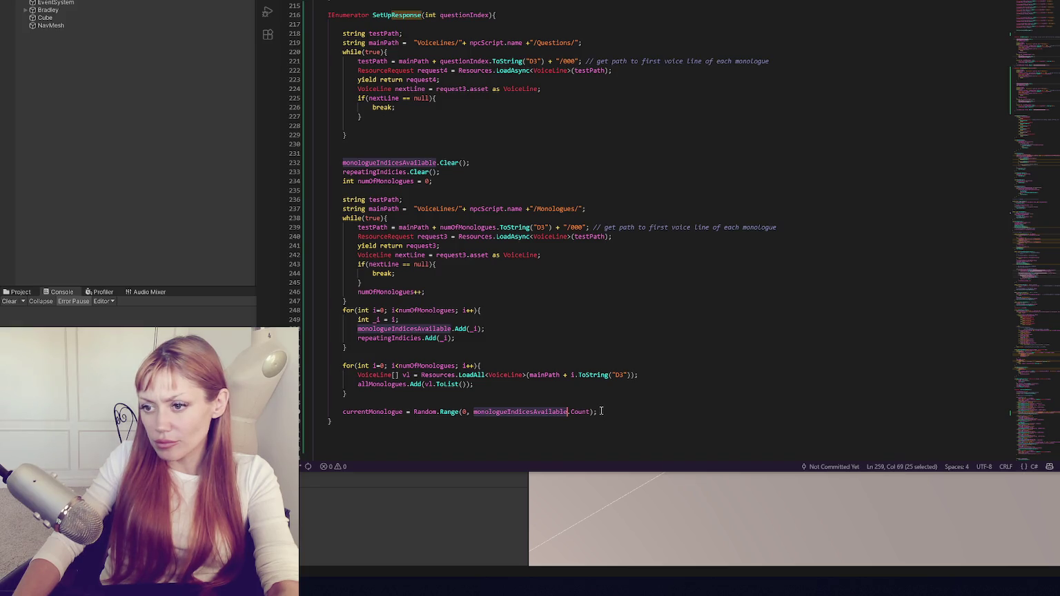
double_click(388, 98)
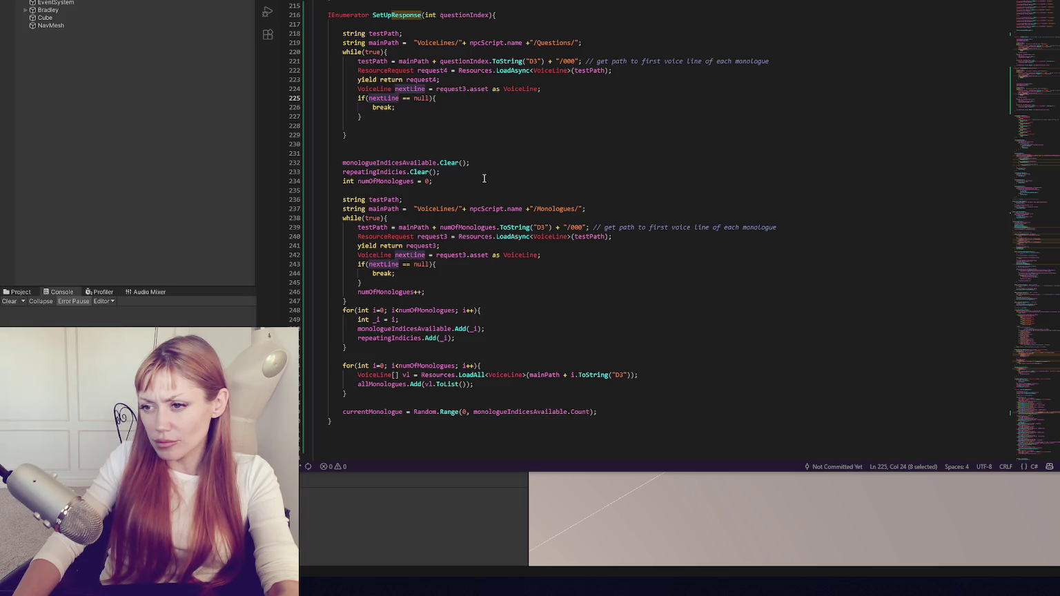
left_click(185, 194)
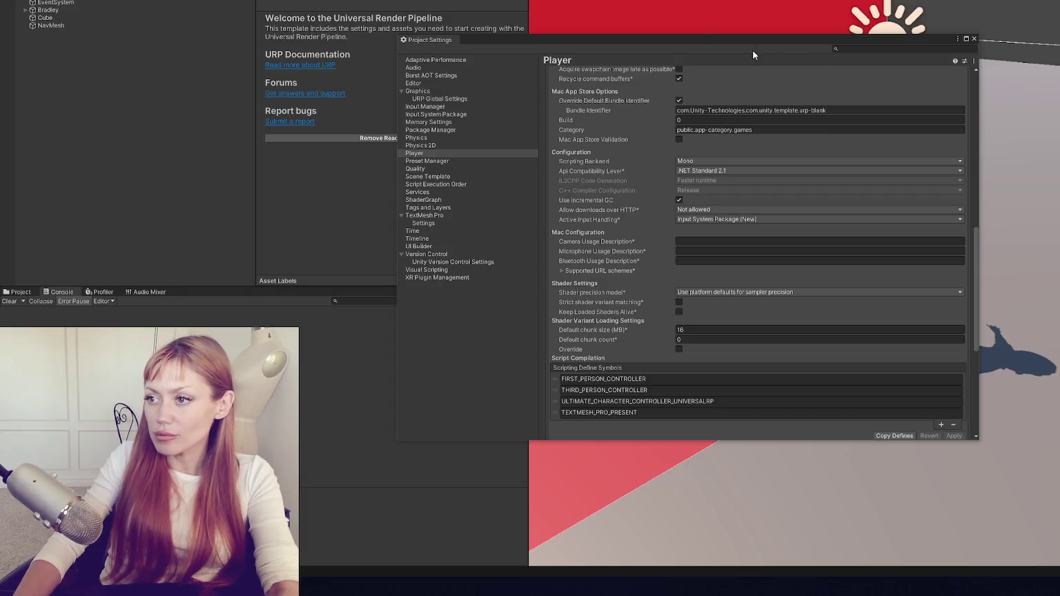
Close Project Settings, toggle Play mode for a quick test, and show Character Manager's Character page.
left_click(963, 42)
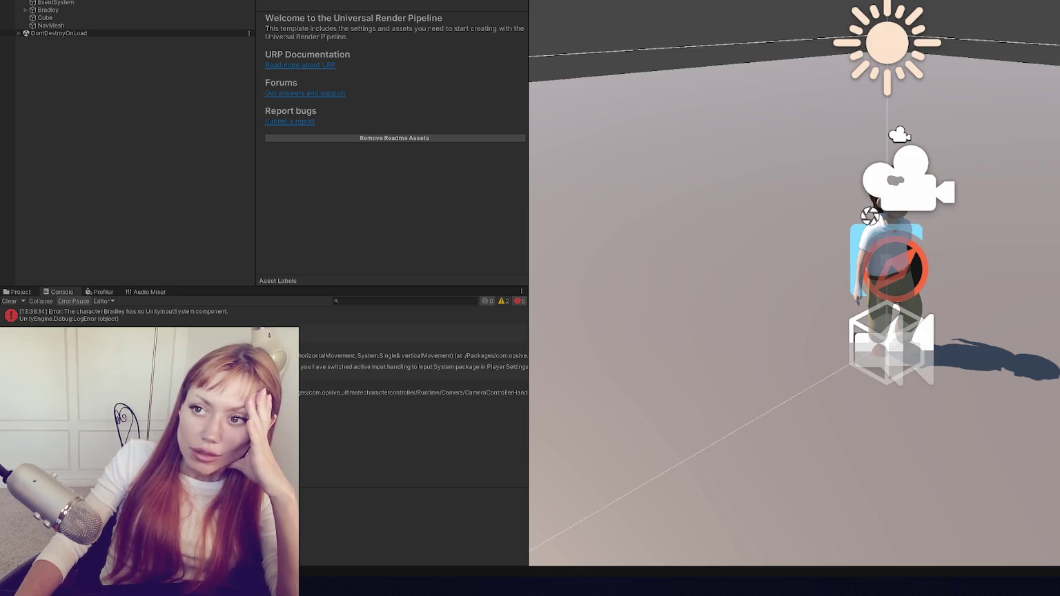
key("ctrl+p")
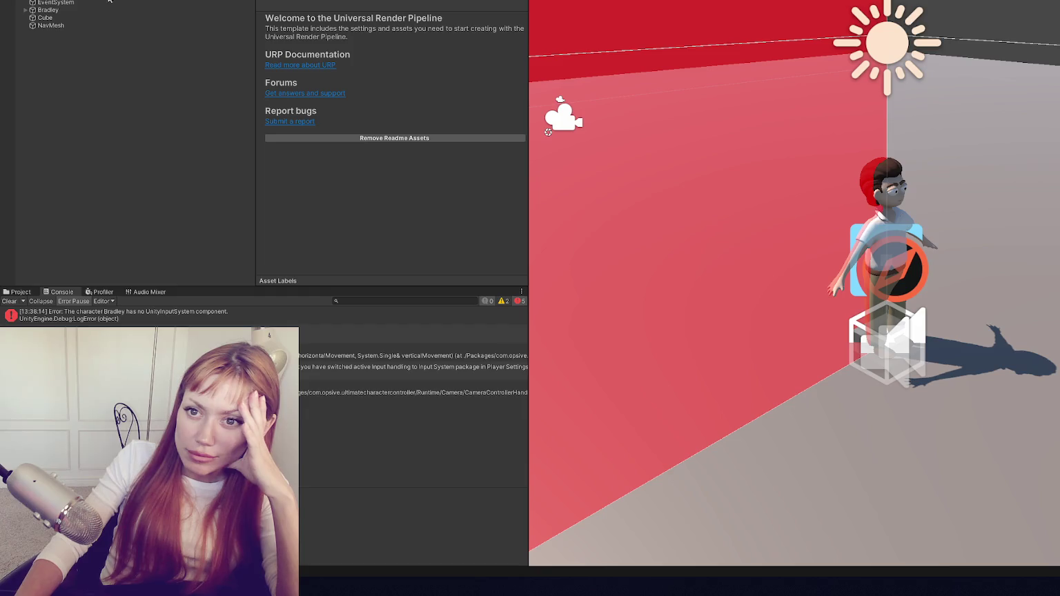
left_click(416, 123)
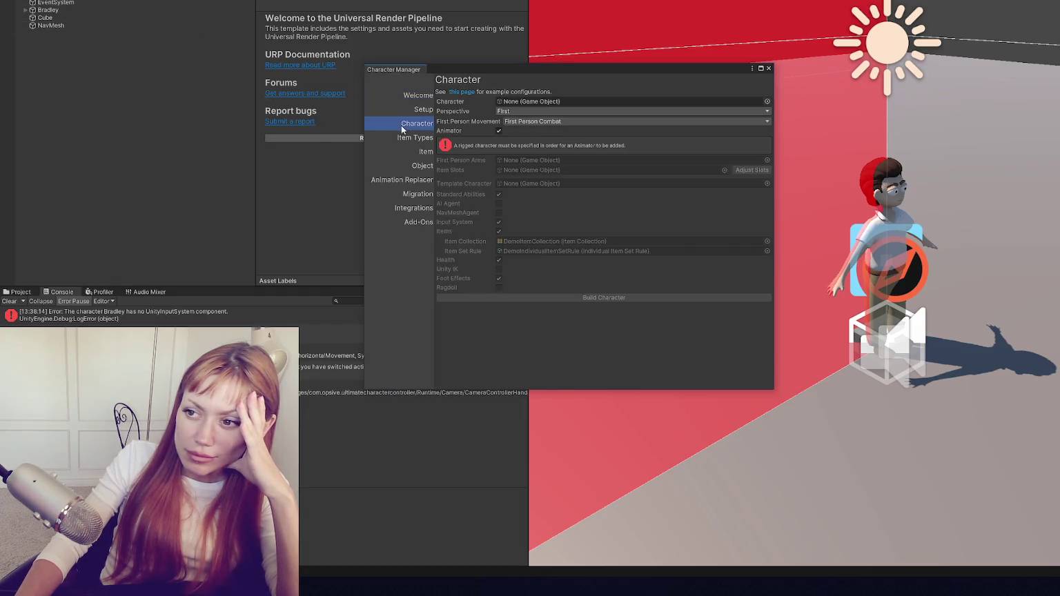
Assign Bradley as the character and set camera perspective to Both with Free Look first-person view.
left_click_drag(48, 10, 548, 101)
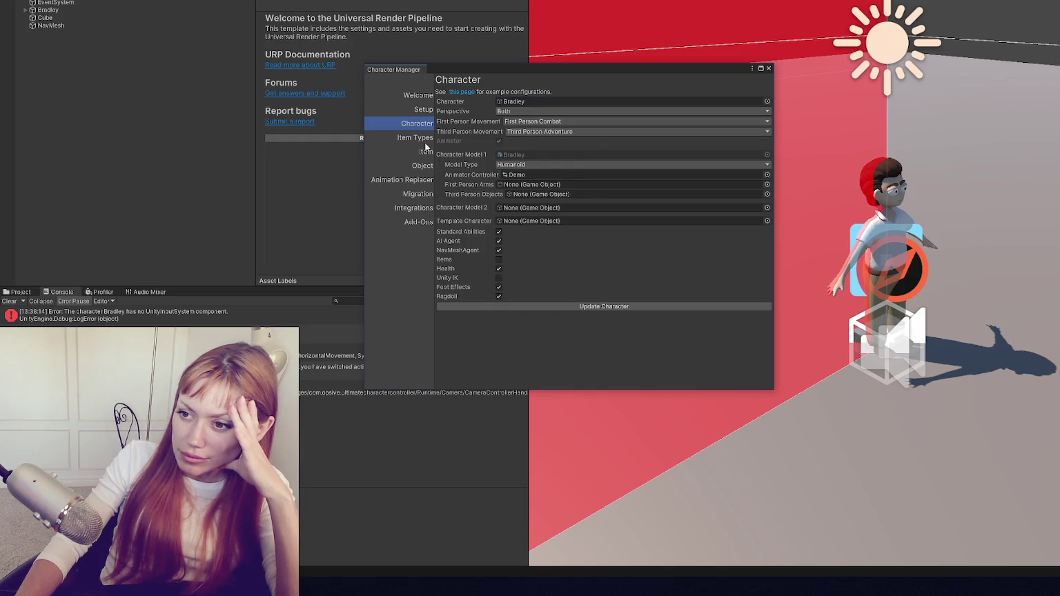
left_click(412, 138)
left_click(432, 114)
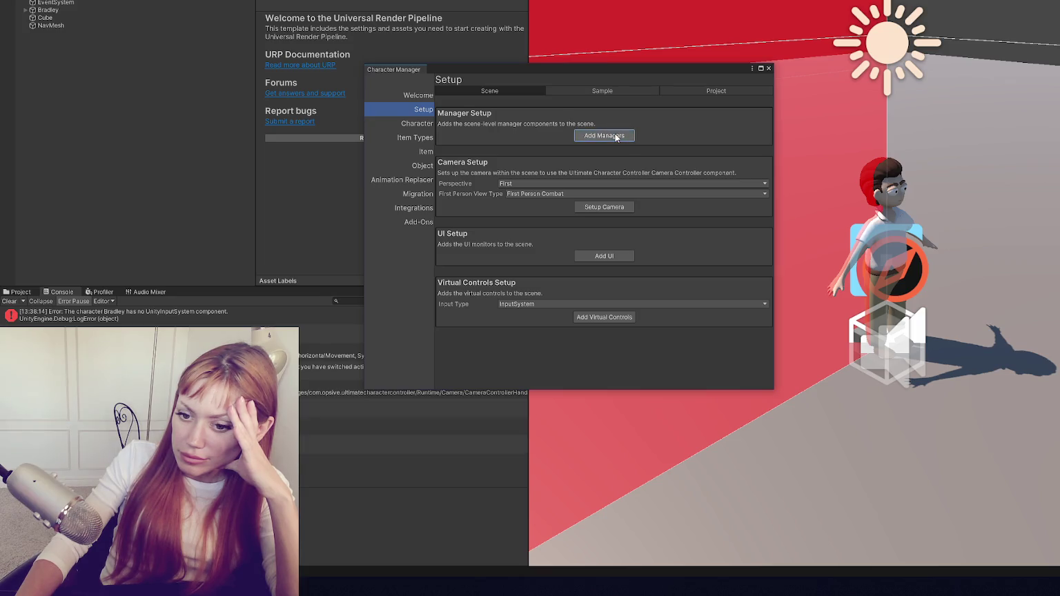
left_click(604, 184)
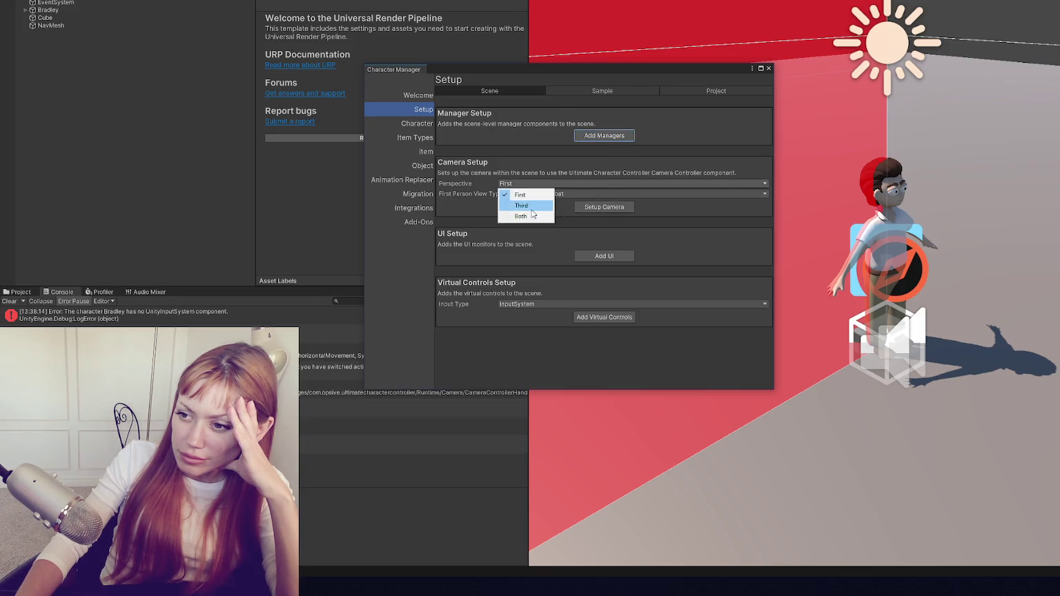
left_click(535, 199)
left_click(535, 194)
left_click(545, 205)
Set up the scene camera, add UI monitors, and add InputManager virtual controls.
left_click(549, 204)
key("Escape")
left_click(604, 228)
left_click(604, 276)
left_click(575, 324)
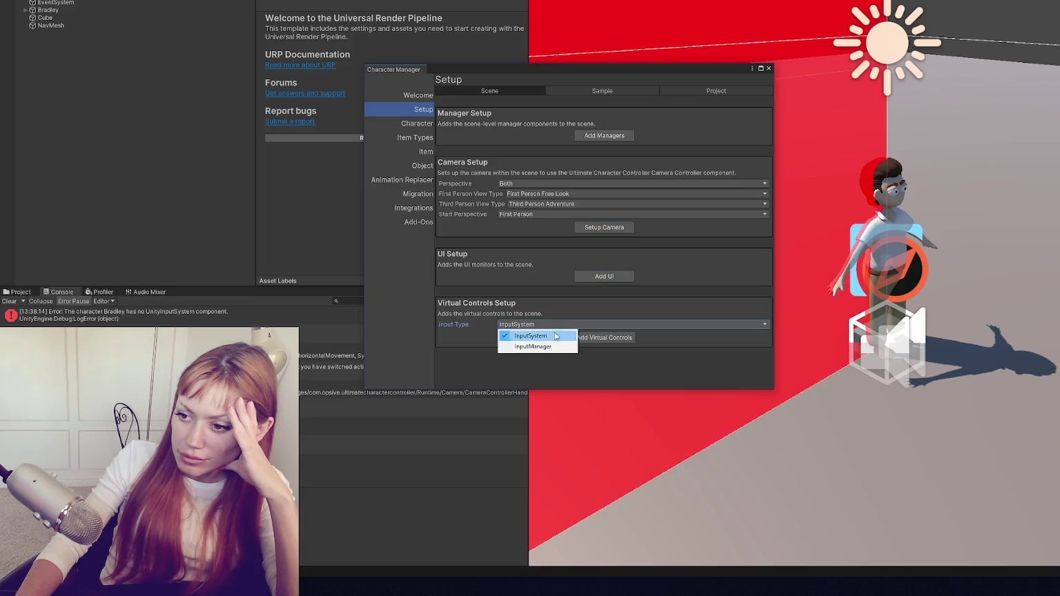
left_click(542, 347)
left_click(605, 339)
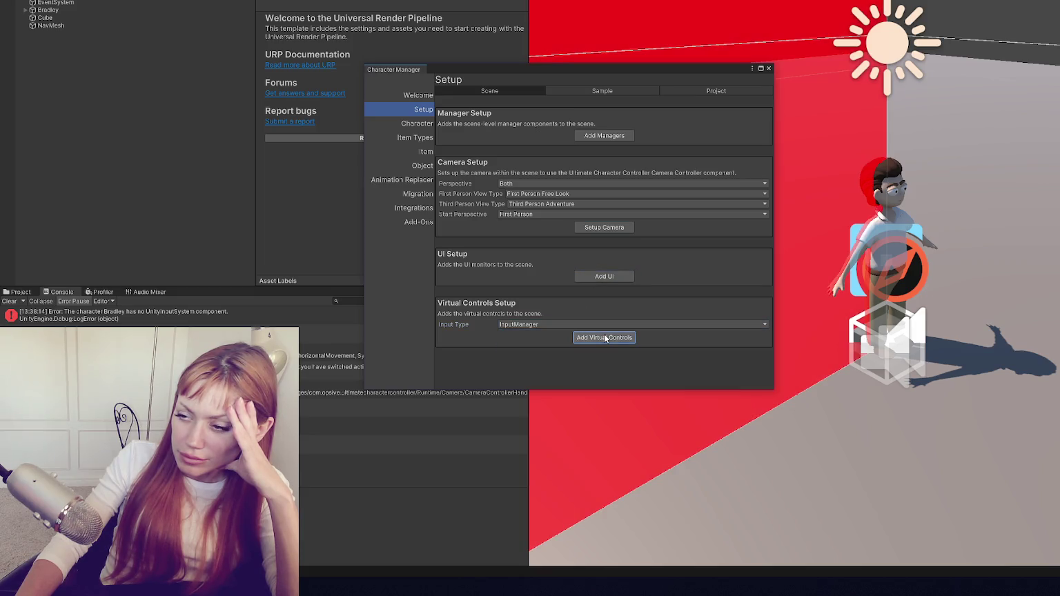
Update project layers, choose URP, add default input button mappings, close the manager and clear the console.
left_click(604, 91)
left_click(590, 135)
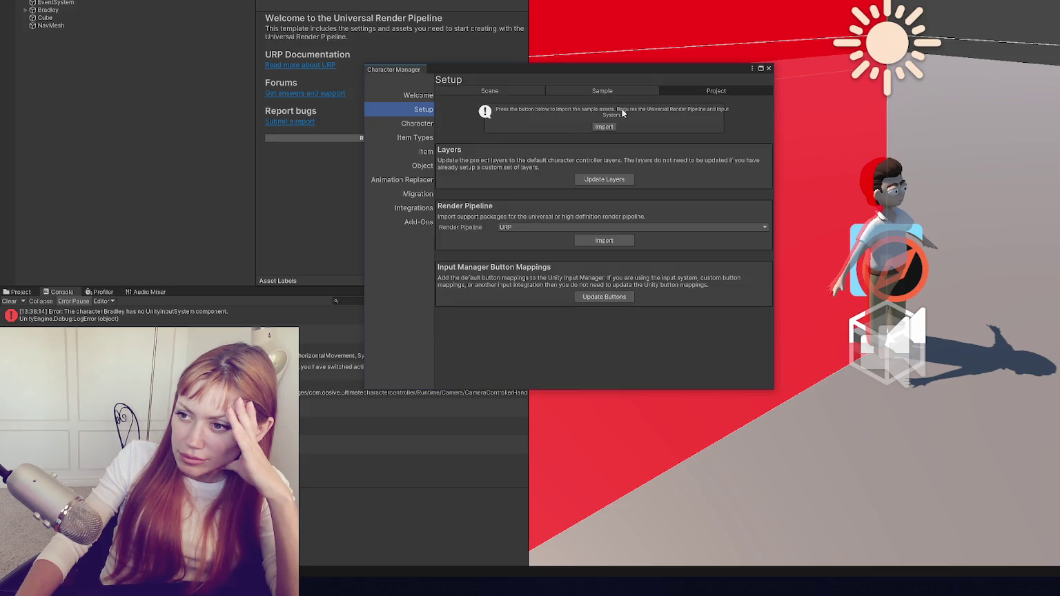
left_click(595, 180)
left_click(525, 227)
left_click(530, 230)
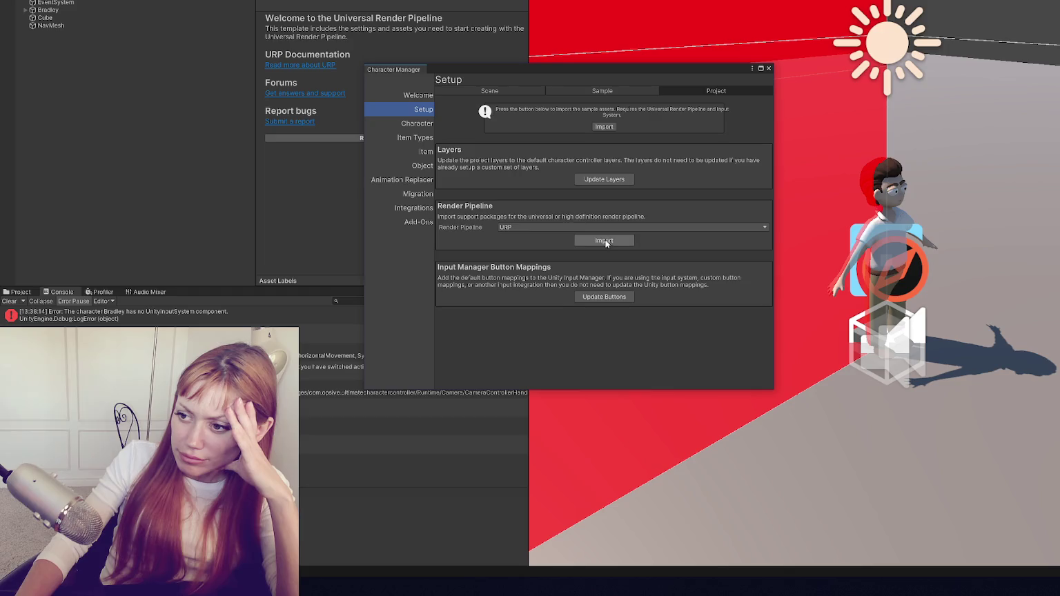
left_click(598, 297)
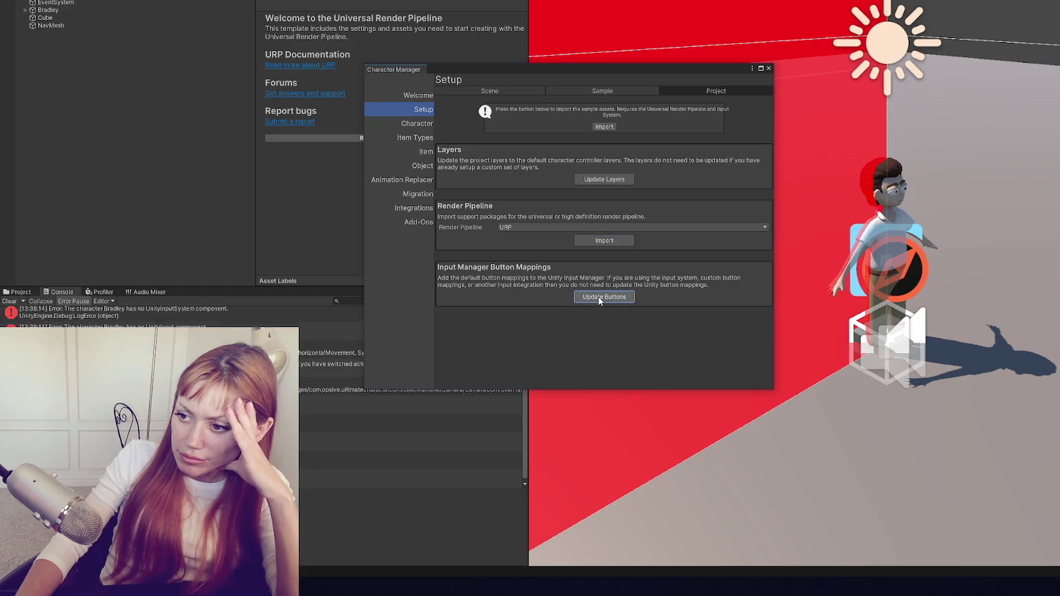
left_click(769, 68)
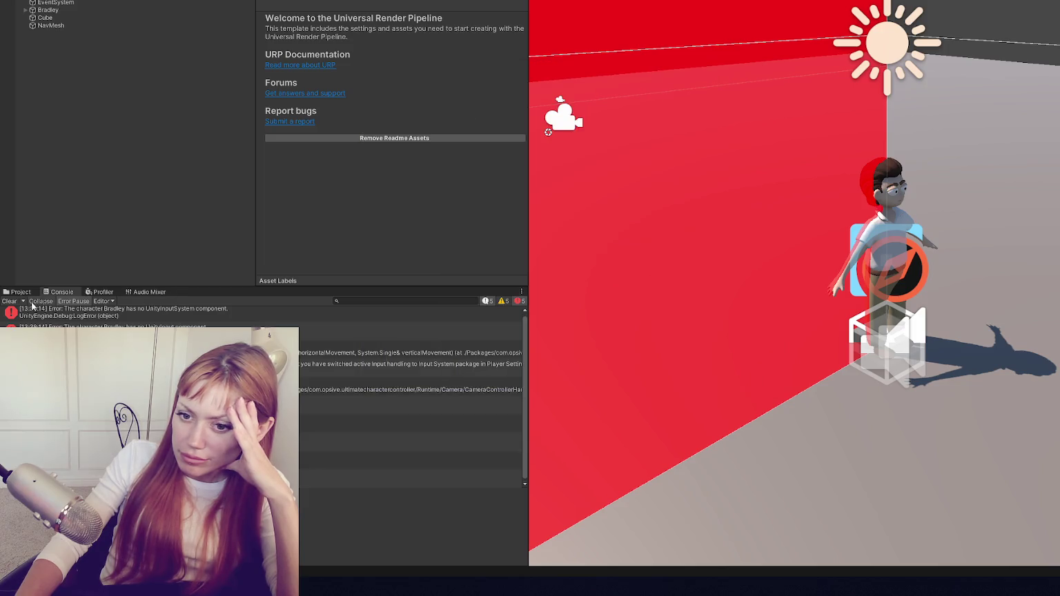
left_click(12, 301)
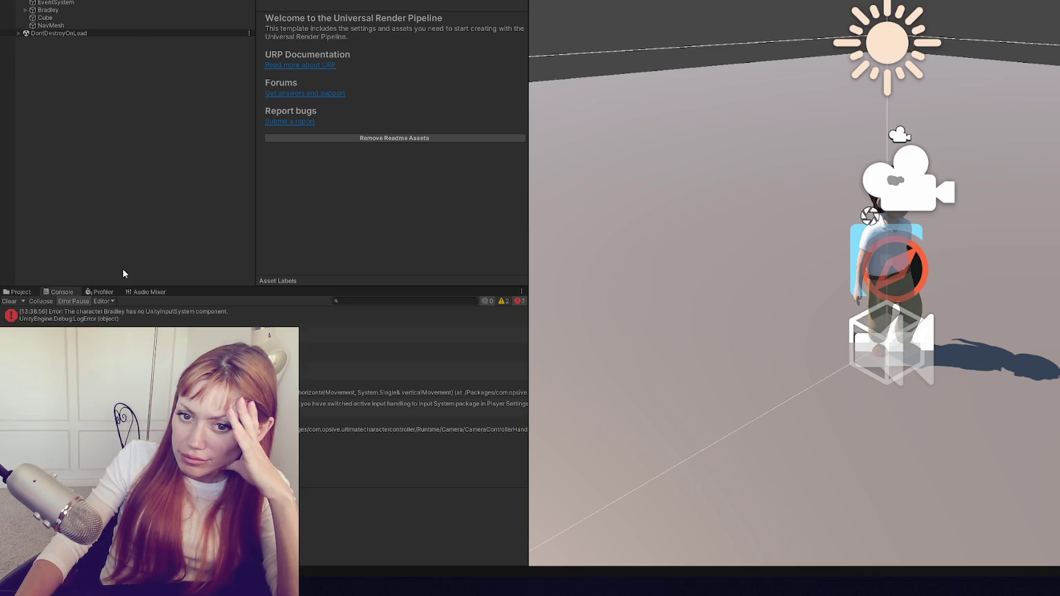
Stop Play mode, select Bradley and collapse all of its Inspector components.
left_click(125, 321)
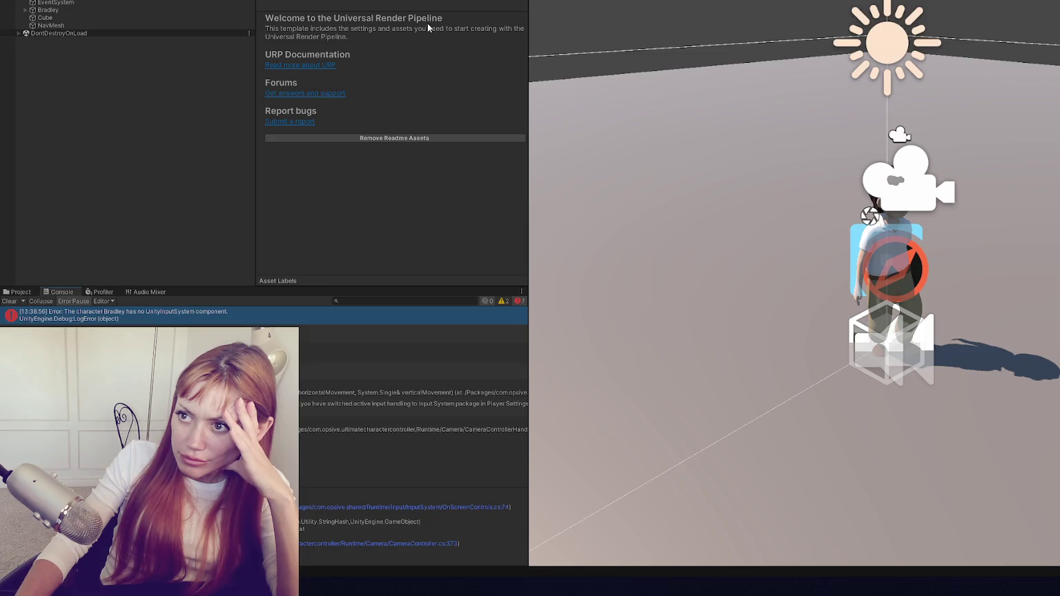
key("ctrl+p")
left_click(108, 11)
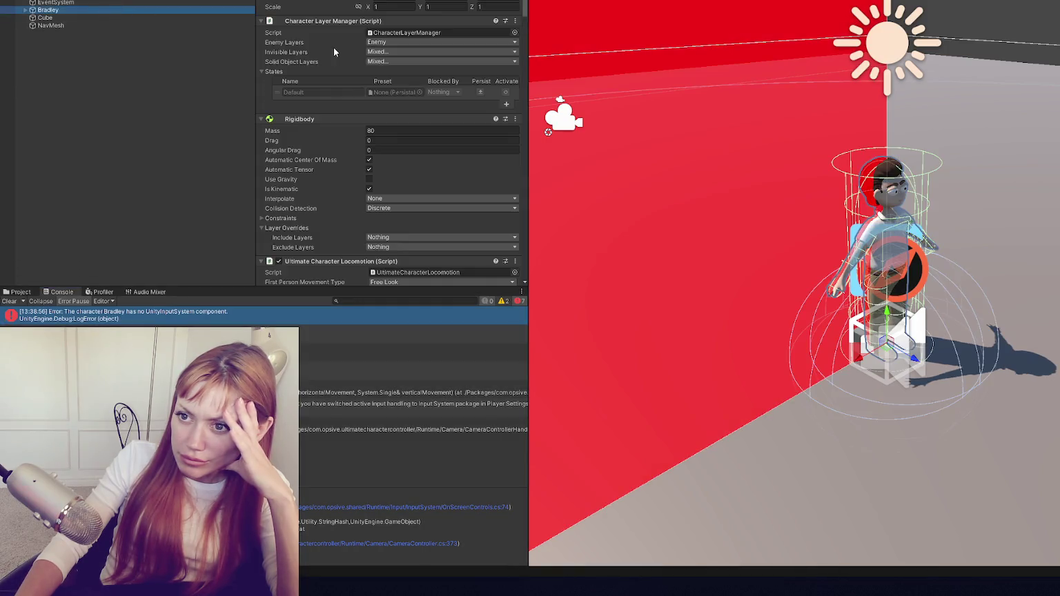
left_click(352, 20)
left_click(340, 32)
left_click(326, 43)
left_click(319, 52)
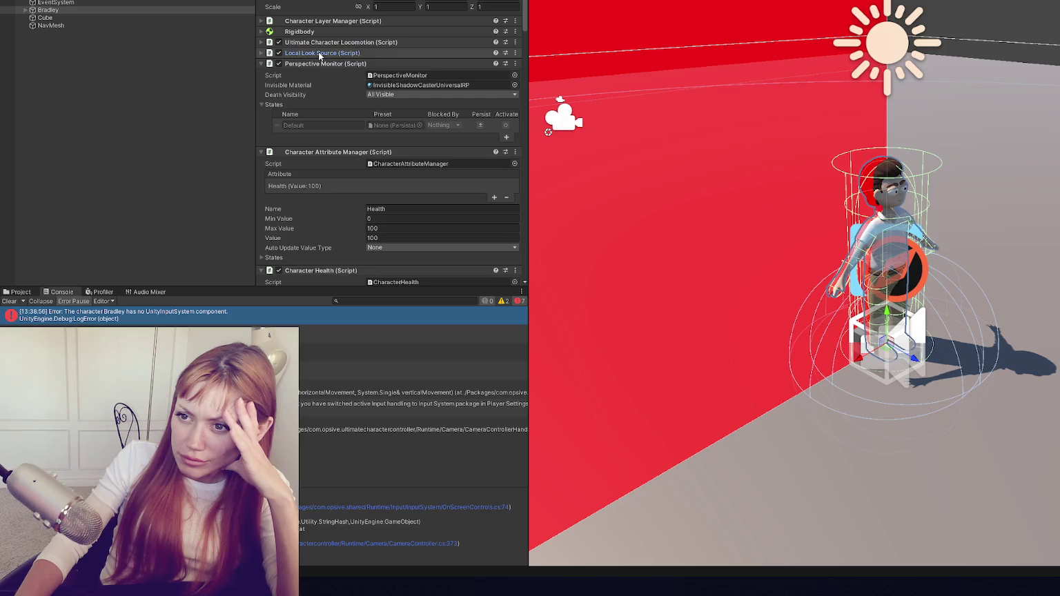
left_click(314, 64)
left_click(315, 74)
left_click(312, 85)
left_click(311, 95)
left_click(308, 107)
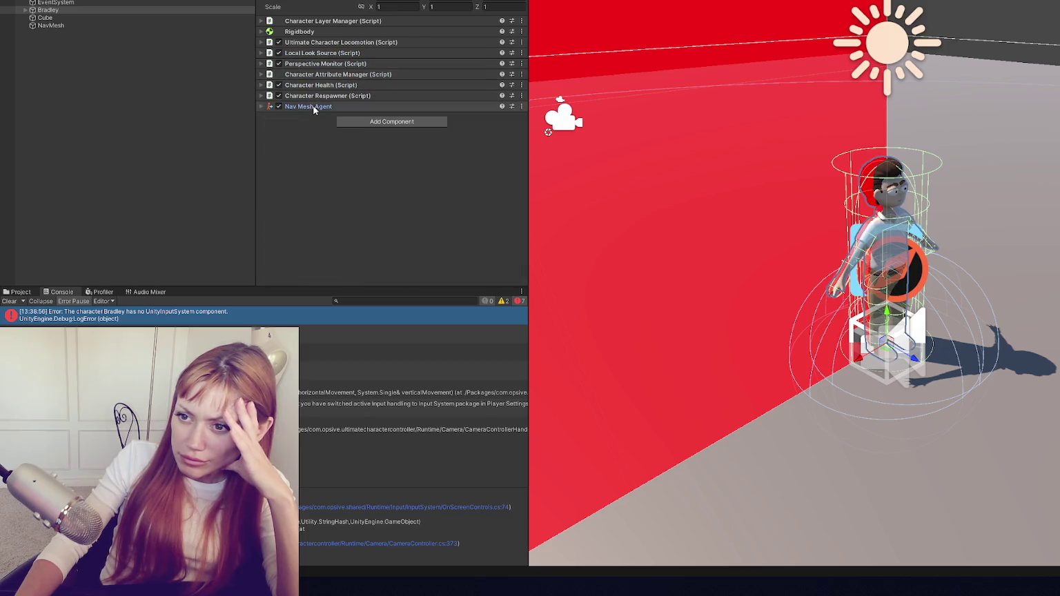
Add the Unity Input System component to Bradley by searching 'unity inpu'.
left_click(368, 122)
type("un")
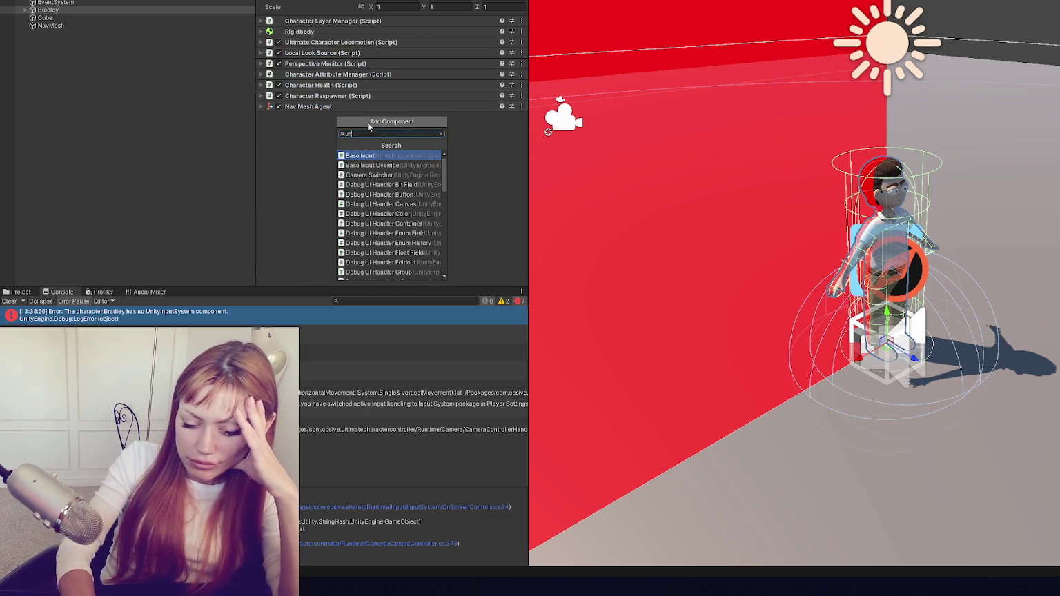
type("ity inpu")
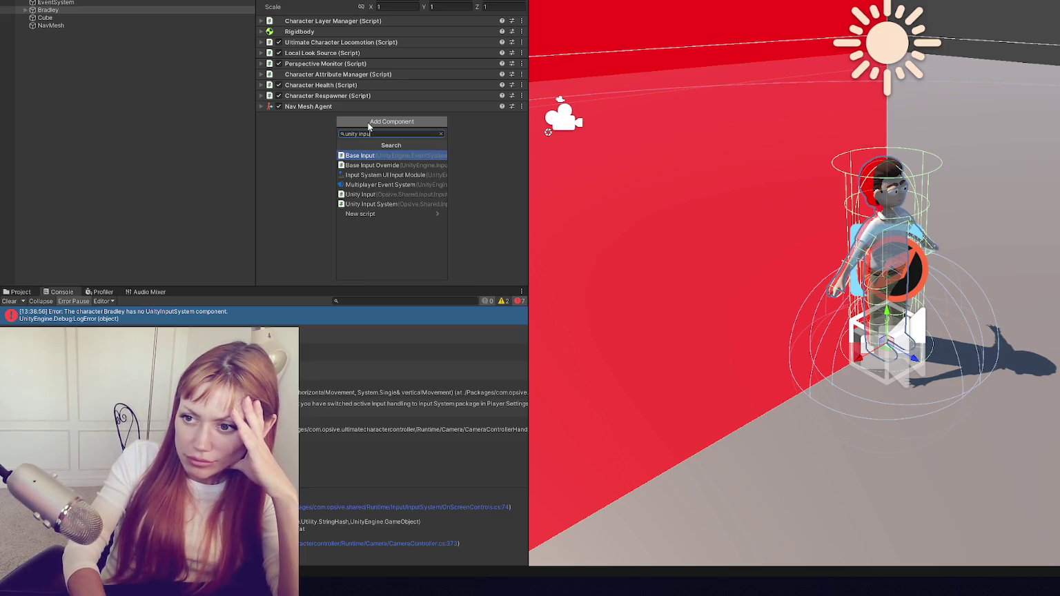
left_click(401, 205)
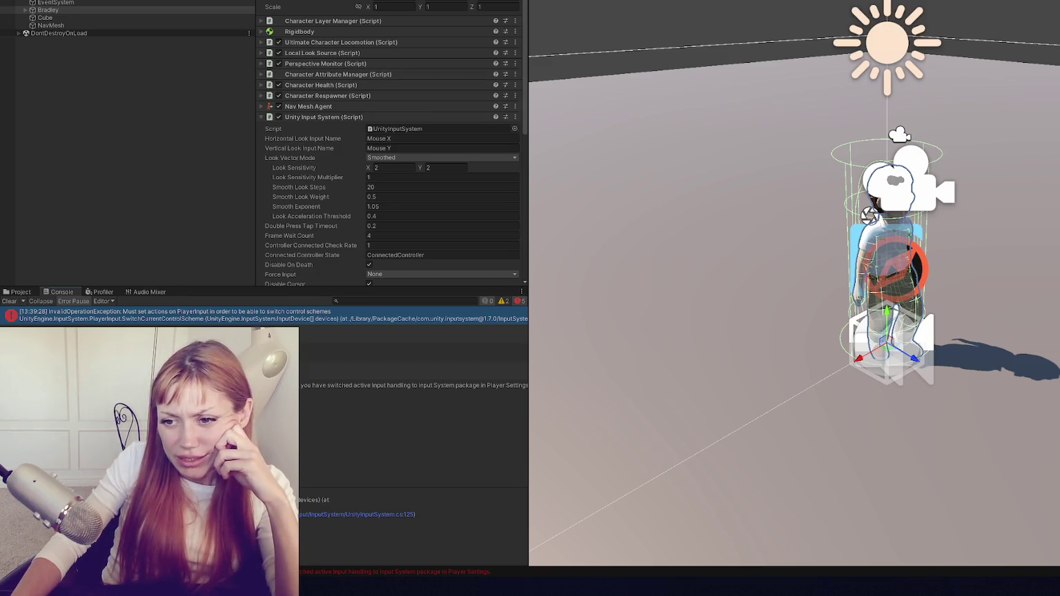
Stop Play mode and leave Bradley's Force Input set to None.
key("ctrl+p")
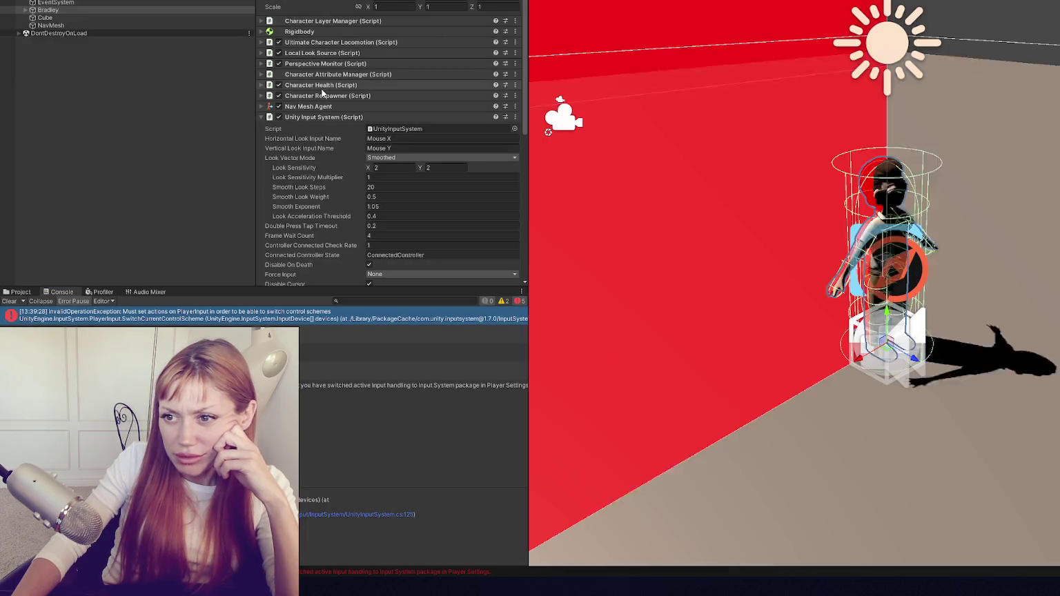
scroll(346, 137, "down", 3)
left_click(395, 142)
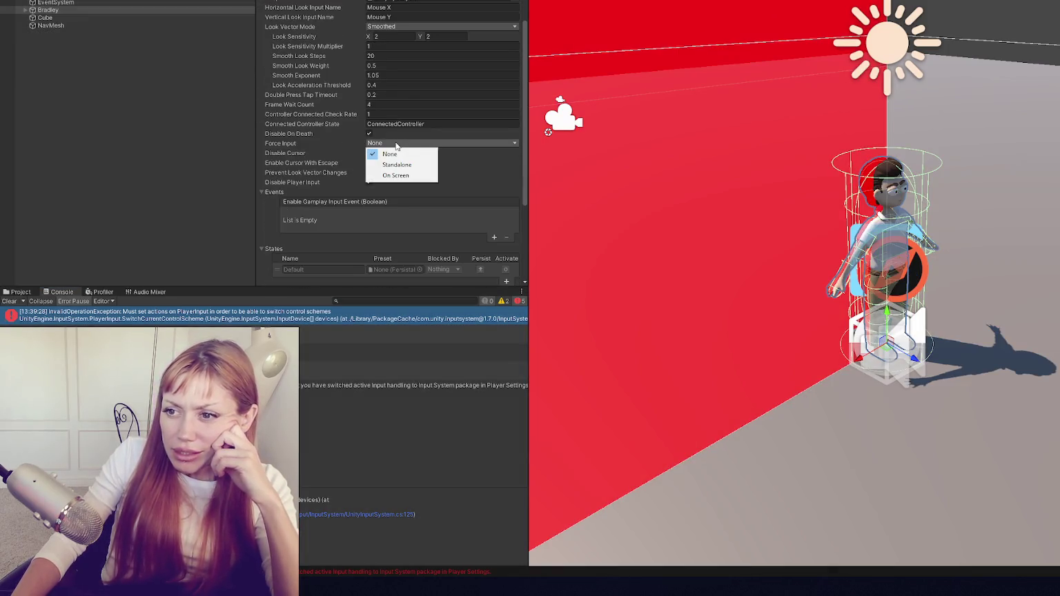
left_click(462, 155)
Drag the Goodies! The Game actions asset into Player Input's Actions field and close its editor.
scroll(480, 170, "down", 3)
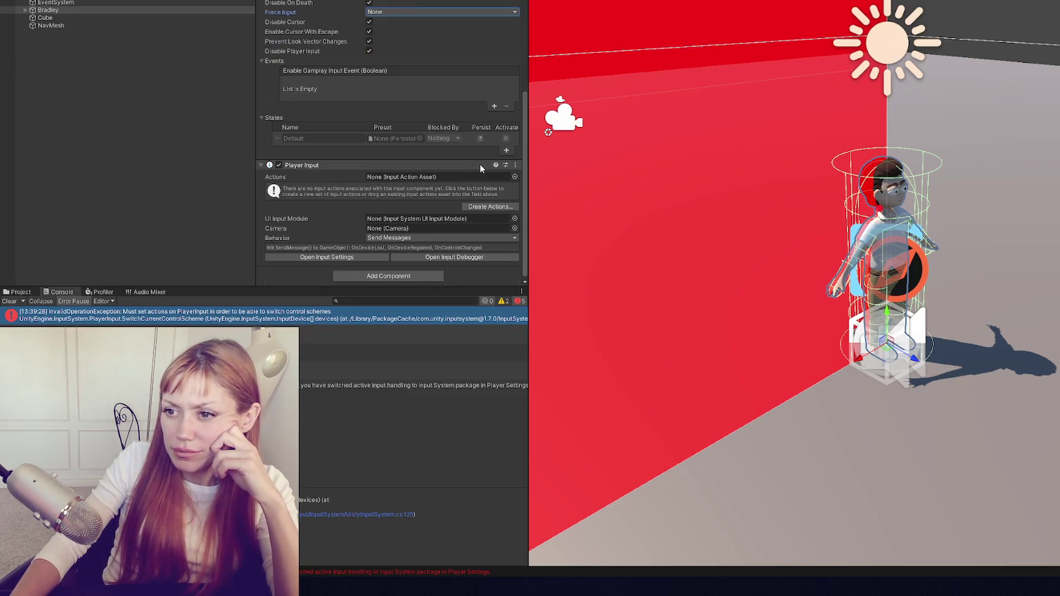
left_click(514, 177)
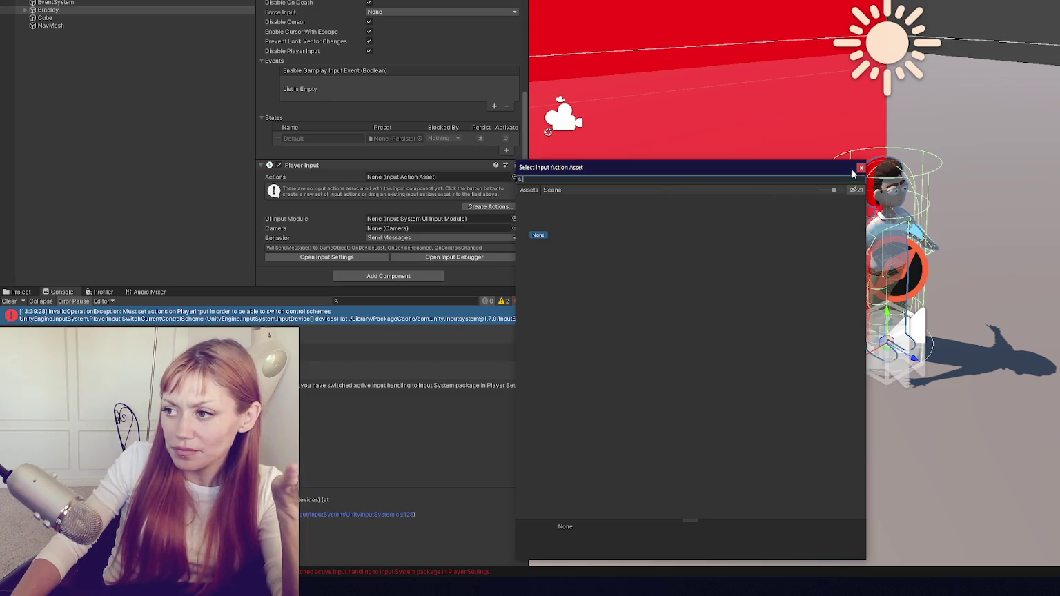
left_click(861, 167)
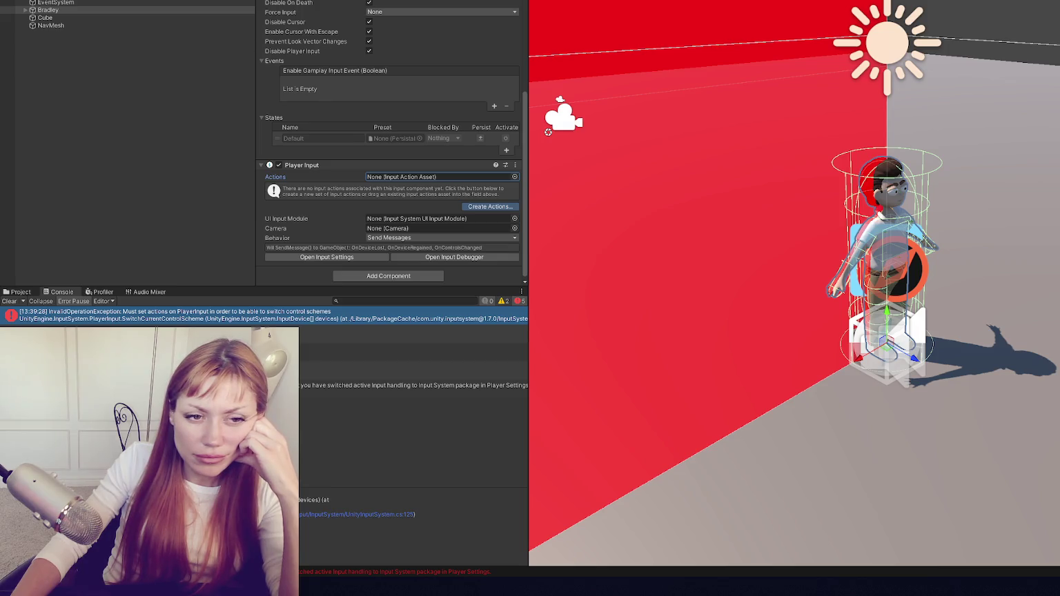
mouse_move(927, 42)
left_mouse_down()
mouse_move(482, 114)
mouse_move(500, 136)
left_mouse_up()
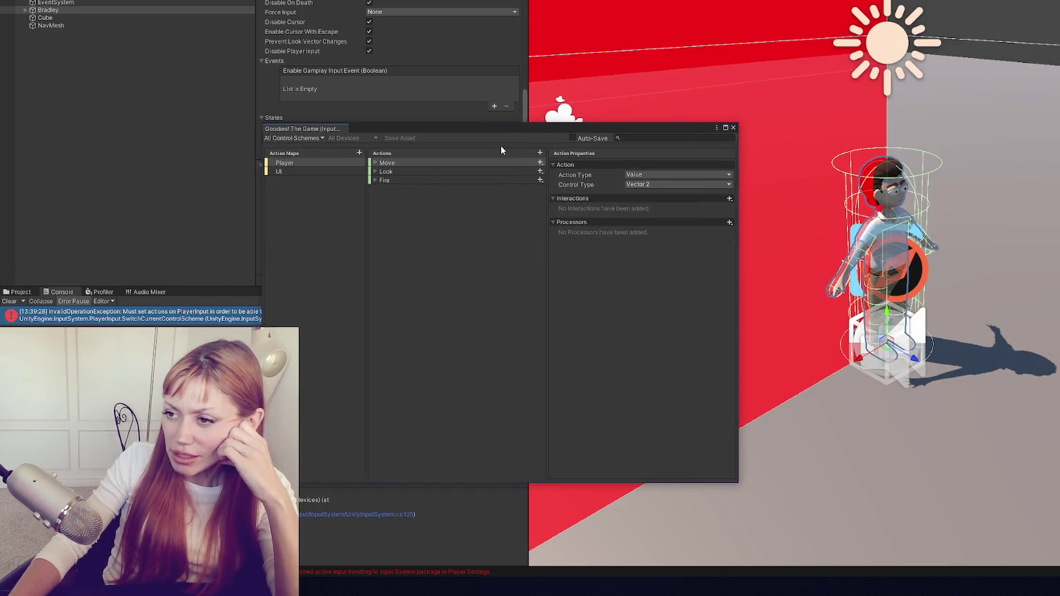
left_click(733, 128)
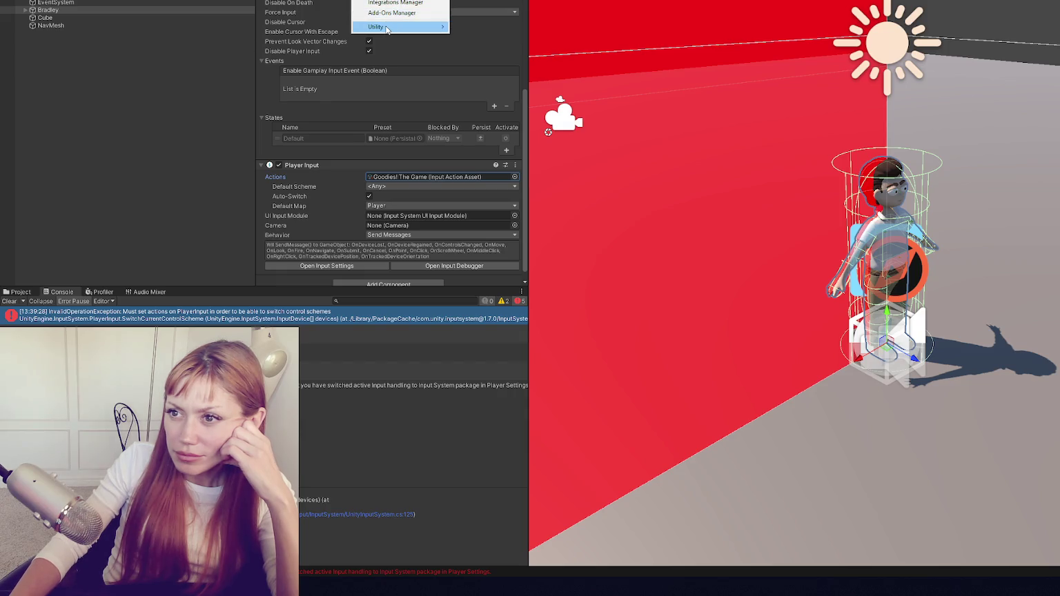
mouse_move(390, 27)
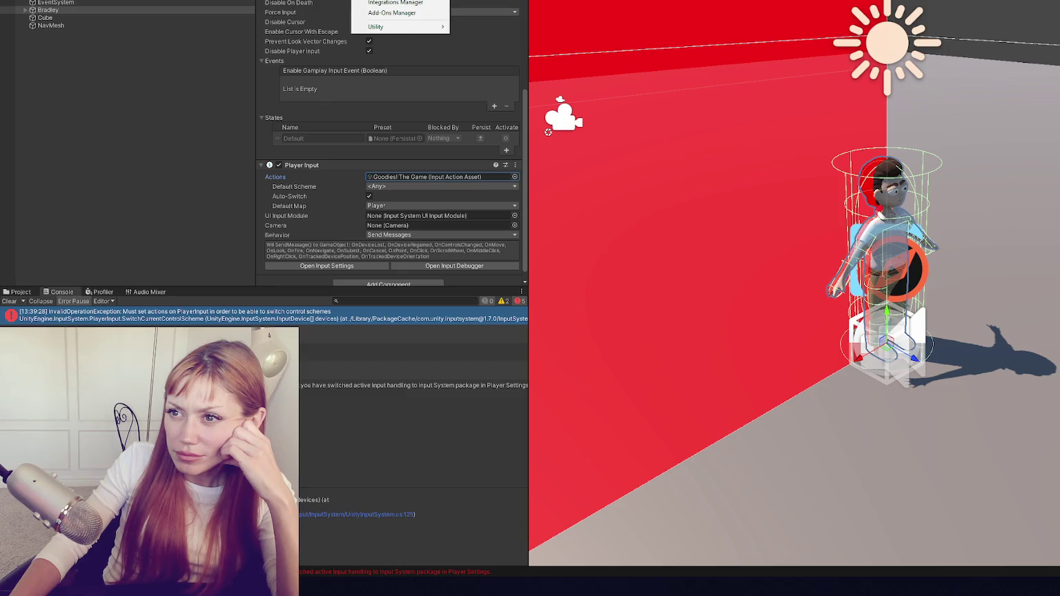
left_click(406, 16)
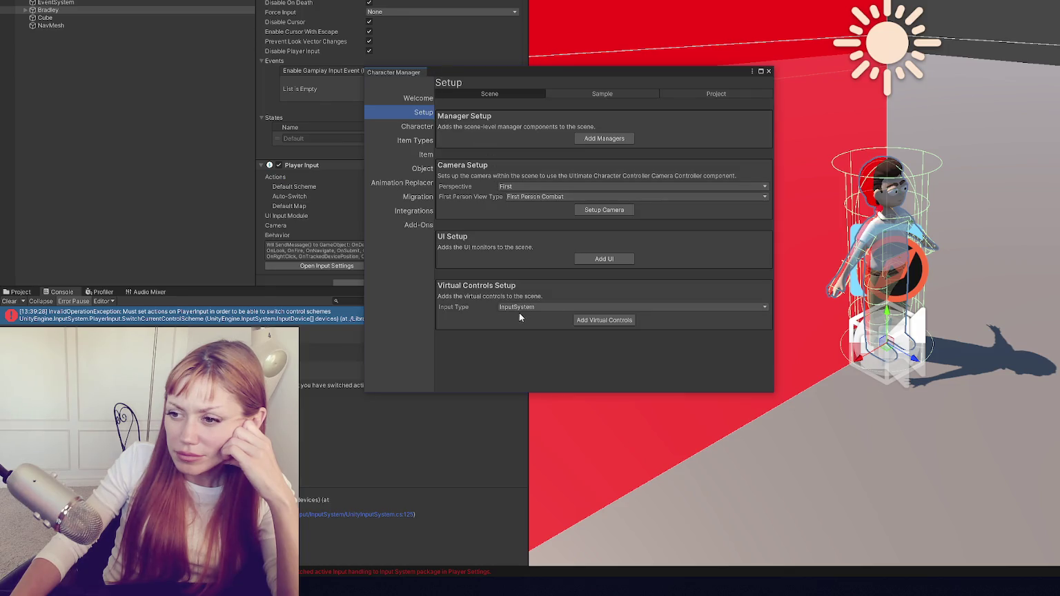
Add InputManager-based virtual controls and the UI monitors to the scene.
left_click(513, 309)
left_click(515, 325)
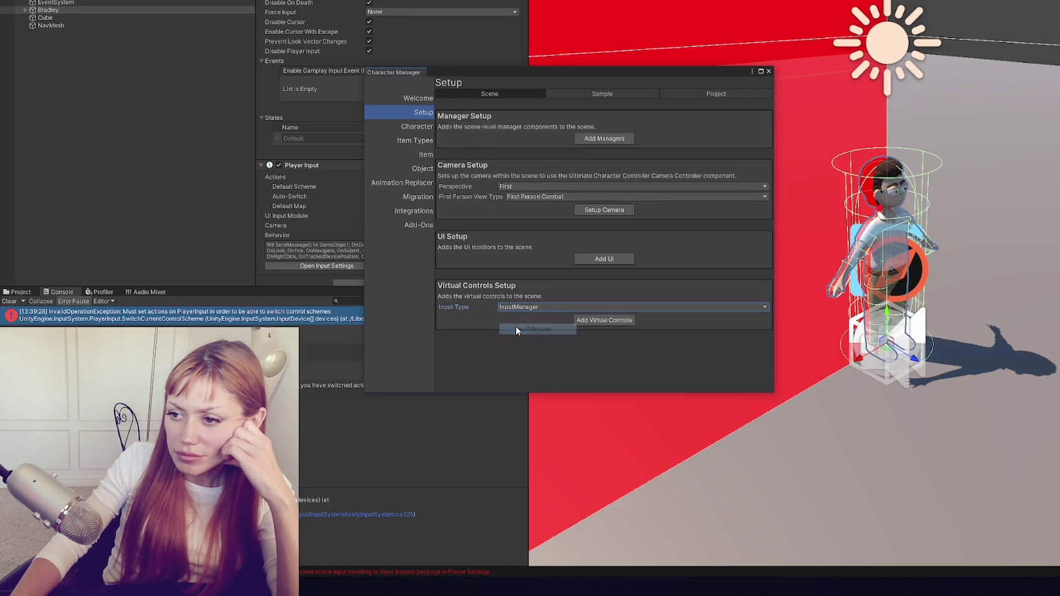
left_click(593, 320)
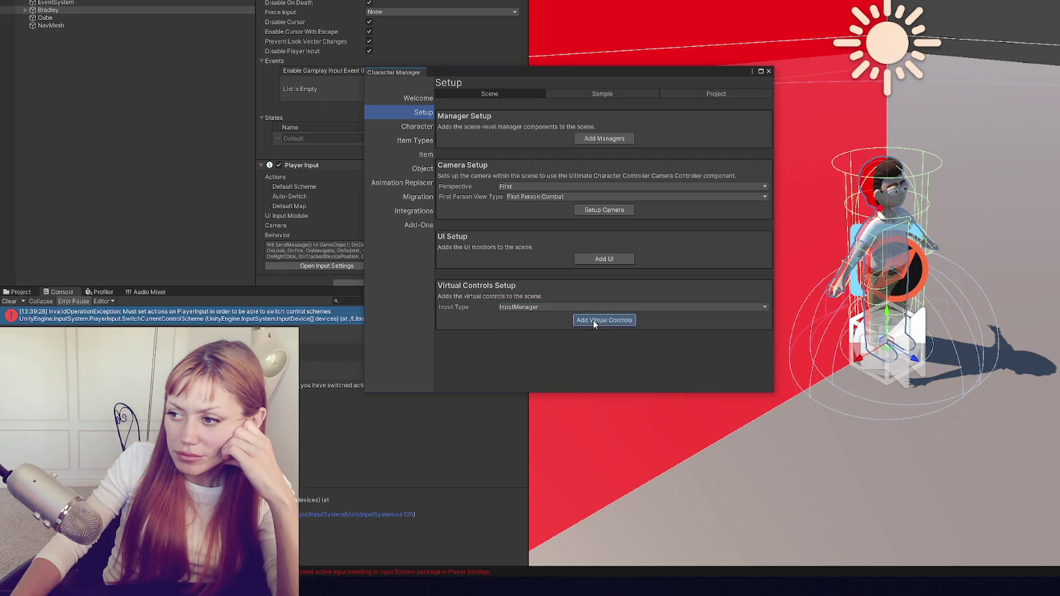
left_click(601, 258)
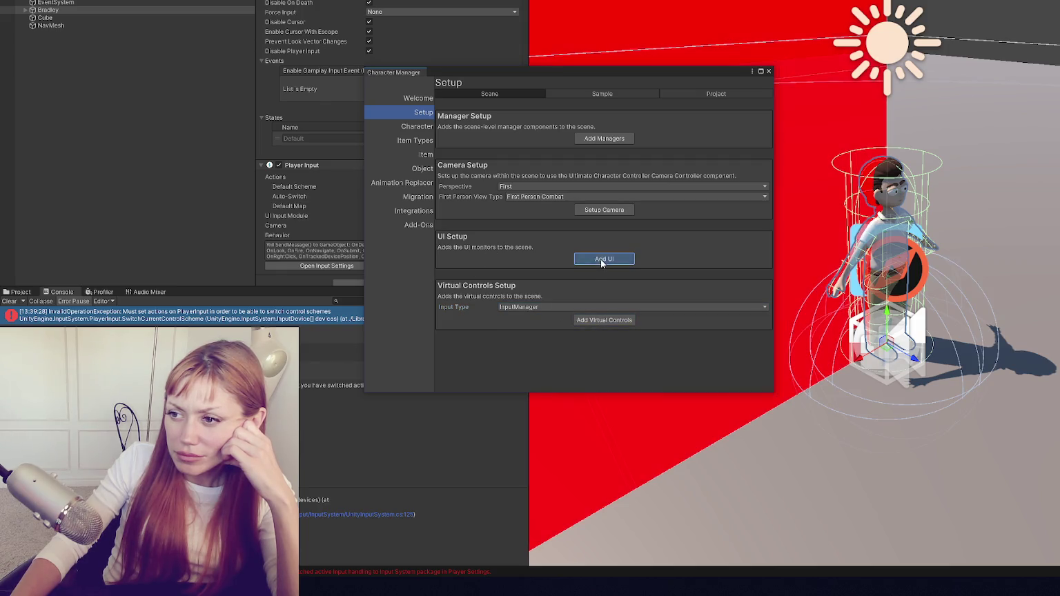
Set Bradley as the configured character on the Character page, then close the Character Manager.
left_click(605, 139)
left_click(525, 114)
left_click_drag(75, 9, 533, 105)
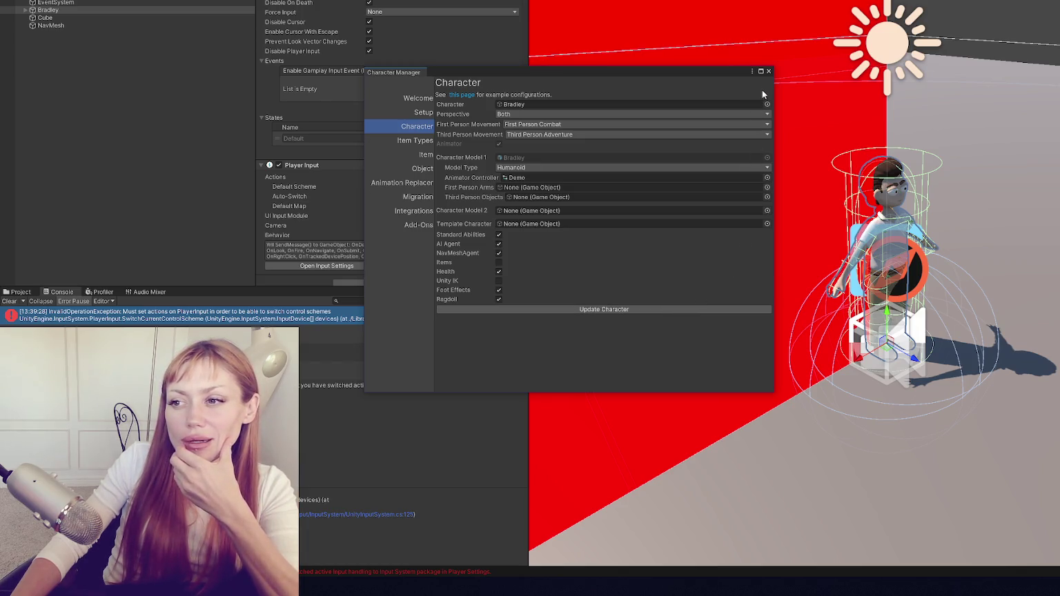
left_click(769, 71)
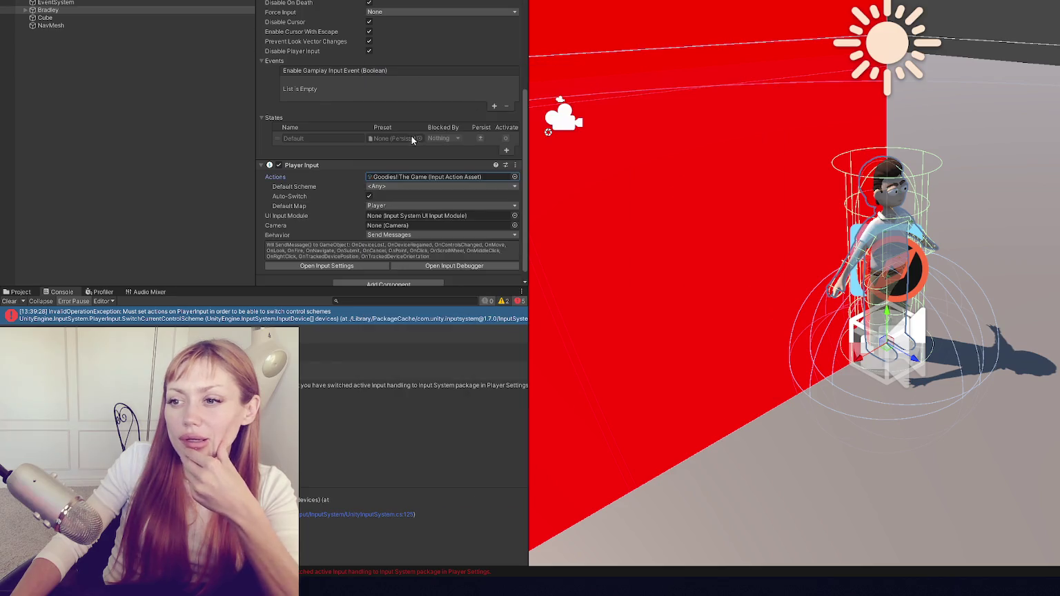
Clear the console, keep Default Scheme as <Any> and UI Input Module unassigned, then open the error source.
scroll(428, 149, "down", 1)
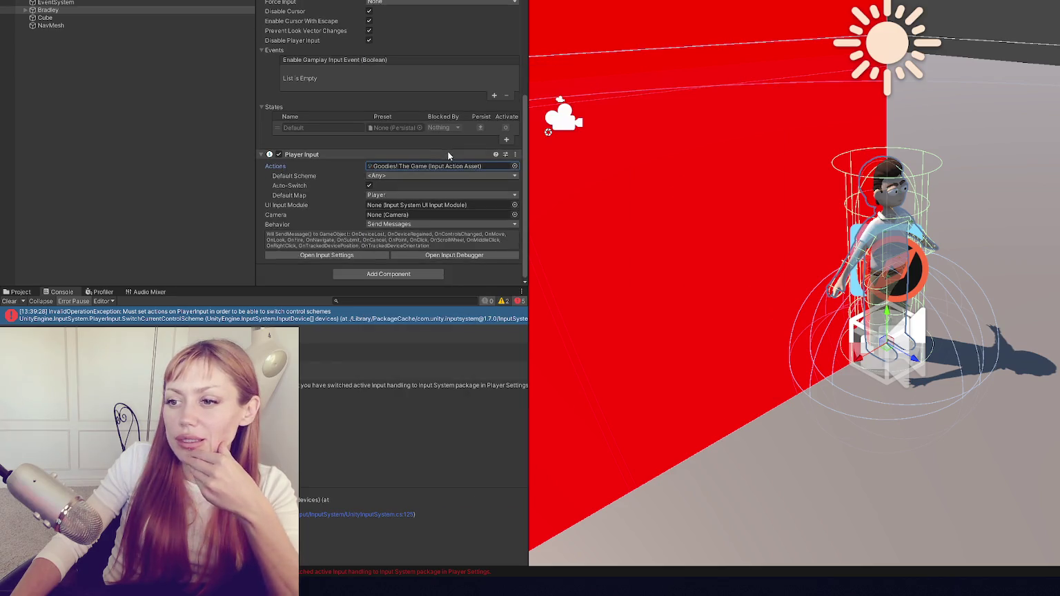
left_click(12, 301)
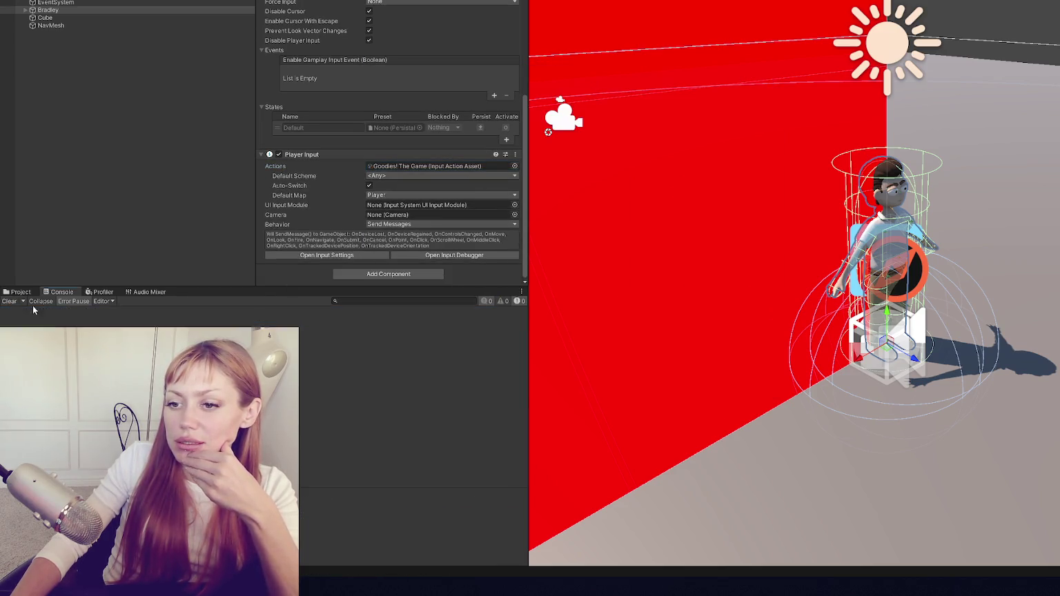
left_click(476, 175)
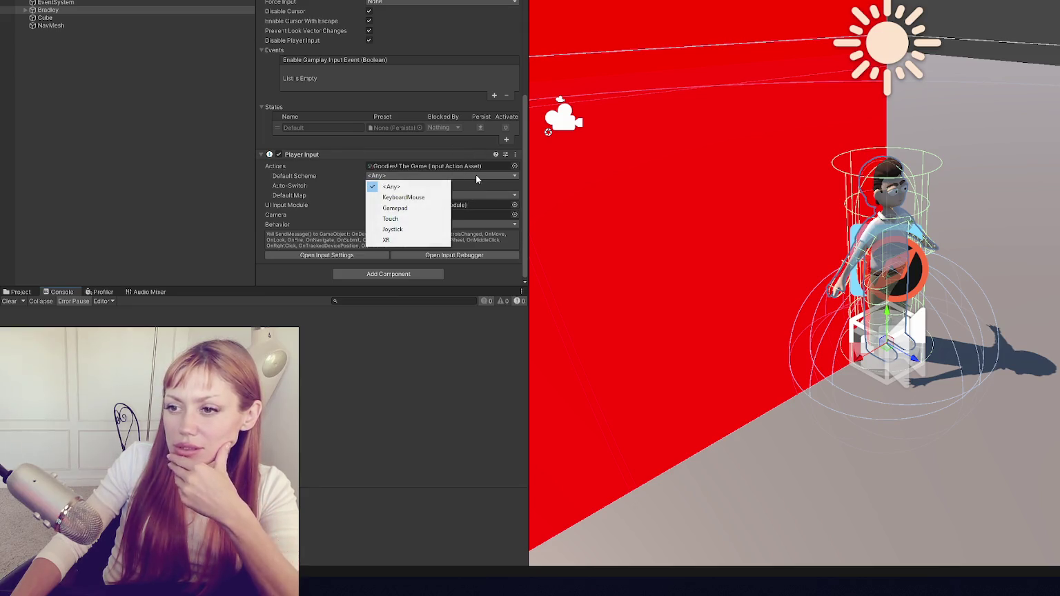
left_click(486, 187)
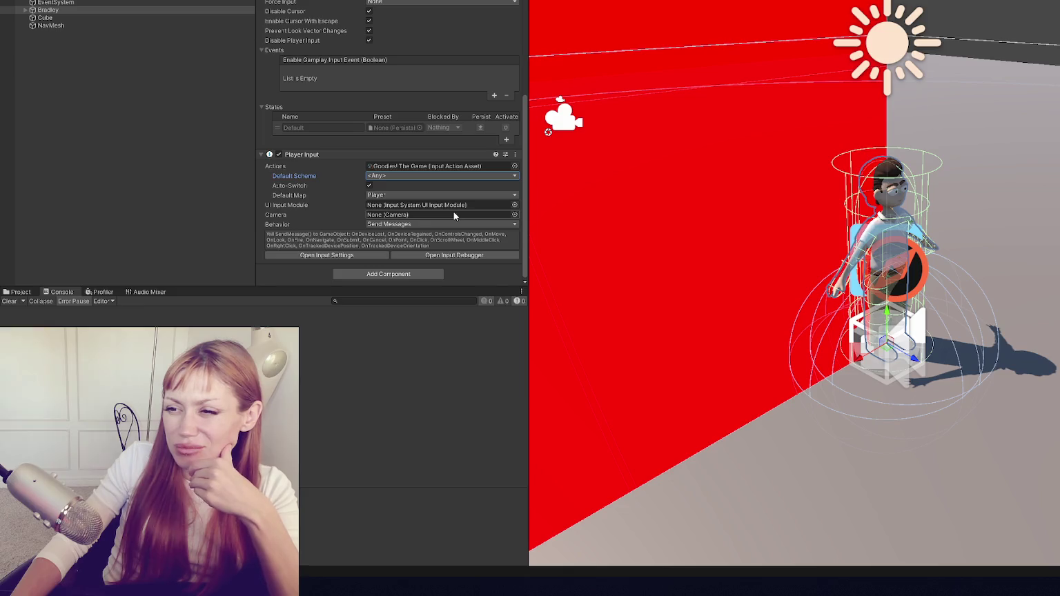
left_click(515, 206)
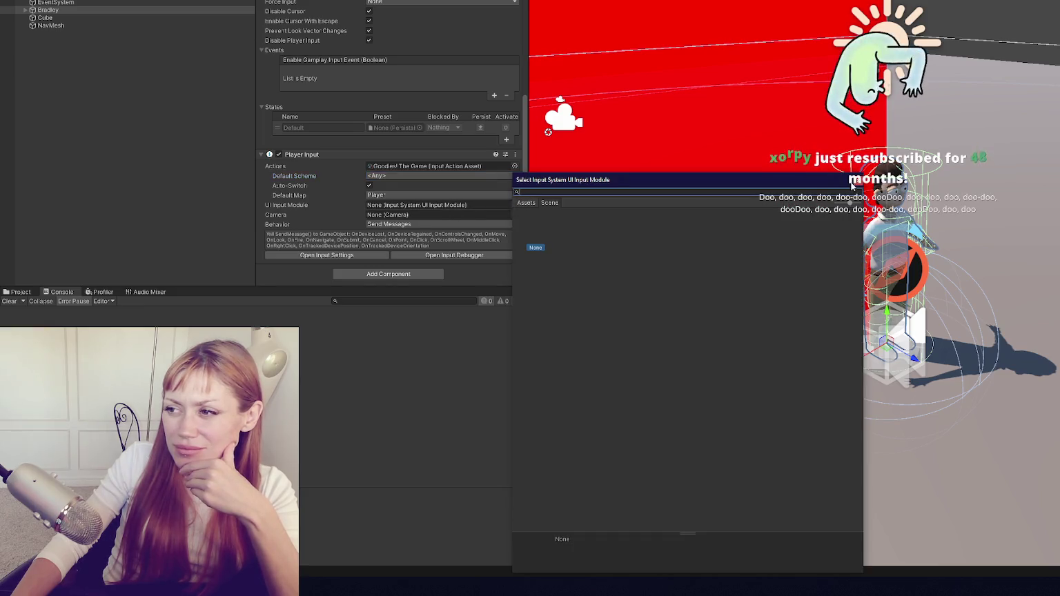
left_click(493, 210)
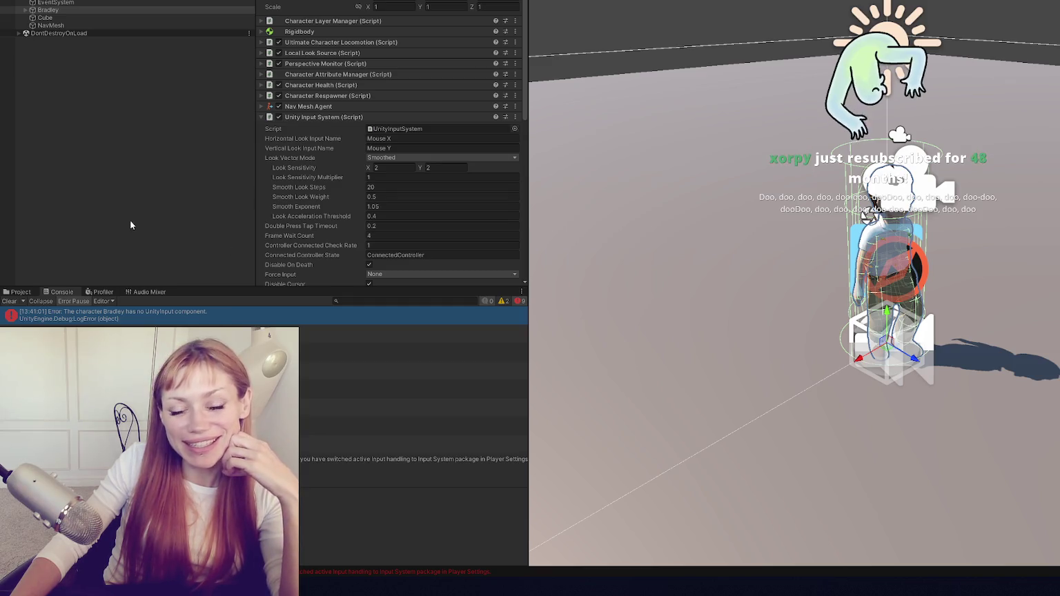
left_click(318, 459)
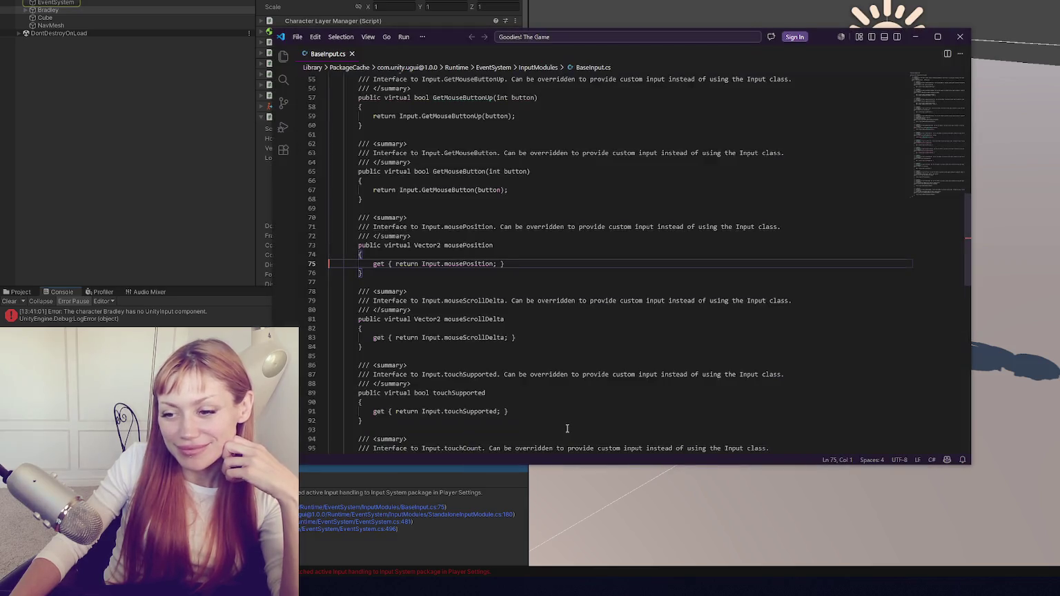
Go back to Unity after viewing BaseInput.cs line 75 in Visual Studio Code.
left_click(175, 264)
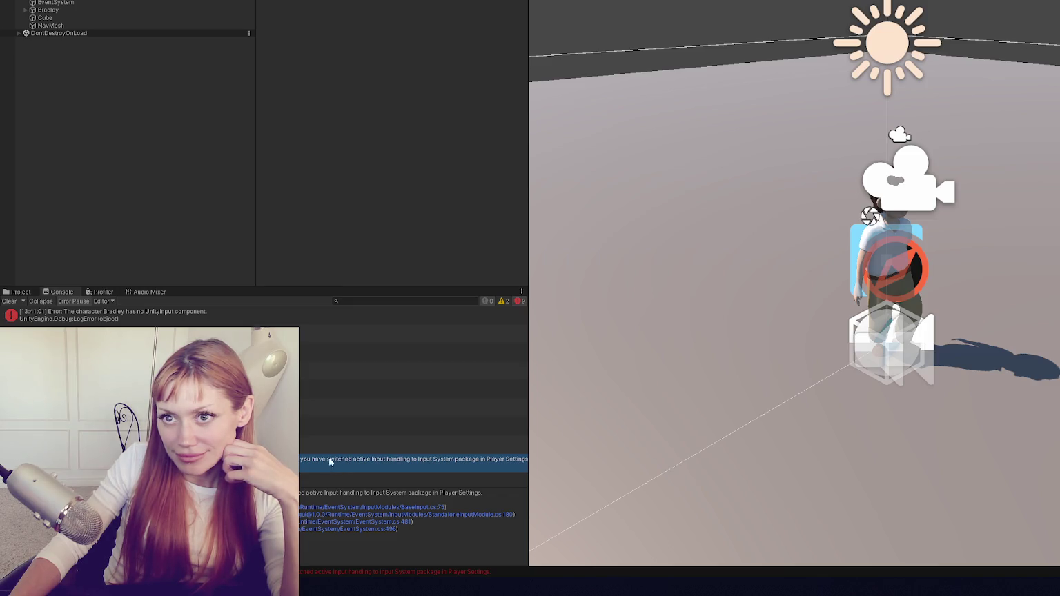
In the Character Manager, try importing the project sample assets and updating the input manager mappings.
left_click(227, 2)
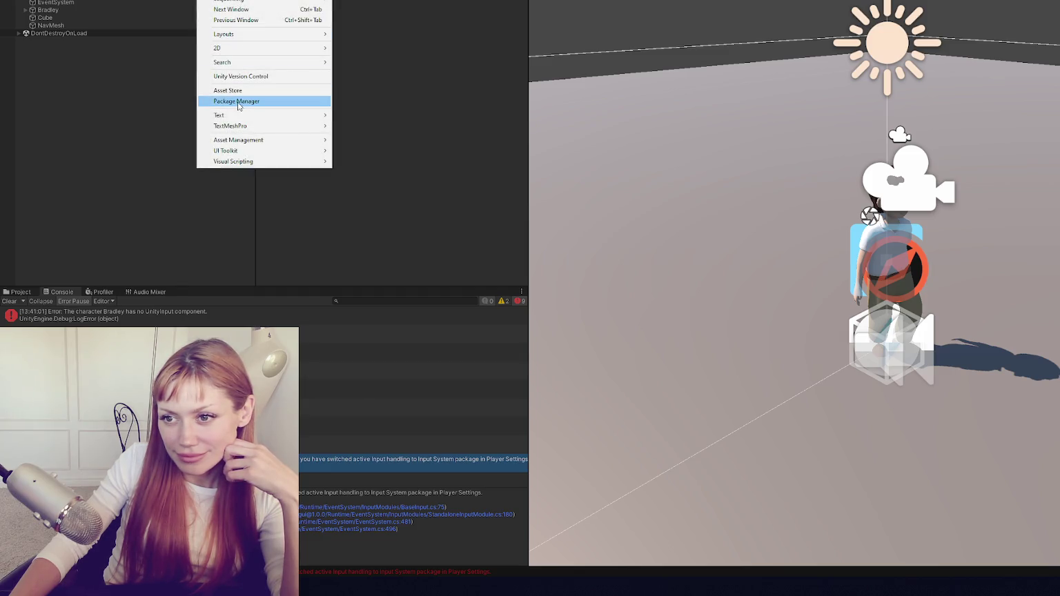
left_click(231, 1)
left_click(393, 27)
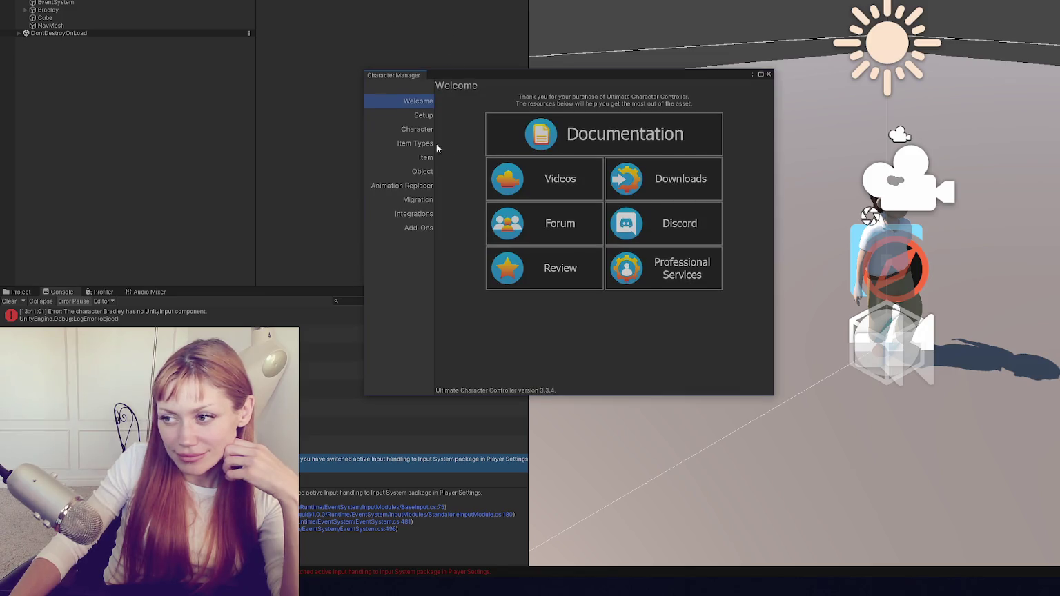
left_click(409, 116)
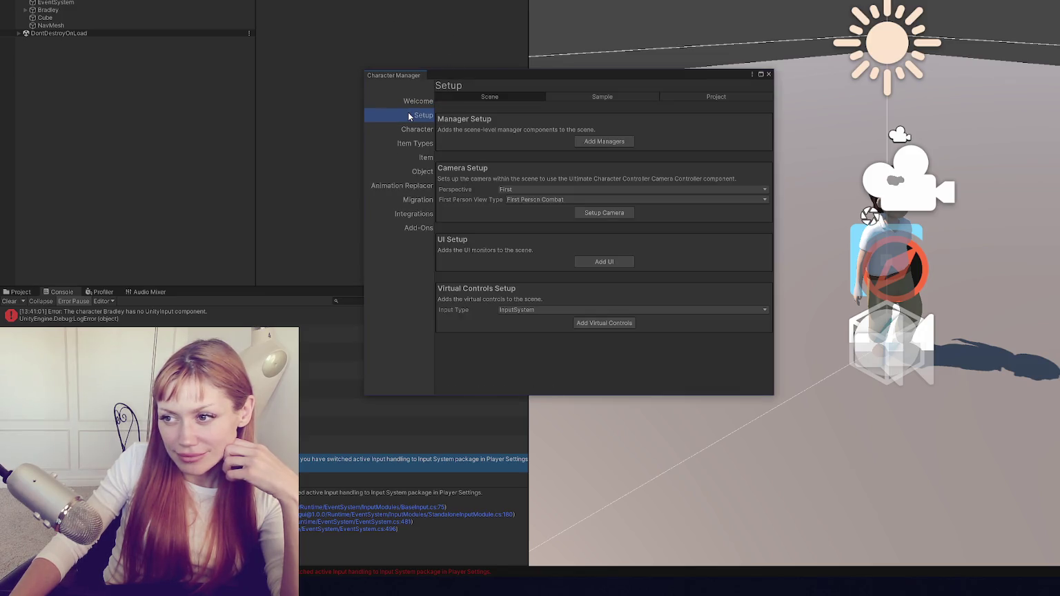
left_click(570, 101)
left_click(698, 100)
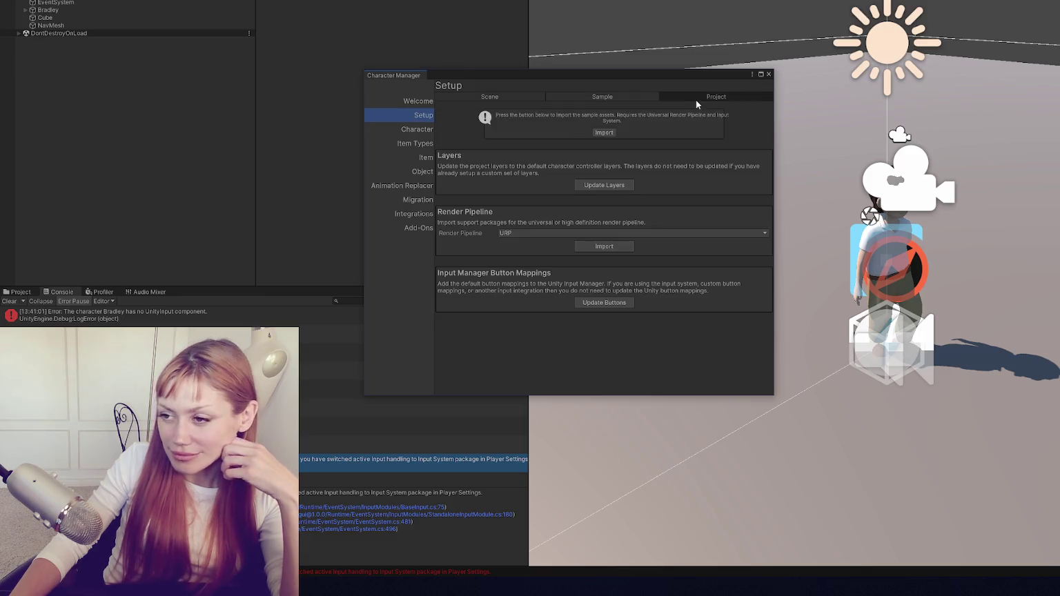
left_click(602, 133)
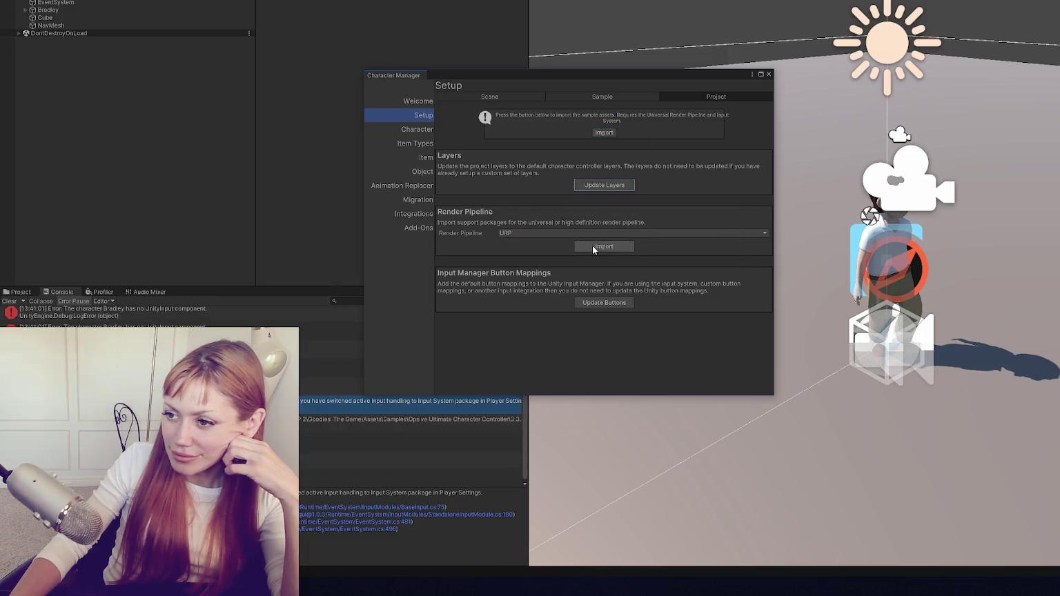
left_click(604, 303)
left_click(605, 132)
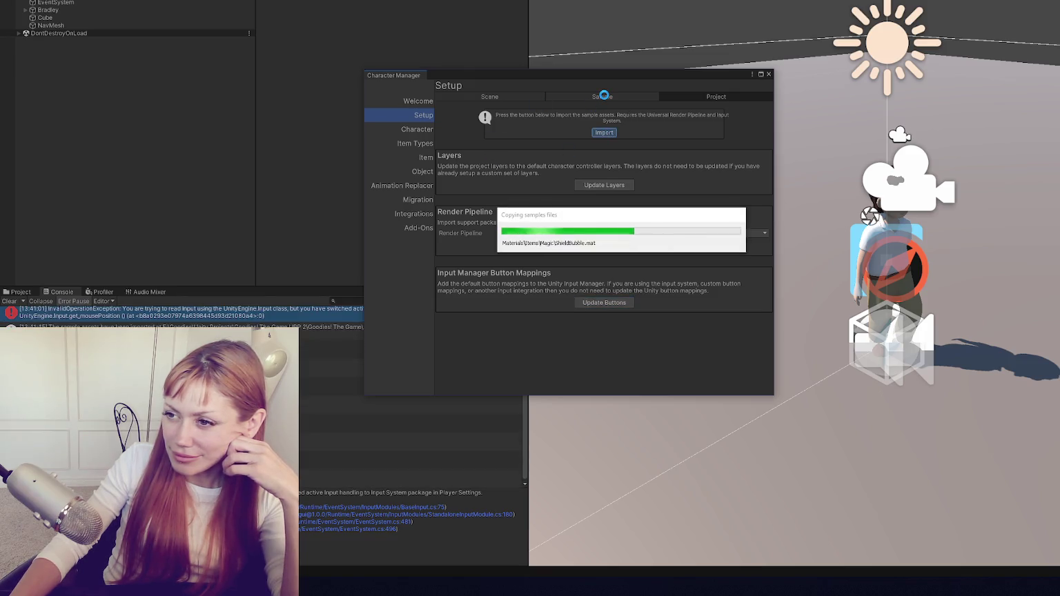
Try importing the sample scene, then close the Character Manager.
left_click(604, 96)
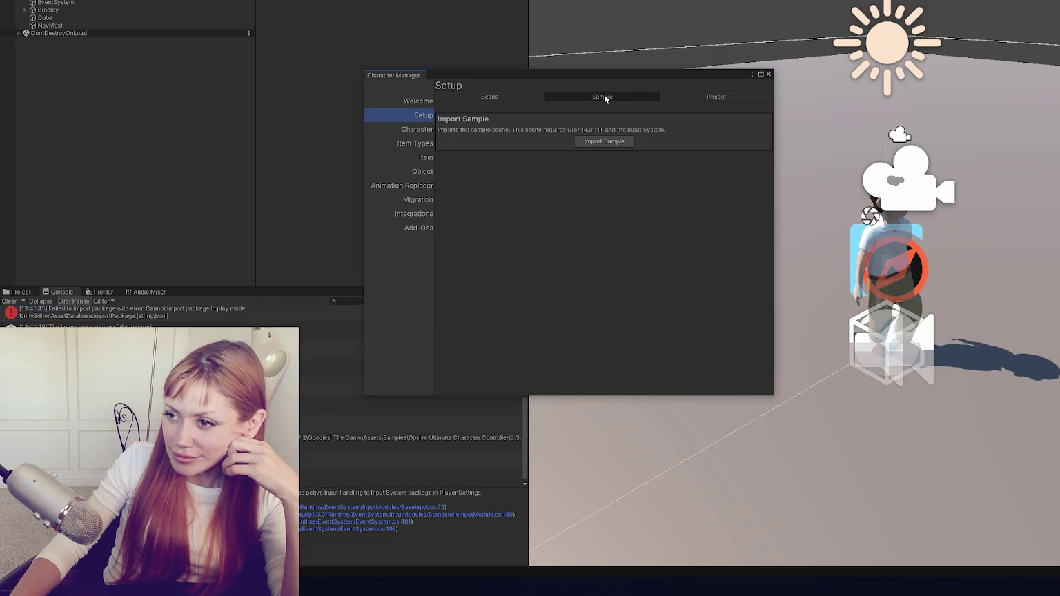
left_click(580, 140)
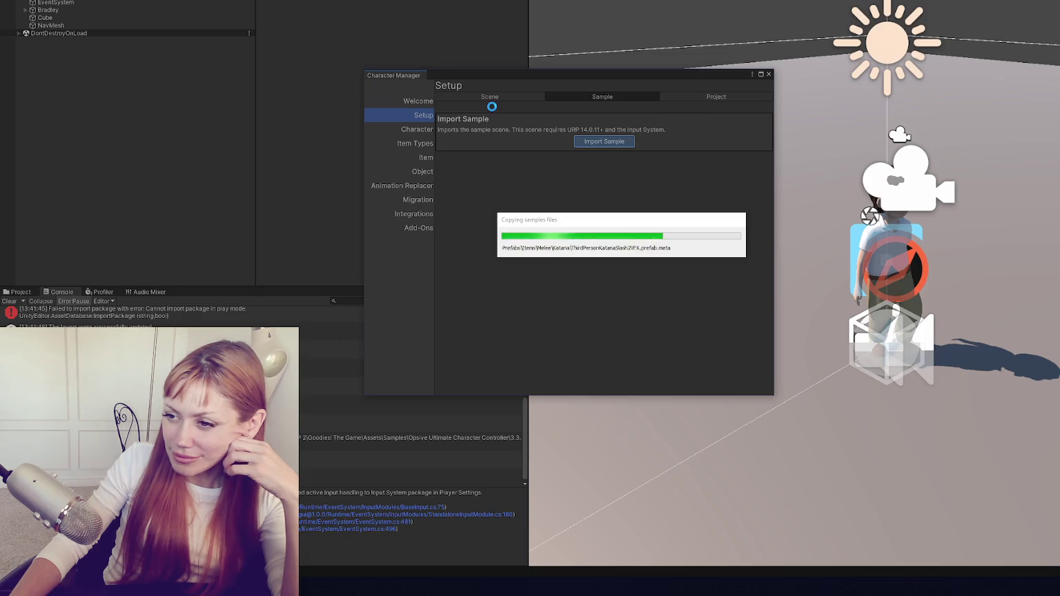
left_click(496, 95)
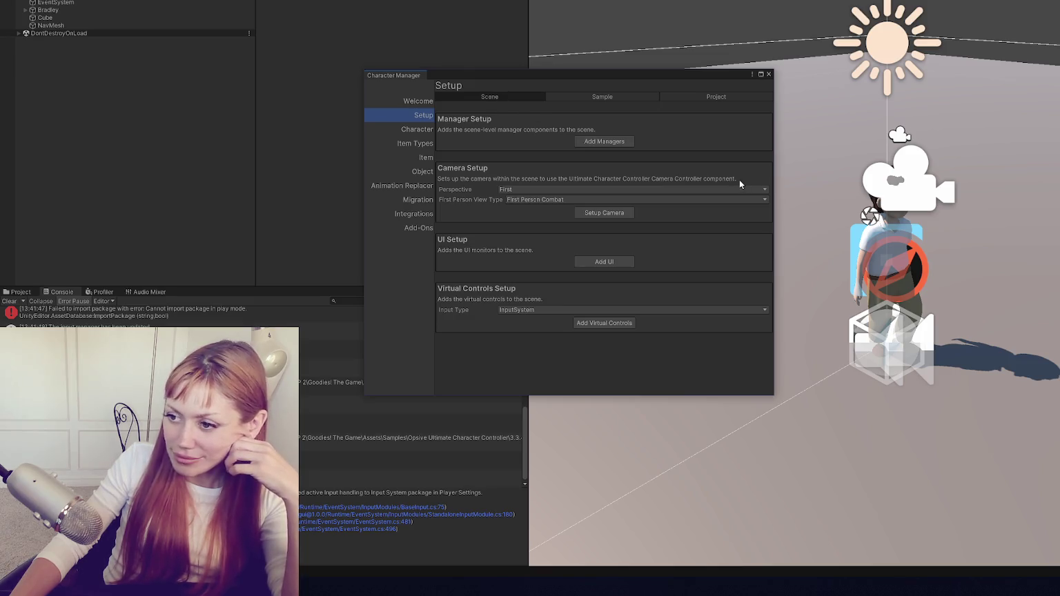
left_click(768, 74)
left_click(169, 25)
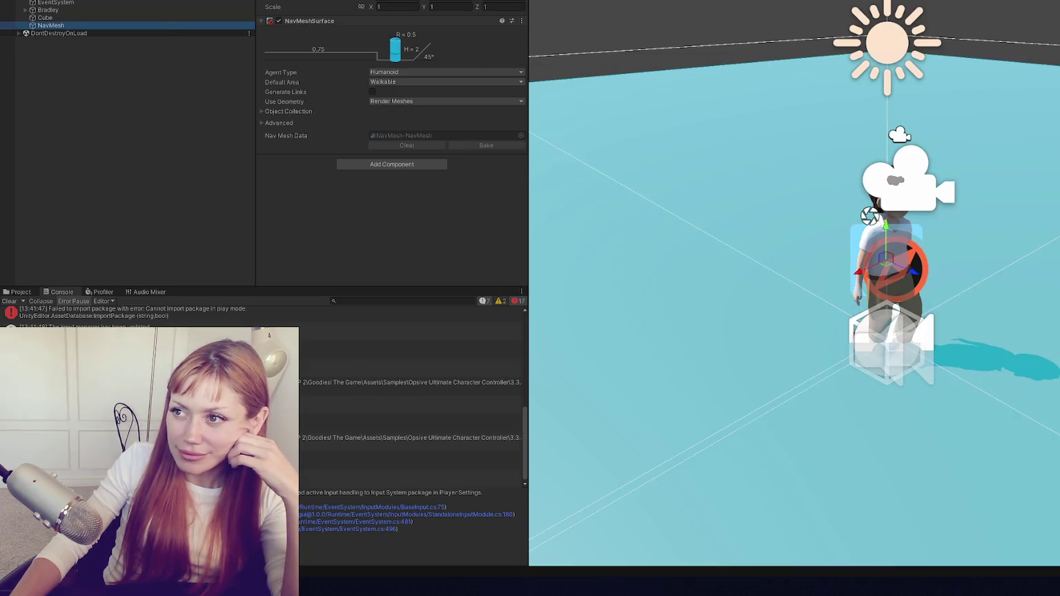
Exit Play mode and keep Goodies! The Game as the Actions asset on Bradley's Player Input.
key("ctrl+p")
left_click(48, 10)
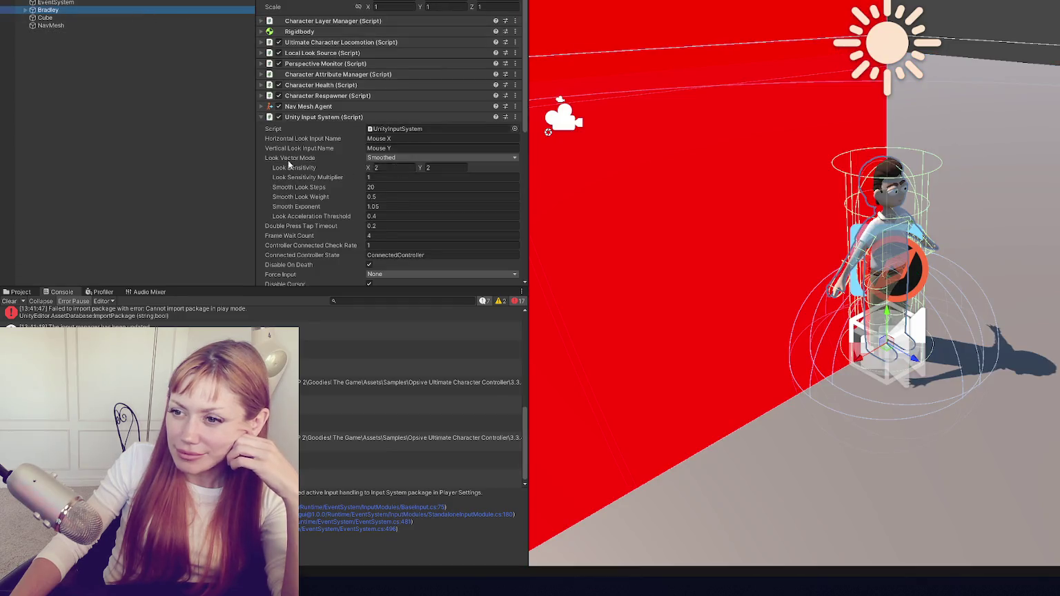
scroll(304, 162, "down", 8)
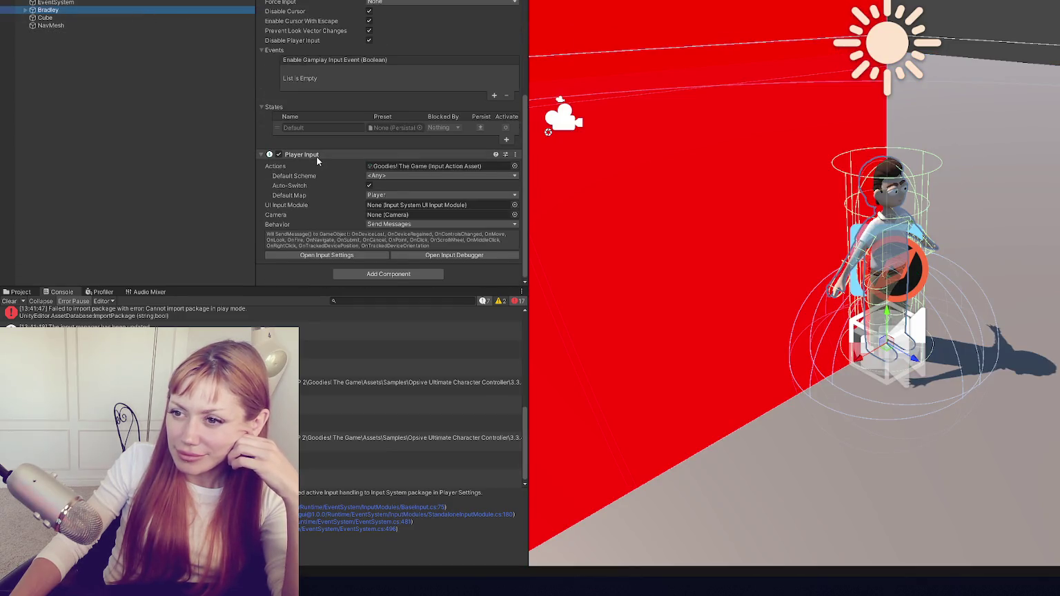
left_click(403, 169)
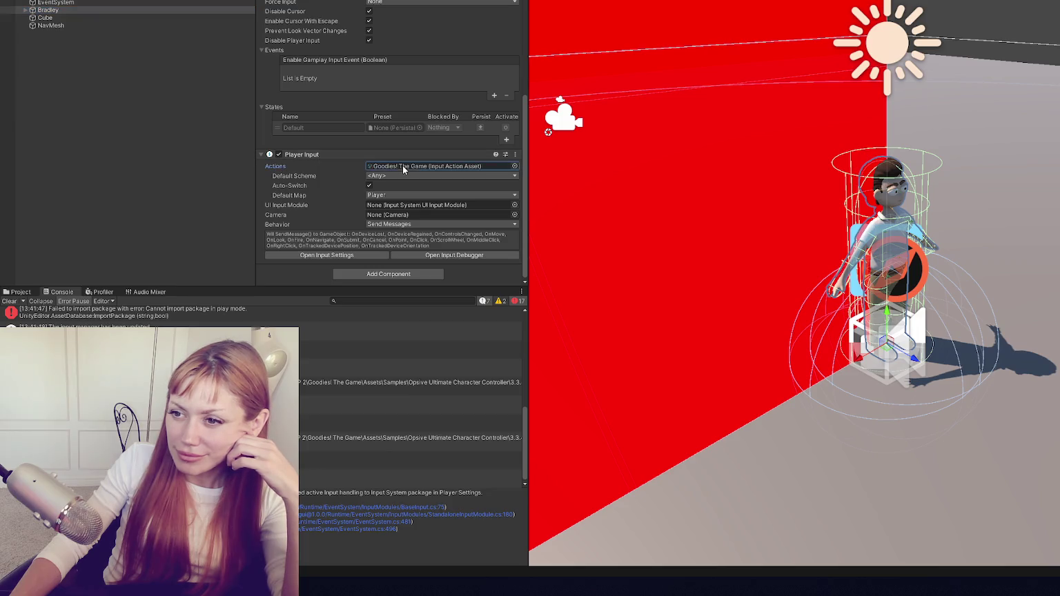
left_click(514, 166)
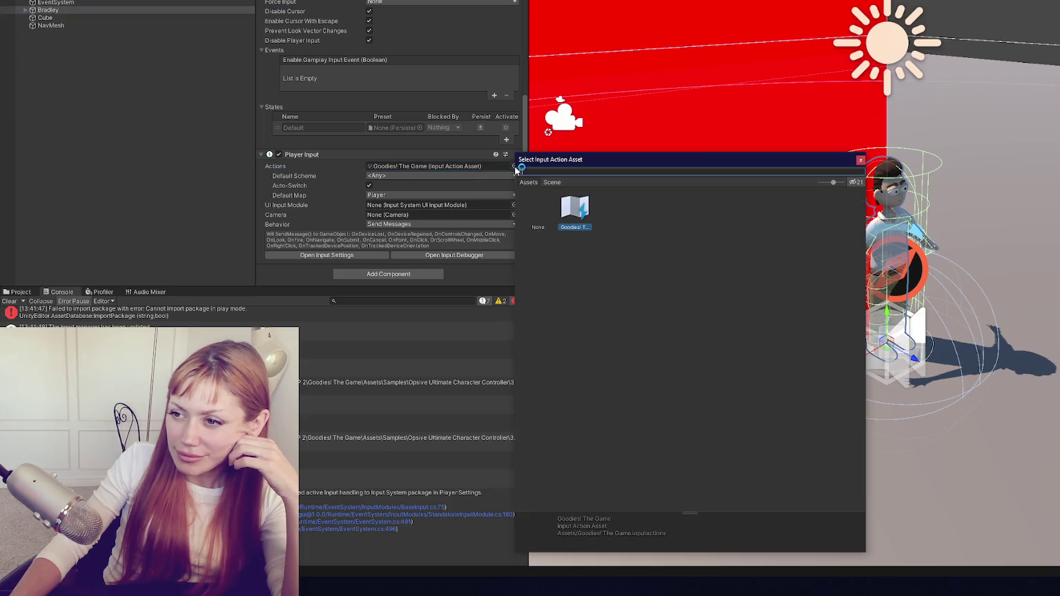
left_click(859, 161)
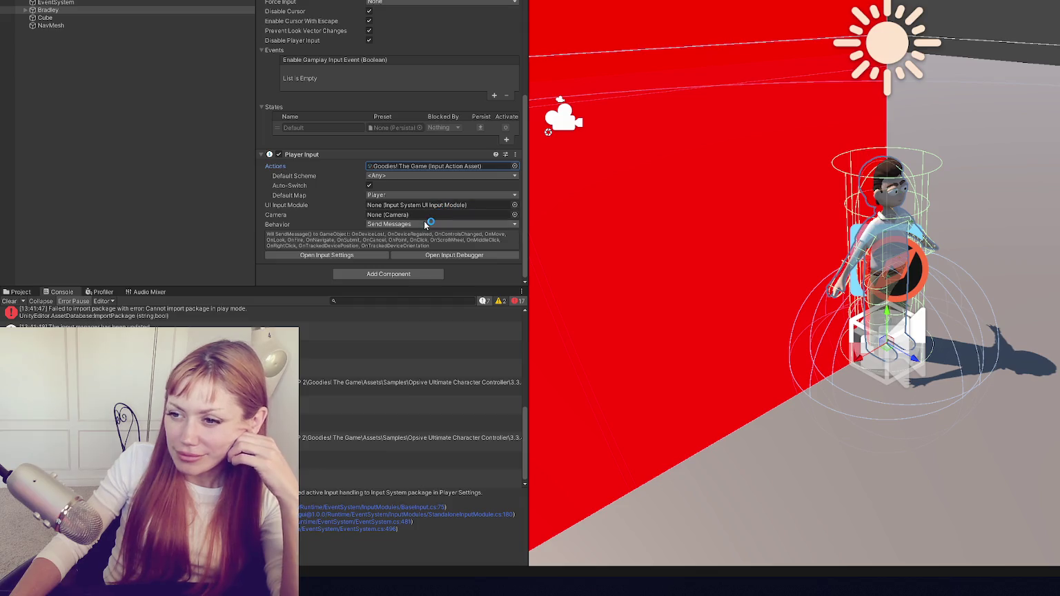
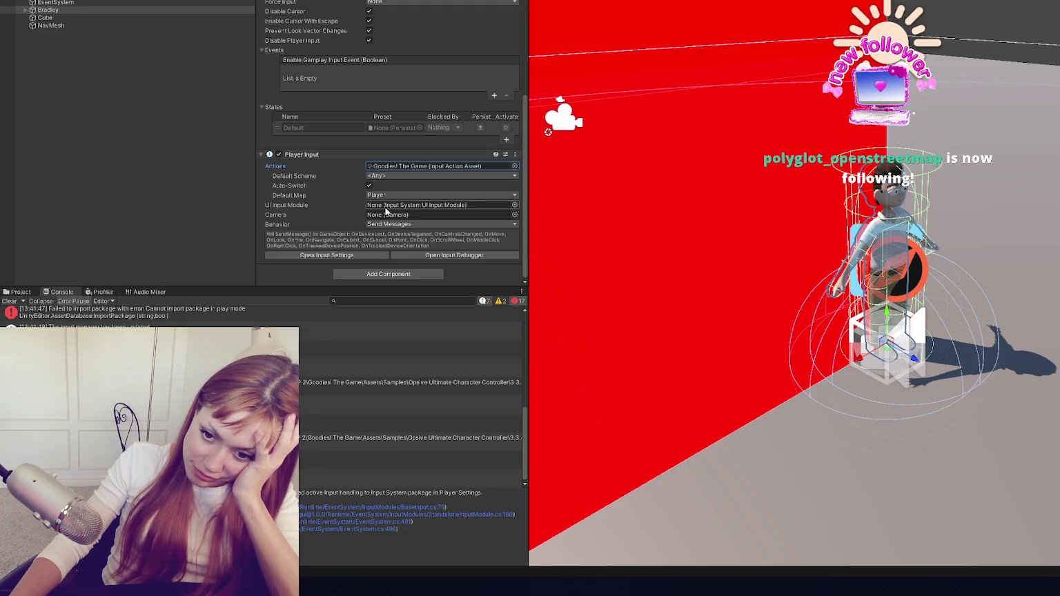
Import the Ultimate Character Controller sample scene from the Character Manager.
left_click(211, 0)
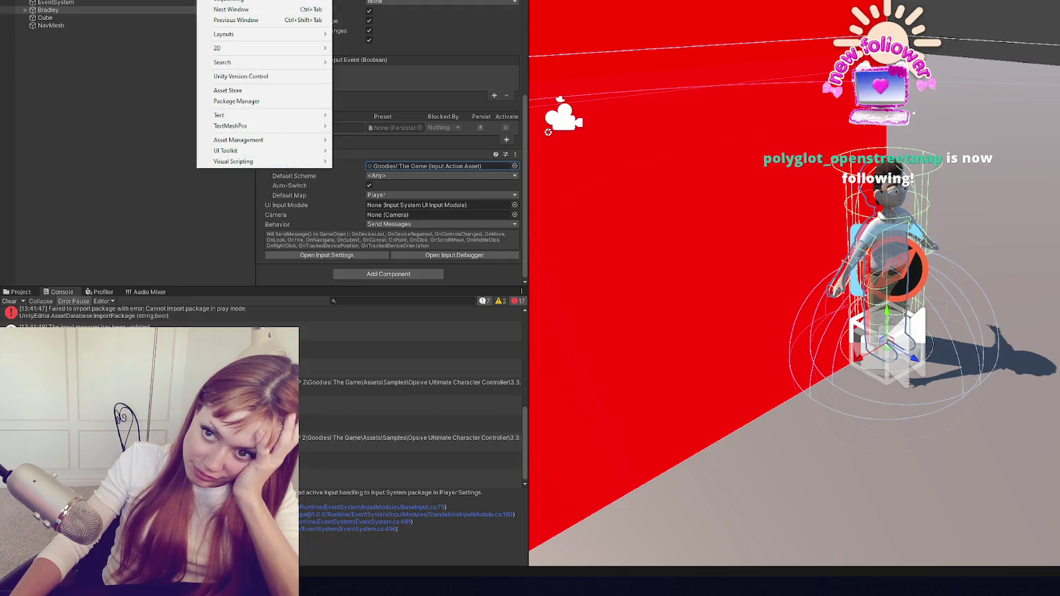
key("Escape")
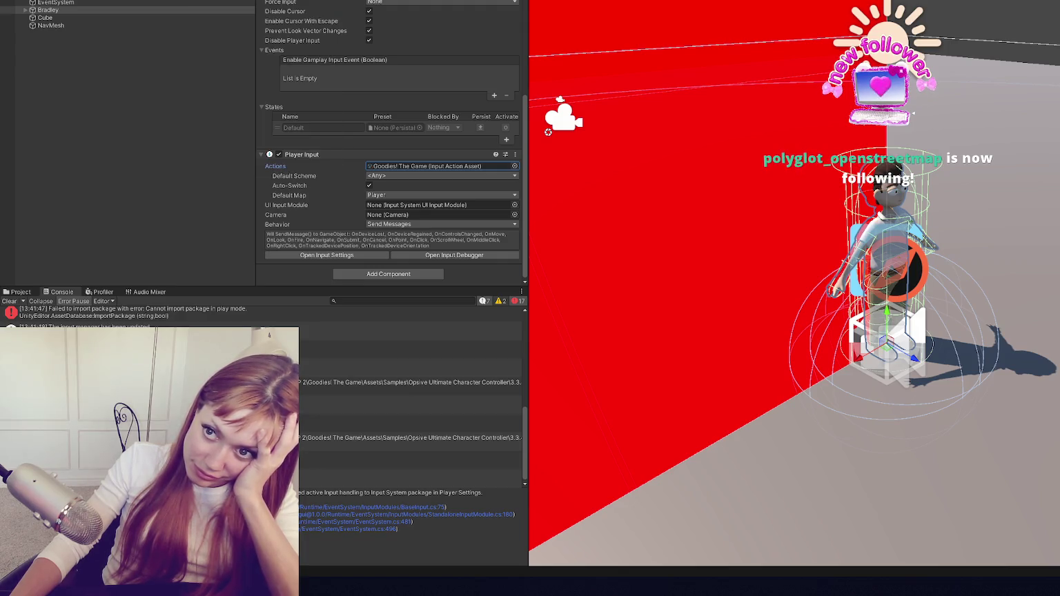
left_click(369, 0)
key("Escape")
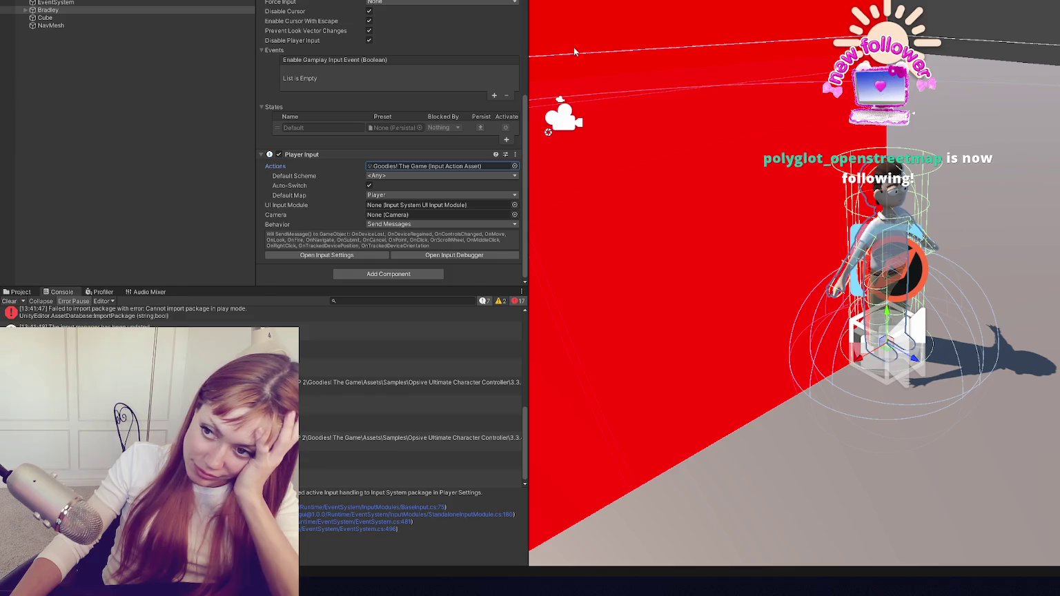
left_click(423, 118)
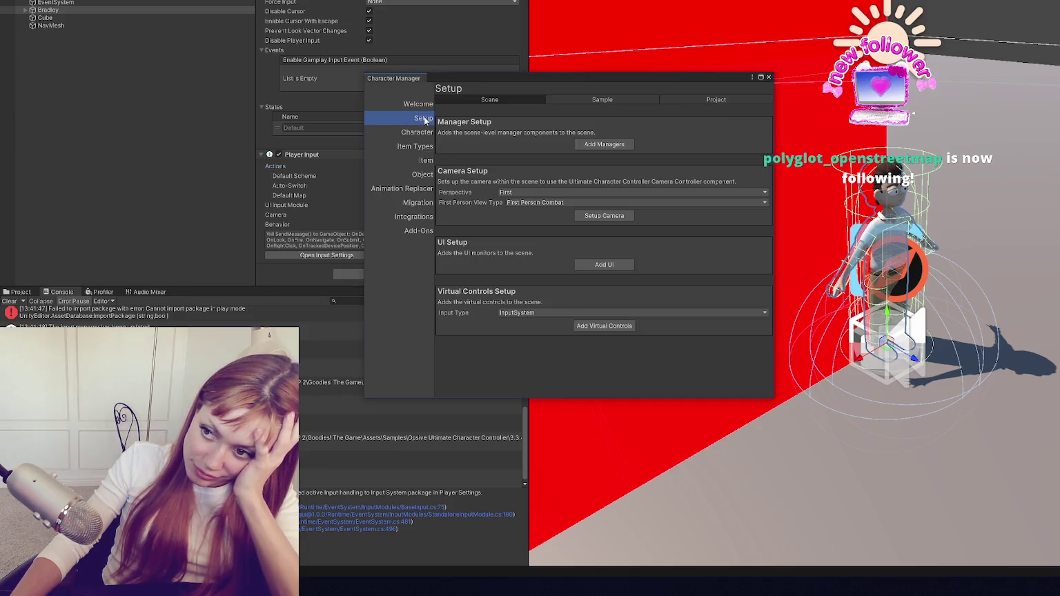
left_click(712, 101)
left_click(602, 100)
left_click(601, 143)
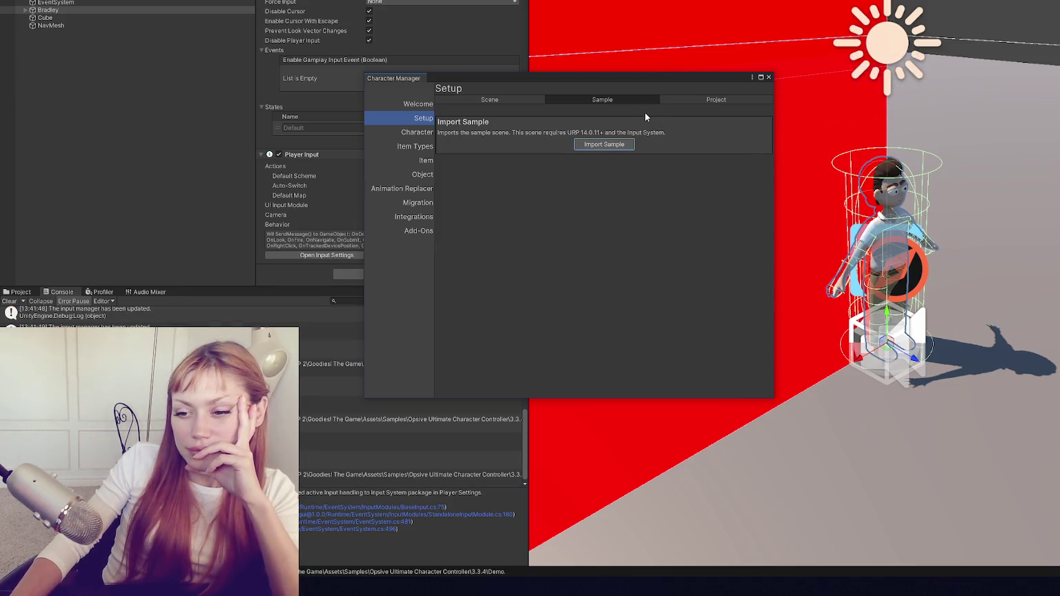
Import URP support and update the input manager button mappings.
left_click(696, 100)
left_click(607, 137)
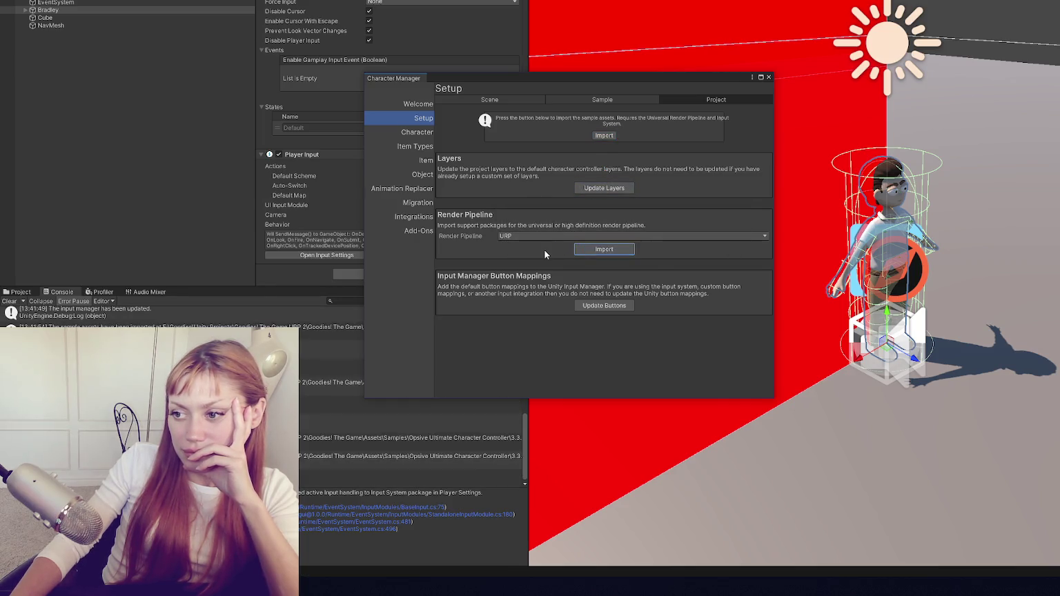
left_click(602, 307)
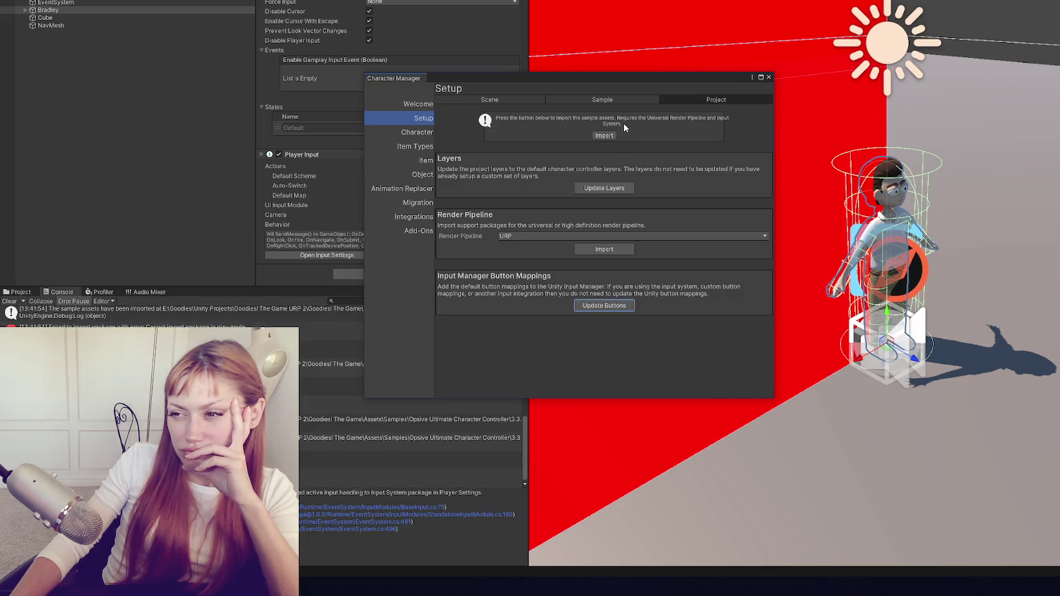
Add InputManager virtual controls, UI monitors and scene managers, then close the Character Manager.
left_click(620, 100)
left_click(518, 99)
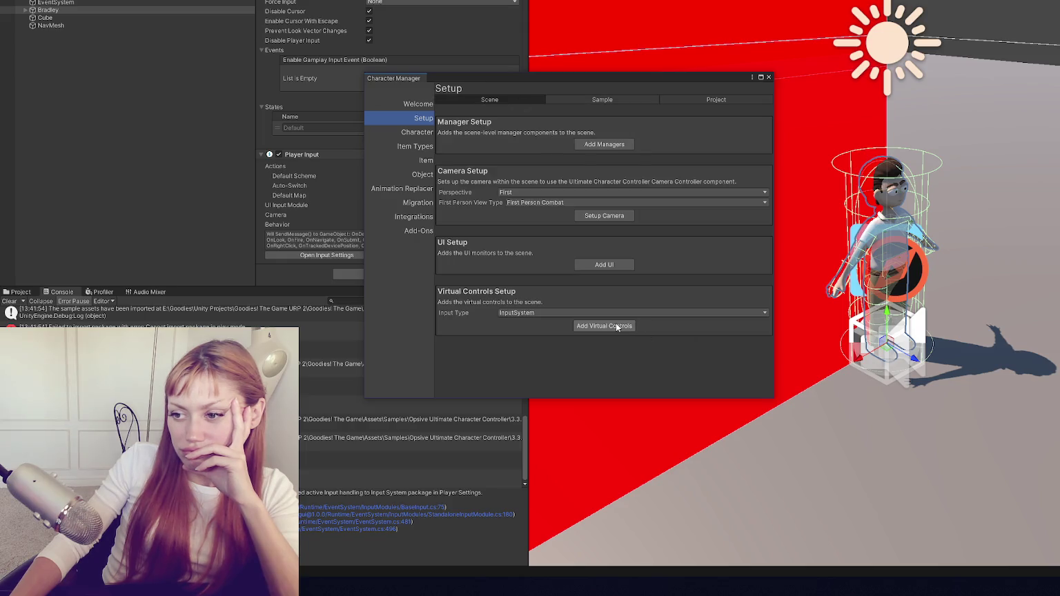
left_click(598, 313)
left_click(531, 337)
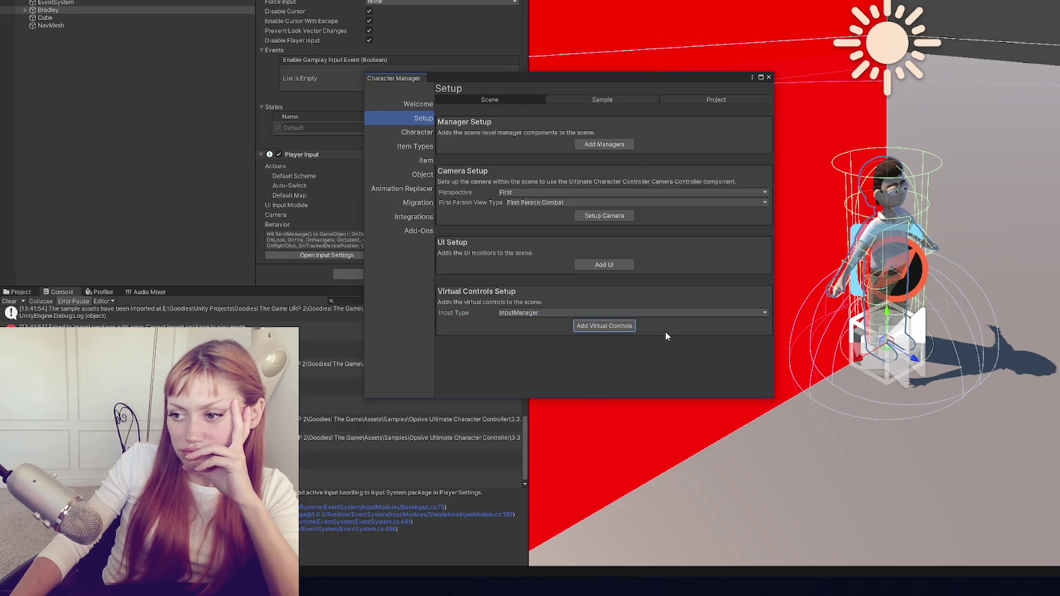
left_click(606, 266)
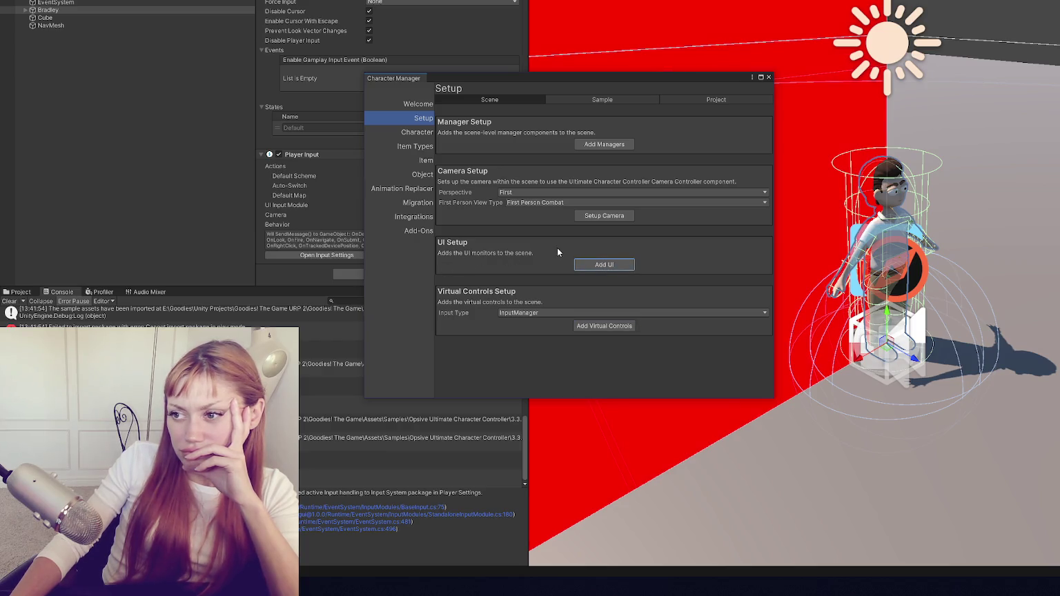
left_click(626, 147)
left_click(769, 76)
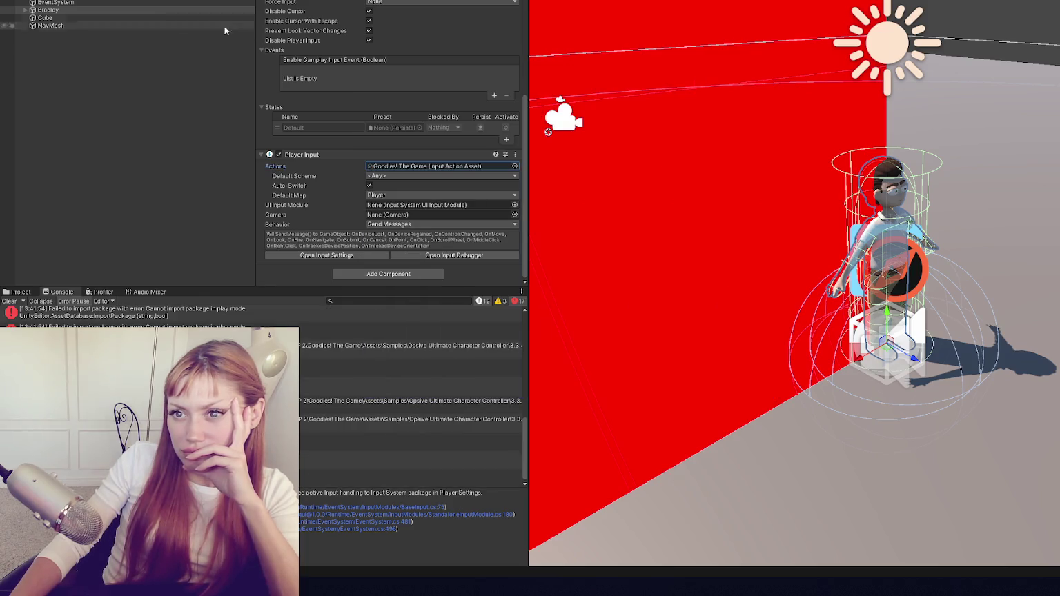
Switch EventSystem to the Input System UI module and remove Bradley's Unity Input System component.
left_click(140, 2)
left_click(140, 3)
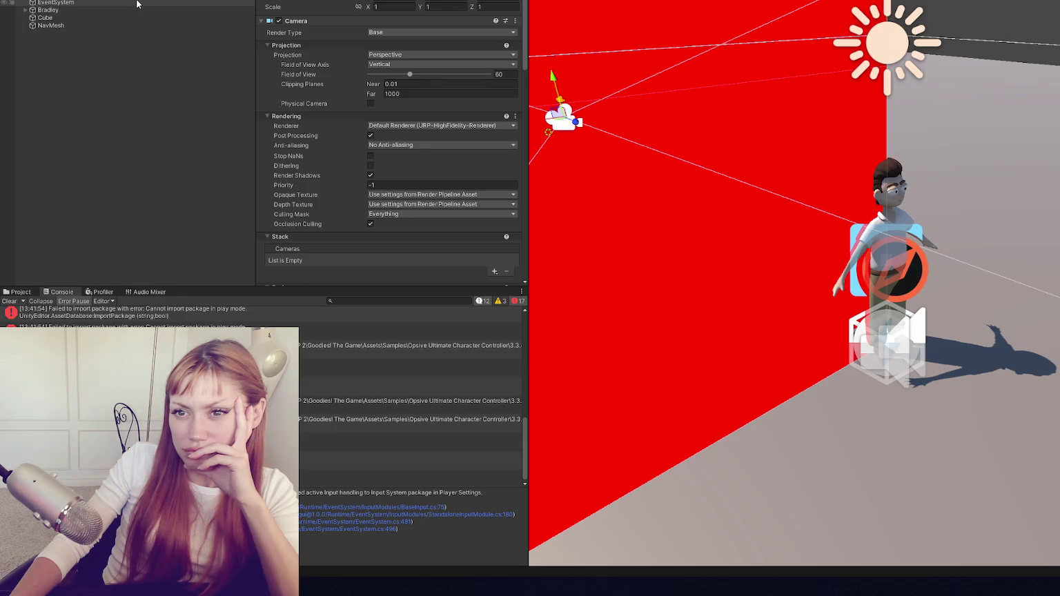
left_click(360, 111)
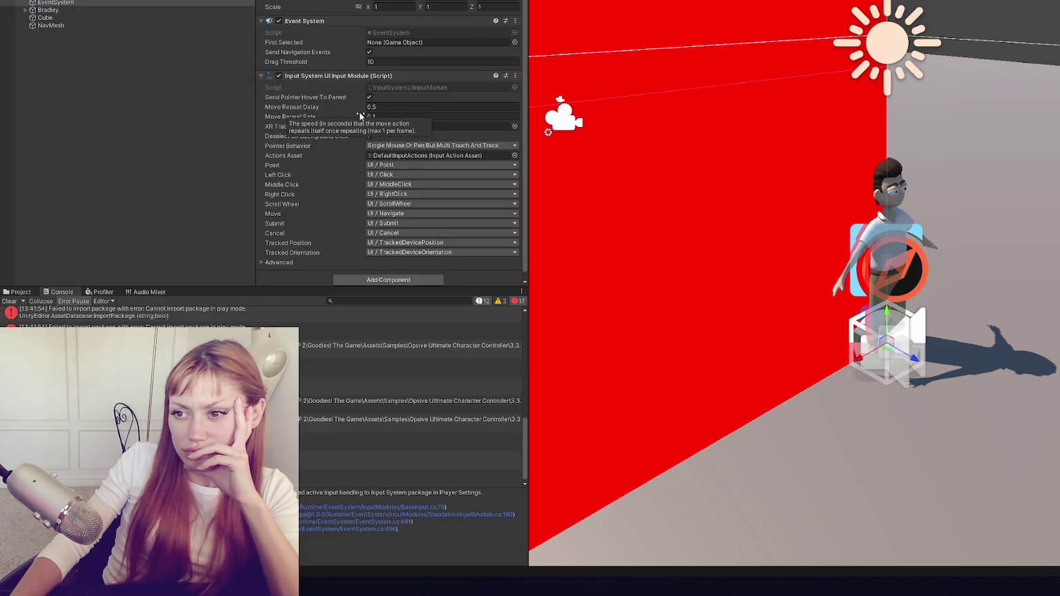
left_click(84, 10)
right_click(348, 117)
left_click(386, 137)
Clear the Console errors, stop play mode, and reopen the Character Manager.
left_click(140, 3)
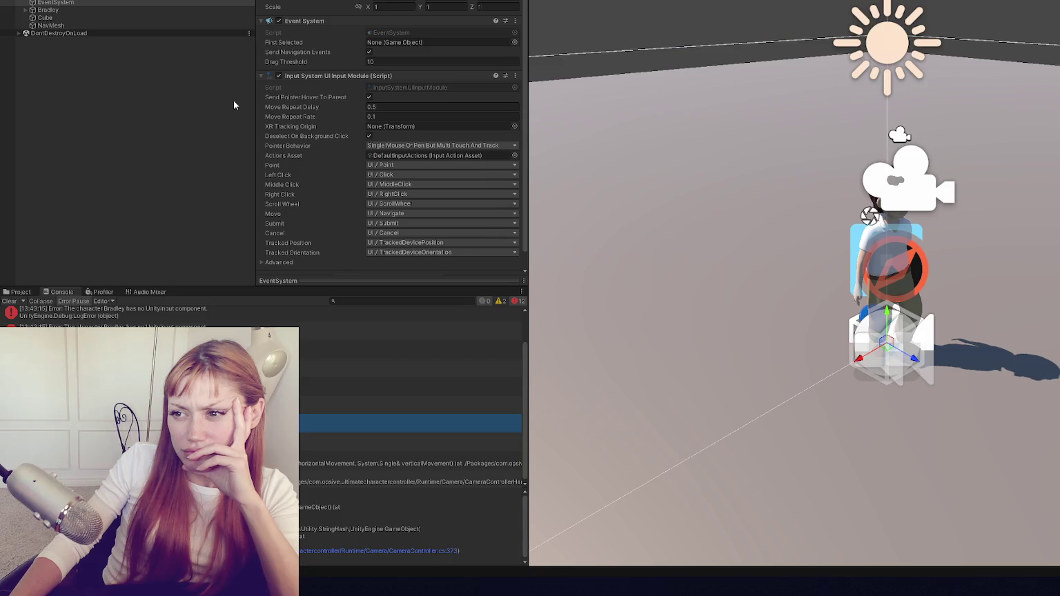
left_click(11, 302)
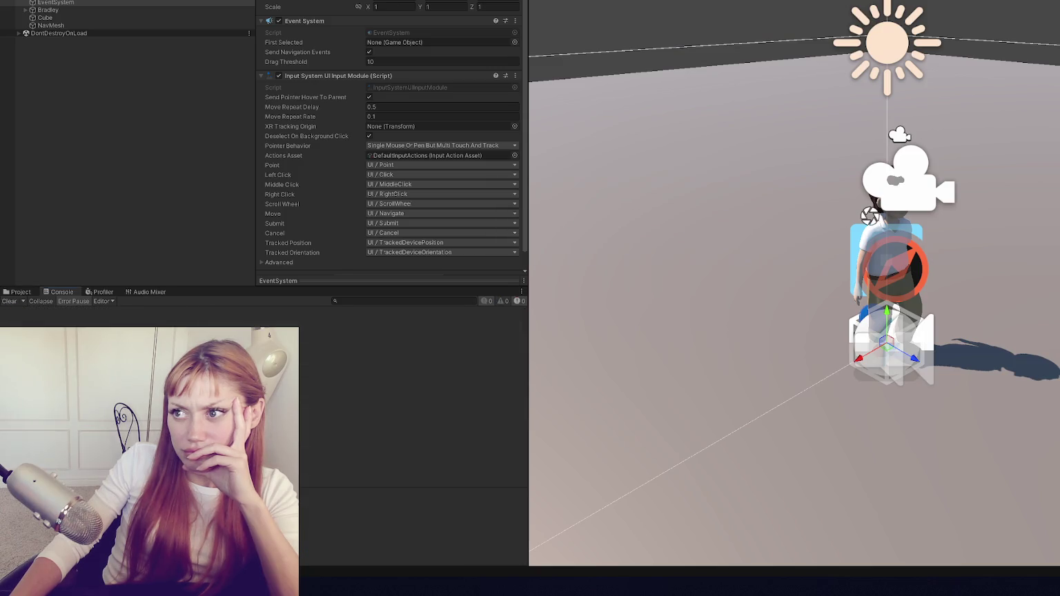
key("ctrl+p")
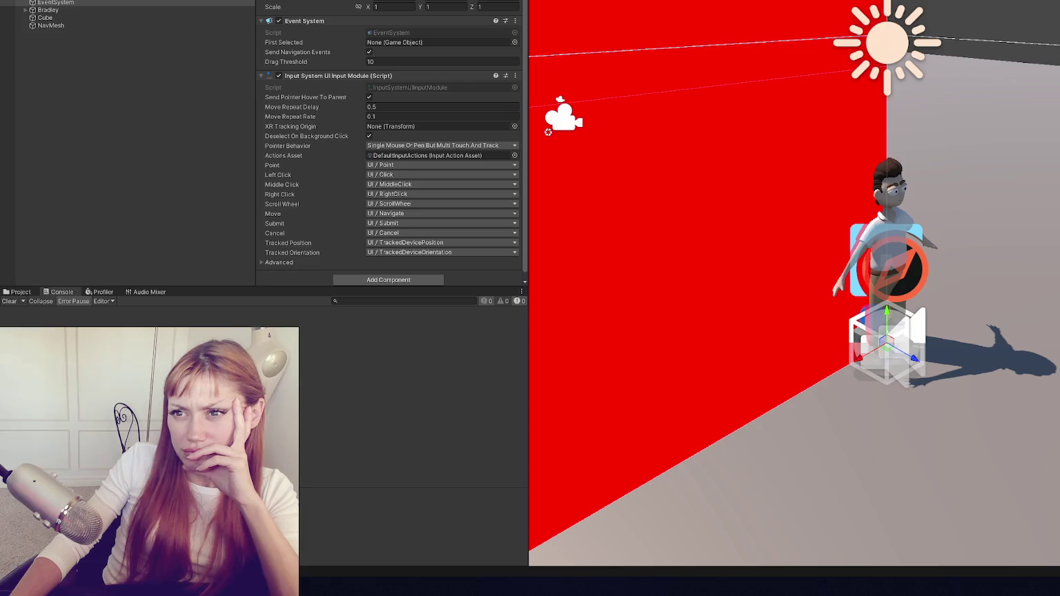
left_click(373, 28)
left_click(620, 101)
Update the button mappings and add InputManager virtual controls and UI monitors.
left_click(674, 101)
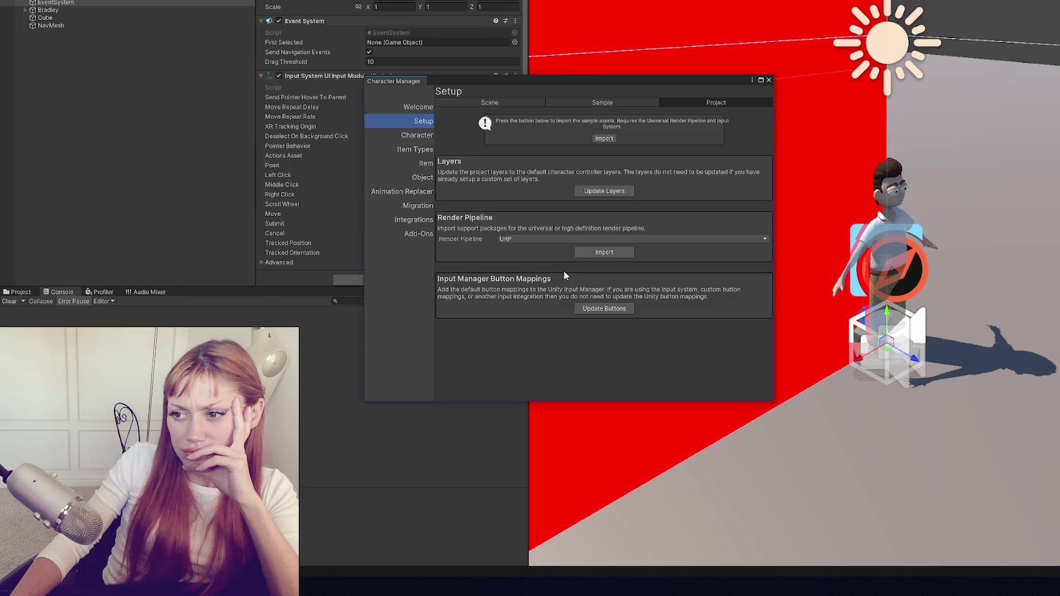
left_click(586, 308)
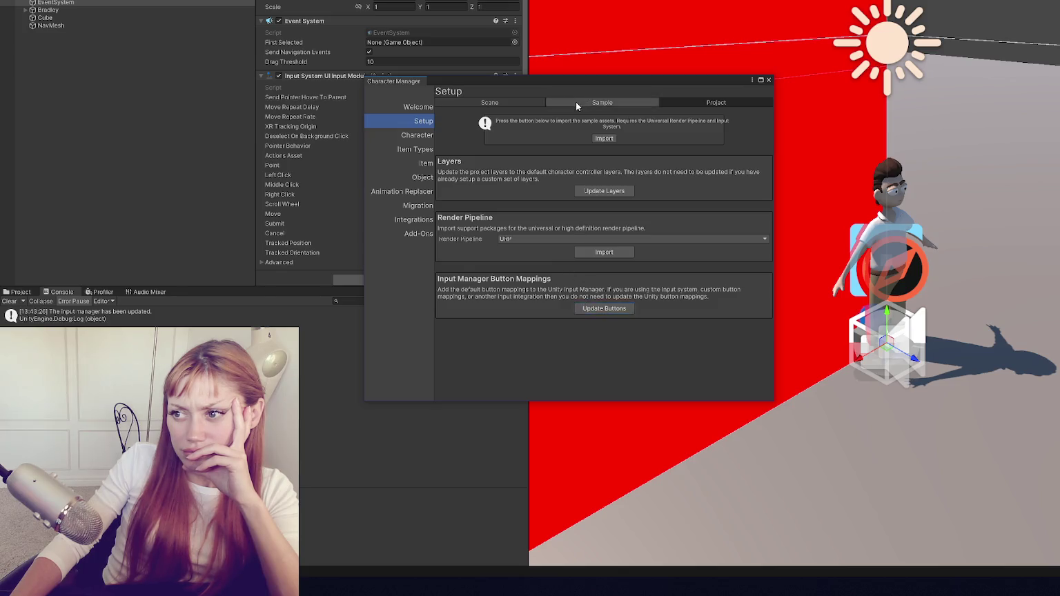
left_click(577, 101)
left_click(510, 102)
left_click(560, 316)
left_click(526, 337)
left_click(587, 330)
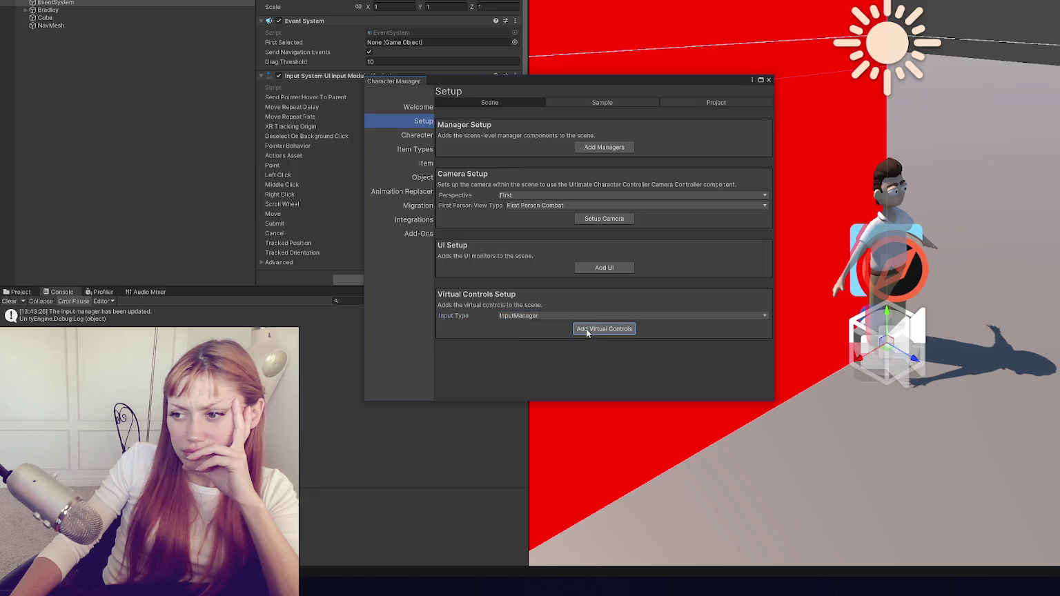
left_click(603, 268)
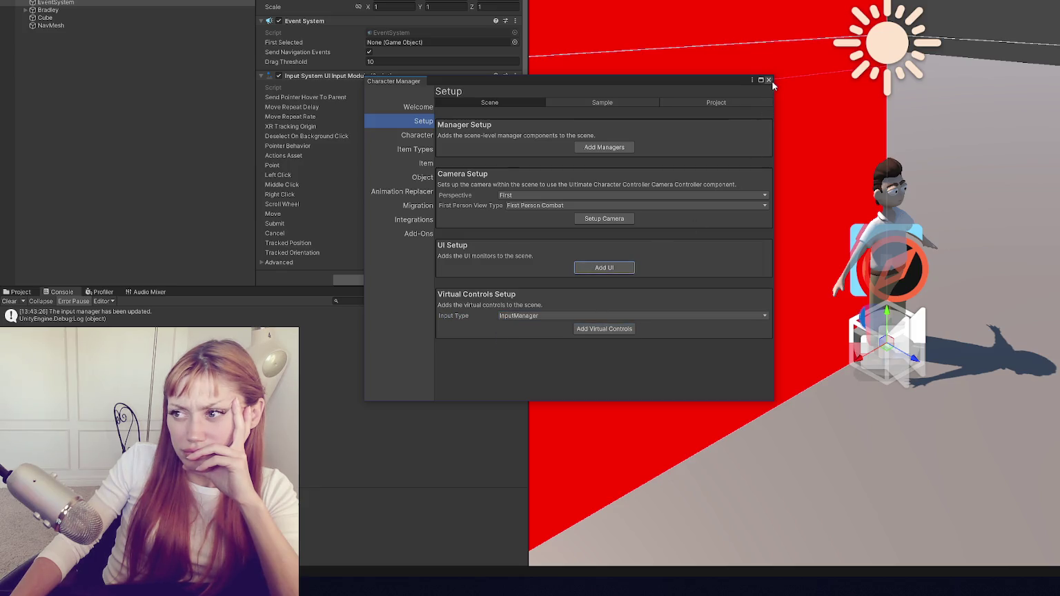
Add the scene-level manager components through the Character Manager.
left_click(769, 79)
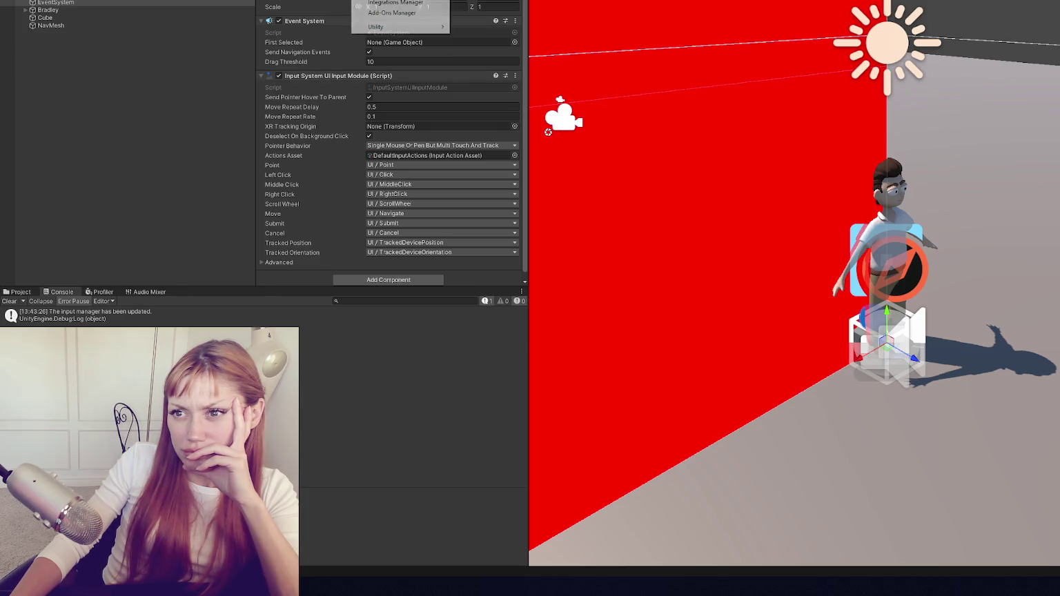
left_click(386, 6)
left_click(607, 150)
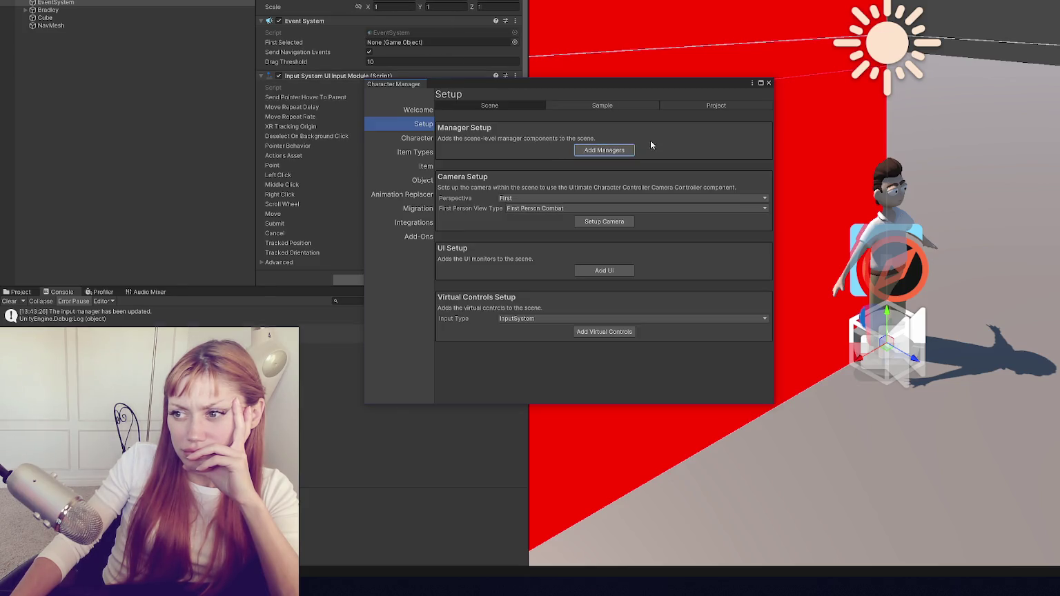
left_click(769, 83)
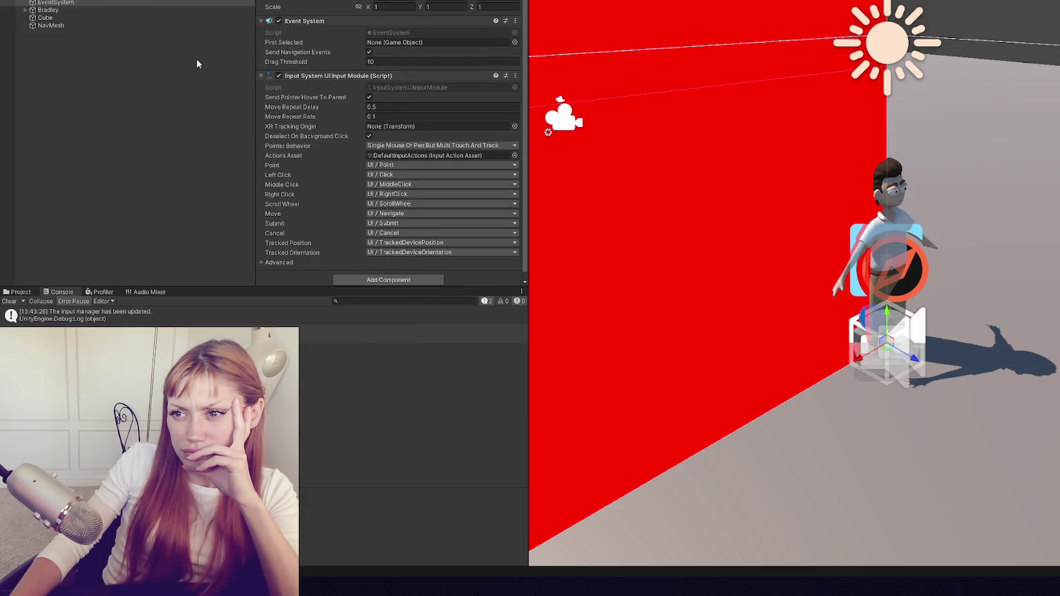
Inspect Bradley's components during the play test, then stop play mode.
left_click(122, 11)
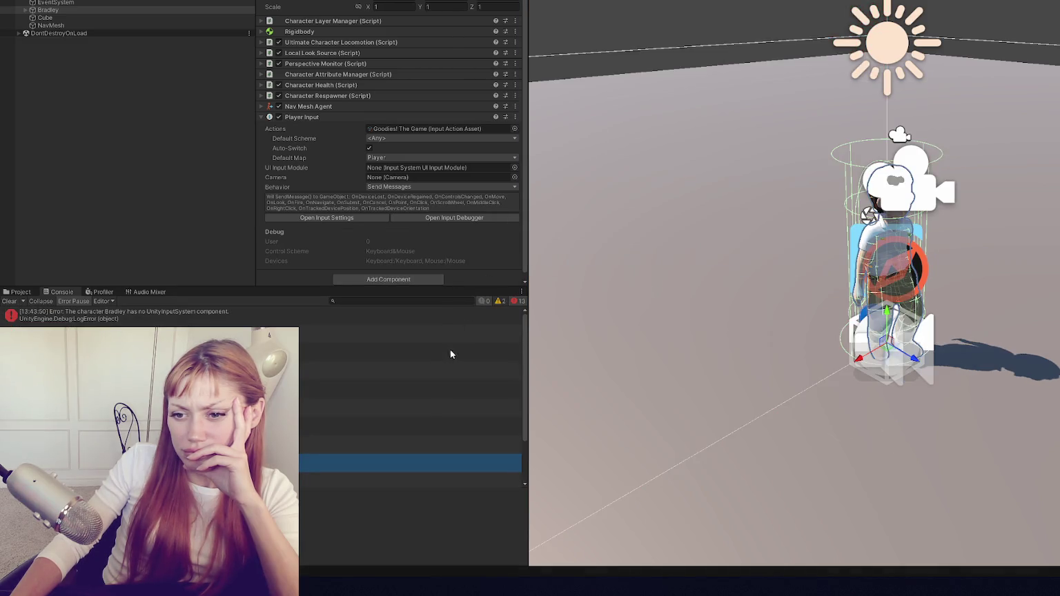
scroll(452, 353, "down", 3)
scroll(454, 352, "up", 3)
scroll(454, 352, "down", 3)
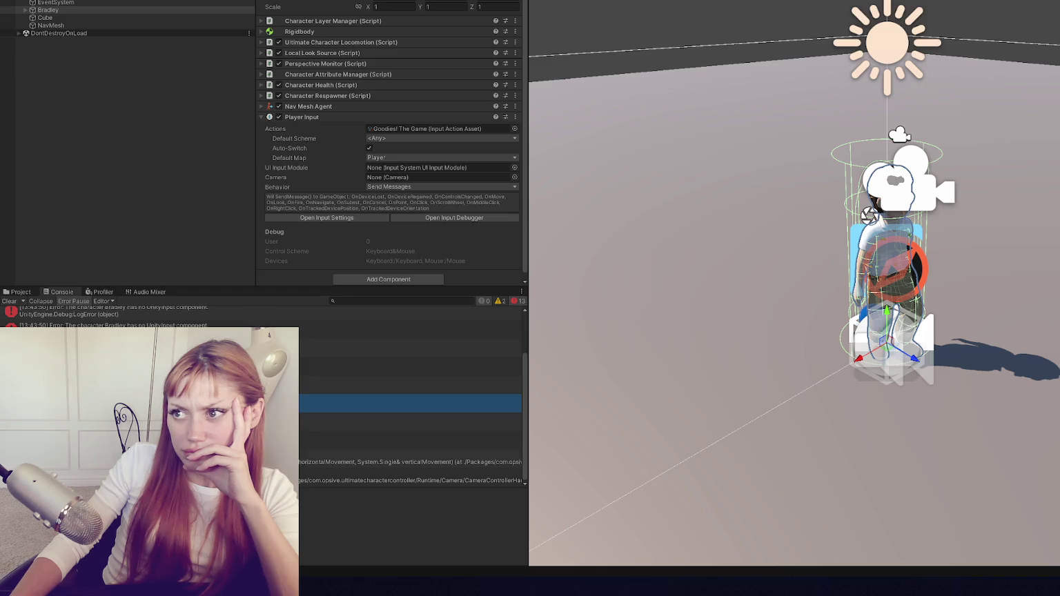
key("ctrl+p")
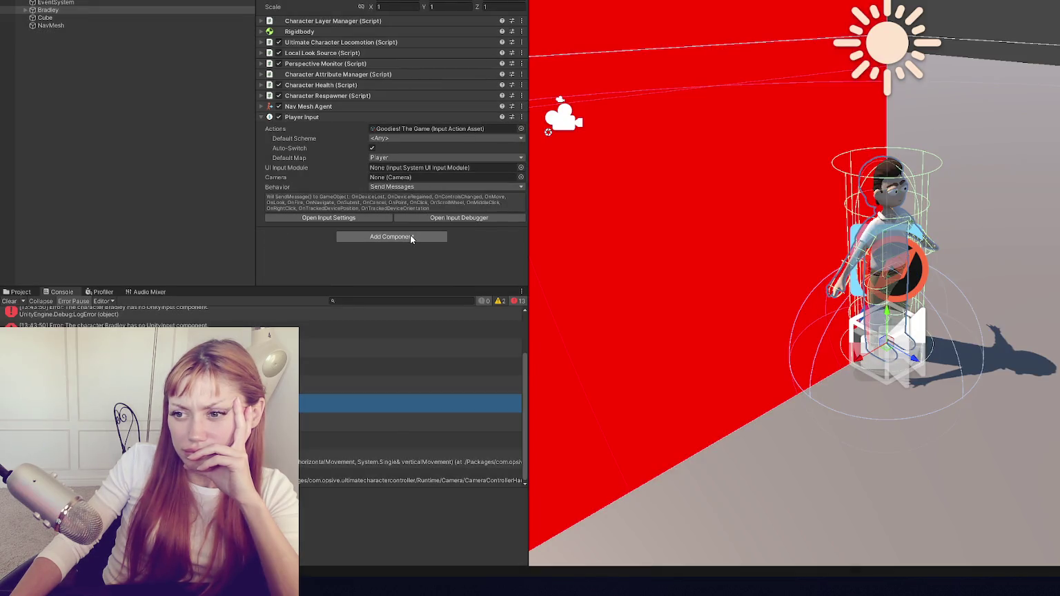
Add the Unity Input component to Bradley from the 'unity input' component search.
left_click(411, 237)
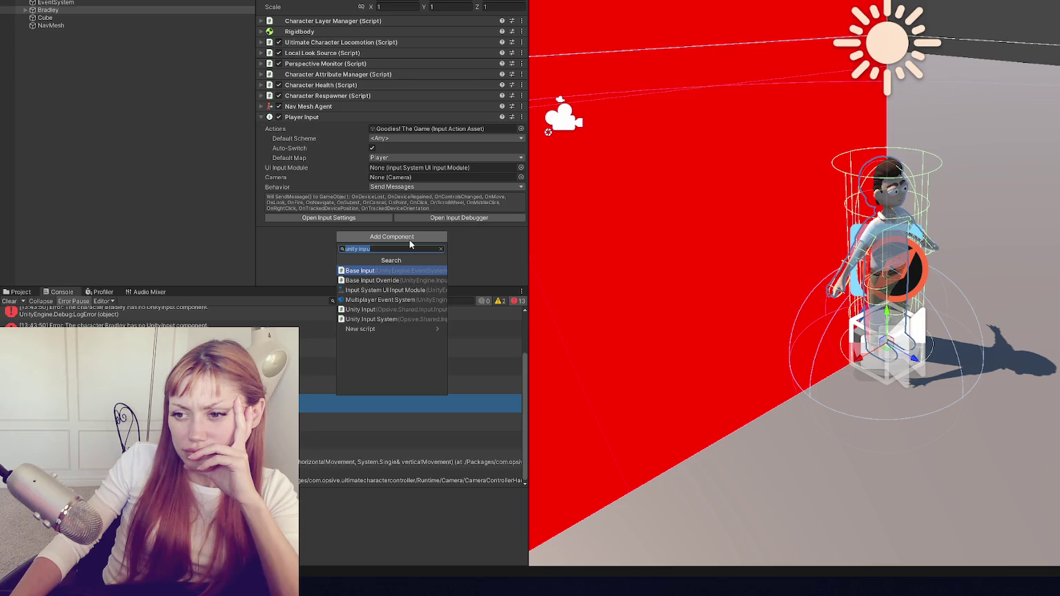
left_click(412, 318)
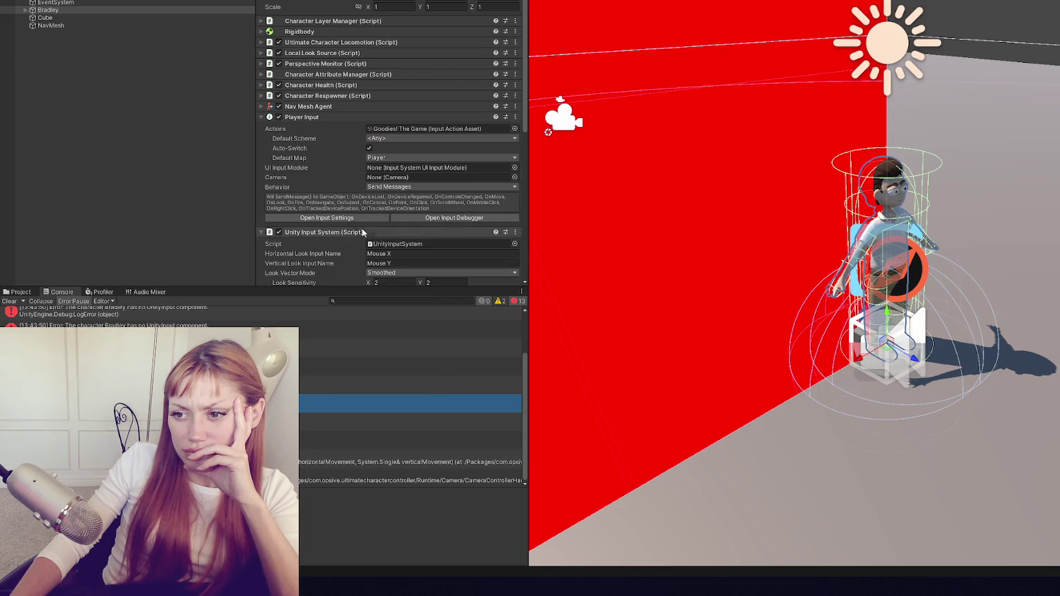
left_click(374, 118)
left_click(371, 128)
left_click(374, 143)
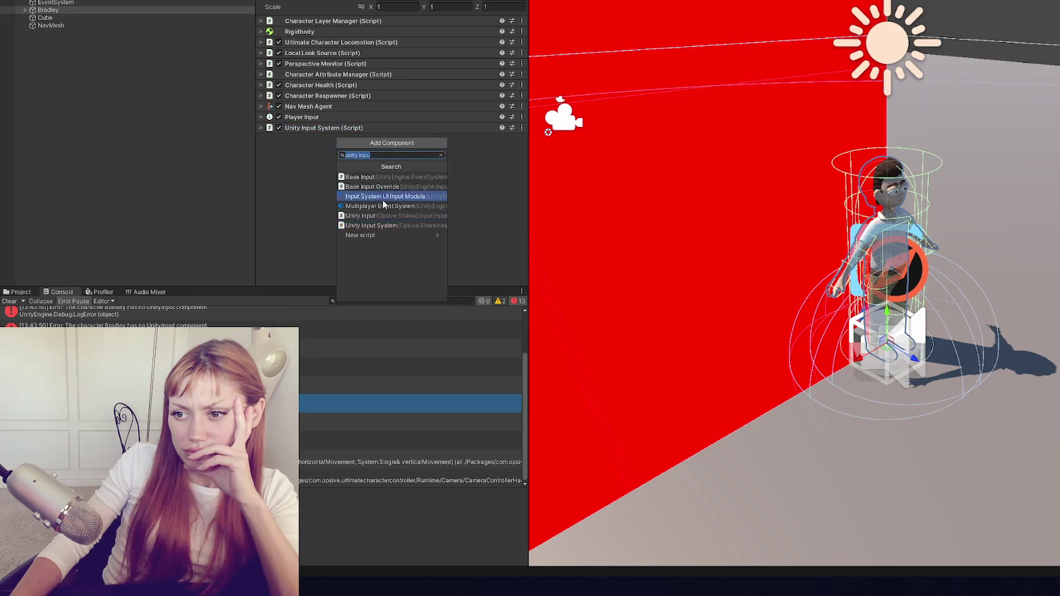
left_click(373, 215)
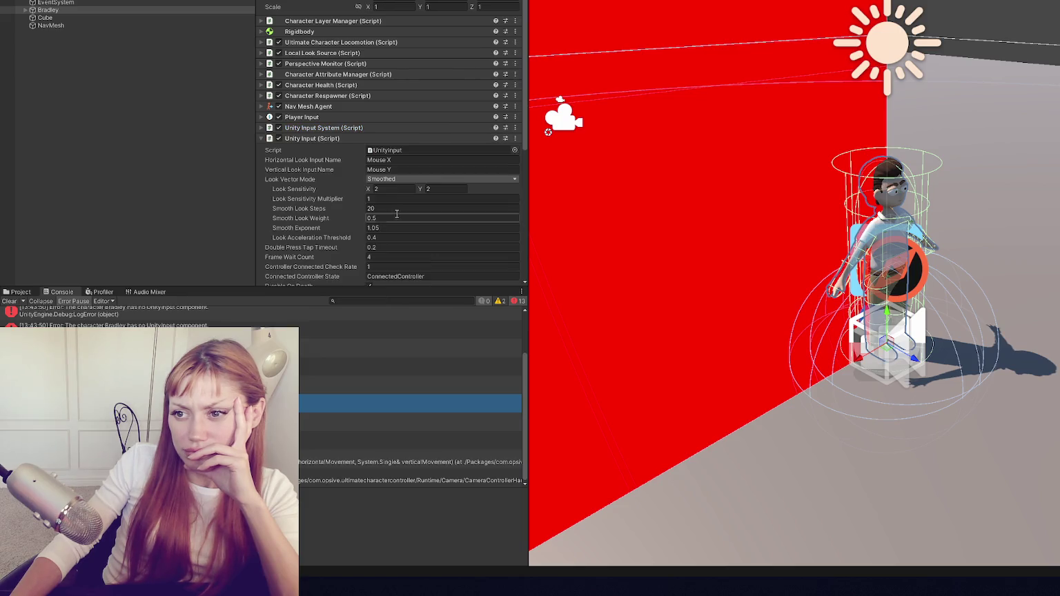
left_click(407, 138)
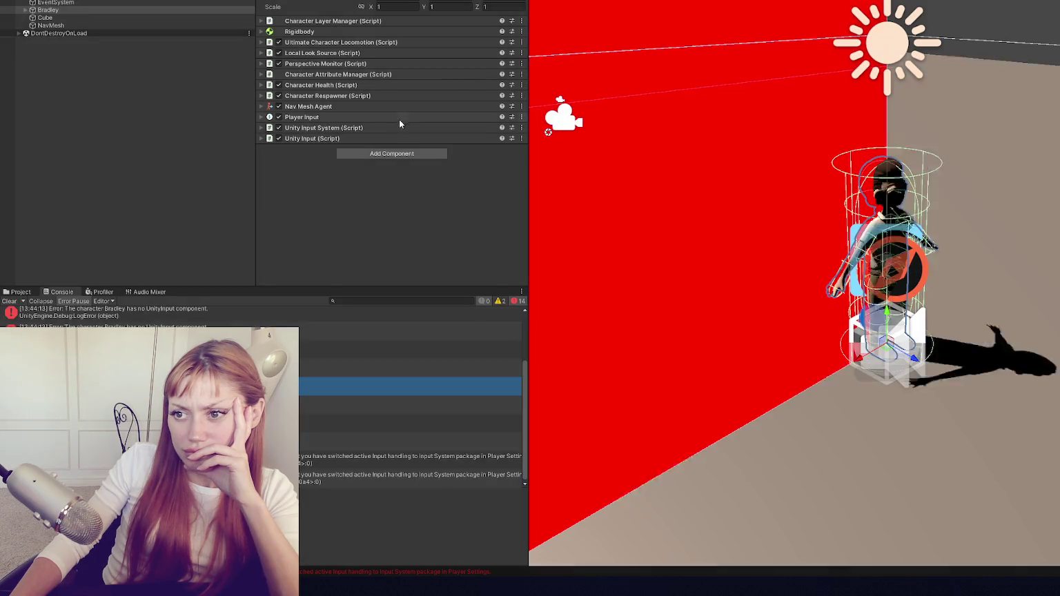
left_click(404, 127)
scroll(461, 160, "down", 3)
scroll(463, 159, "down", 3)
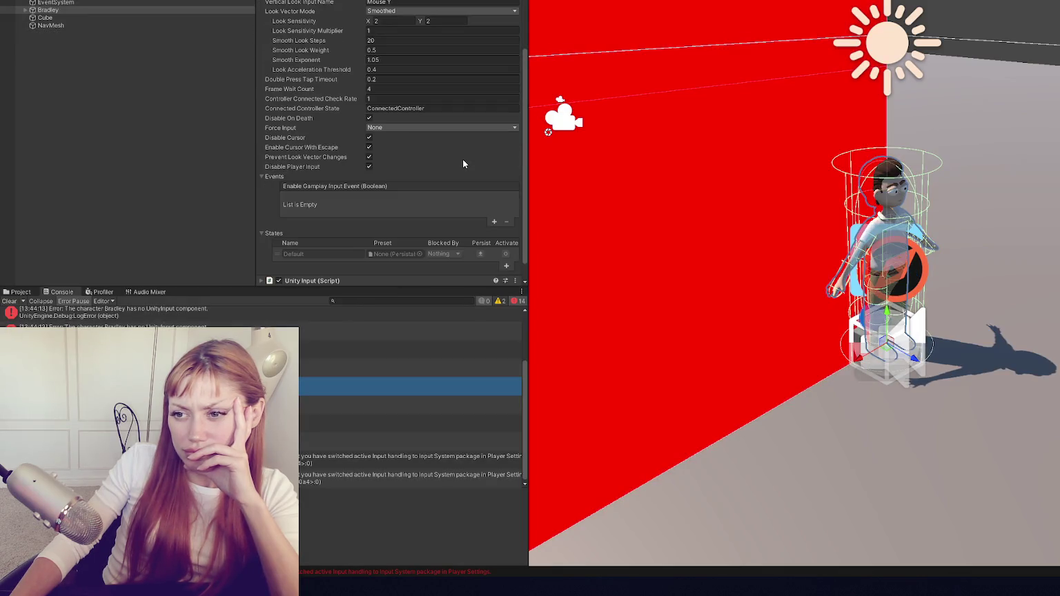
left_click(494, 201)
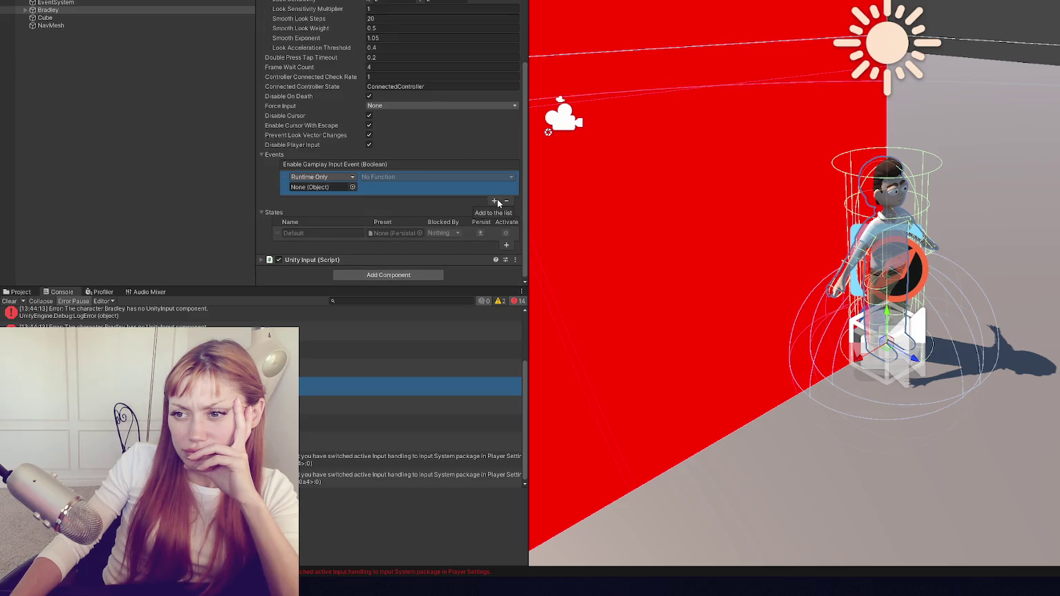
left_click(506, 200)
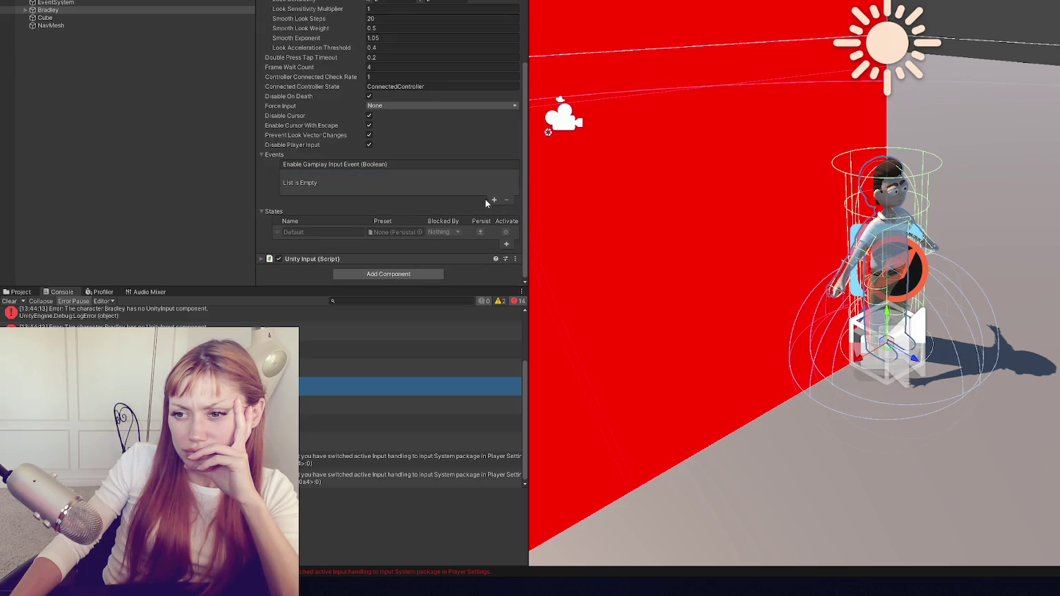
scroll(486, 198, "up", 3)
left_click(473, 211)
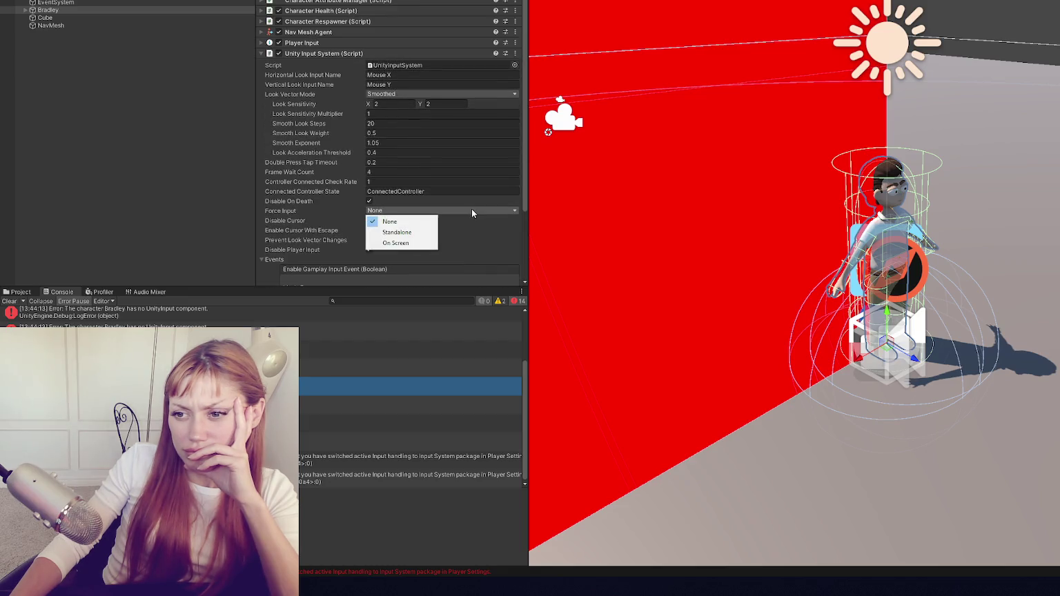
left_click(380, 55)
left_click(384, 140)
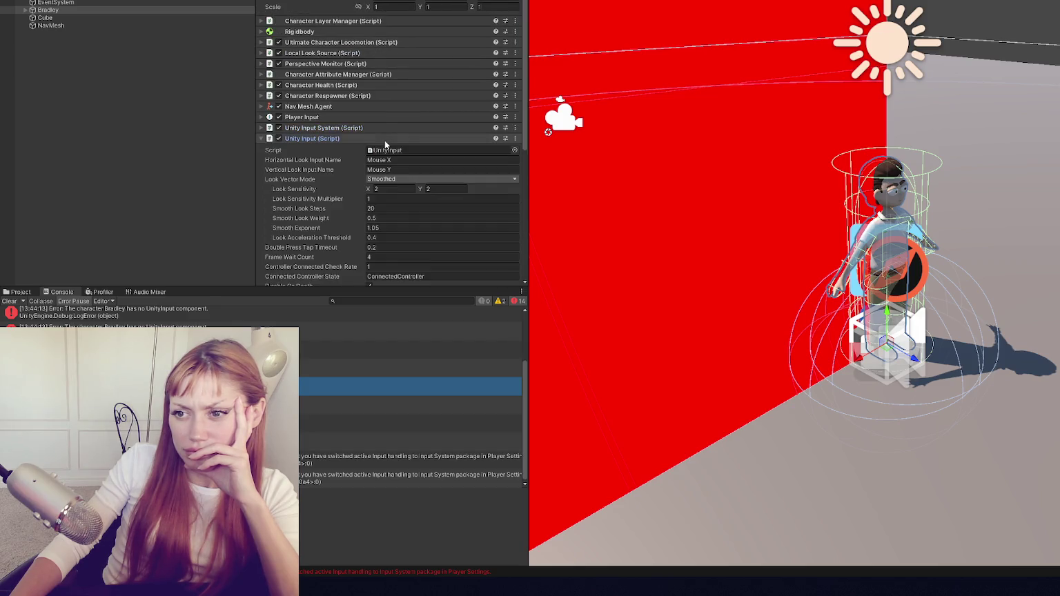
left_click(385, 140)
left_click(387, 128)
left_click(387, 125)
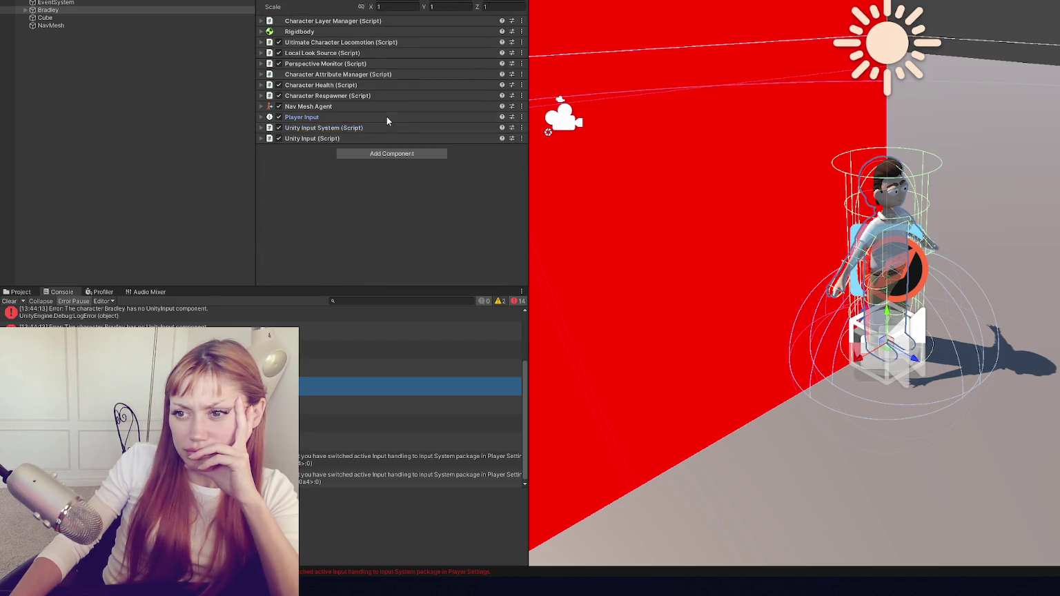
left_click(387, 117)
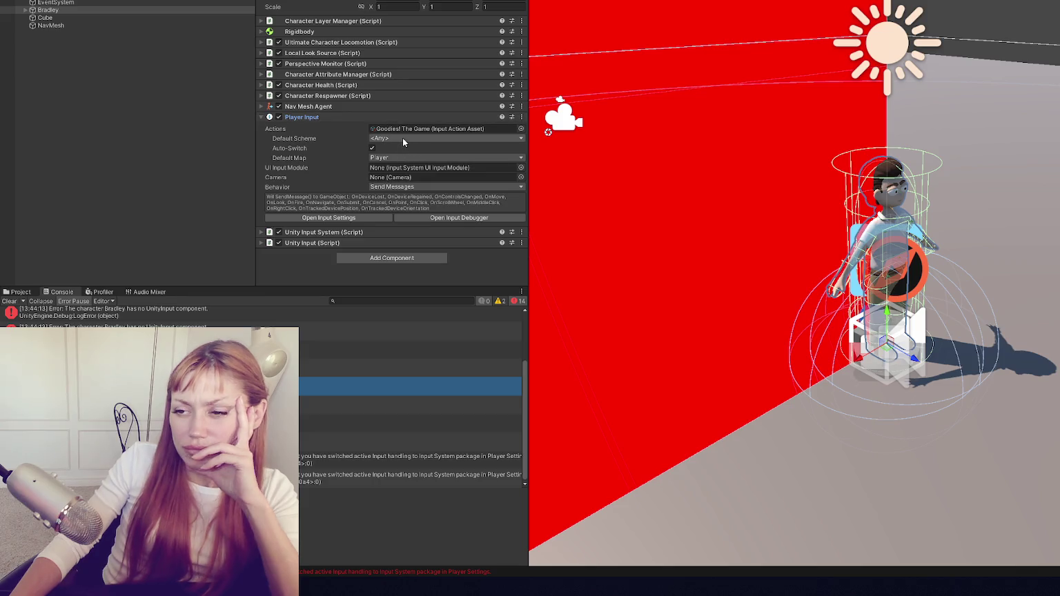
left_click(394, 138)
left_click(394, 149)
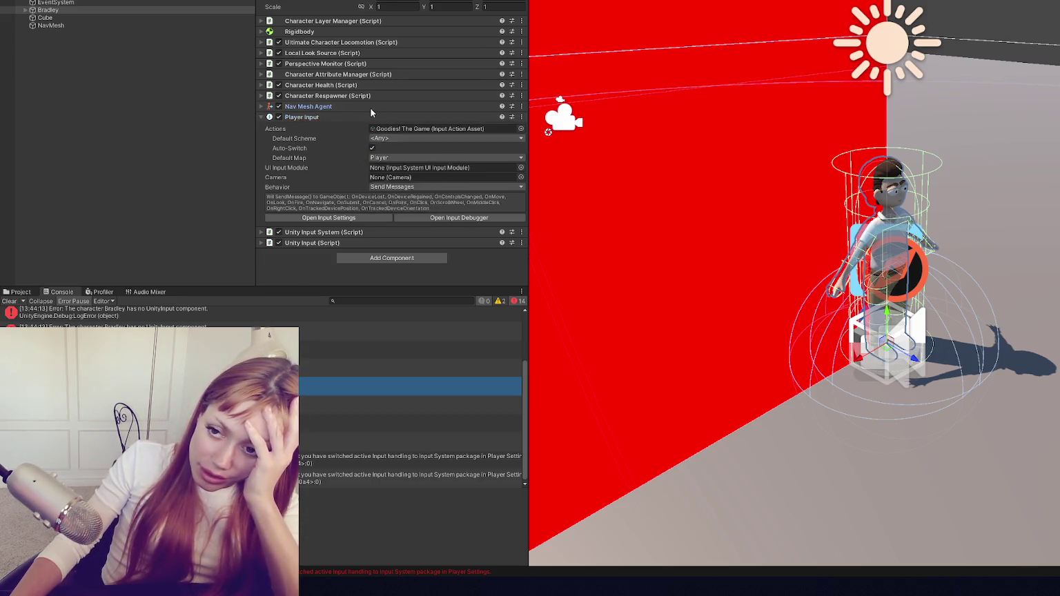
left_click(365, 117)
left_click(365, 139)
left_click(366, 138)
left_click(359, 138)
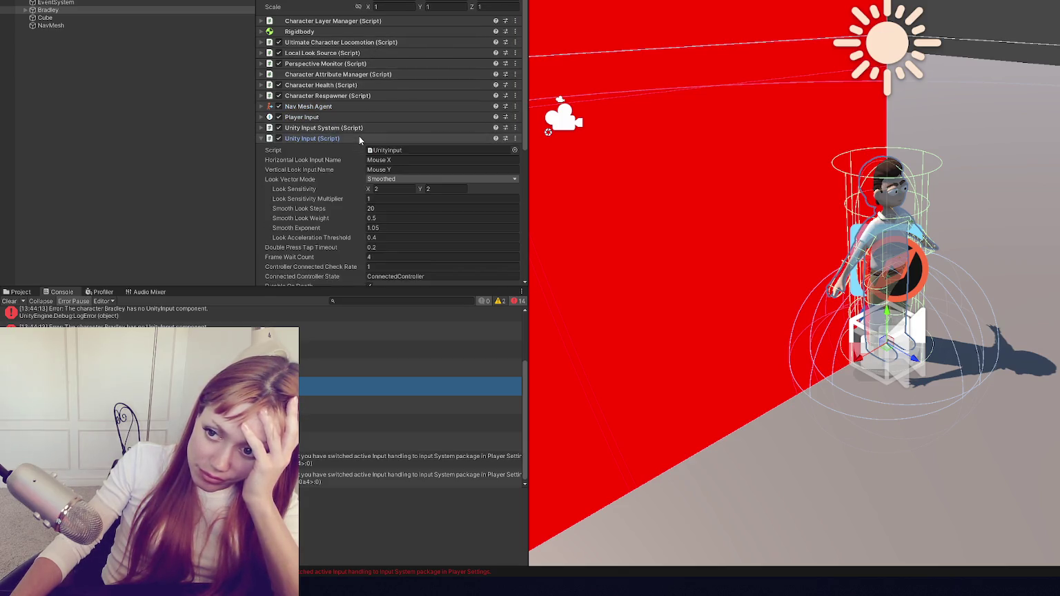
left_click(358, 137)
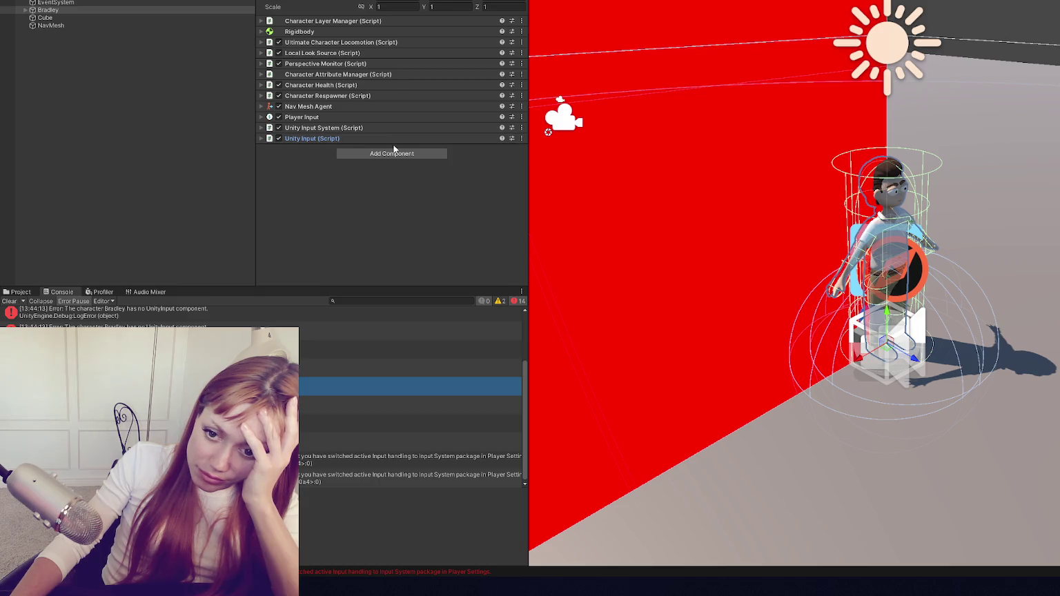
left_click(17, 301)
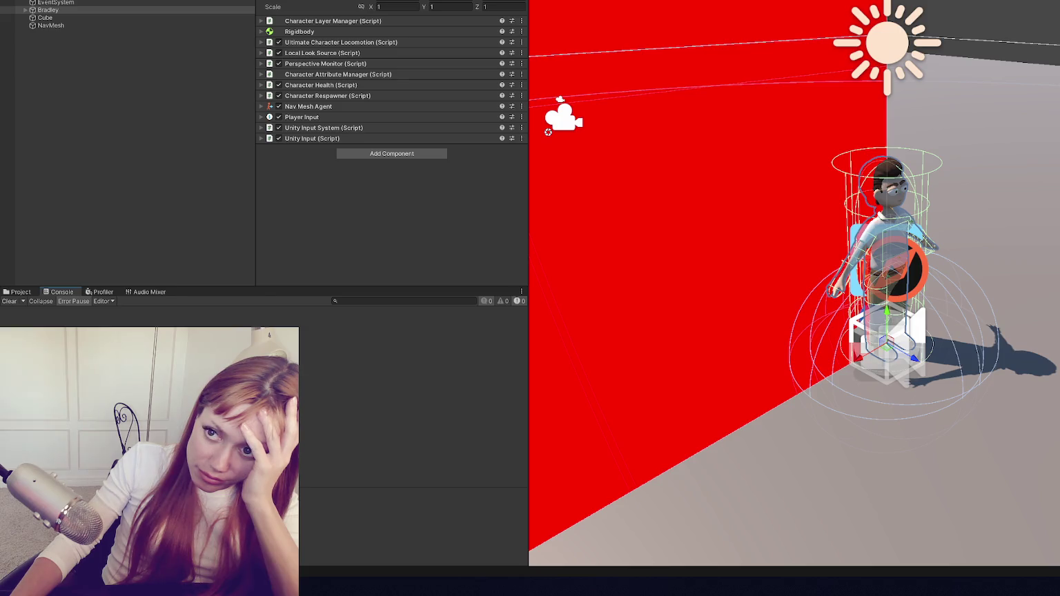
left_click(207, 0)
key("Escape")
left_click(366, 0)
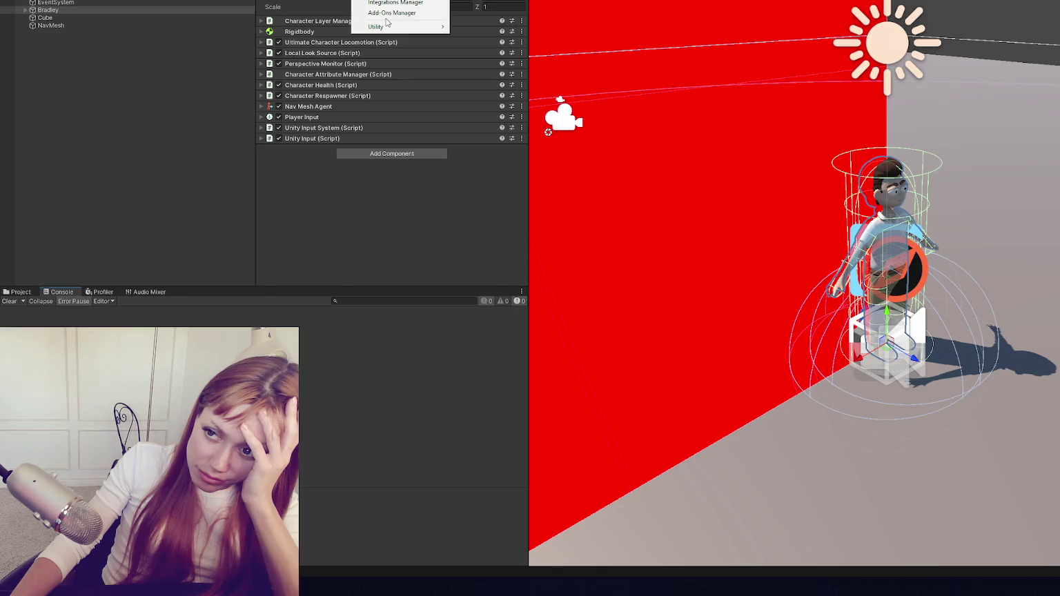
left_click(233, 84)
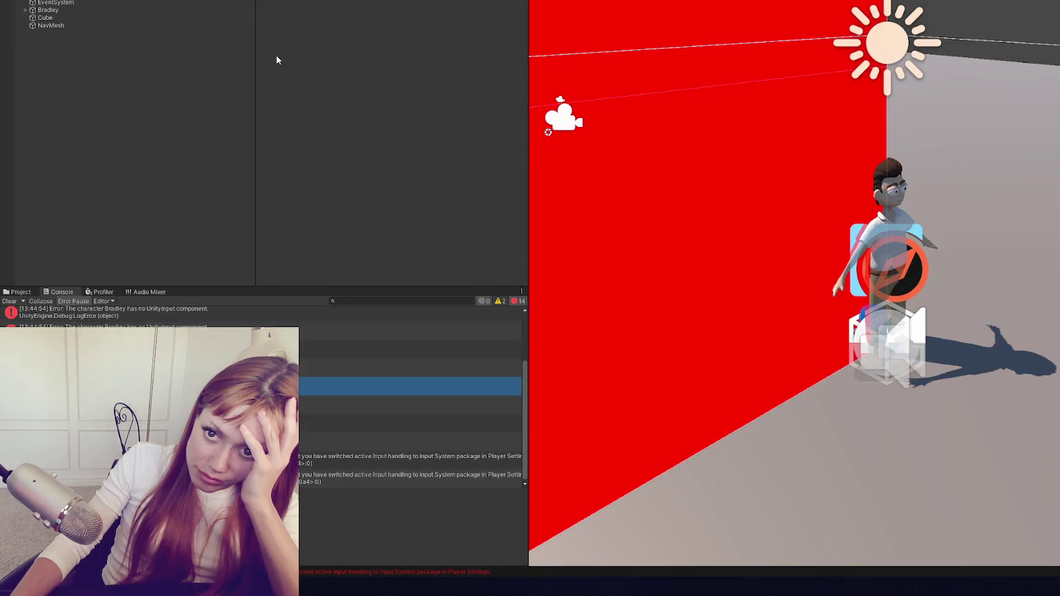
left_click(203, 10)
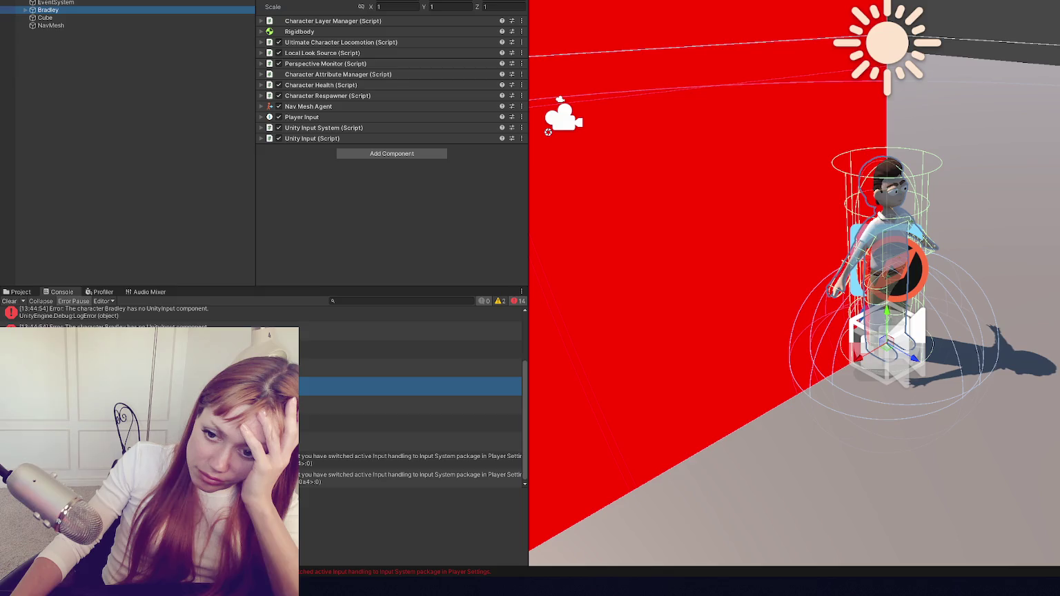
left_click(338, 138)
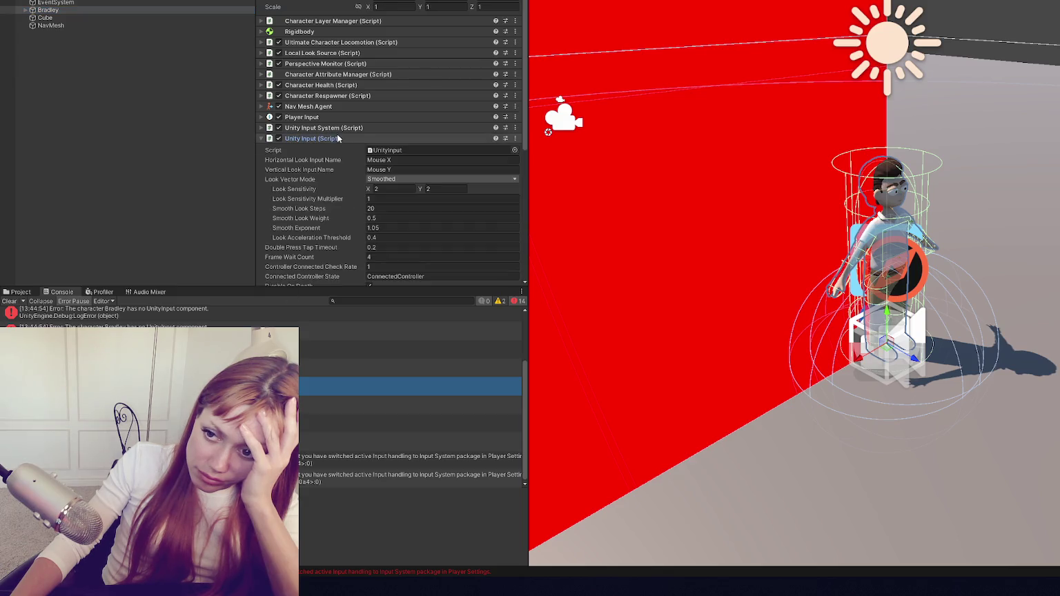
scroll(429, 189, "down", 5)
scroll(429, 189, "down", 3)
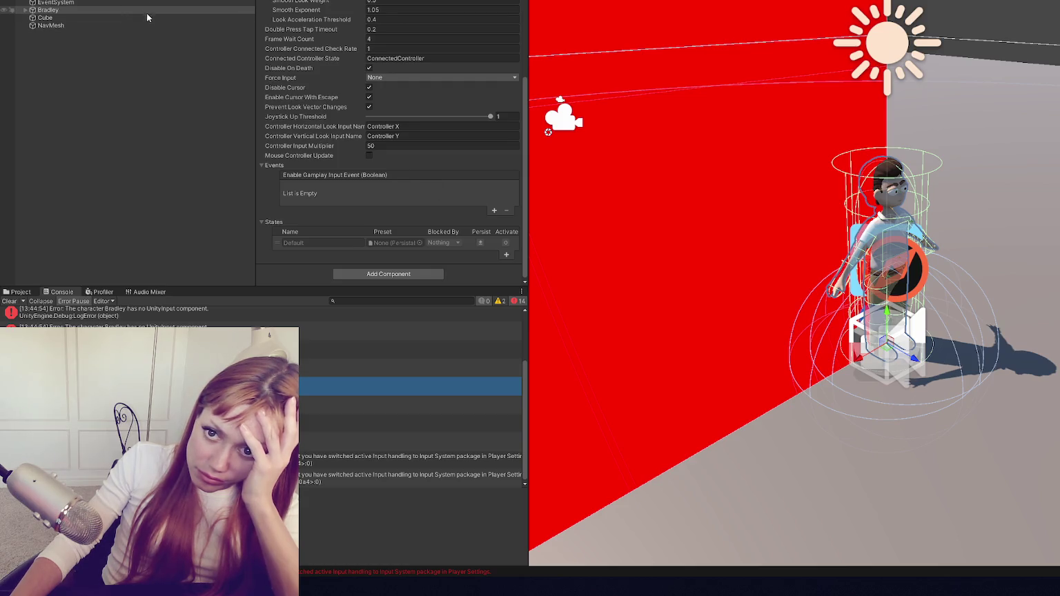
Fold up Unity Input and glance at Character Layer Manager and Rigidbody settings.
scroll(322, 32, "up", 10)
left_click(325, 43)
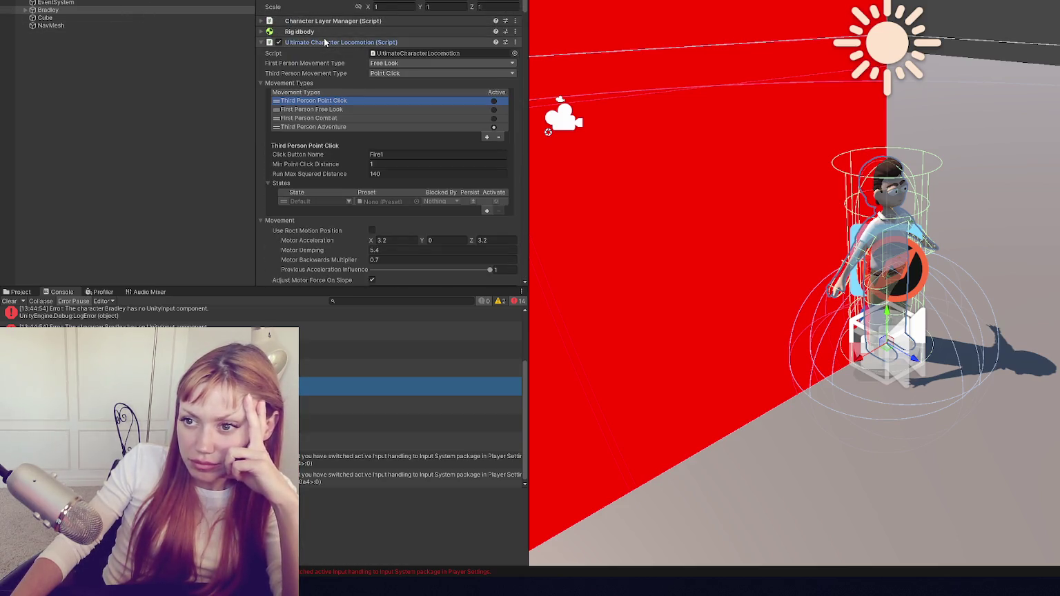
left_click(325, 42)
left_click(338, 138)
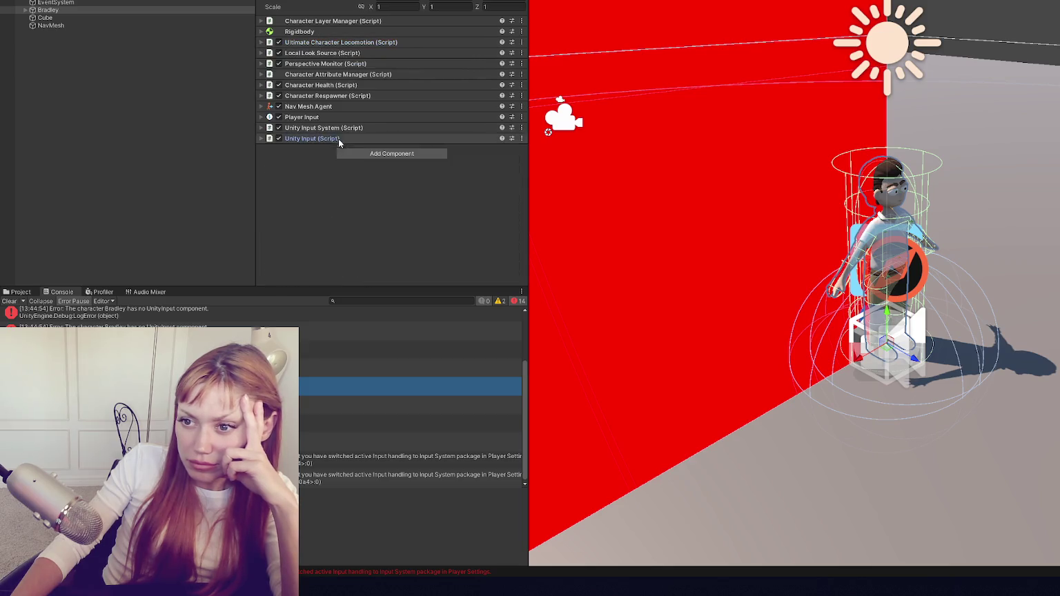
left_click(349, 21)
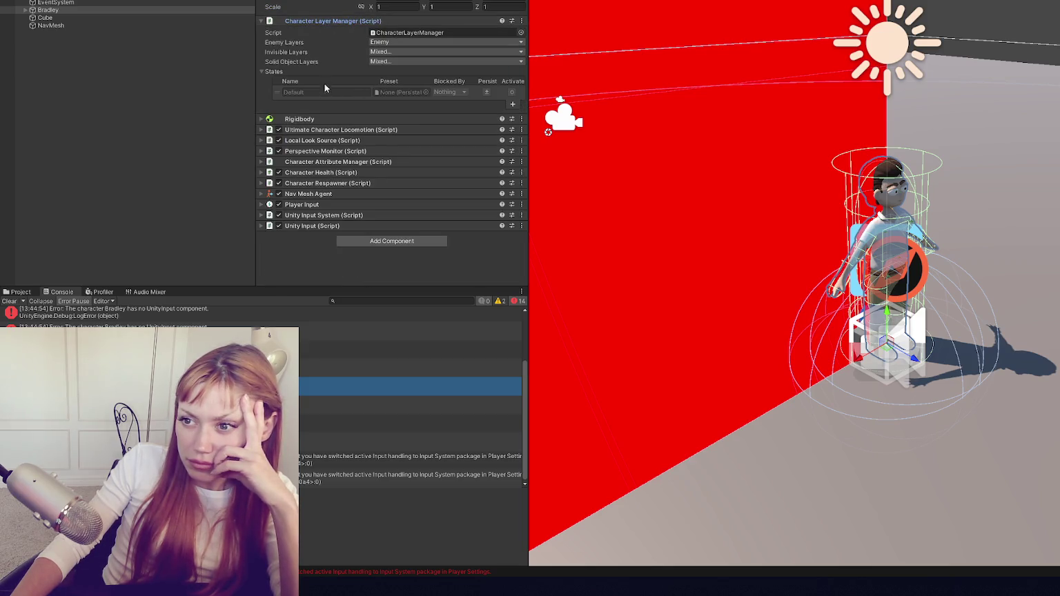
left_click(317, 21)
left_click(313, 33)
left_click(313, 33)
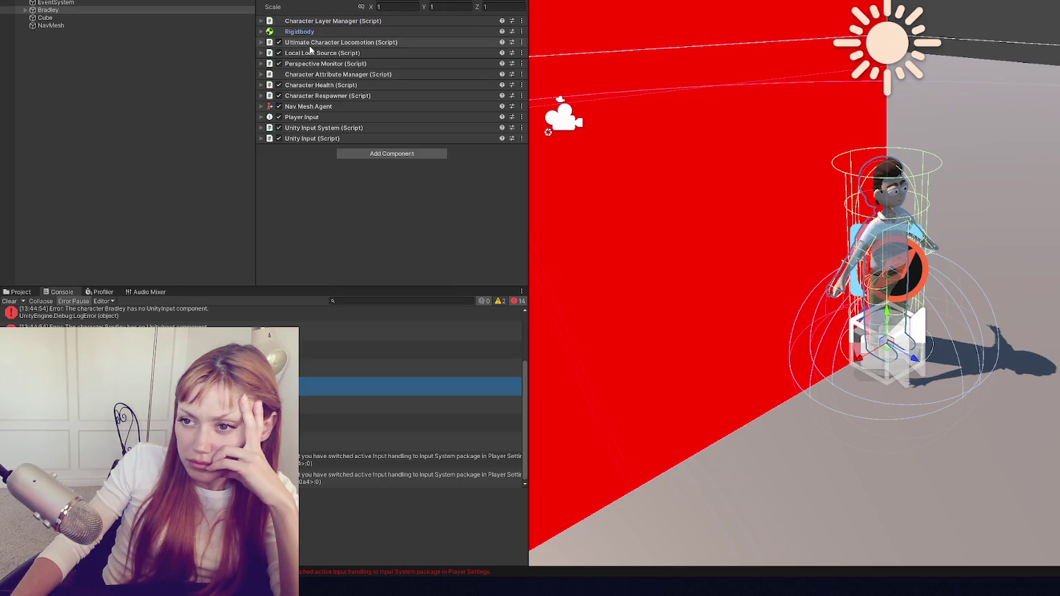
Keep Adventure and Free Look movement types, removing Point Click and First Person Combat.
left_click(312, 42)
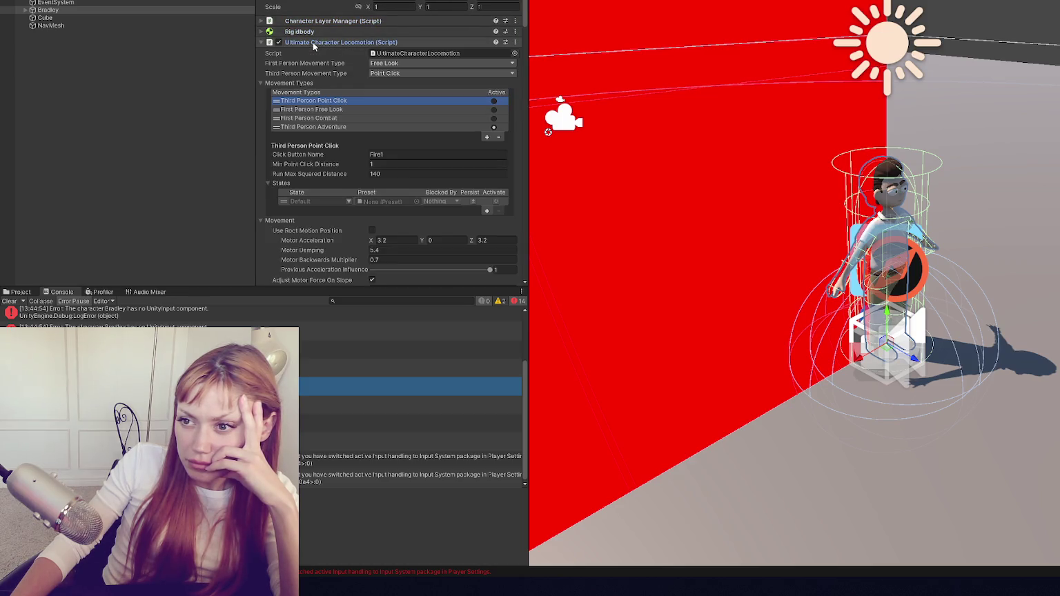
left_click(392, 74)
left_click(394, 64)
left_click(394, 64)
left_click(395, 85)
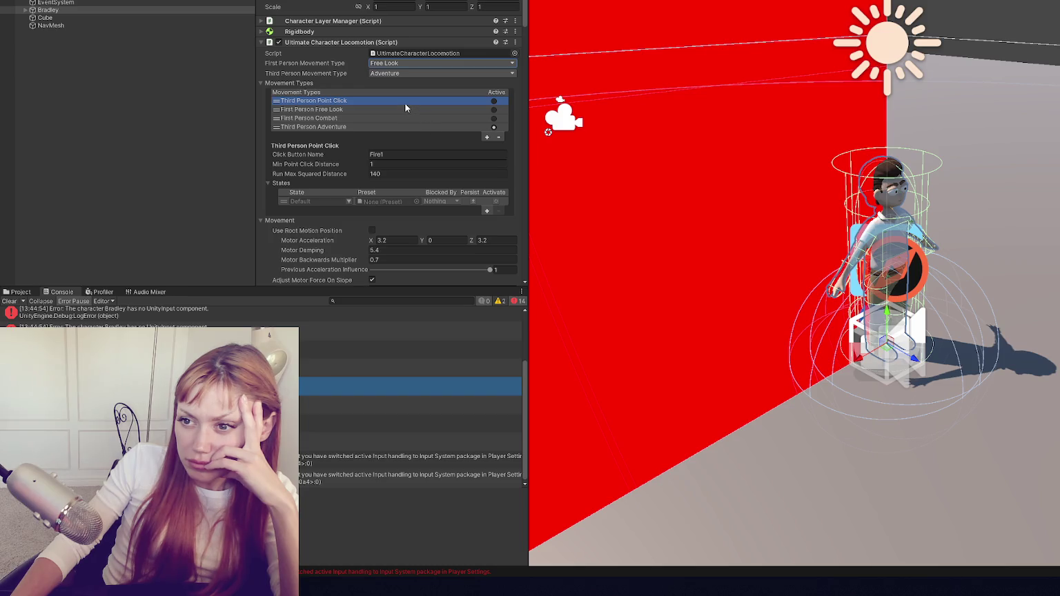
left_click(500, 138)
left_click(350, 110)
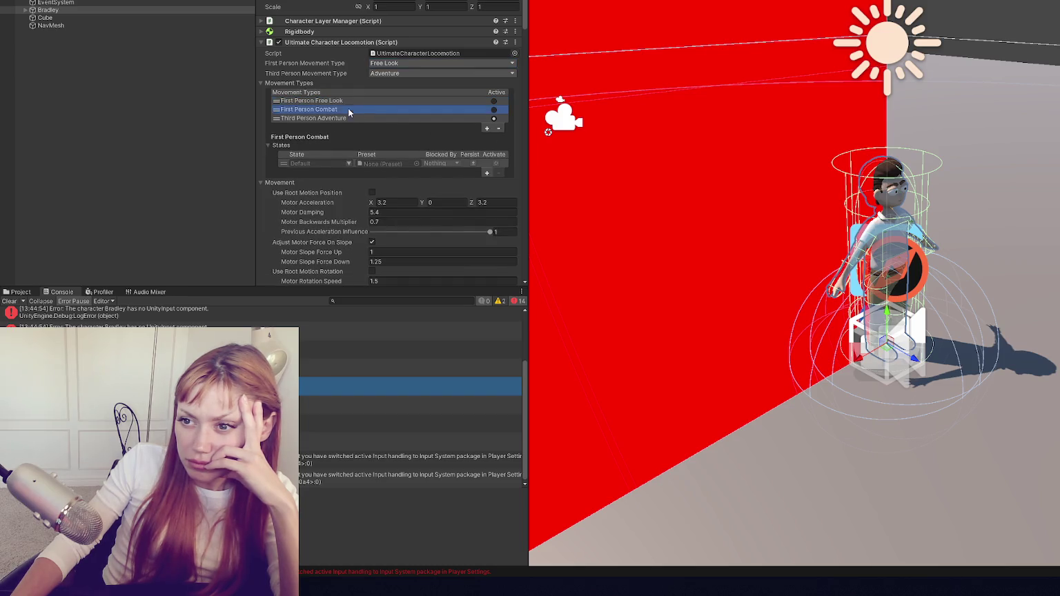
left_click(497, 129)
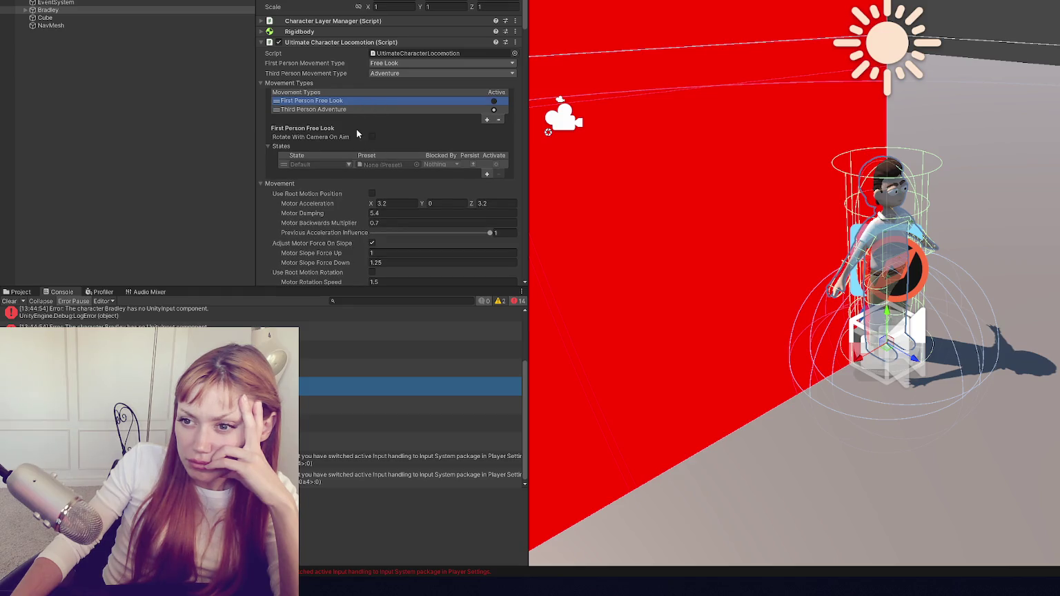
left_click(380, 109)
left_click(374, 100)
left_click(373, 109)
left_click(373, 102)
left_click(368, 107)
scroll(340, 82, "down", 2)
left_click(330, 58)
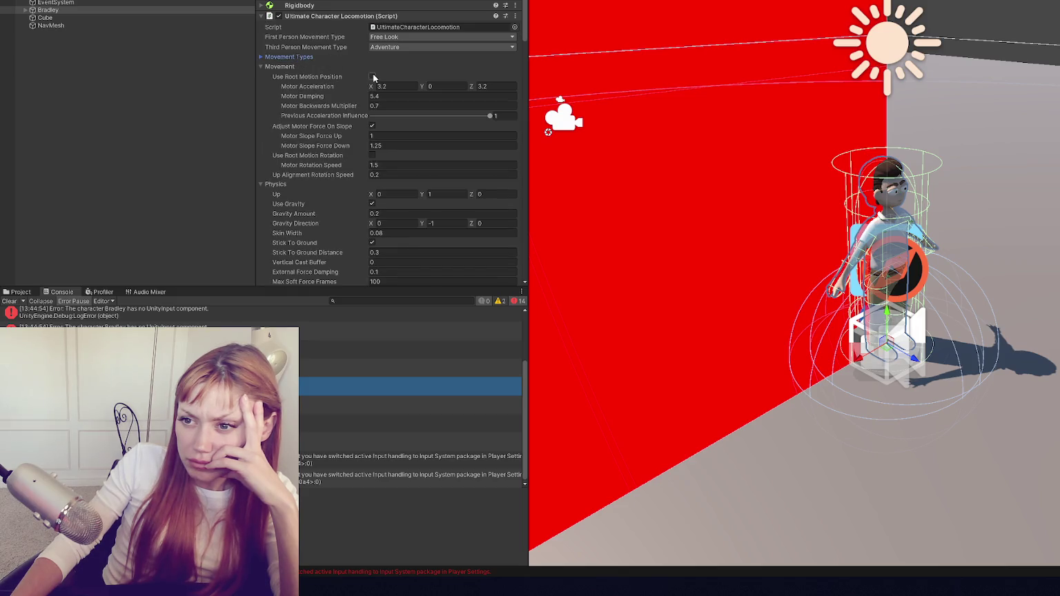
Collapse every Ultimate Character Locomotion section and expand Perspective Monitor.
left_click(298, 66)
left_click(298, 76)
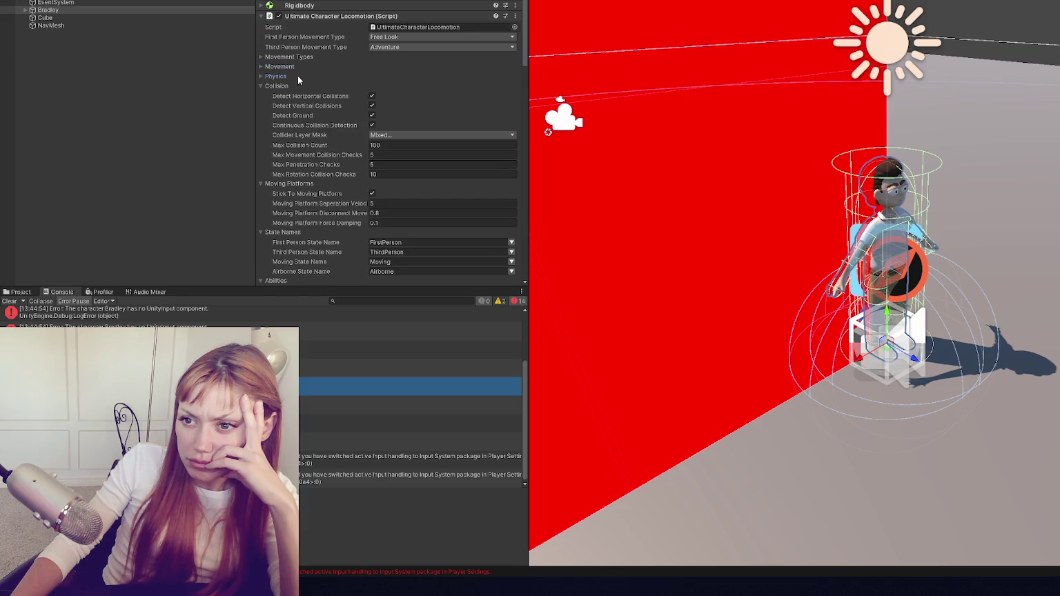
left_click(297, 86)
left_click(298, 95)
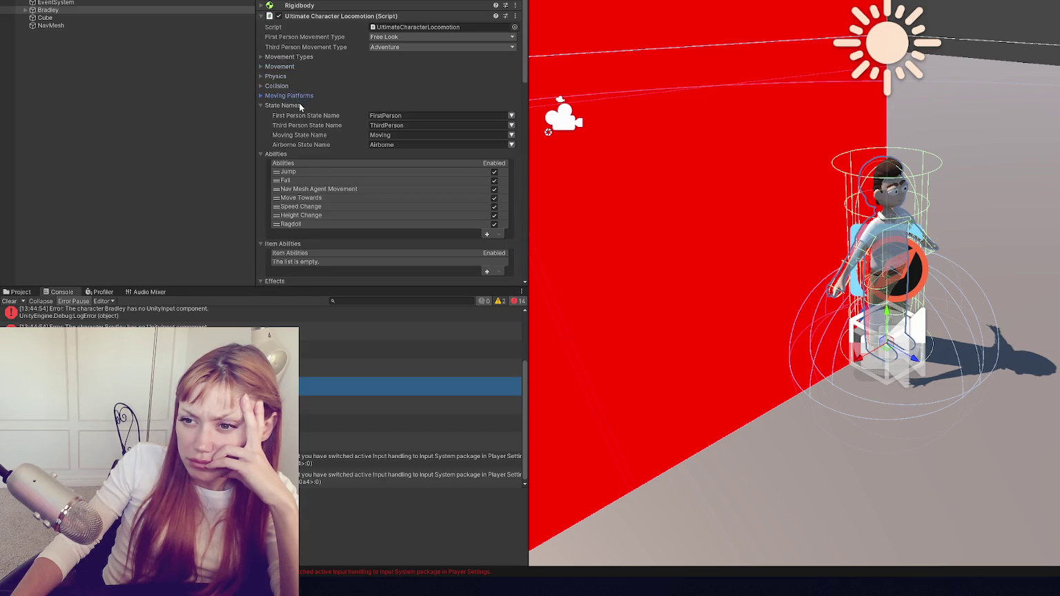
left_click(299, 106)
scroll(352, 156, "down", 2)
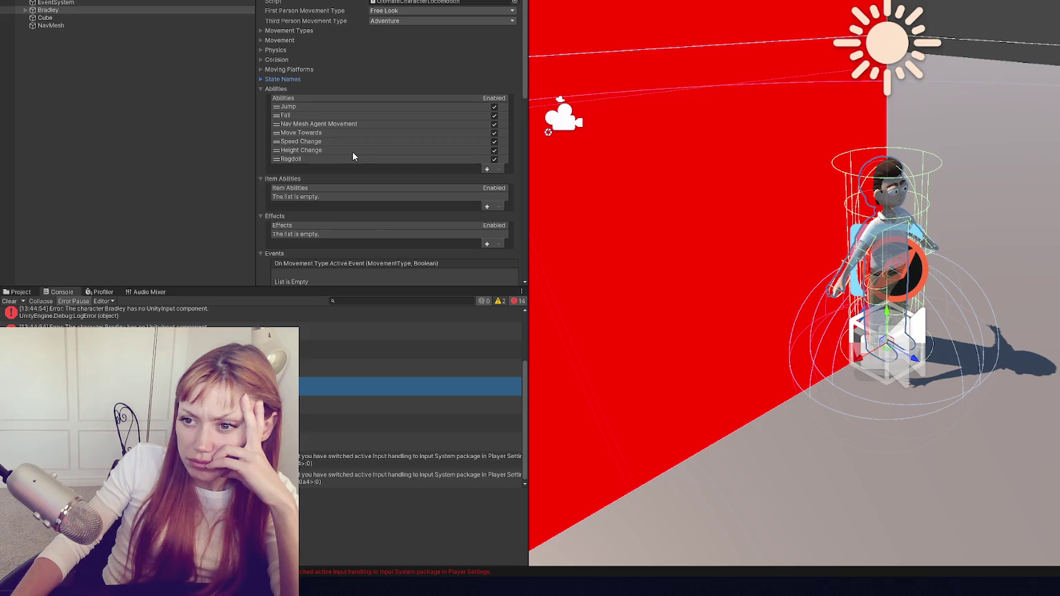
scroll(352, 148, "up", 2)
left_click(301, 116)
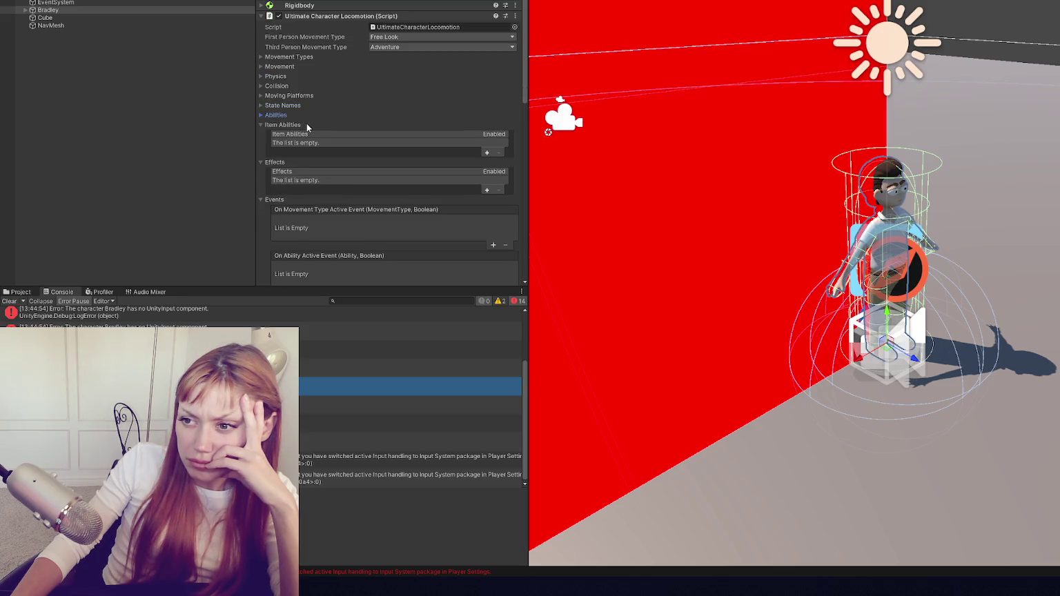
left_click(307, 124)
left_click(307, 133)
left_click(317, 142)
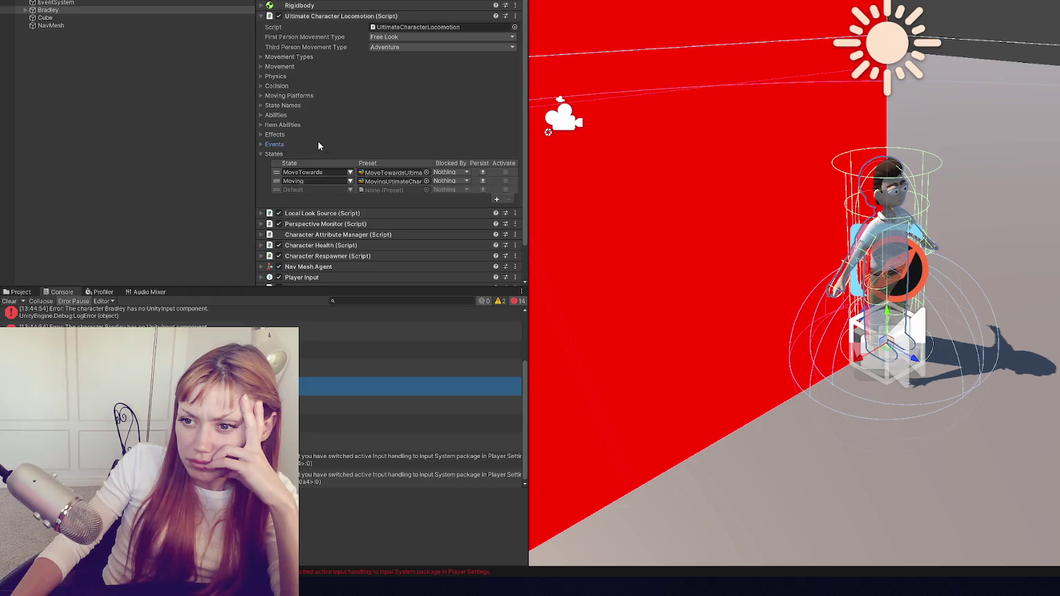
left_click(322, 154)
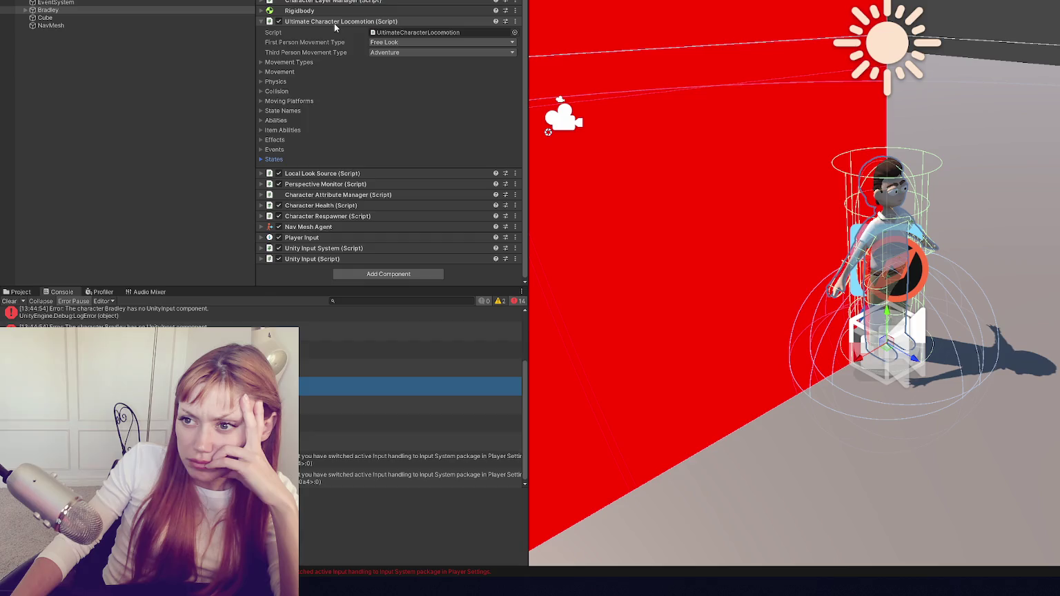
left_click(334, 21)
left_click(313, 64)
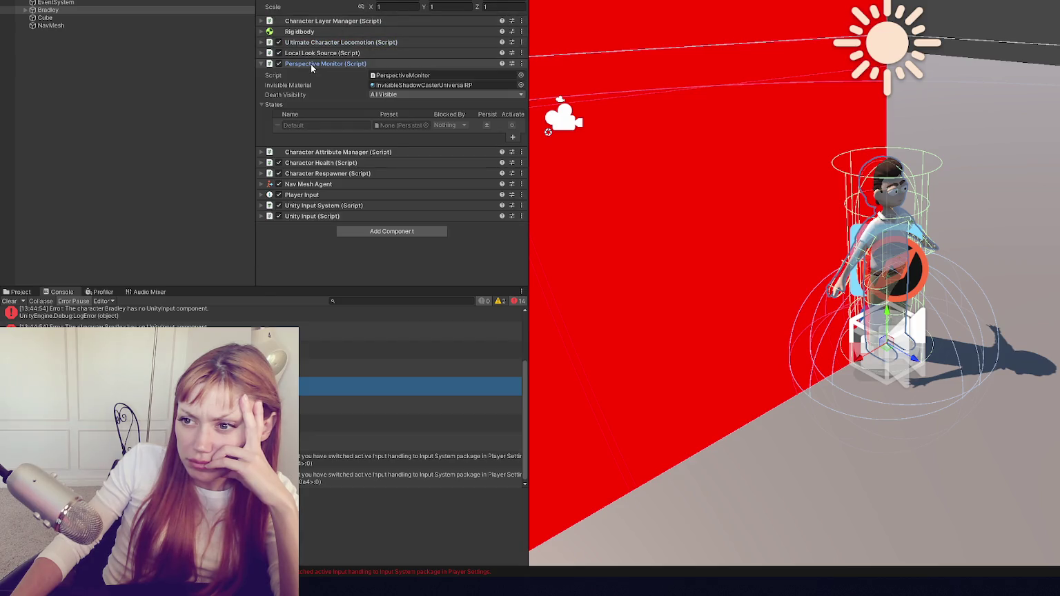
Briefly inspect the Attribute Manager, Health, Respawner and Nav Mesh Agent components.
left_click(311, 64)
left_click(308, 75)
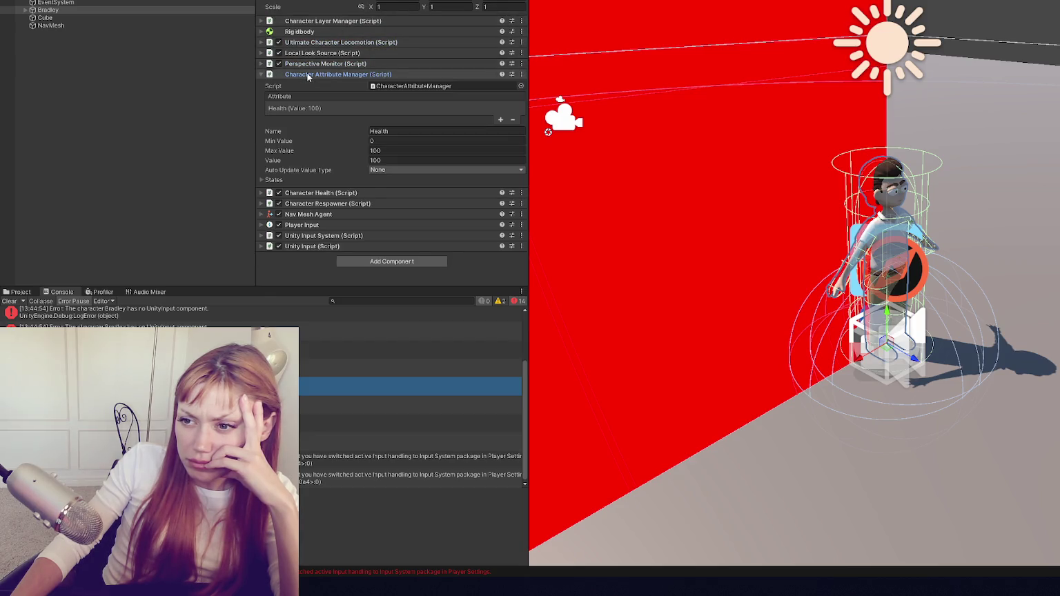
left_click(308, 75)
left_click(313, 85)
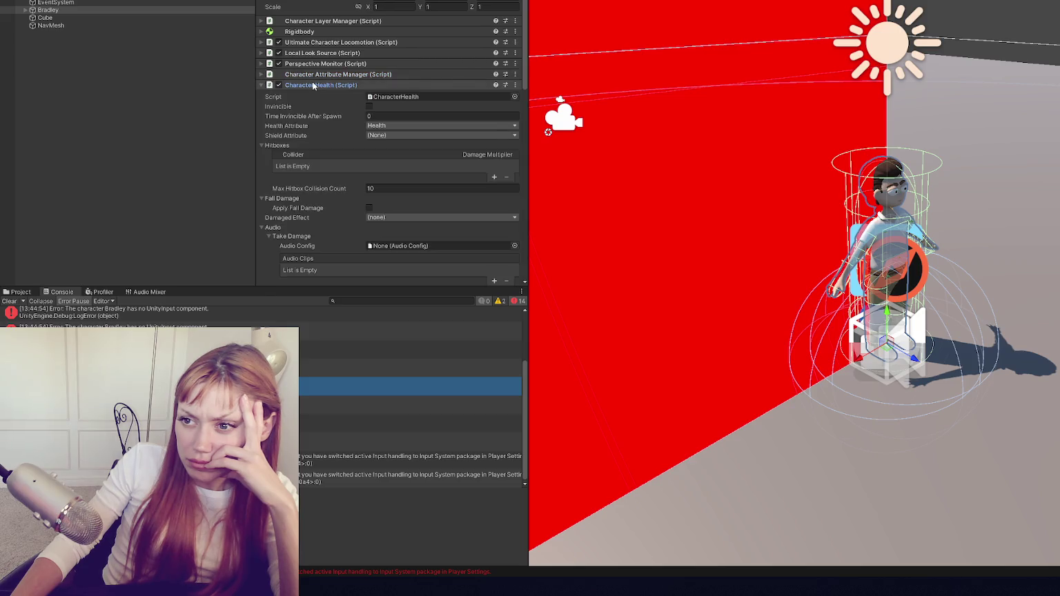
left_click(313, 85)
left_click(312, 95)
left_click(313, 96)
left_click(313, 107)
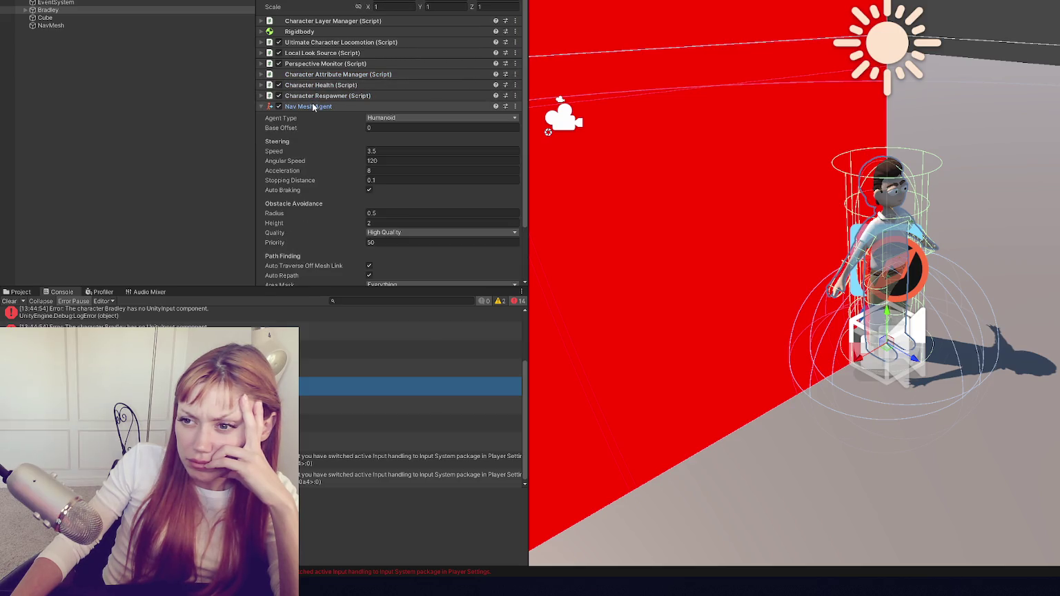
left_click(313, 106)
Create an Input System settings asset from Player Input's input settings.
left_click(315, 117)
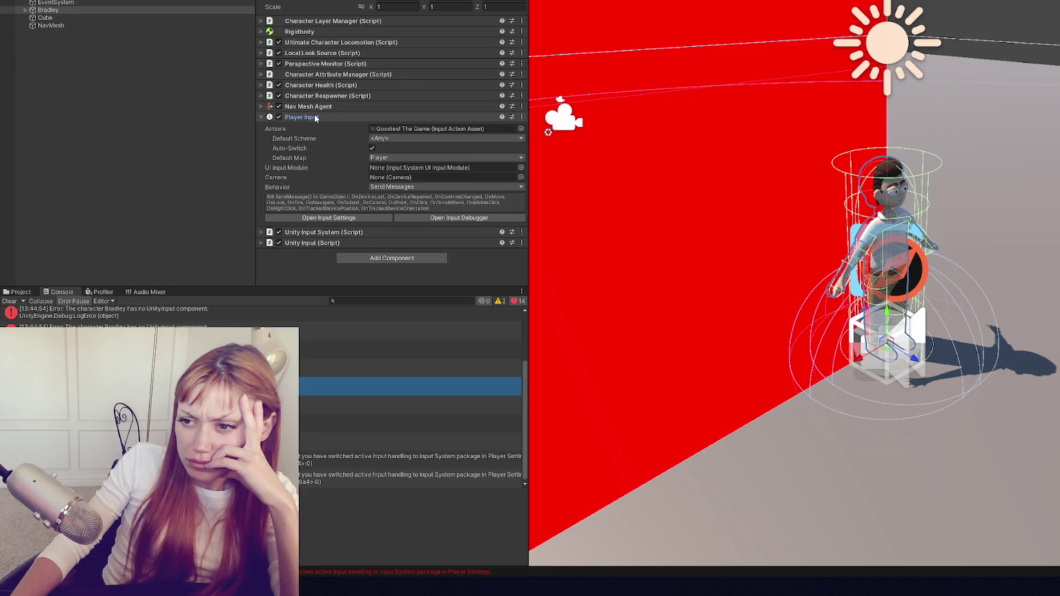
left_click(369, 216)
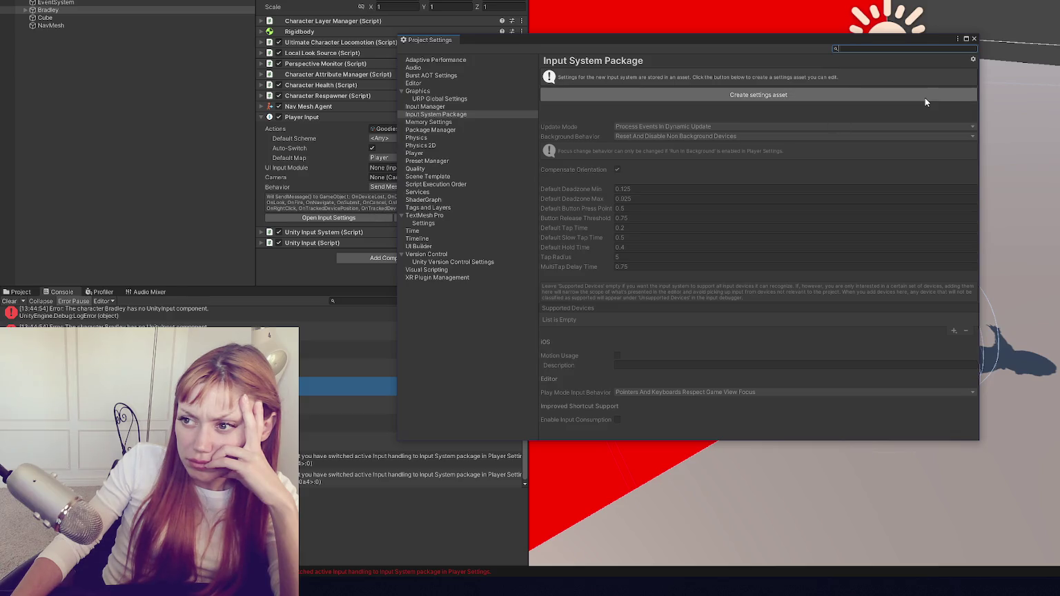
left_click(926, 96)
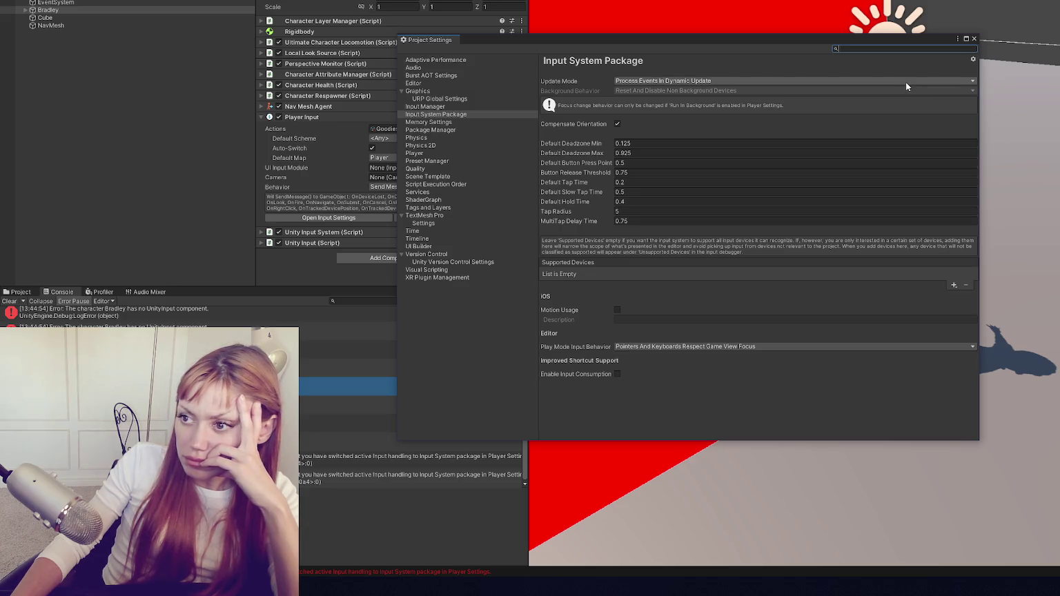
left_click(974, 38)
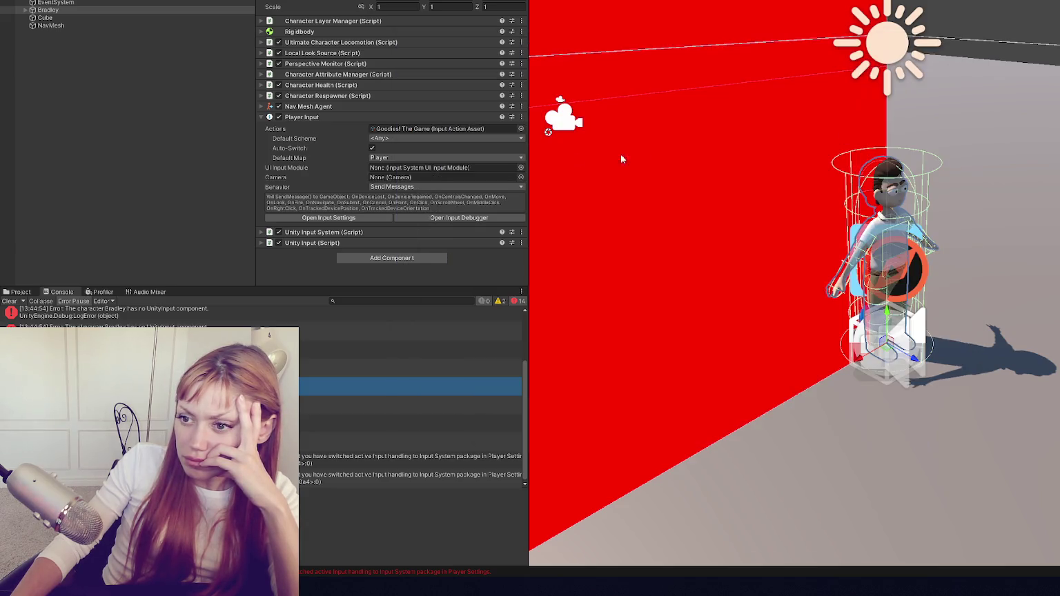
Keep Player Input's behavior as Send Messages and expand Unity Input System.
left_click(461, 215)
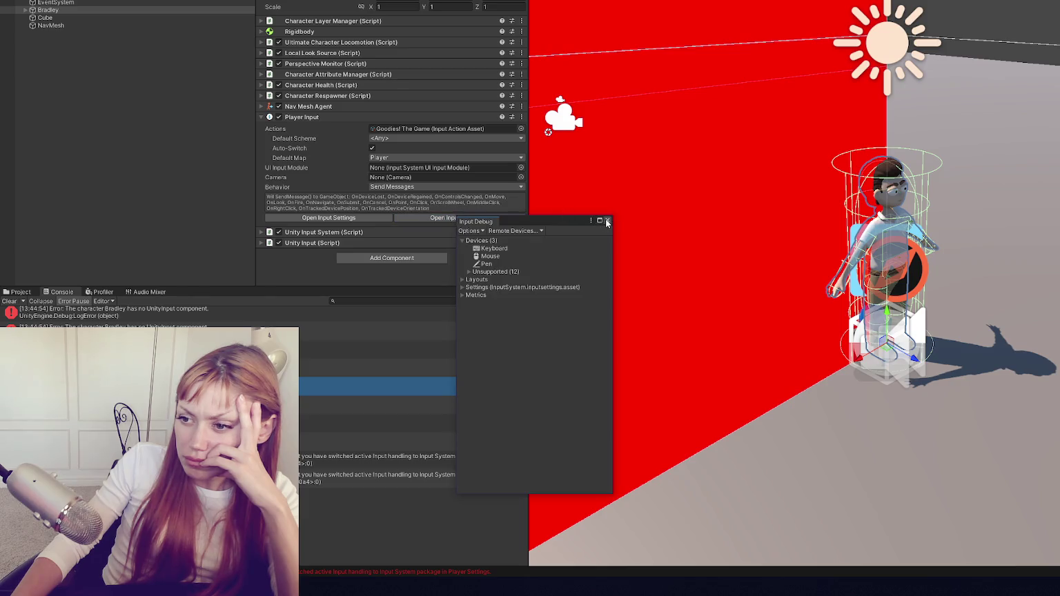
left_click(609, 216)
left_click(415, 187)
left_click(320, 187)
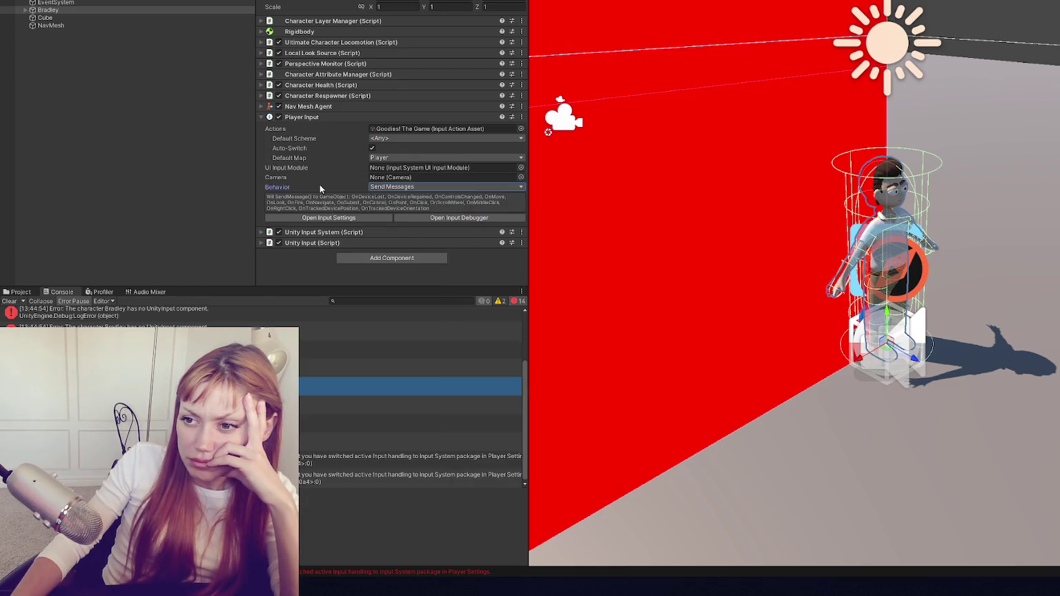
left_click(318, 117)
left_click(299, 127)
left_click(414, 141)
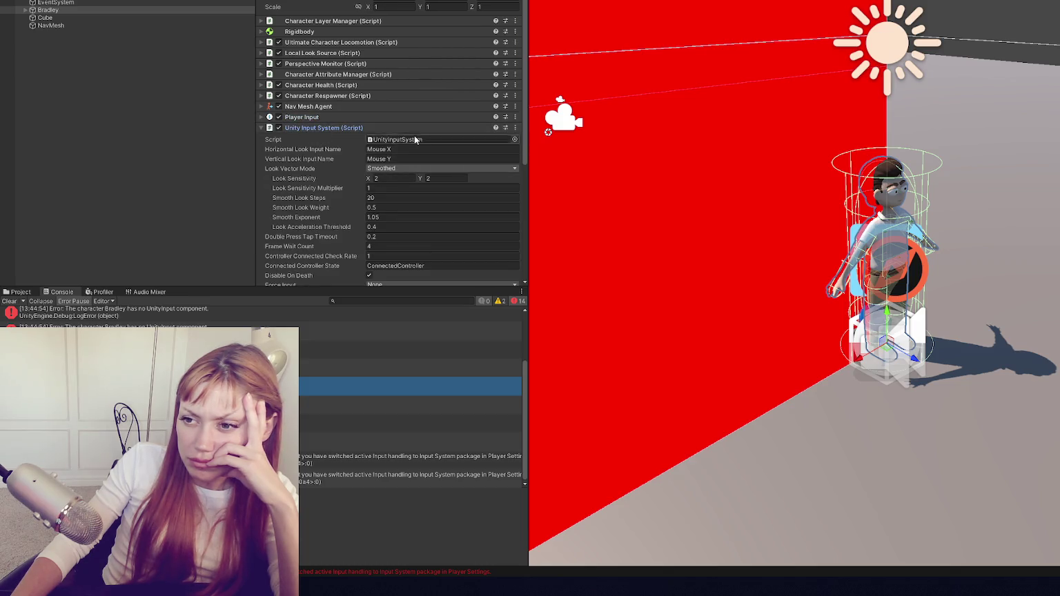
Remove the Unity Input (Script) component from Bradley, then stop the play test.
scroll(428, 140, "down", 5)
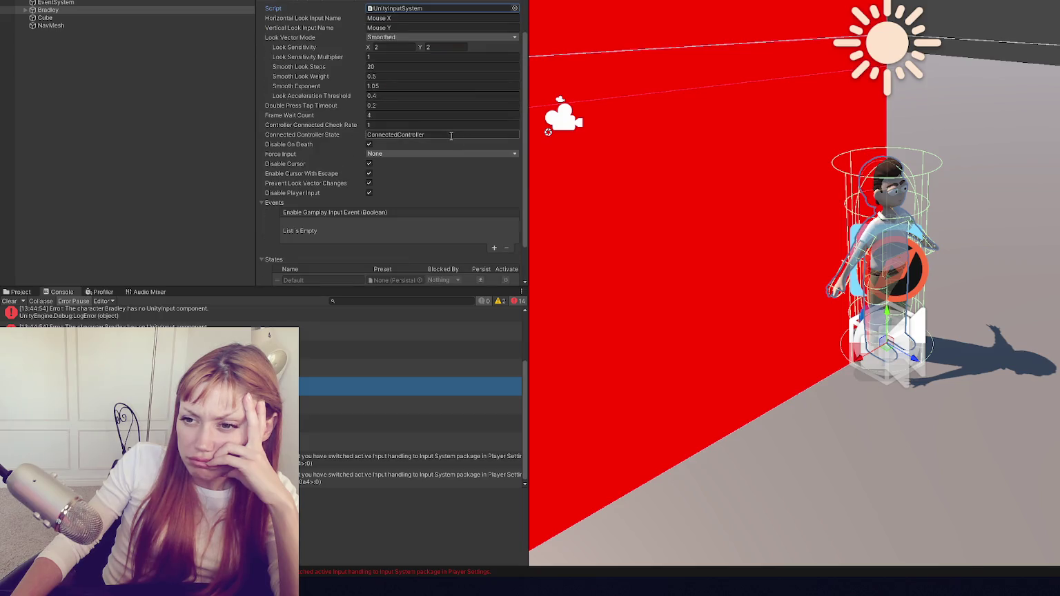
left_click(403, 137)
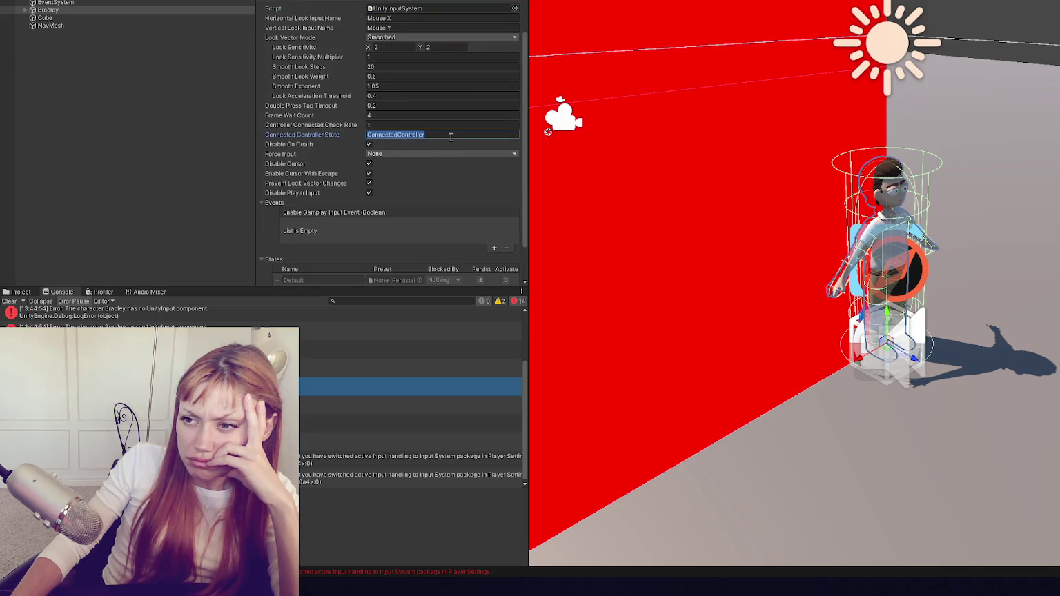
scroll(385, 140, "up", 1)
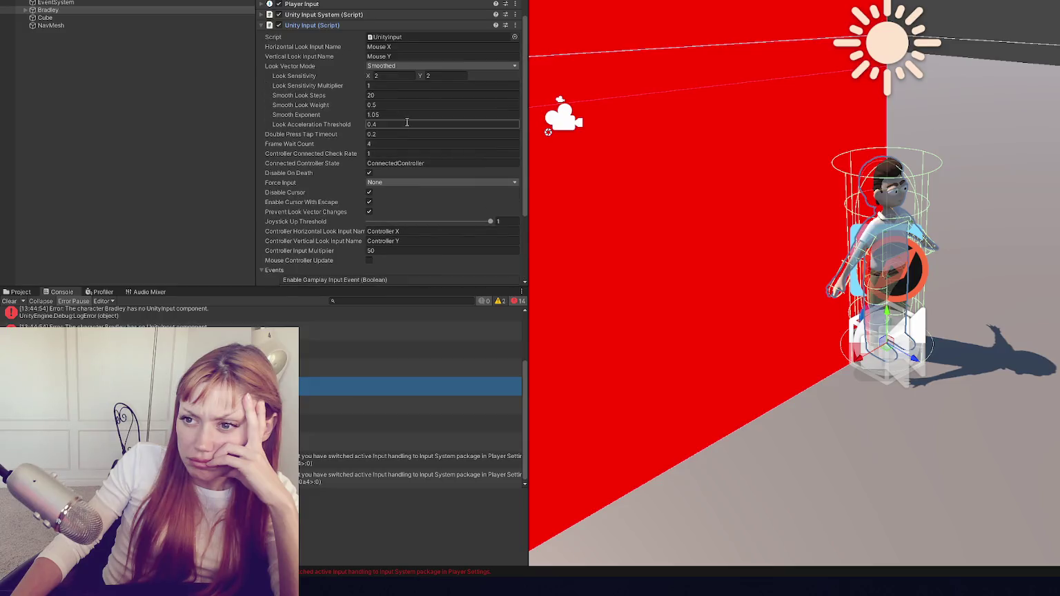
scroll(391, 79, "down", 2)
scroll(391, 80, "up", 3)
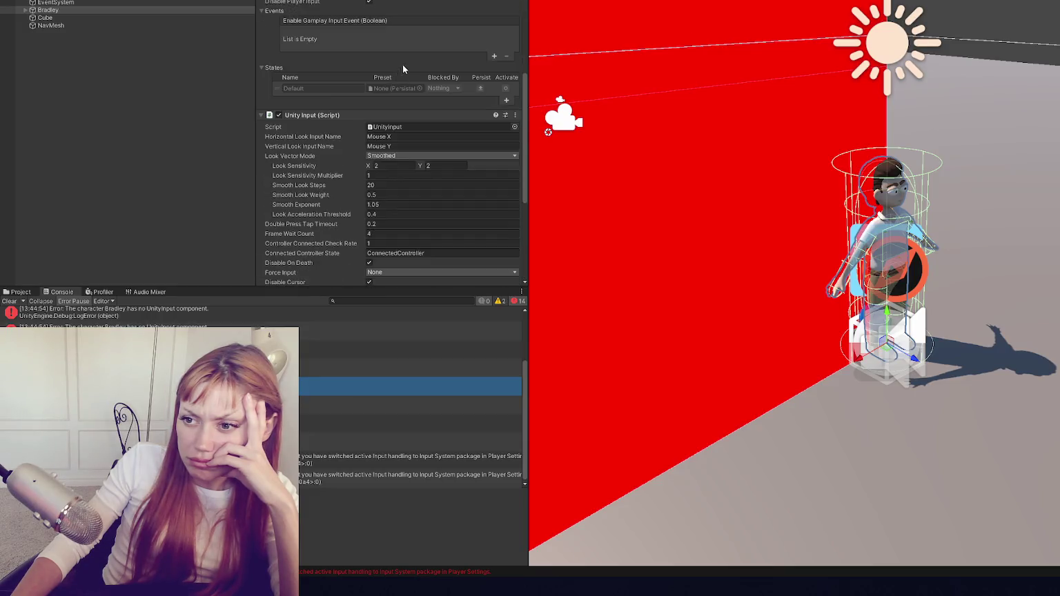
right_click(332, 41)
left_click(373, 70)
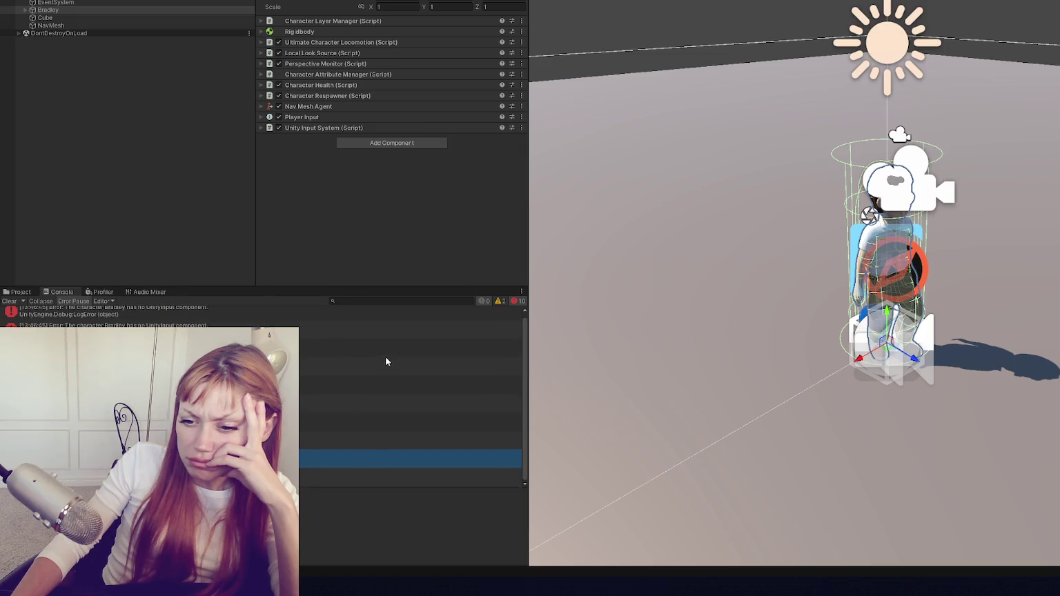
key("ctrl+p")
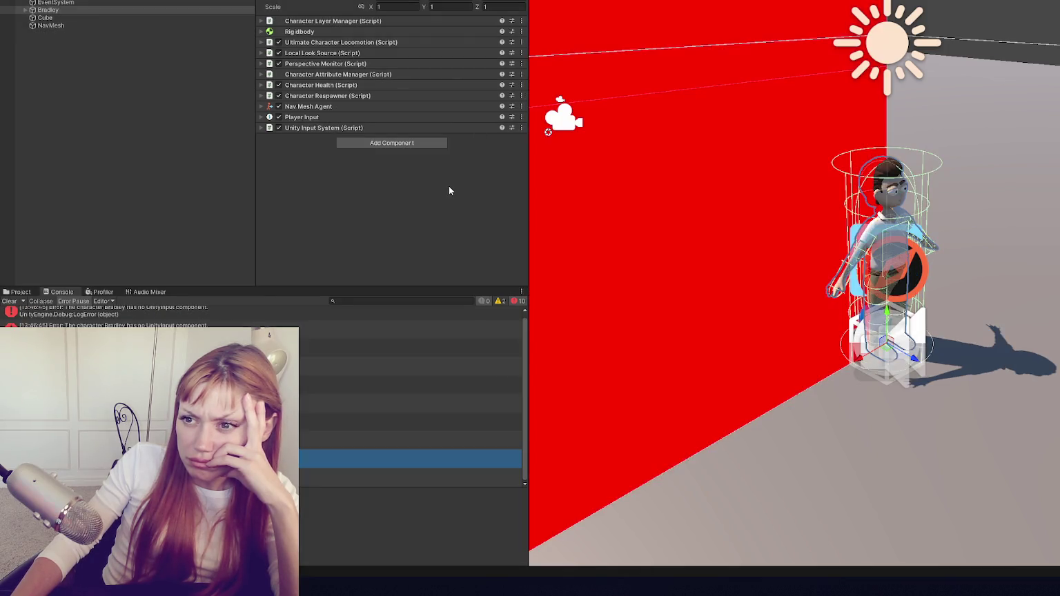
Select EventSystem to view its Input System UI Input Module.
left_click(166, 3)
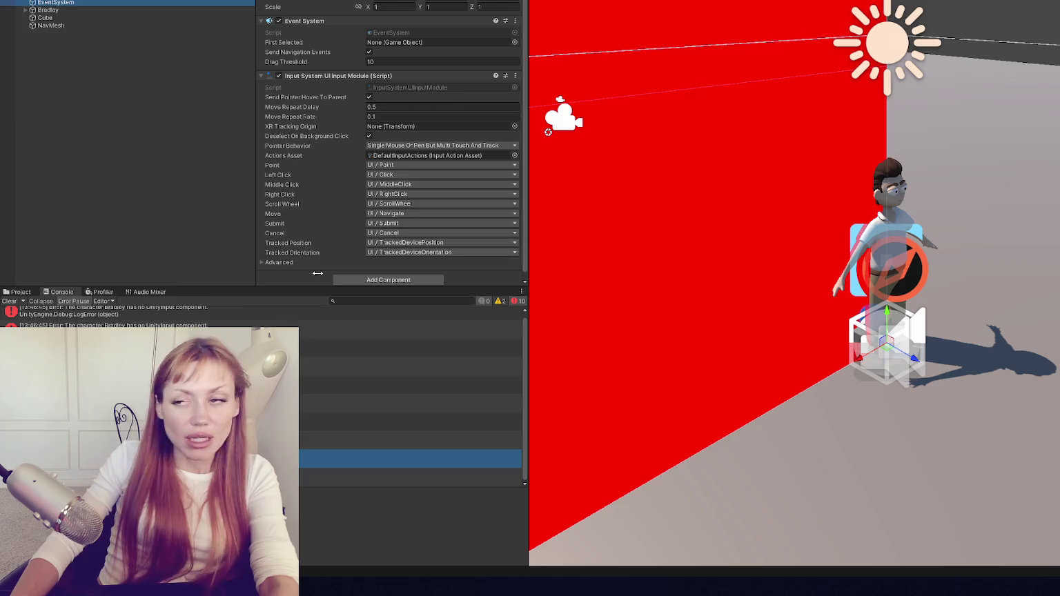
left_click(667, 261)
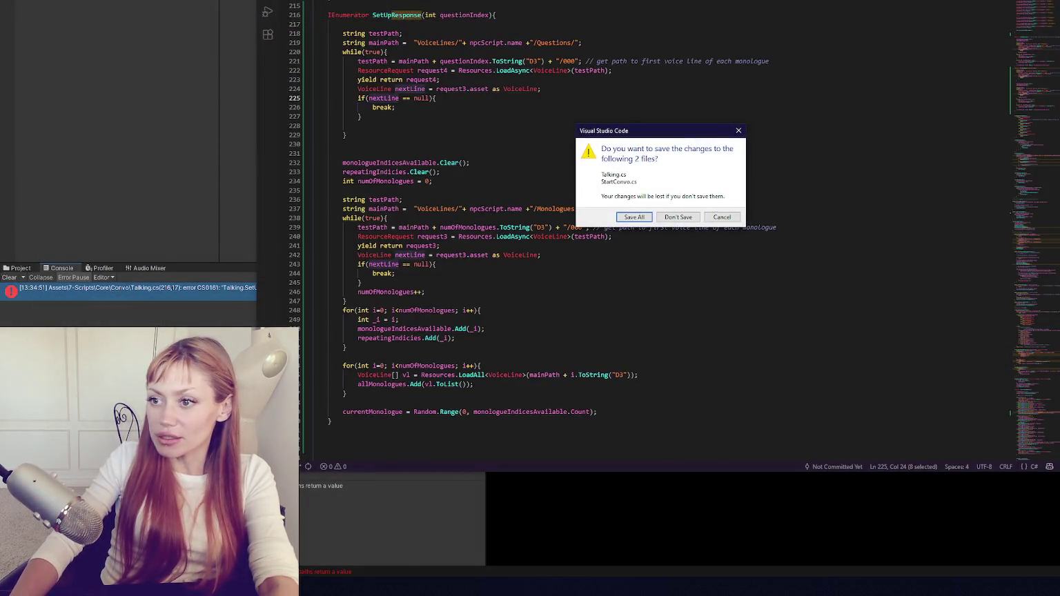
Close VS Code, then launch Unity Hub and start a new project.
left_click(976, 34)
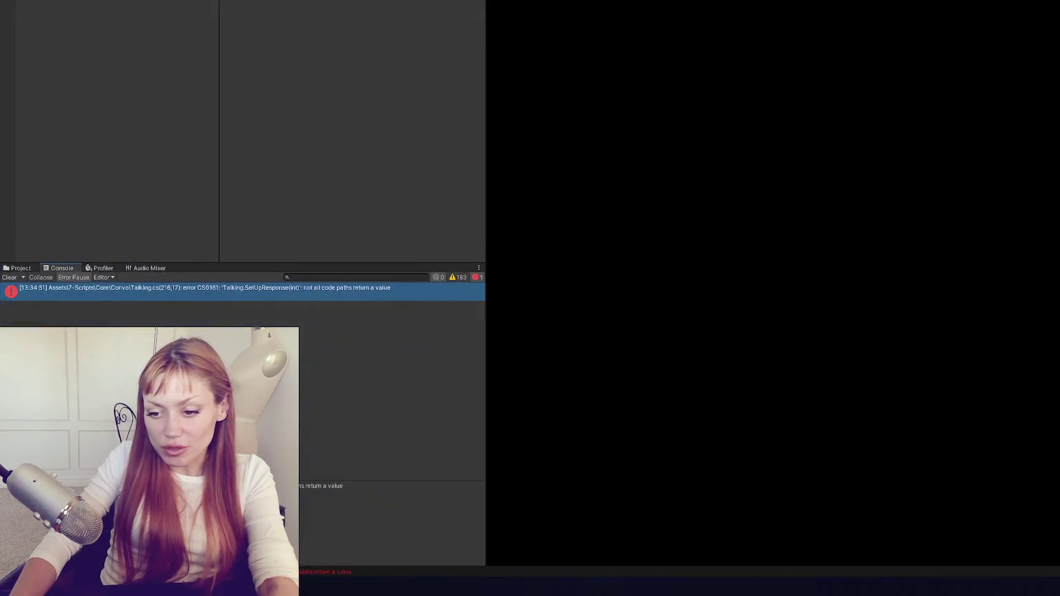
key("super")
left_click(232, 313)
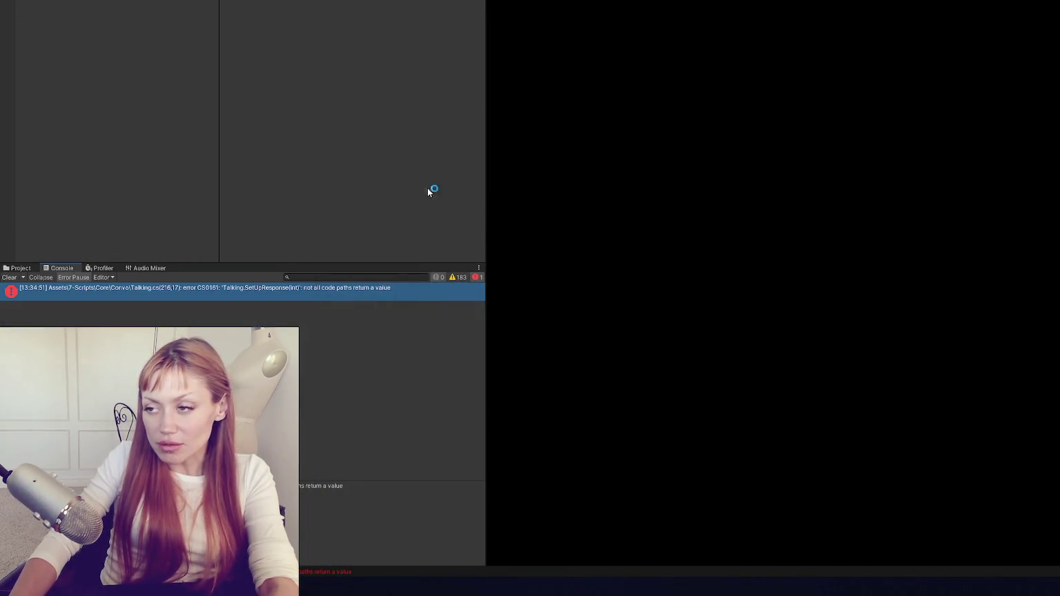
left_click(778, 141)
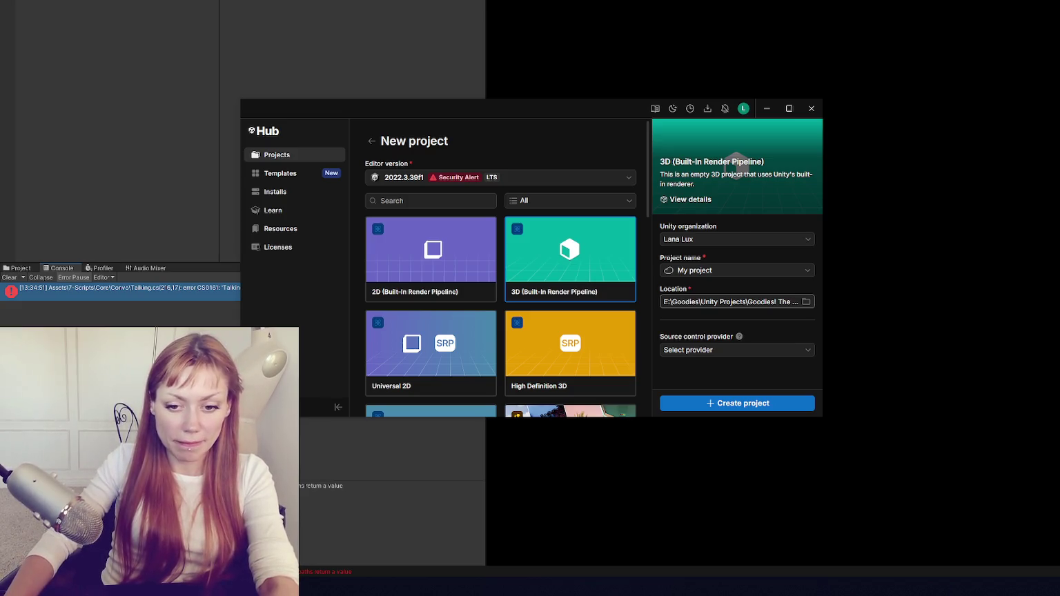
Create the Universal 3D project 'Goodies! The Game' and close the Hub while it loads.
scroll(459, 331, "down", 3)
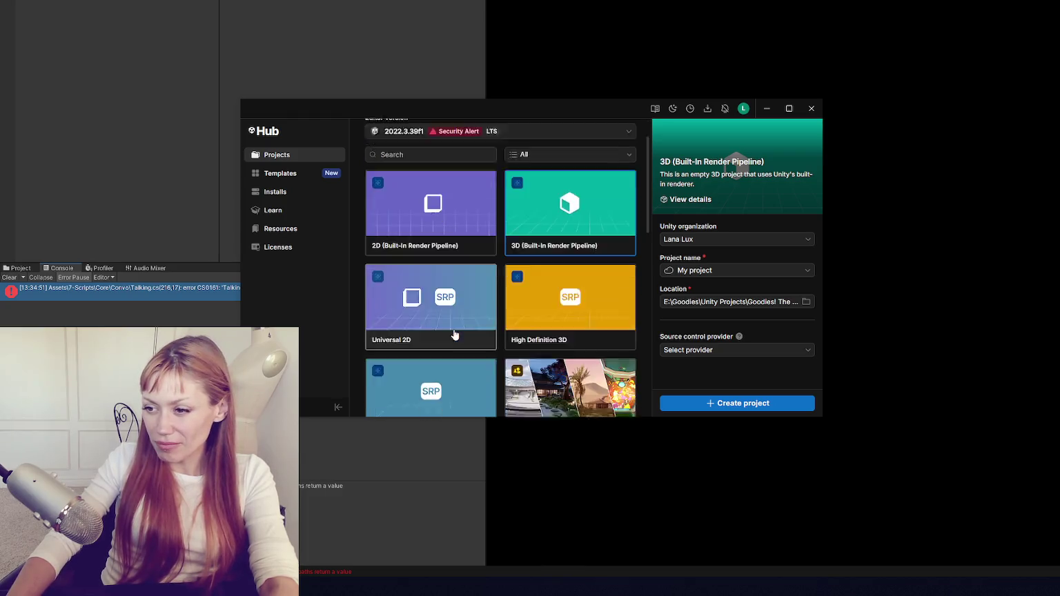
left_click(415, 334)
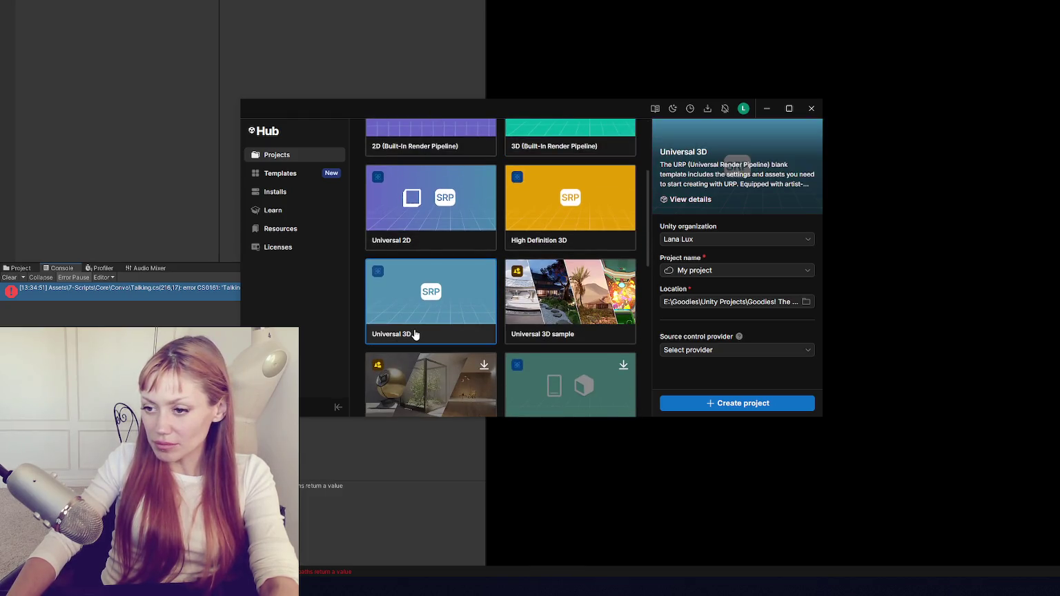
left_click(720, 270)
type("Goodies! The Game")
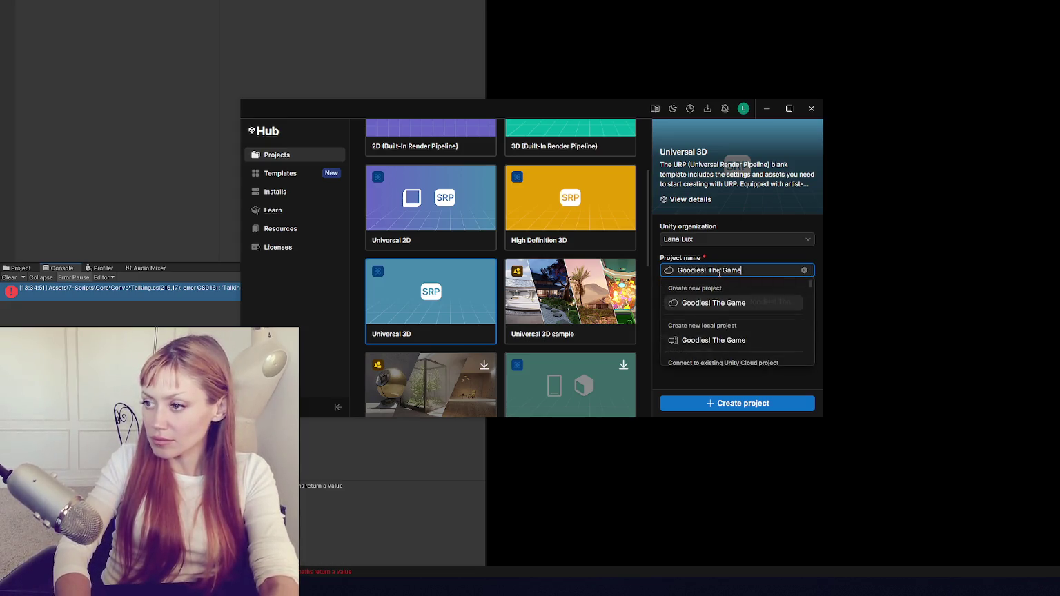
key("Return")
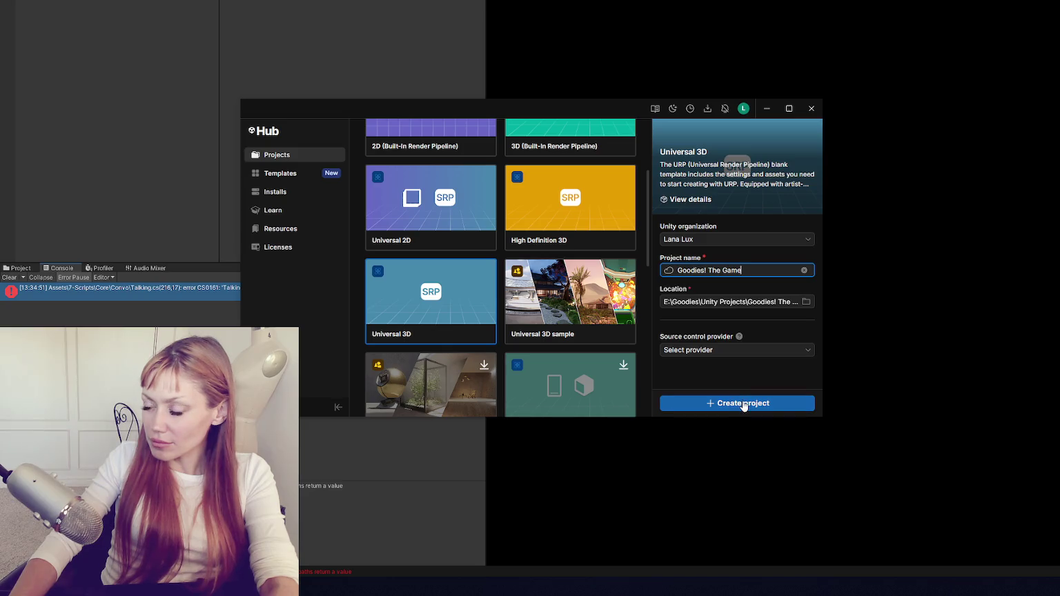
left_click(743, 404)
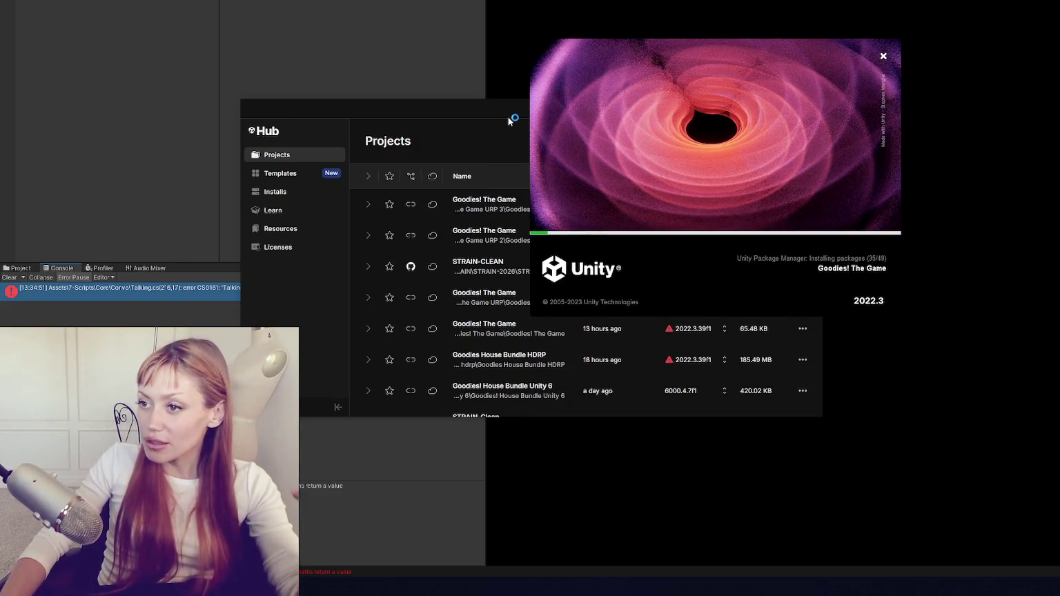
left_click(516, 121)
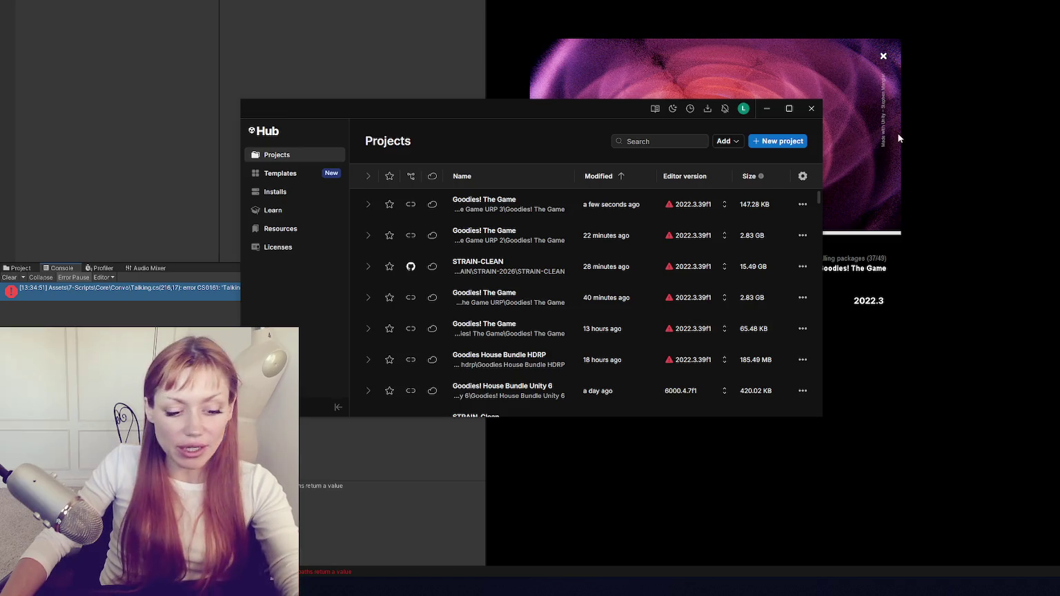
left_click(812, 109)
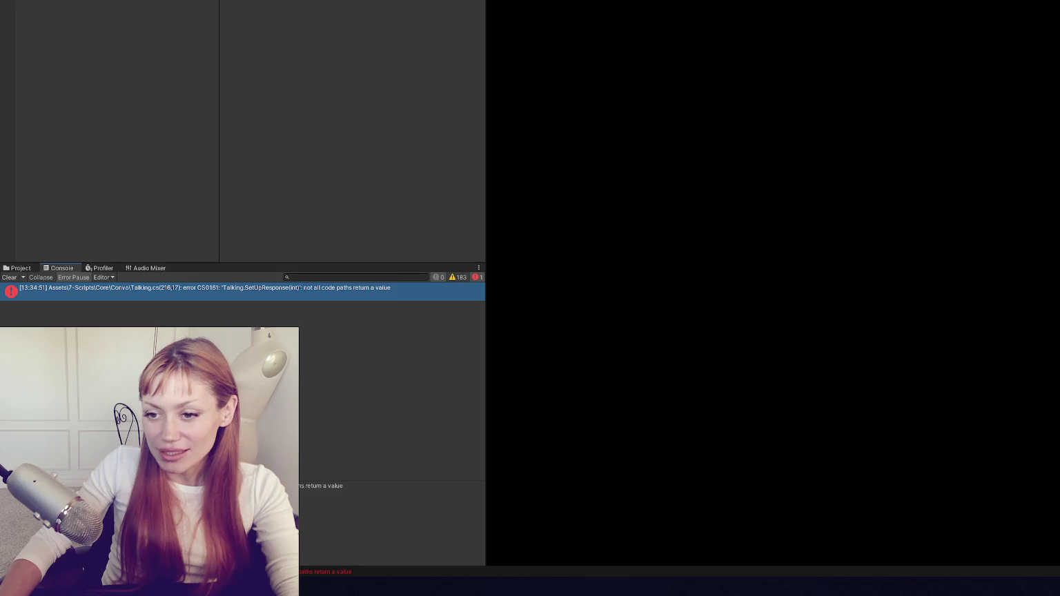
Open Talking.cs from the console error and look over the numOfMonologues and currentMonologue code.
double_click(296, 296)
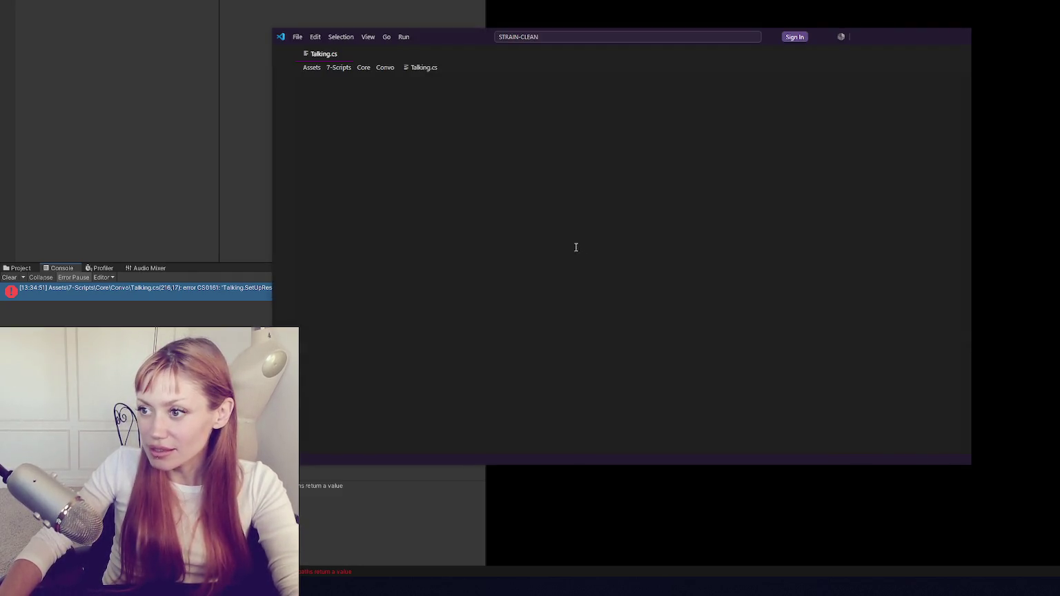
scroll(573, 249, "down", 3)
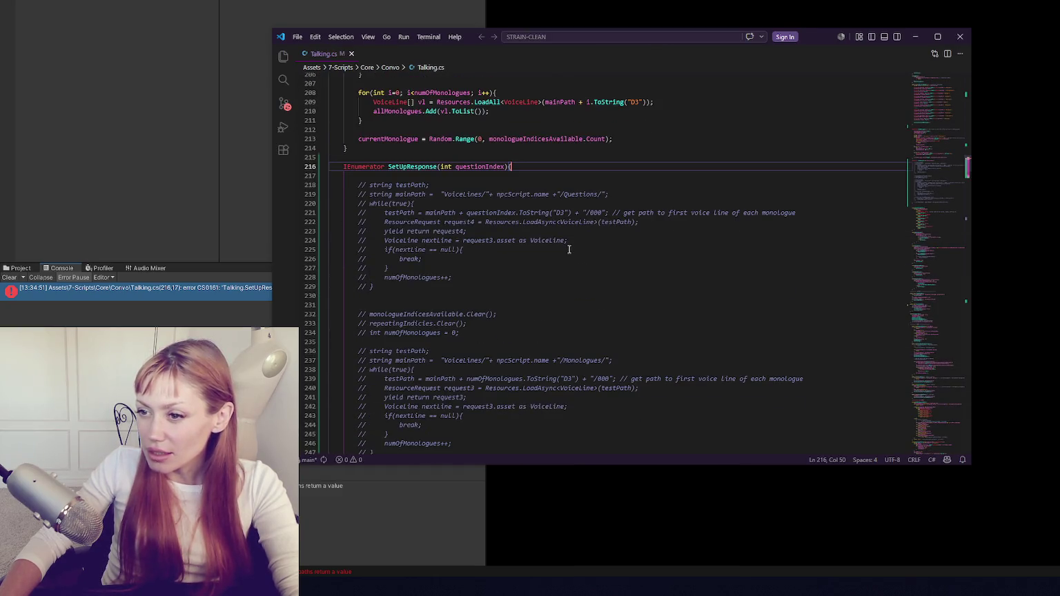
scroll(534, 233, "up", 3)
scroll(533, 232, "up", 6)
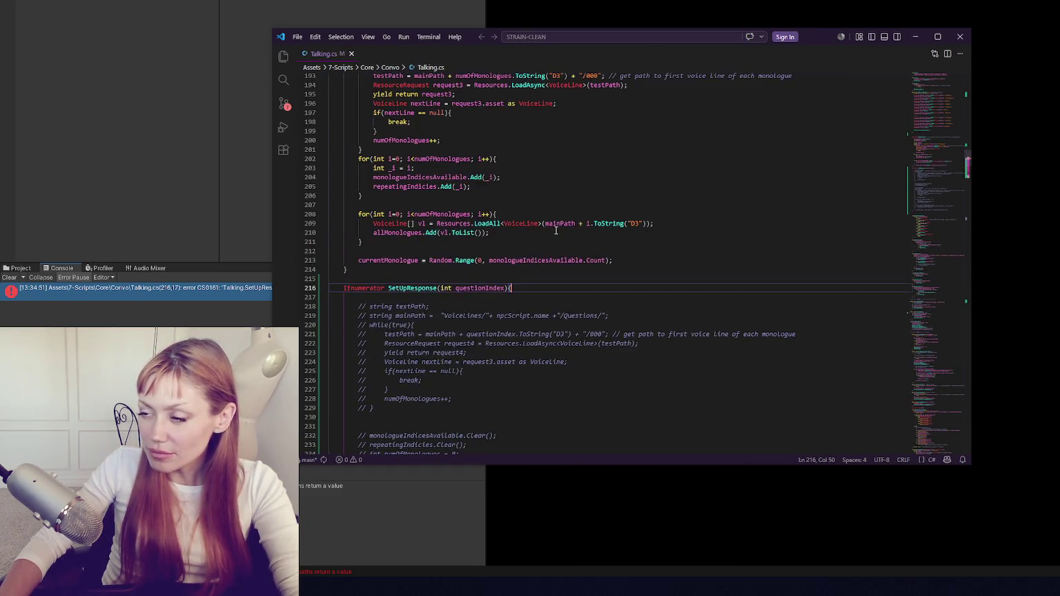
scroll(558, 230, "down", 6)
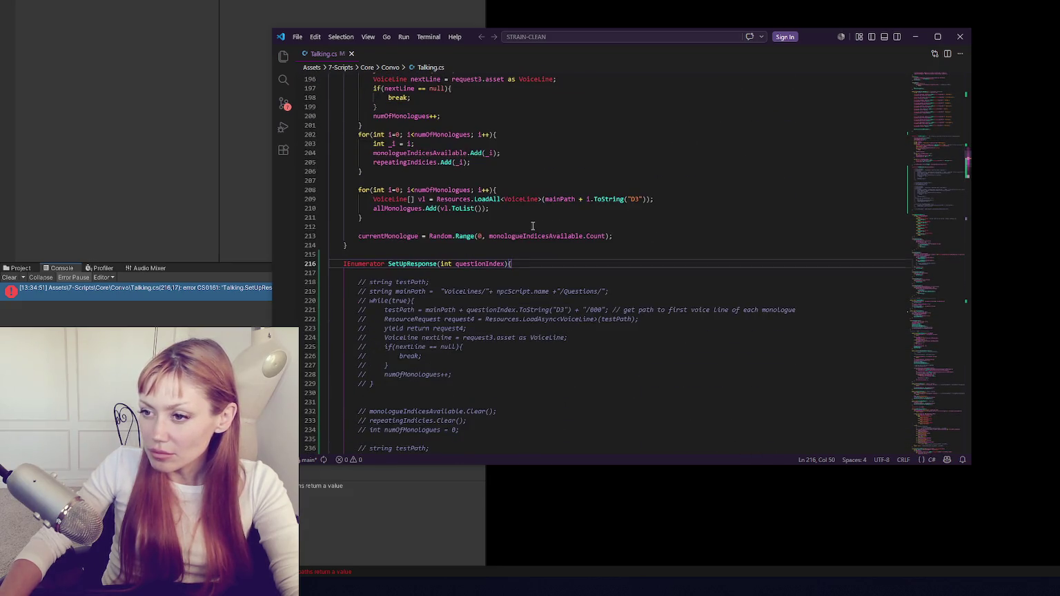
double_click(416, 375)
scroll(408, 387, "down", 8)
double_click(401, 396)
Search for currentMonologue, checking its declaration on line 58 and its use on line 213.
key("ctrl+f")
left_click(854, 83)
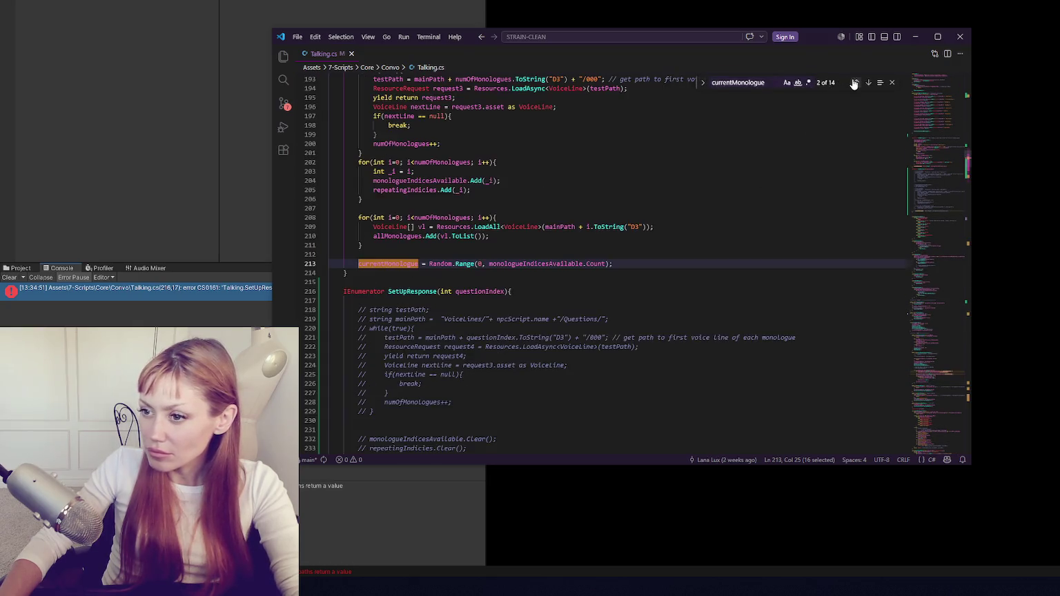
left_click(854, 83)
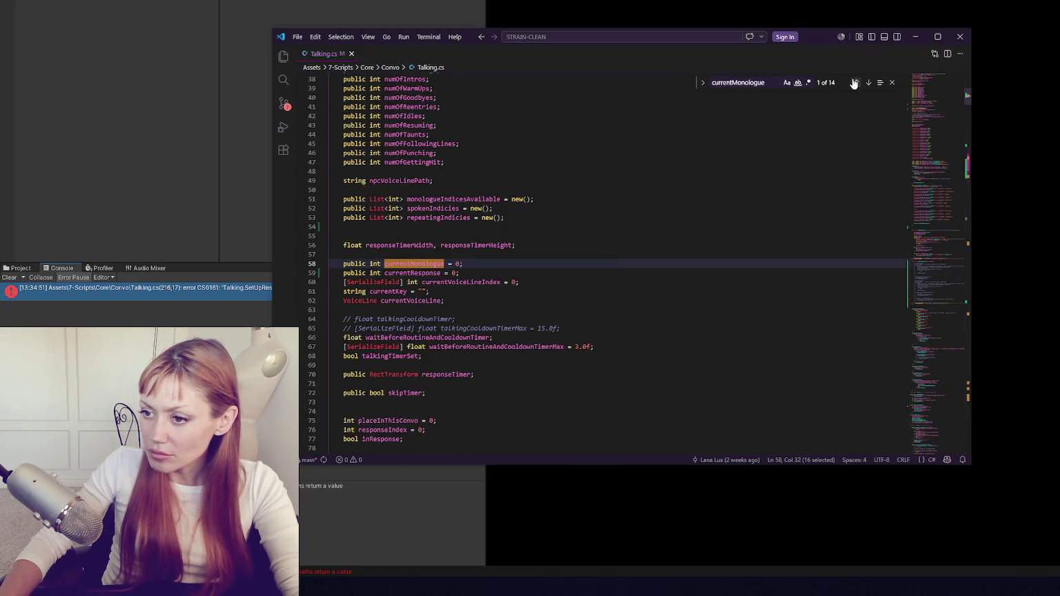
left_click(868, 83)
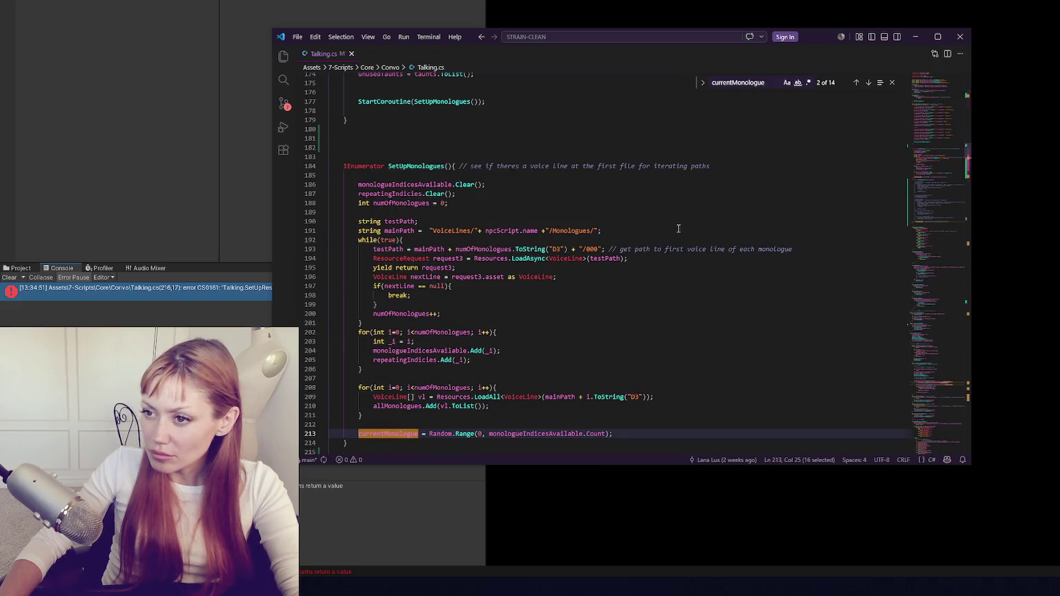
scroll(679, 226, "up", 5)
scroll(622, 201, "down", 15)
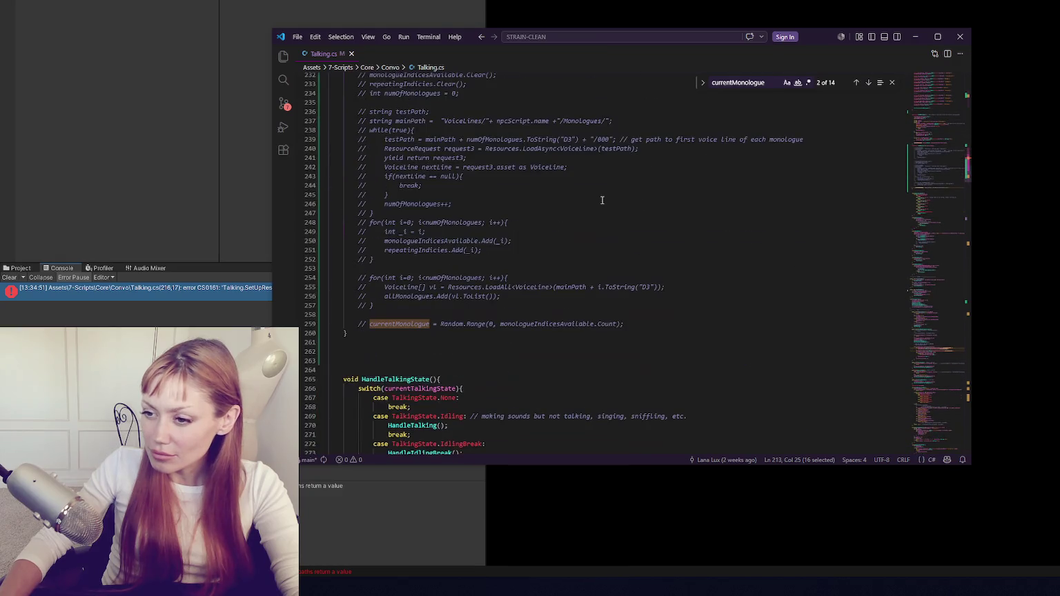
scroll(602, 200, "up", 2)
scroll(594, 199, "down", 3)
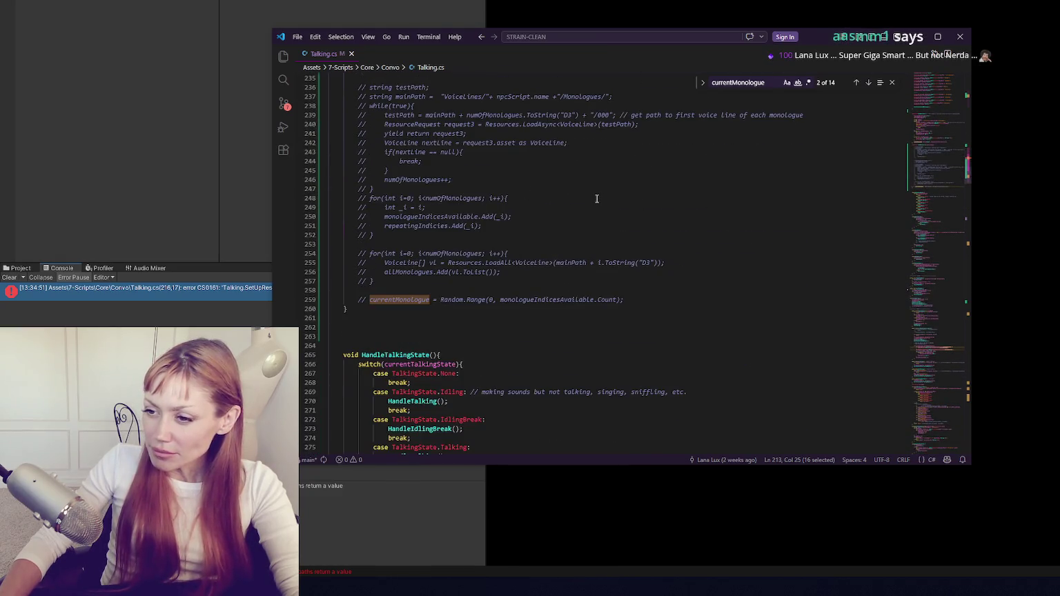
scroll(523, 192, "up", 5)
scroll(523, 192, "up", 4)
Write currentQuestion = questionIndex; on line 217 inside SetUpResponse.
left_click(487, 203)
key("Tab")
key("Tab")
key("Tab")
type("cur")
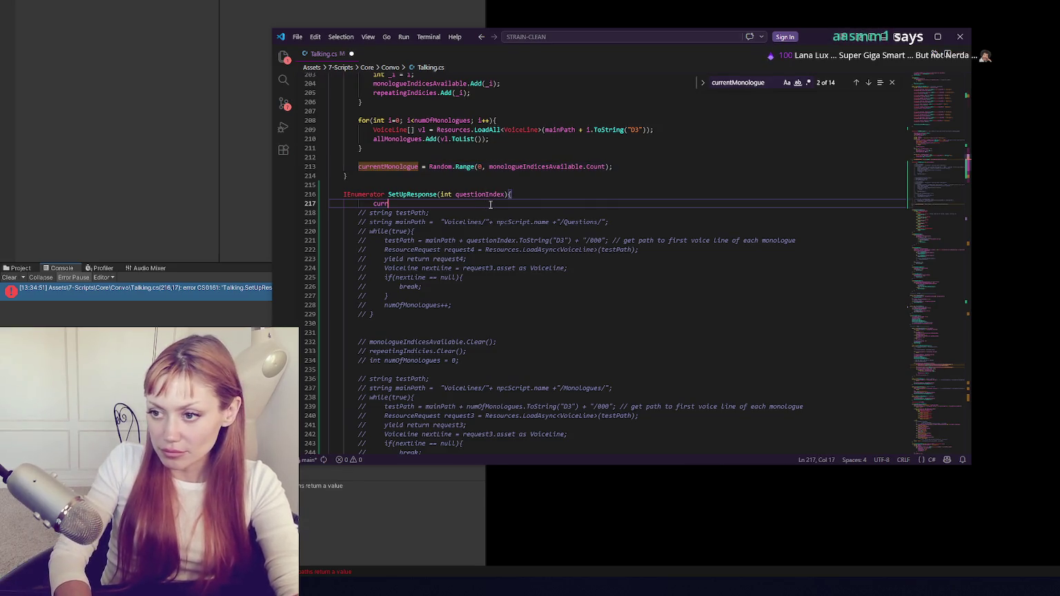
key("BackSpace")
key("BackSpace")
key("BackSpace")
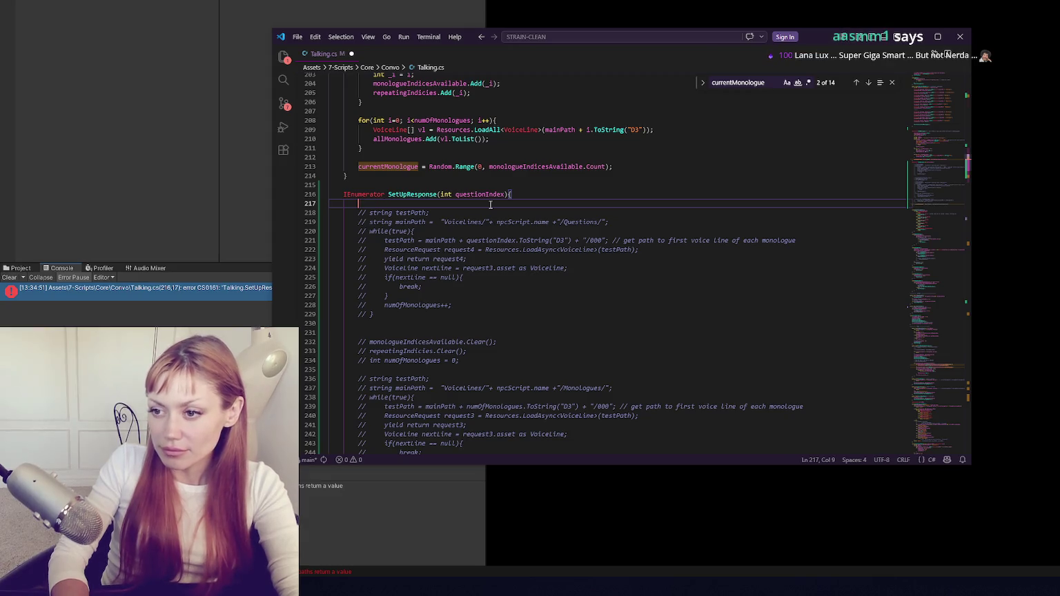
type("current")
type("Res")
type("p")
key("BackSpace")
key("BackSpace")
key("BackSpace")
type("Question = questionIndex;")
Correct the spelling of the currentQuestion name on line 217.
left_click(394, 203)
type("s")
double_click(387, 204)
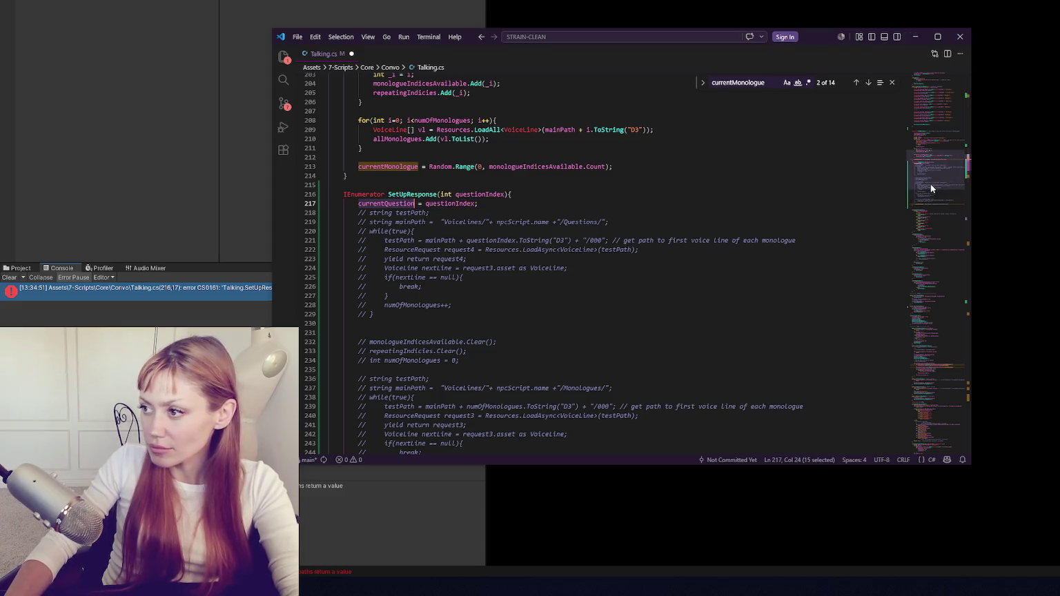
scroll(930, 188, "up", 20)
scroll(580, 202, "down", 10)
scroll(580, 202, "down", 8)
scroll(576, 186, "up", 20)
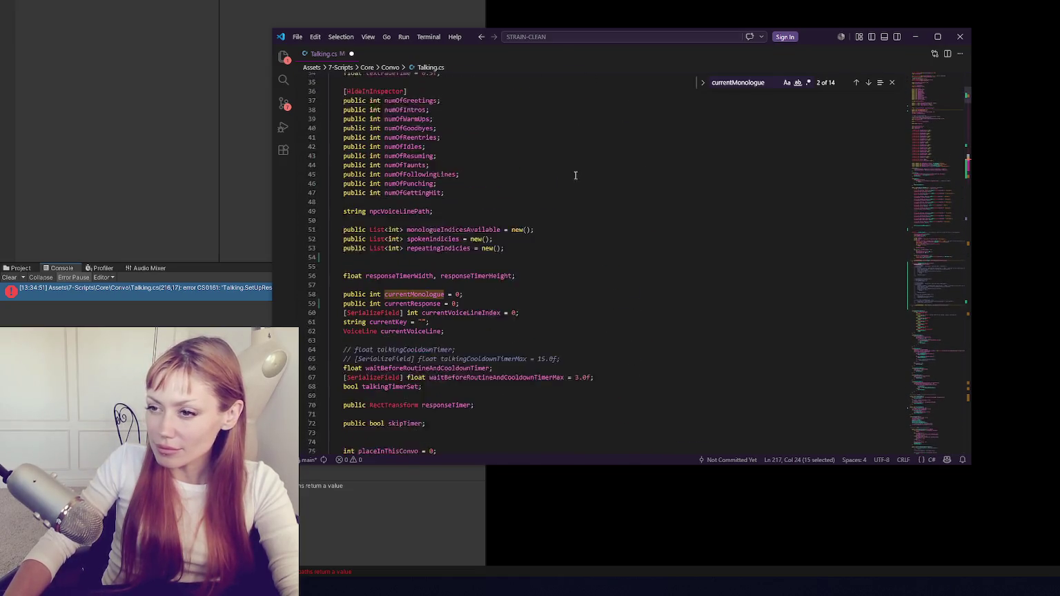
scroll(576, 175, "up", 1)
left_click(487, 318)
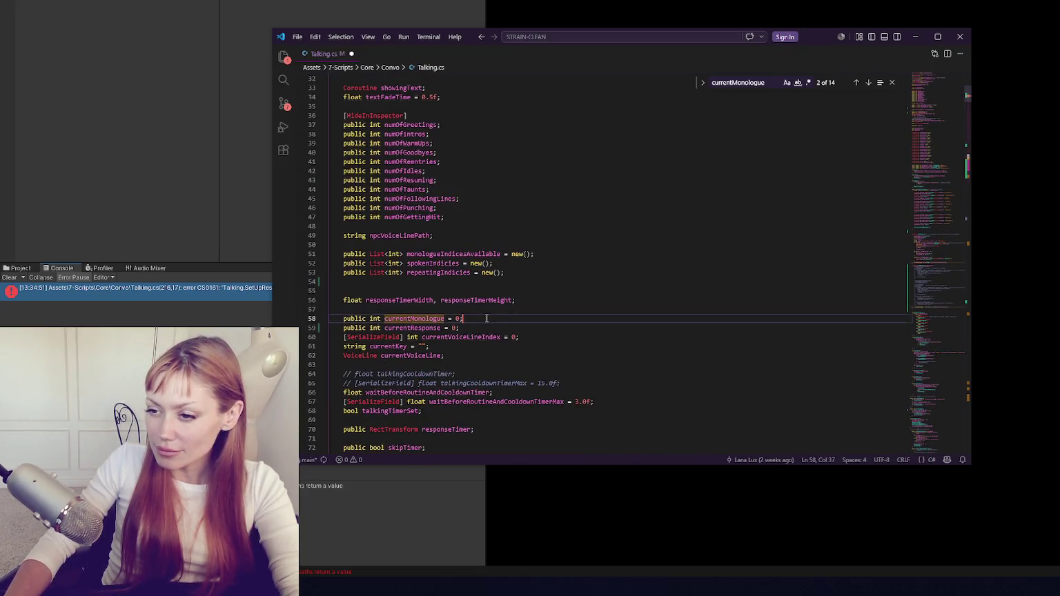
Declare public int currentQuestion = 0; among the fields and save Talking.cs.
left_click(502, 354)
key("Return")
key("Return")
key("Return")
type("currentQuestion")
key("Up")
key("Up")
key("Up")
key("End")
key("alt+Down")
key("alt+Down")
key("alt+Down")
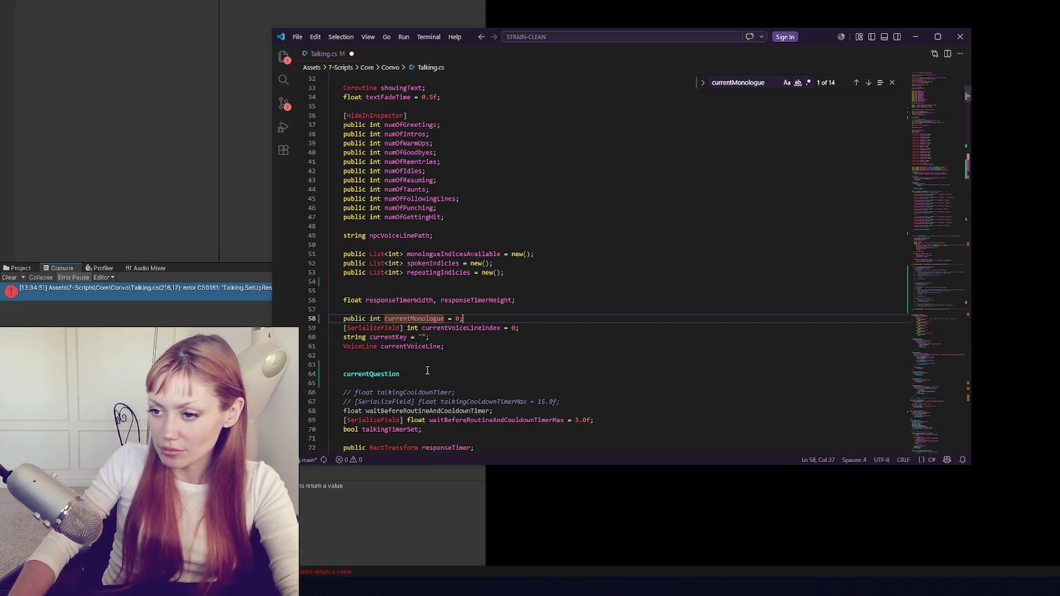
left_click(344, 374)
type("public int")
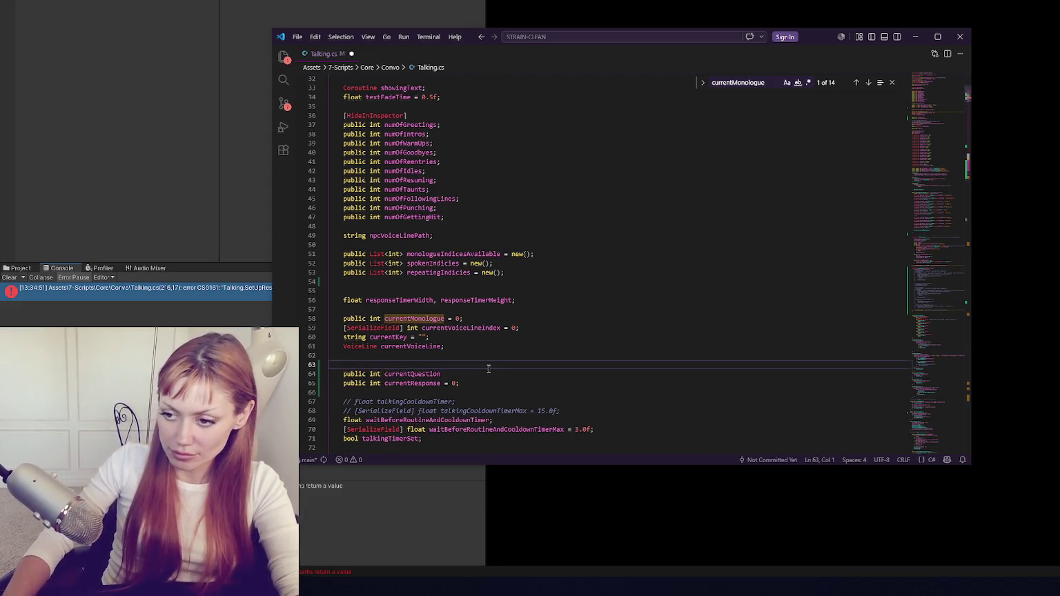
left_click(464, 376)
type("= 0;")
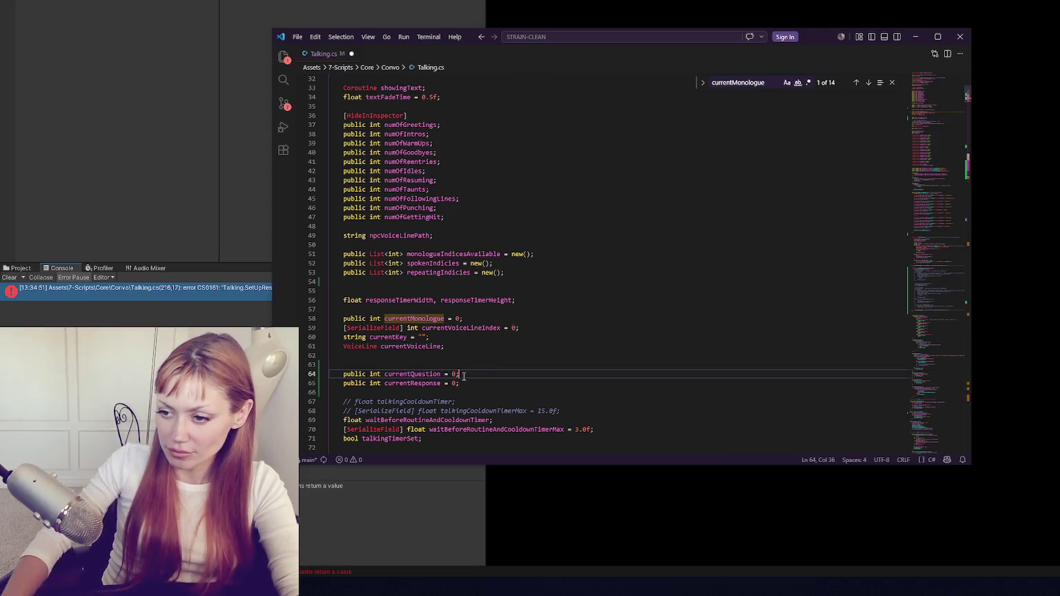
key("Down")
key("shift+Up")
key("Delete")
key("ctrl+s")
Uncomment the question-loading while loop on lines 220–231 and delete its numOfMonologues++ line.
double_click(432, 374)
scroll(432, 374, "down", 20)
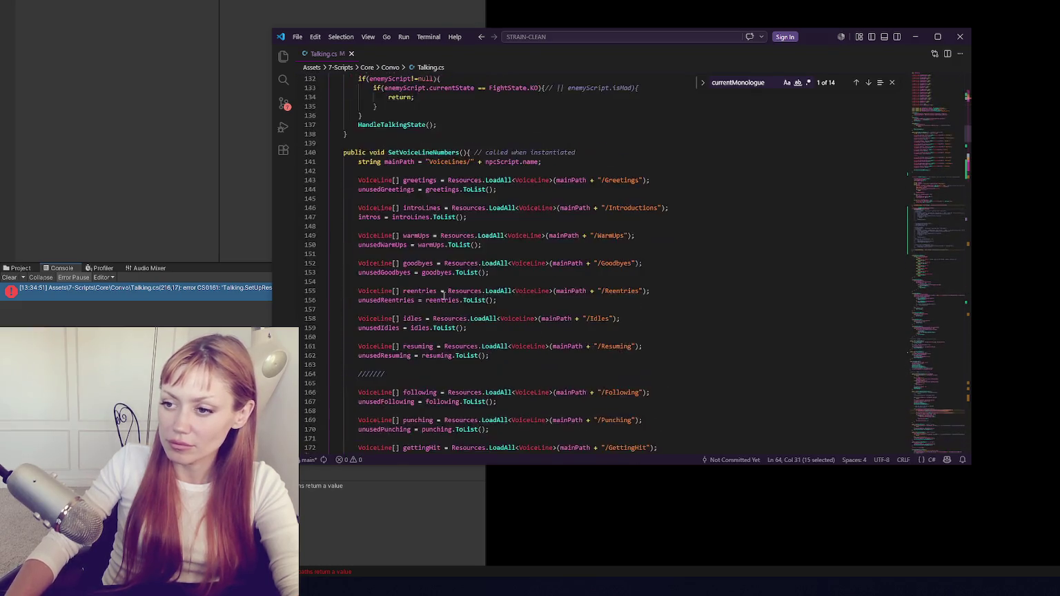
scroll(423, 258, "up", 7)
scroll(414, 254, "down", 14)
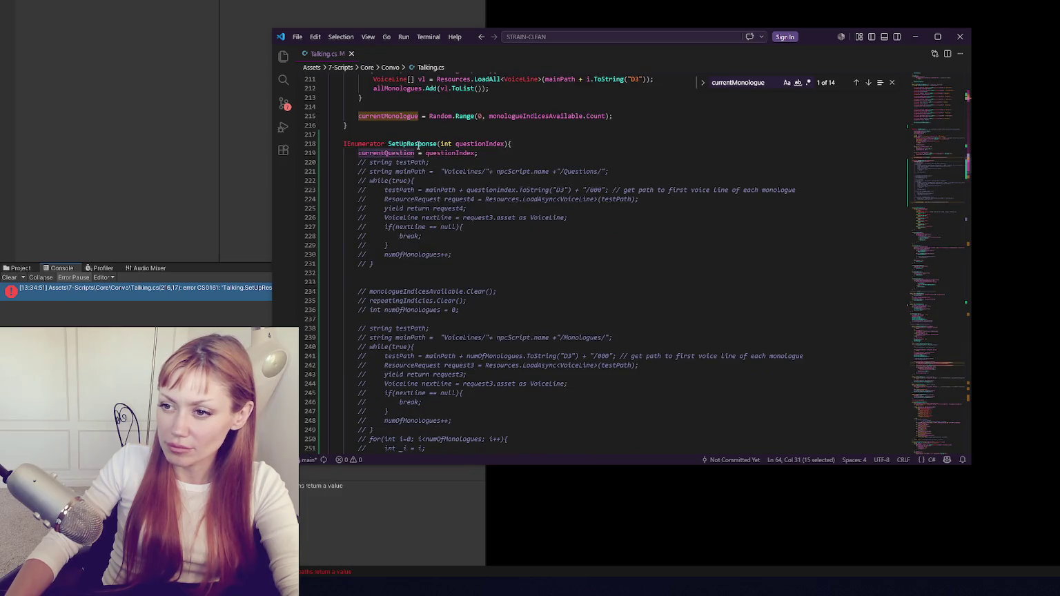
mouse_move(396, 162)
left_mouse_down()
mouse_move(411, 218)
mouse_move(387, 264)
left_mouse_up()
key("ctrl+slash")
left_click(458, 254)
key("BackSpace")
key("BackSpace")
key("BackSpace")
left_click(412, 182)
left_click(434, 274)
scroll(456, 279, "down", 3)
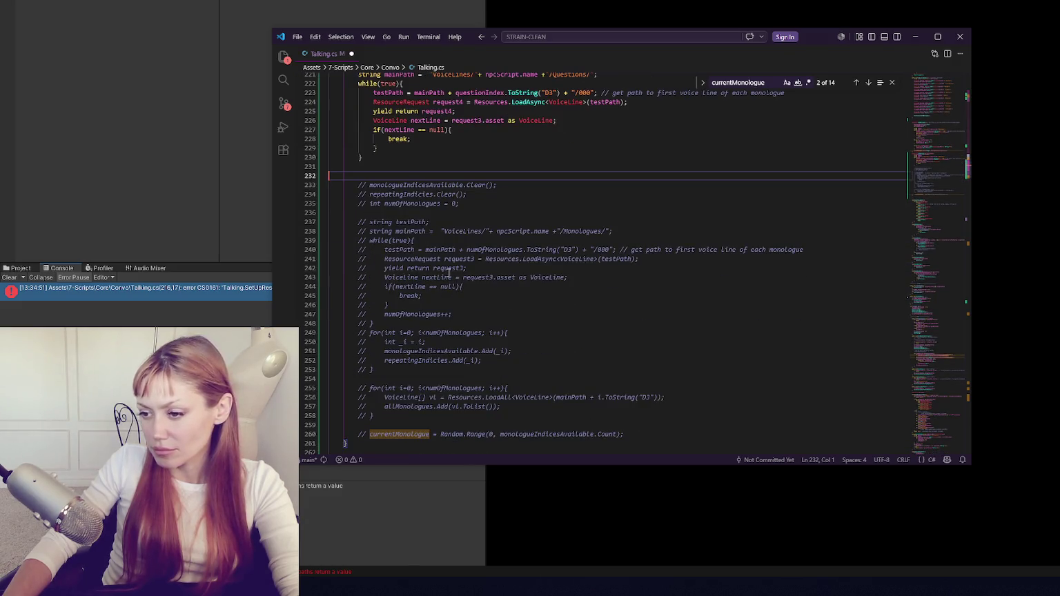
scroll(449, 271, "down", 15)
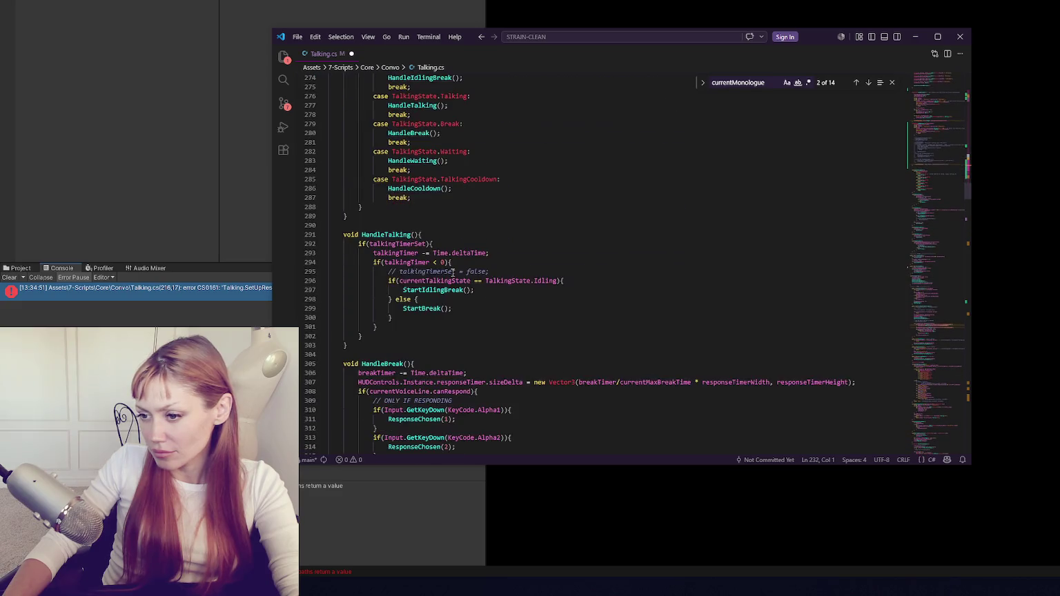
scroll(454, 272, "down", 20)
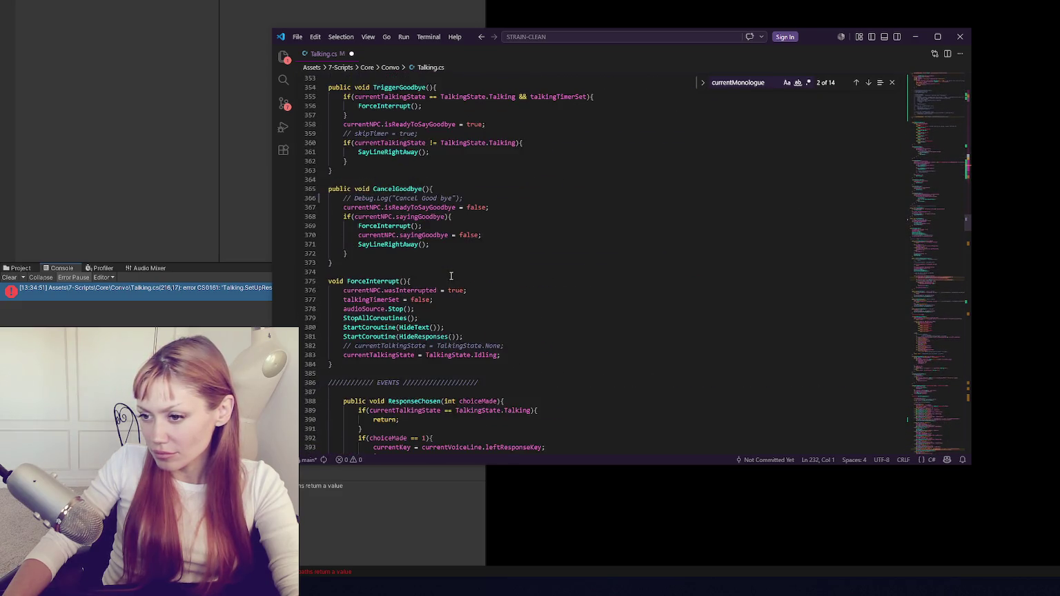
scroll(452, 275, "down", 10)
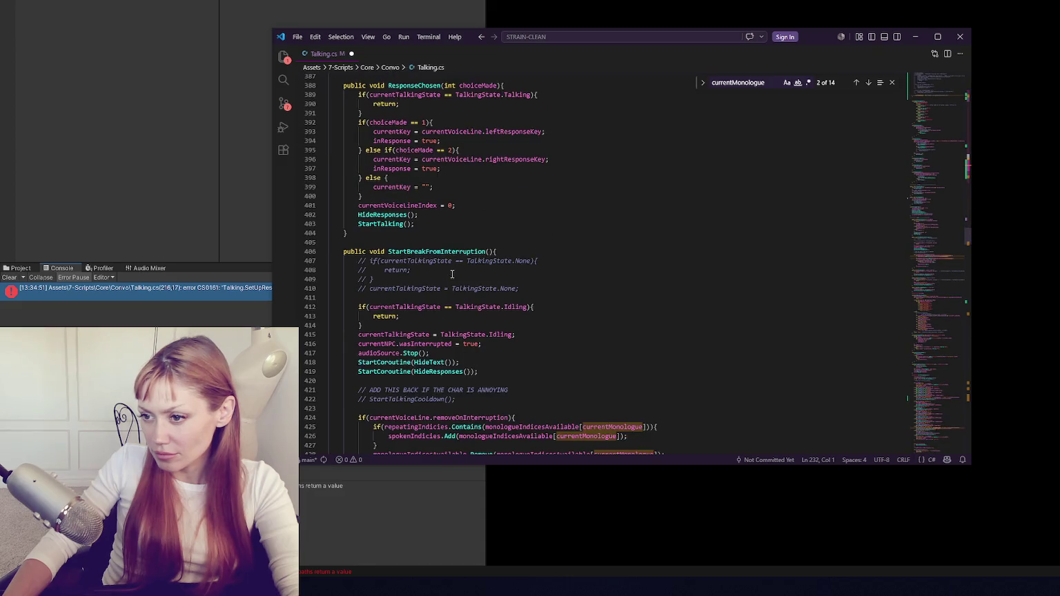
scroll(452, 275, "down", 11)
scroll(453, 273, "down", 5)
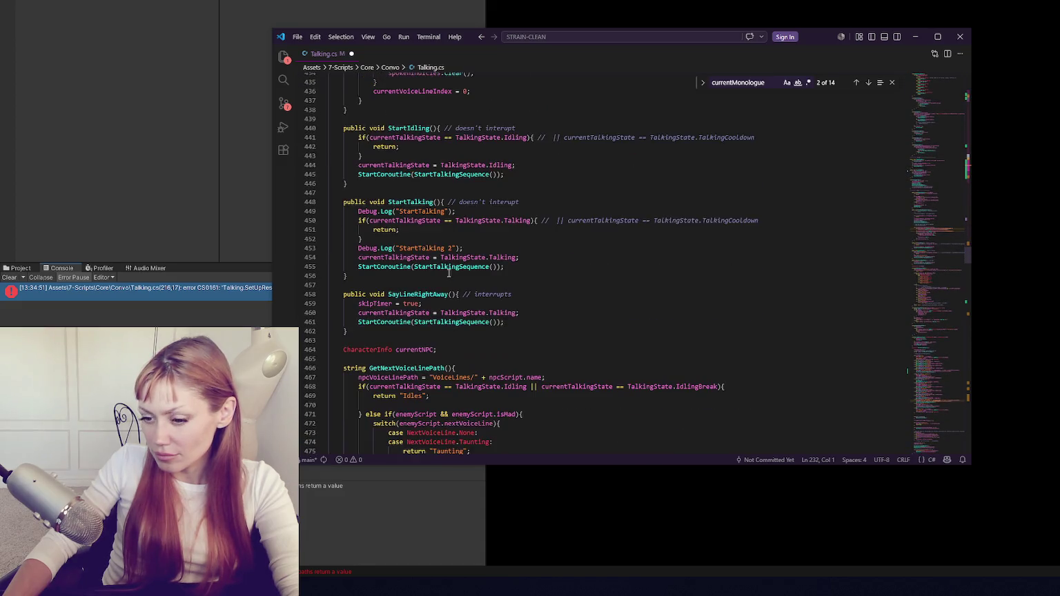
scroll(442, 269, "down", 4)
double_click(416, 199)
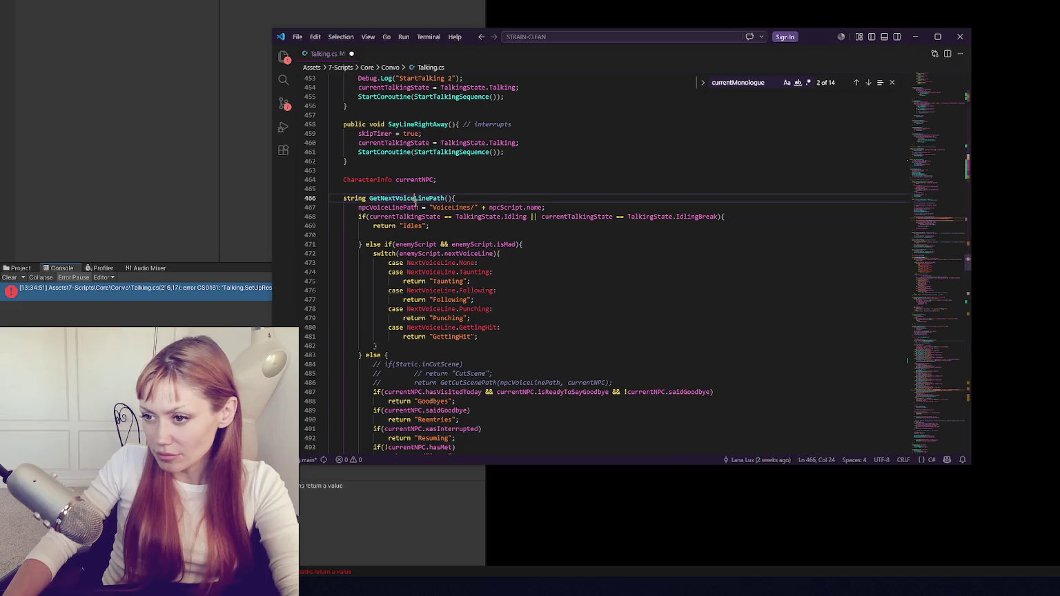
scroll(470, 265, "down", 5)
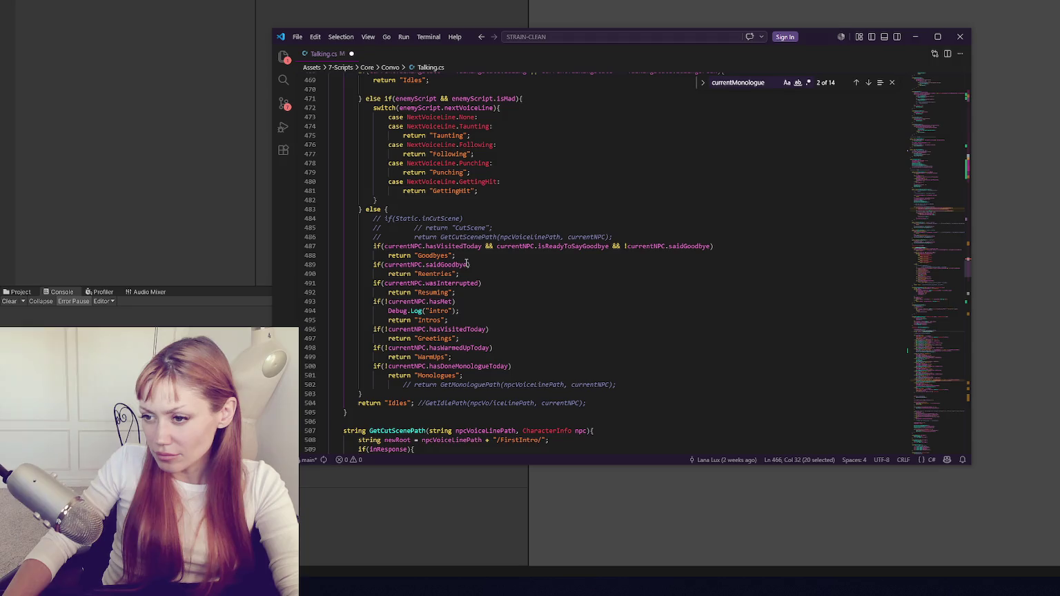
scroll(468, 265, "down", 2)
scroll(468, 262, "up", 4)
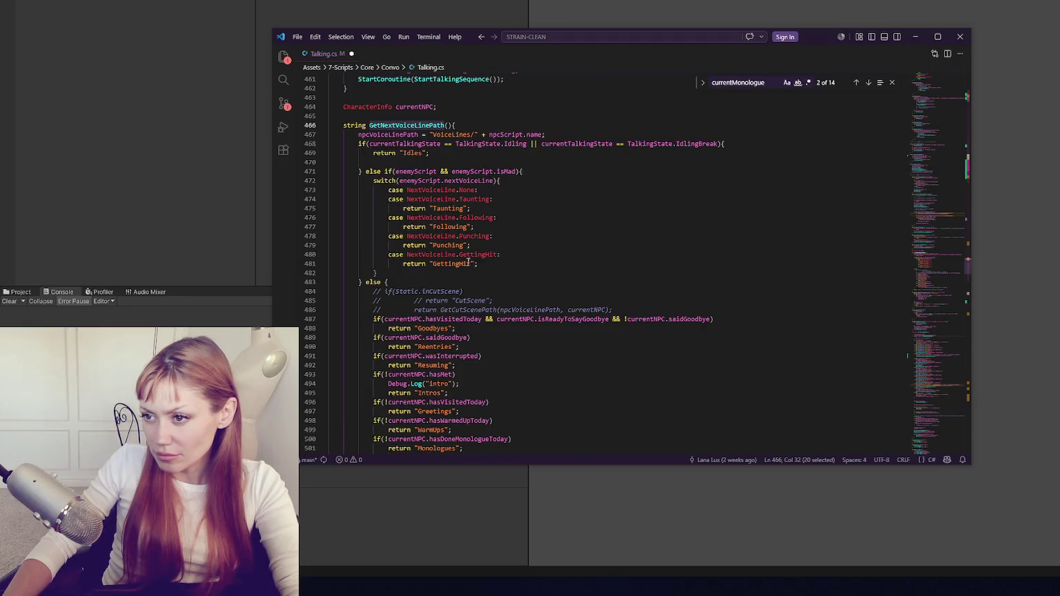
scroll(468, 262, "down", 3)
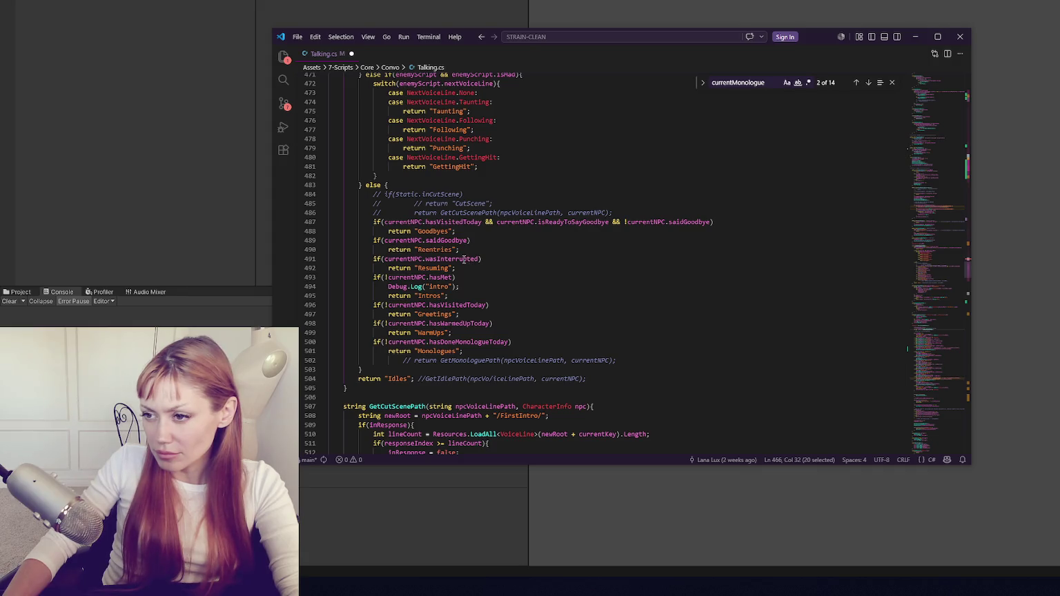
left_click(453, 196)
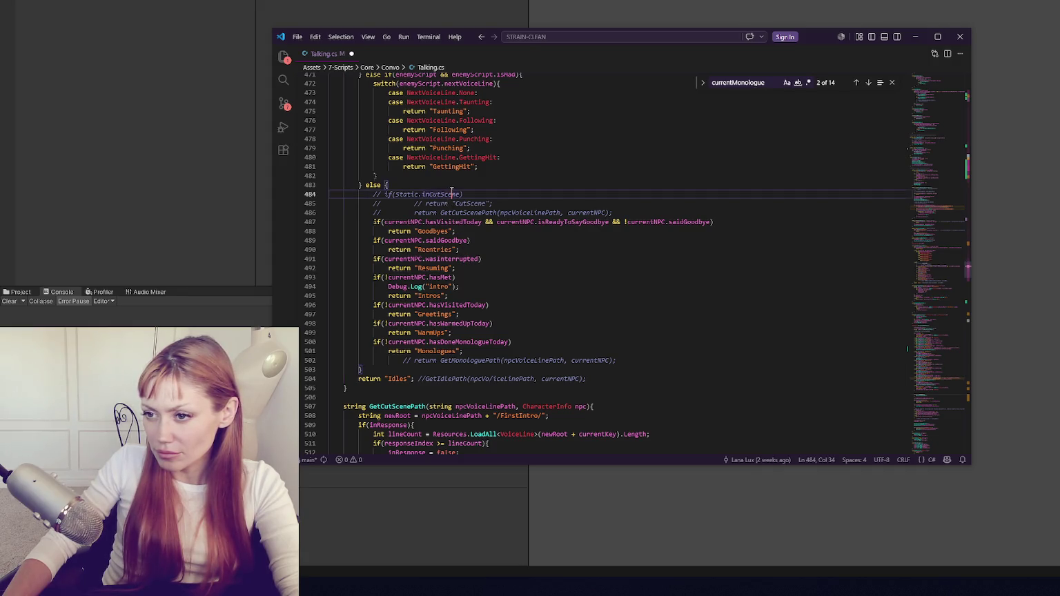
Copy the saidGoodbye / Reentries check and paste it at the top of the else block.
left_click_drag(484, 249, 481, 234)
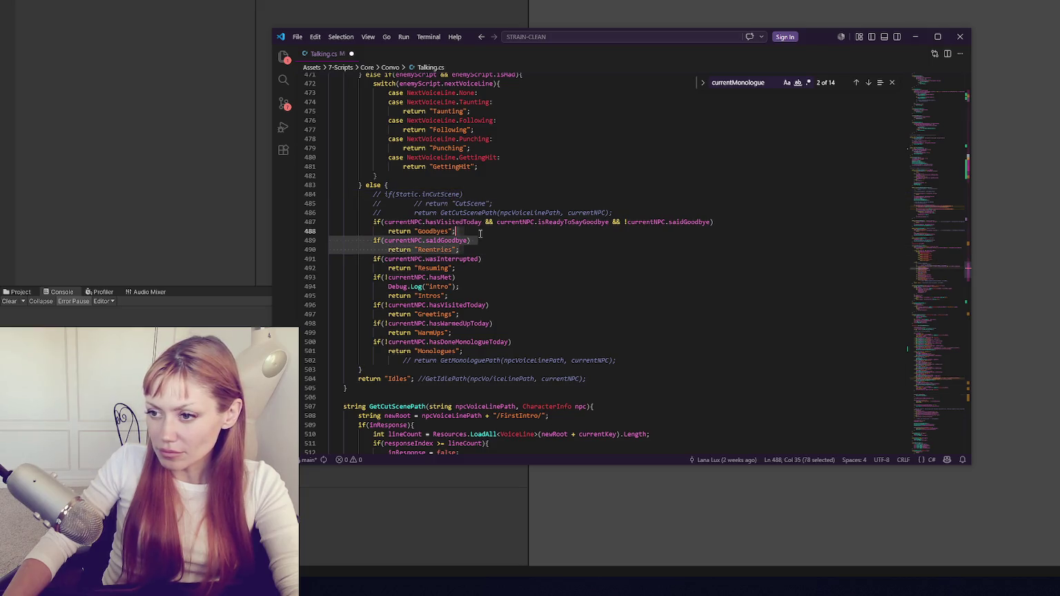
key("ctrl+c")
left_click(452, 186)
key("ctrl+v")
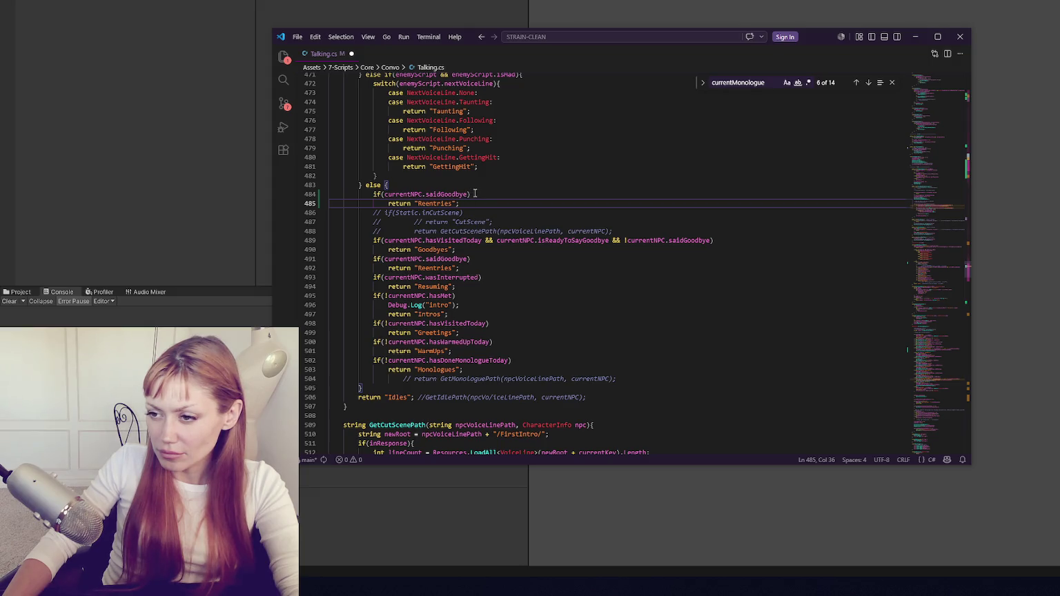
Change the pasted check to currentNPC.inConvo returning "Responding" and save Talking.cs.
double_click(448, 195)
double_click(418, 195)
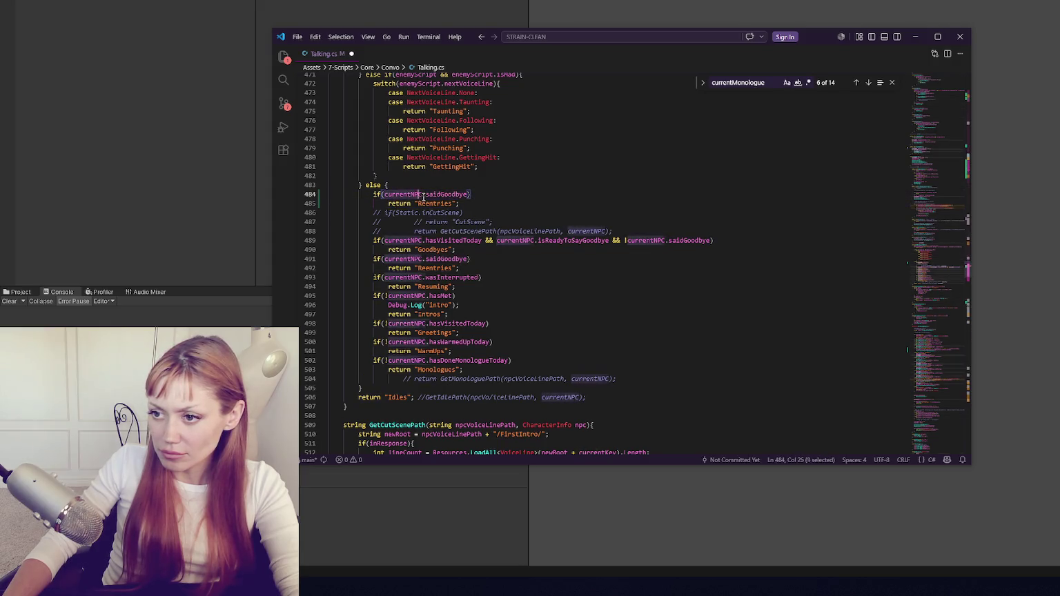
left_click_drag(418, 195, 461, 196)
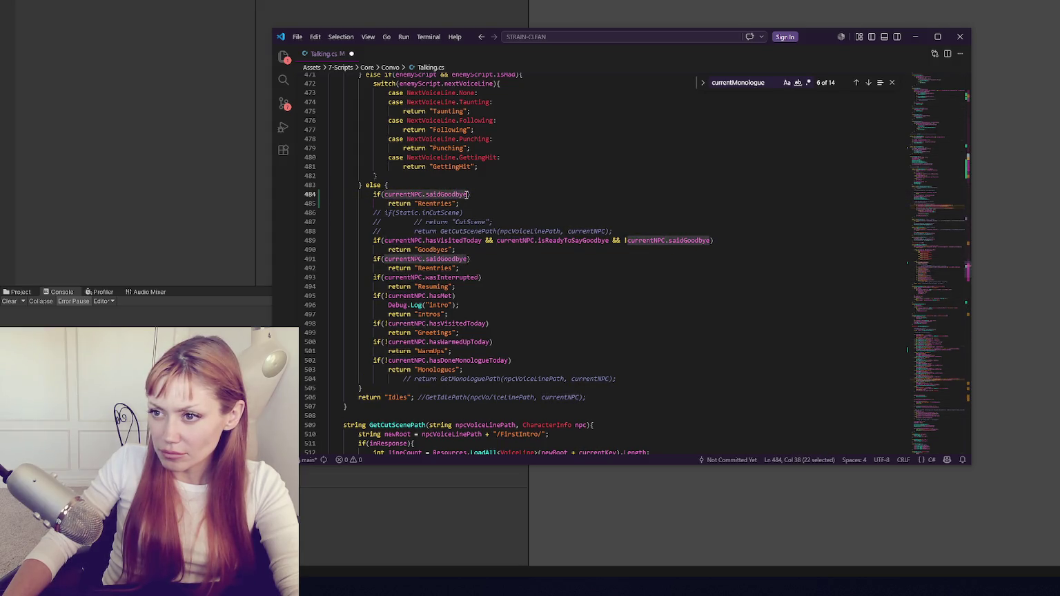
double_click(458, 196)
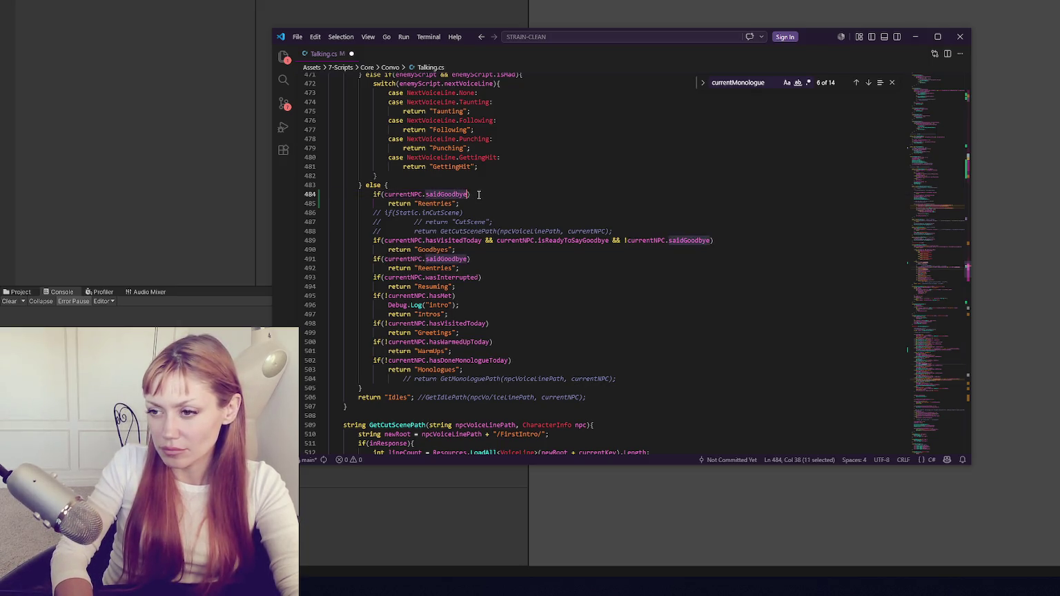
type("i")
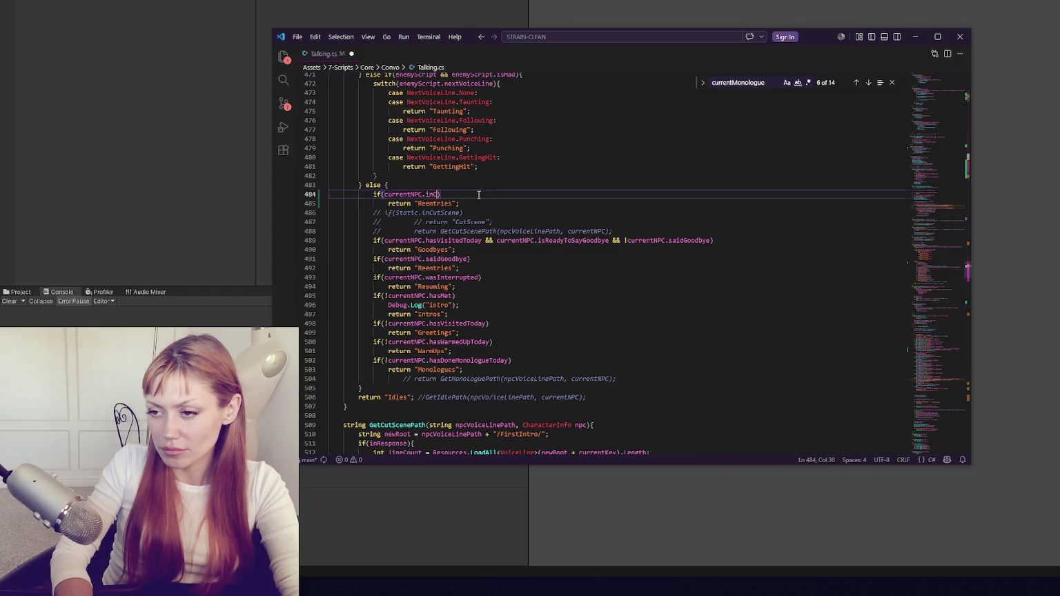
type("onvo")
double_click(443, 204)
type("Respon")
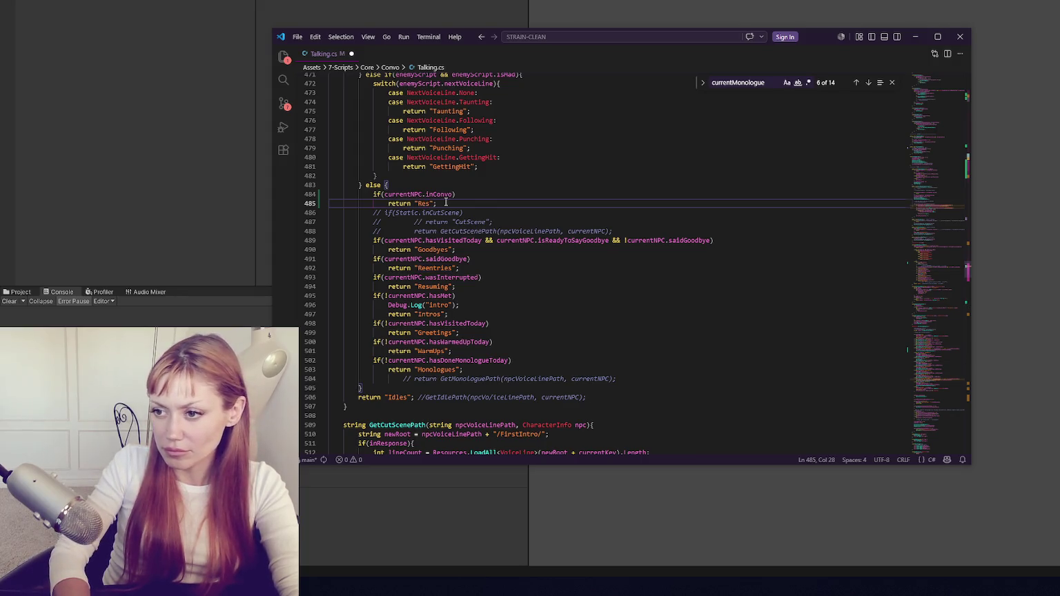
type("ding")
key("ctrl+s")
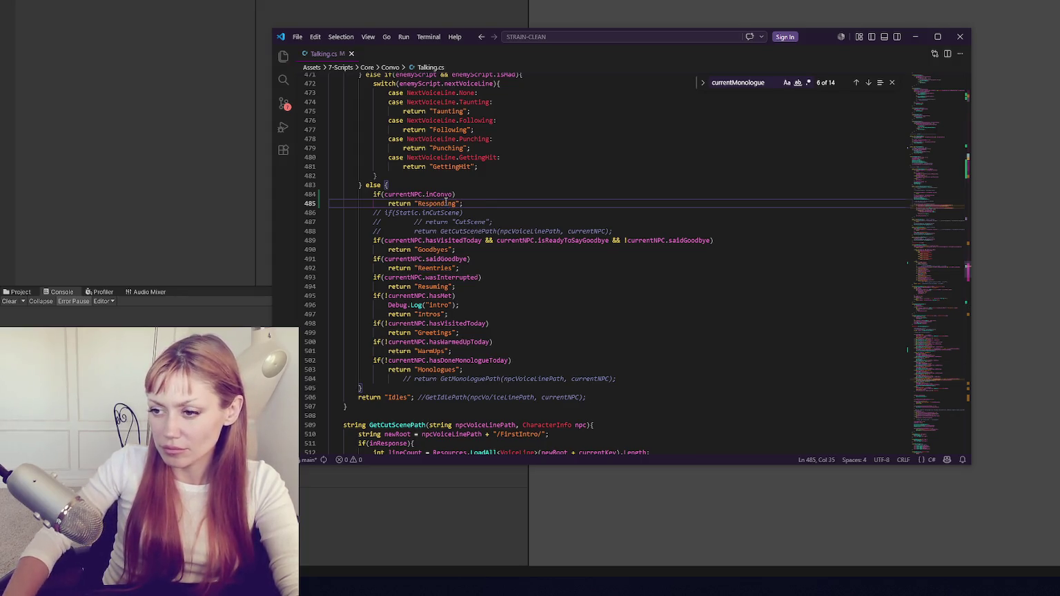
double_click(443, 195)
left_click(486, 199)
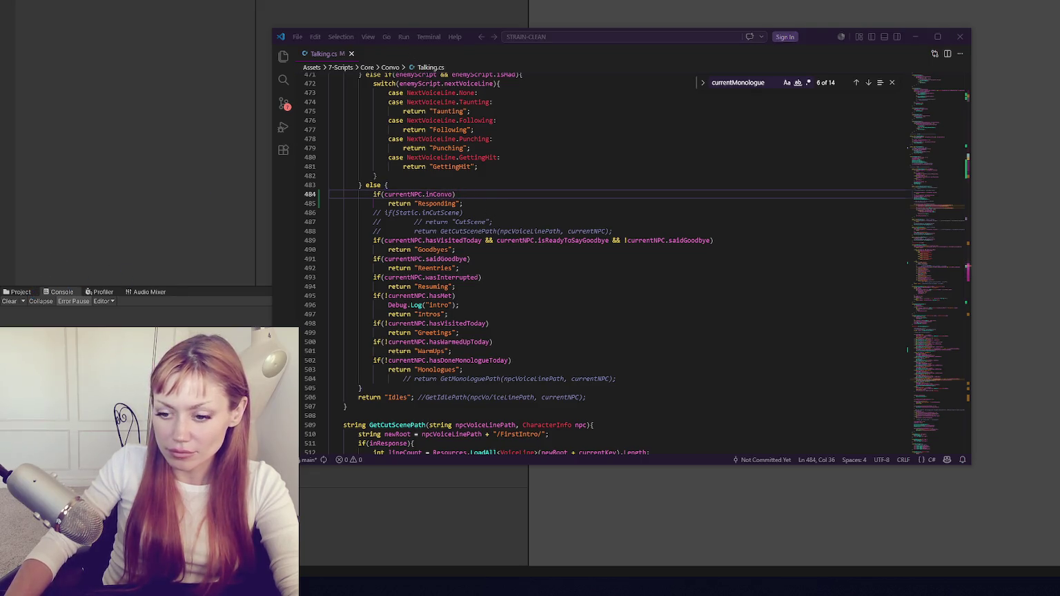
left_click(279, 297)
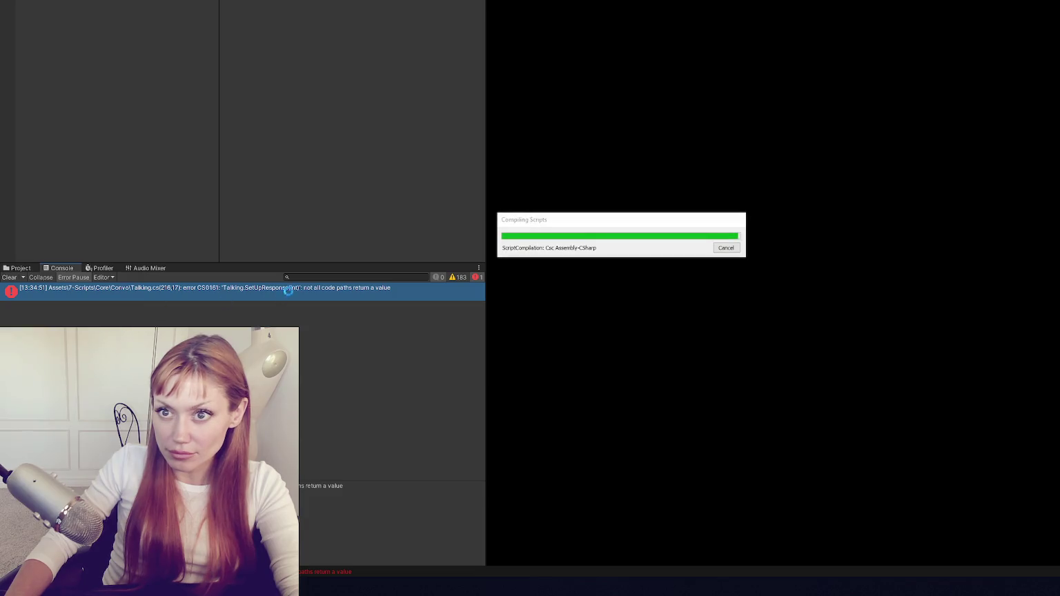
Filter the Console errors by 'npc', clear the filter, and open the NPC script from Convo.
left_click(317, 277)
type("npc")
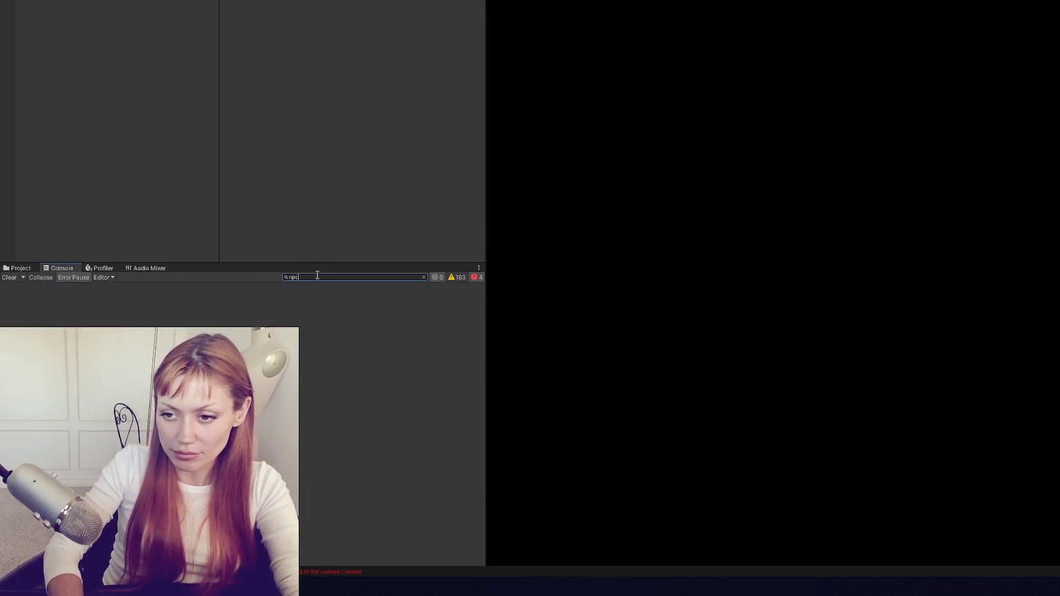
key("BackSpace")
key("BackSpace")
key("BackSpace")
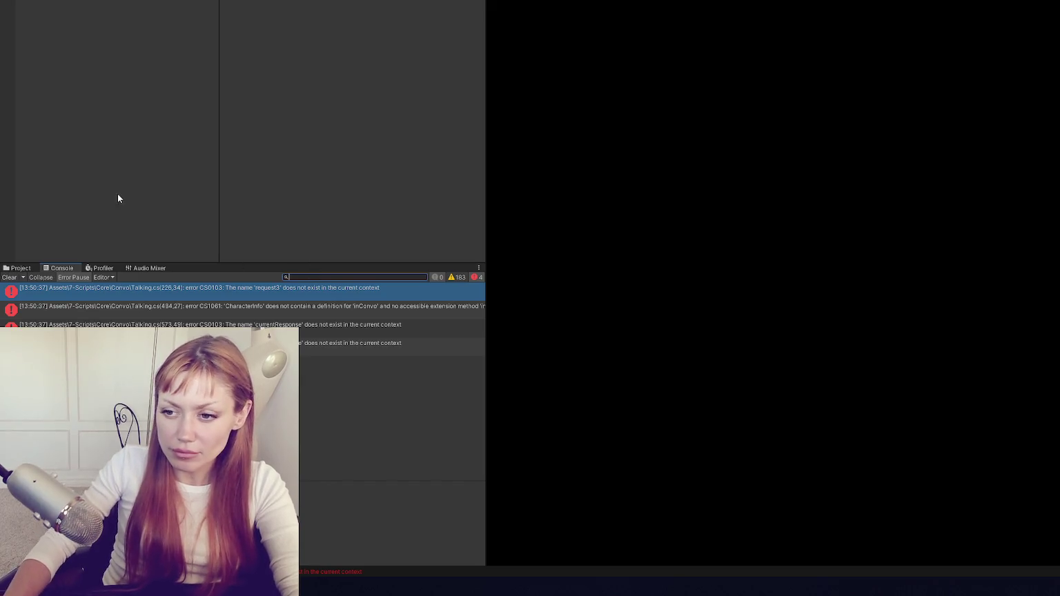
left_click(25, 270)
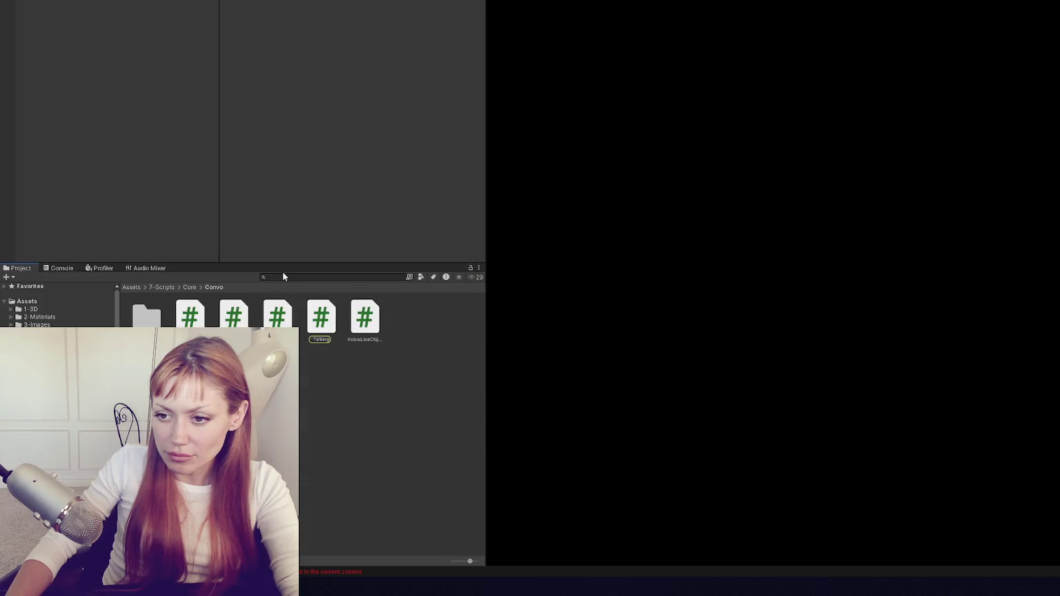
double_click(204, 319)
scroll(476, 208, "down", 3)
Add public bool inConvo; to NPC.cs and save it.
left_click(439, 166)
key("Return")
key("Return")
type("public bool inConvo;")
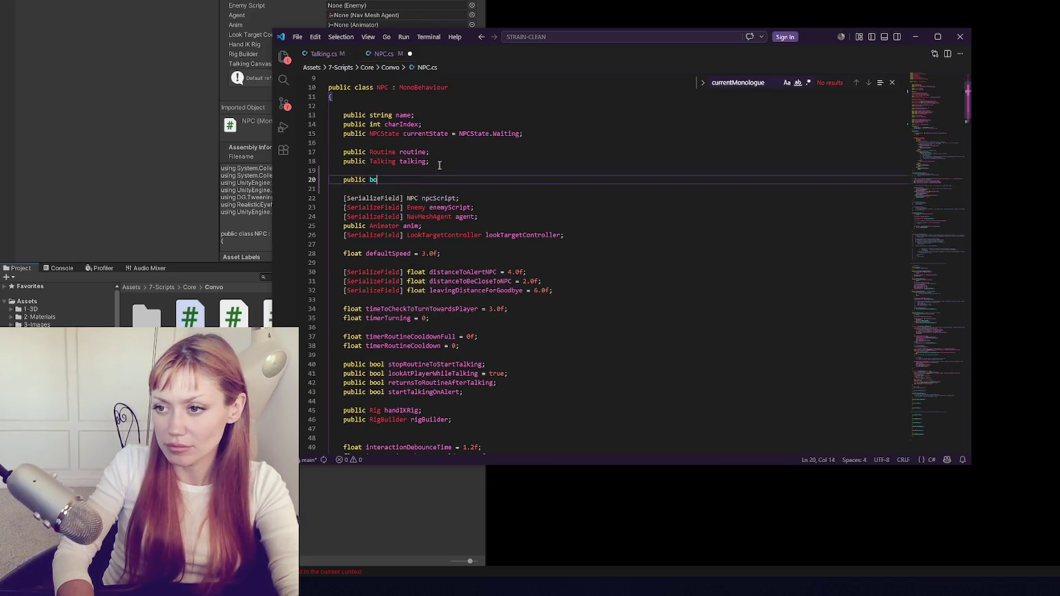
key("ctrl+s")
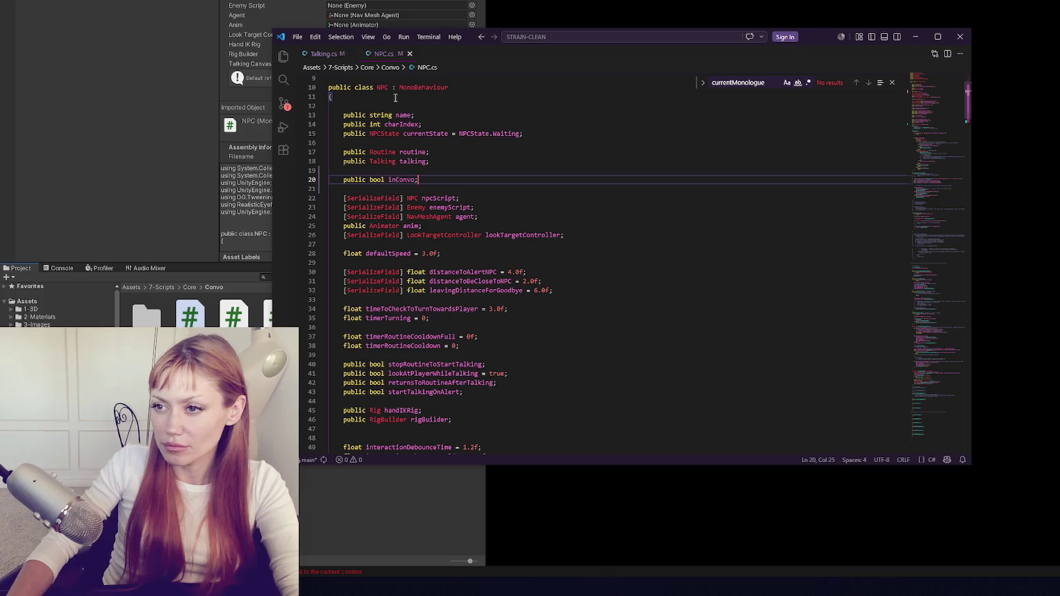
Back in Talking.cs, search for request3 and step through its matches.
left_click(325, 54)
left_click(498, 200)
left_click(497, 193)
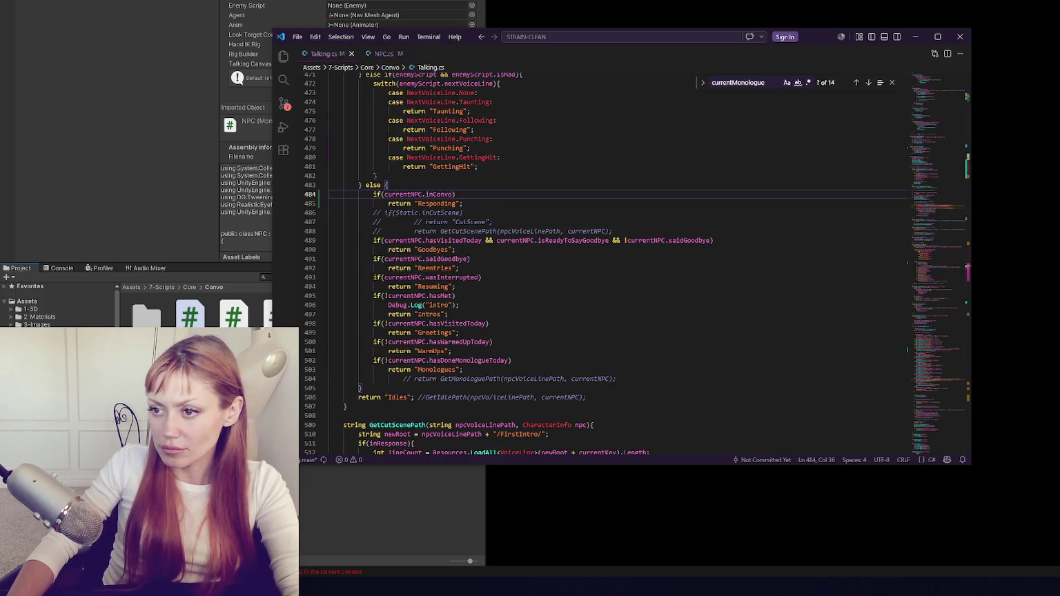
key("ctrl+f")
type("re")
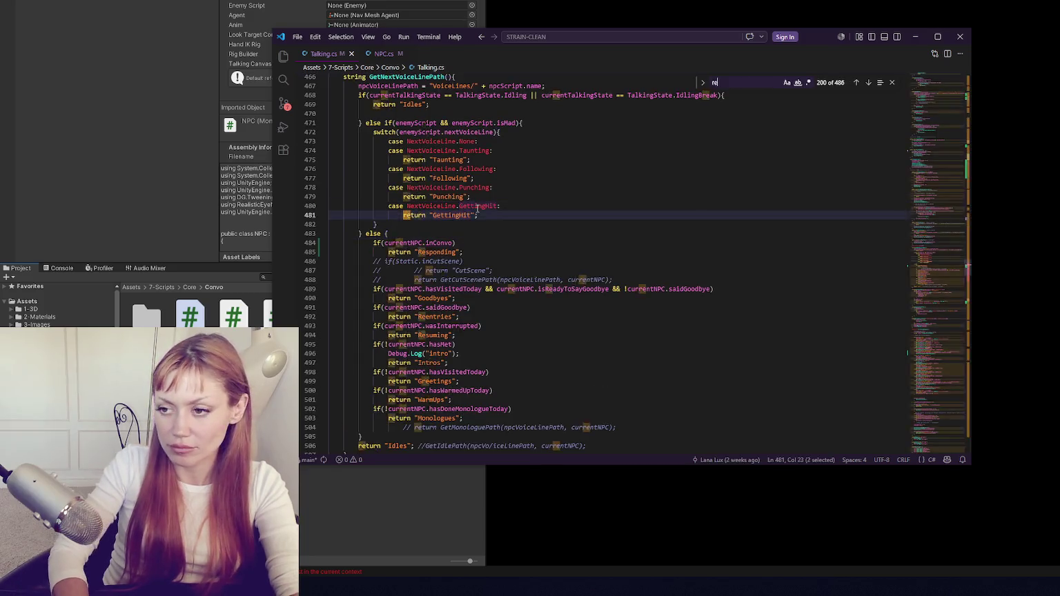
type("quest3")
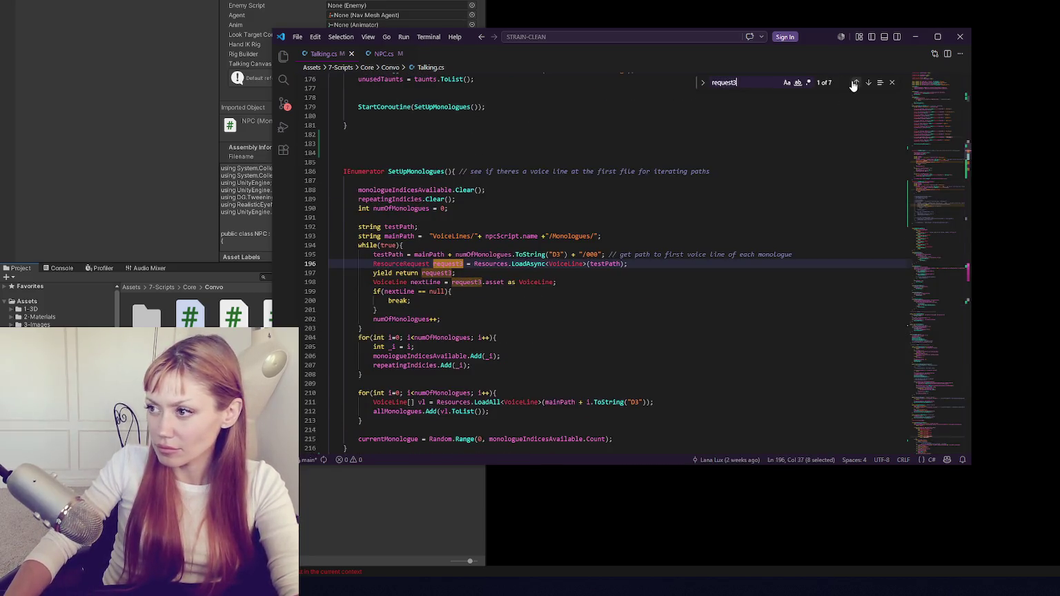
left_click(855, 83)
left_click(855, 83)
left_click(855, 83)
left_click(855, 83)
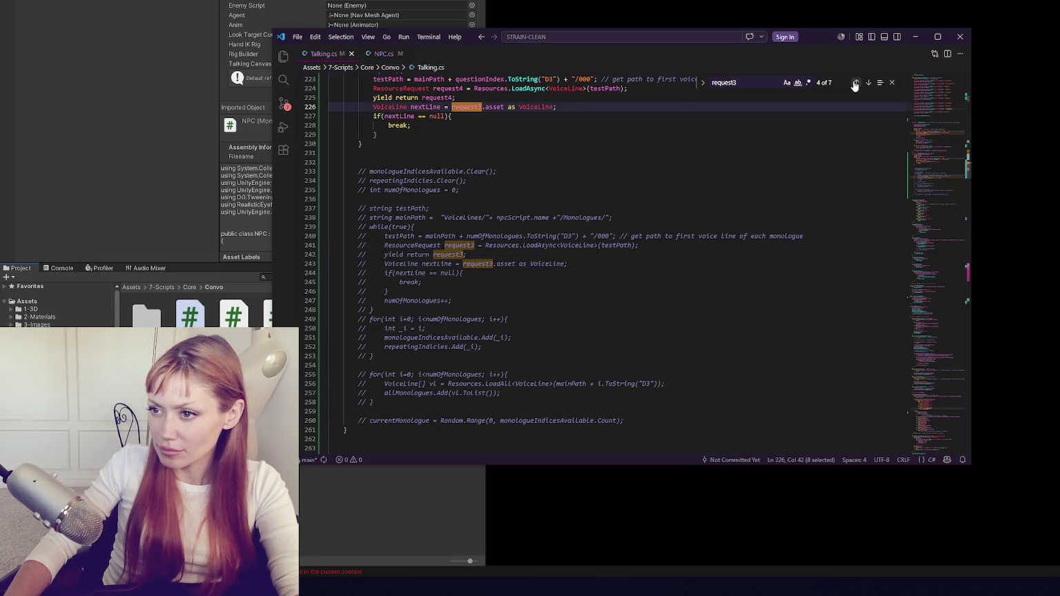
left_click(855, 83)
key("Return")
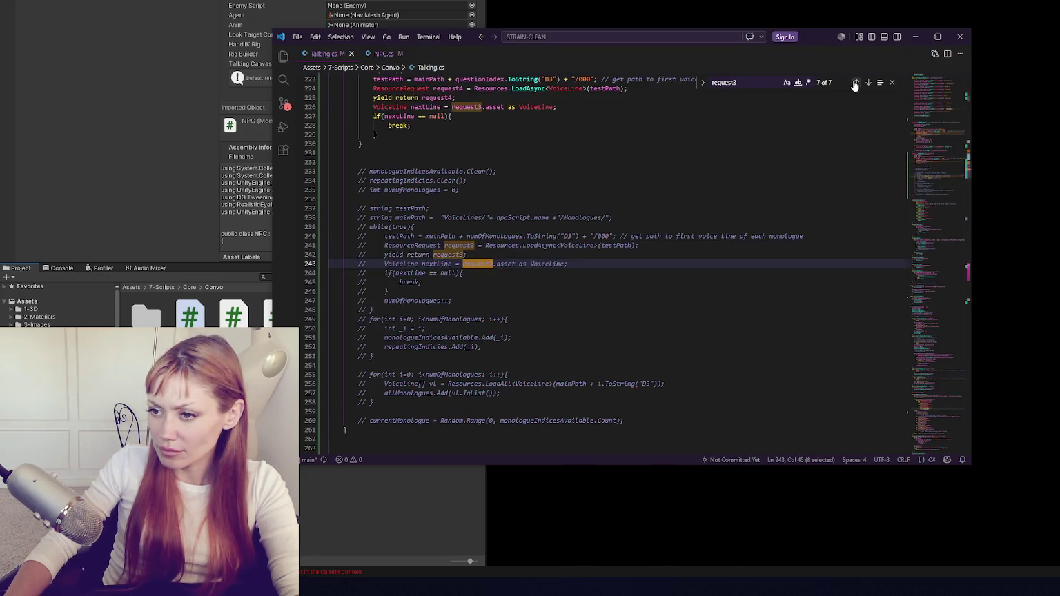
left_click(854, 83)
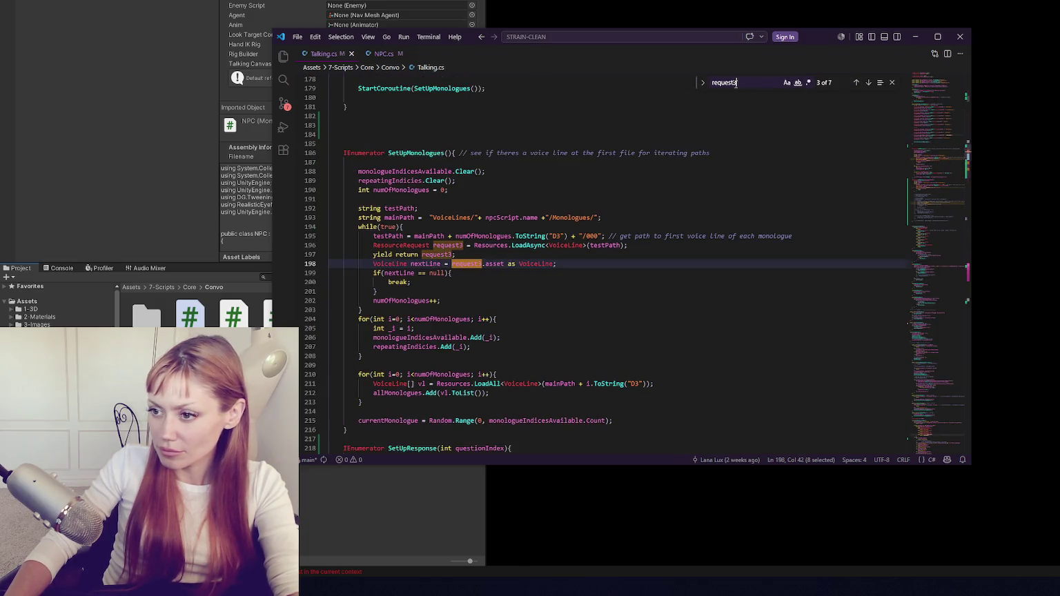
Change request3 to request4 on line 226 and save Talking.cs.
key("BackSpace")
type("4")
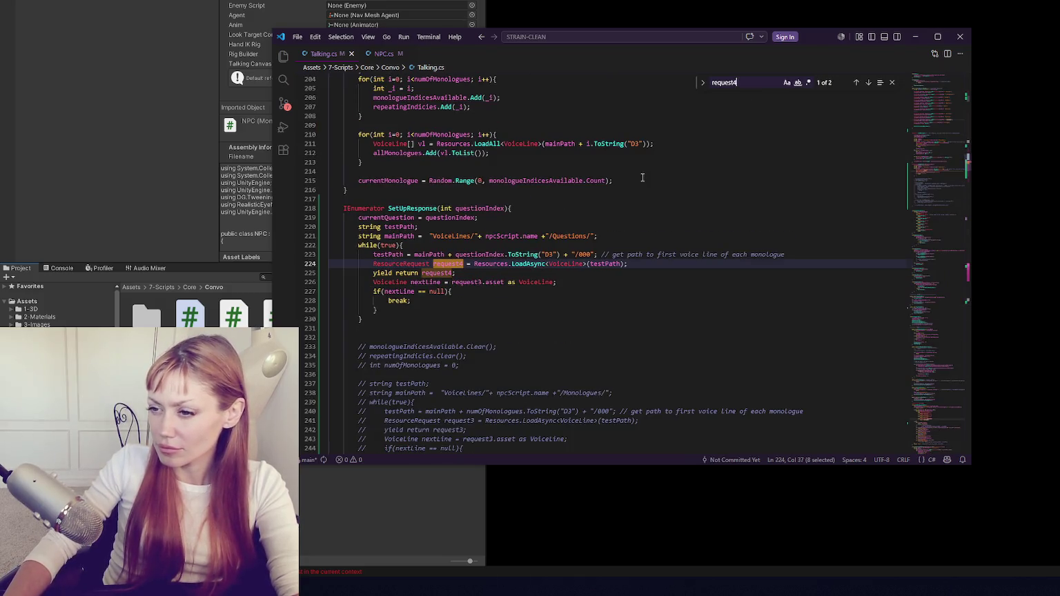
left_click_drag(479, 282, 483, 283)
type("4")
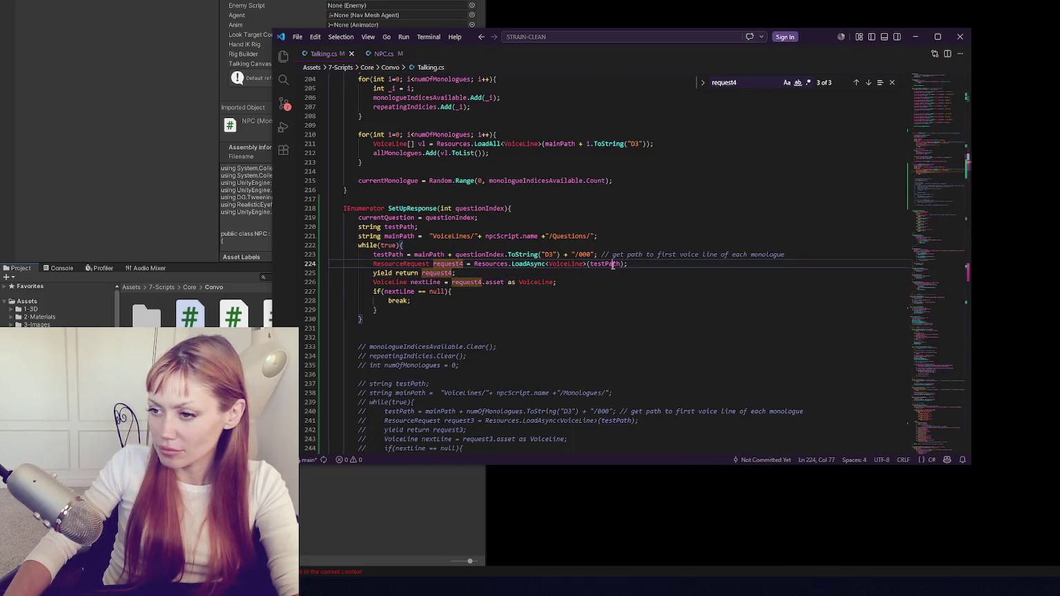
key("ctrl+s")
key("alt+Tab")
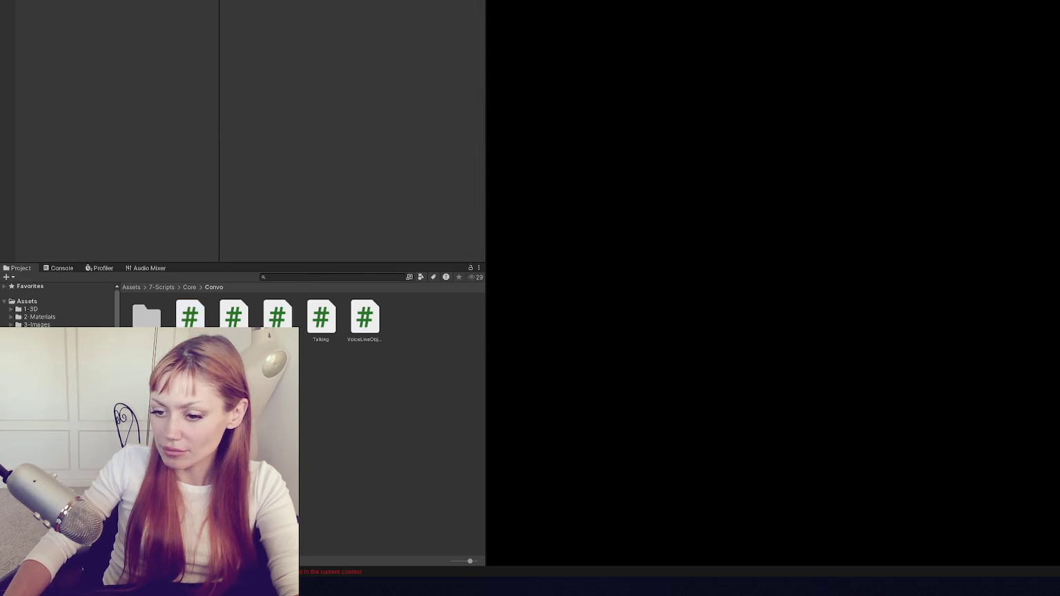
Open the Package Manager from the Window menu and list Unity Registry packages.
key("alt+Tab")
key("alt+Tab")
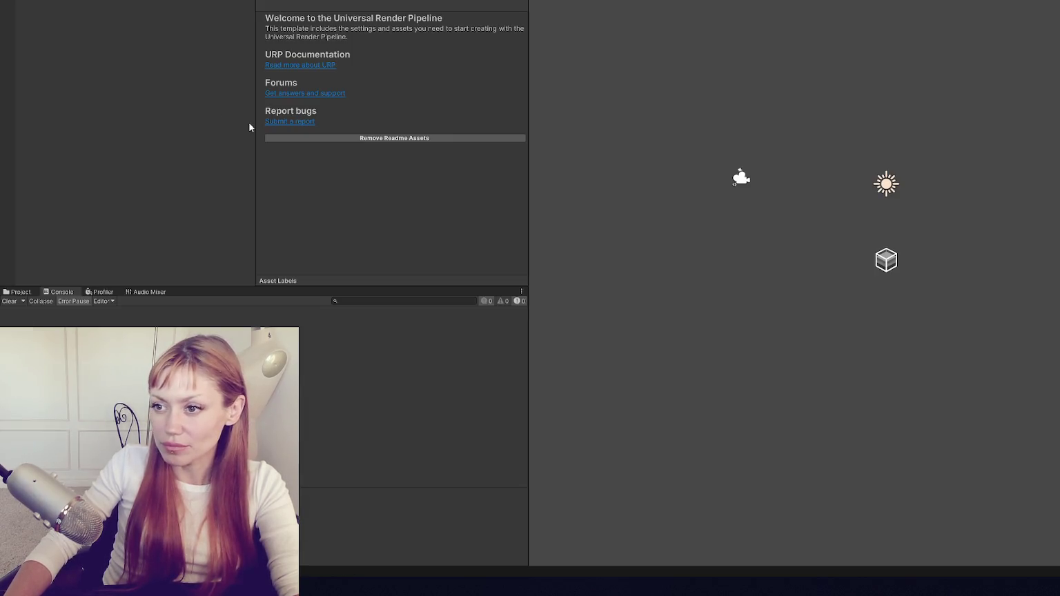
left_click(41, 0)
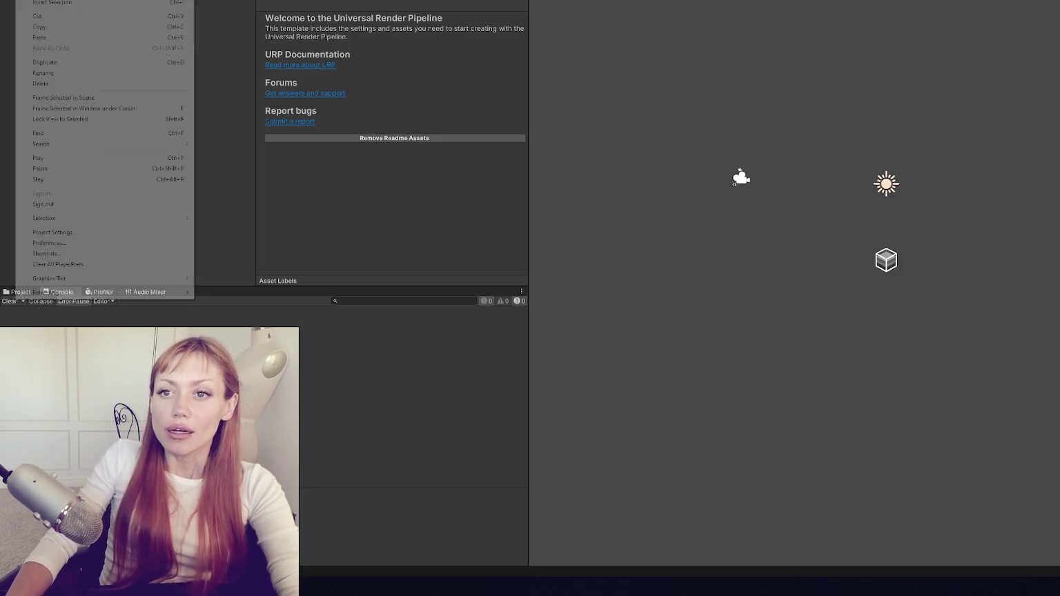
key("Escape")
left_click(193, 0)
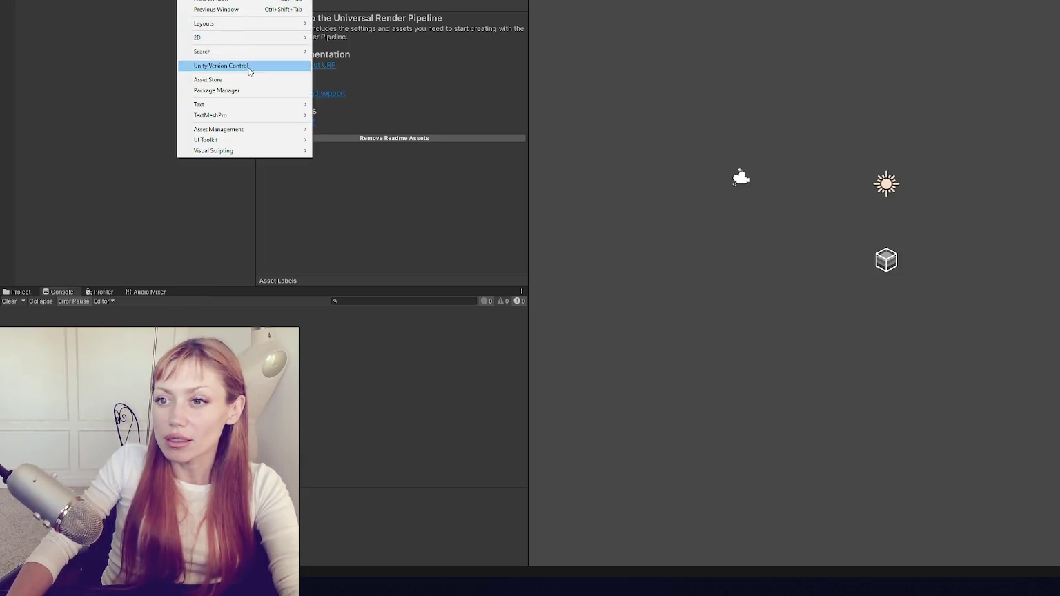
left_click(247, 93)
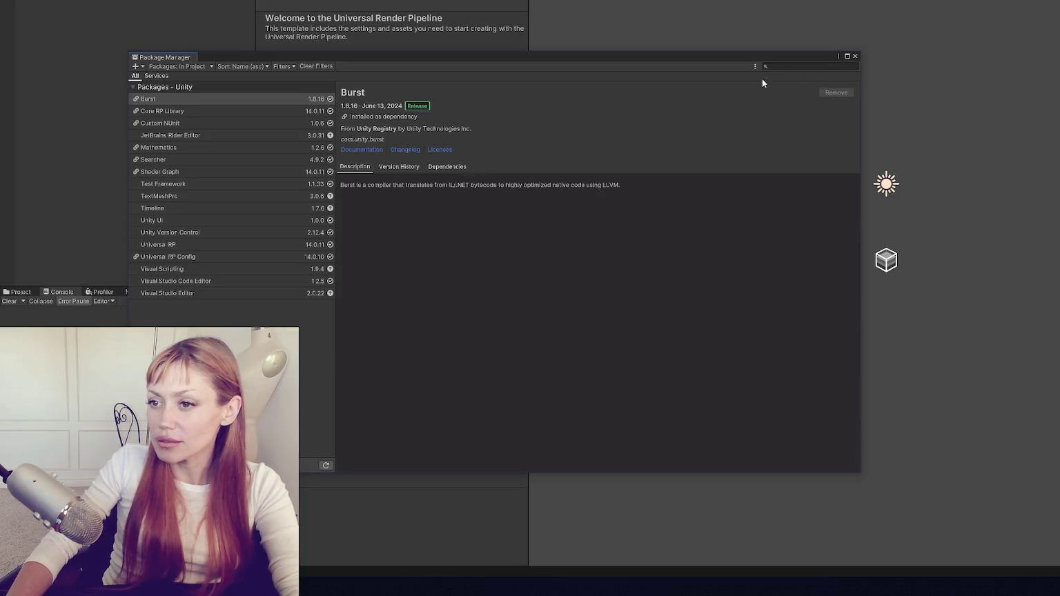
left_click(176, 67)
left_click(173, 76)
Install AI Navigation found by searching 'ai', then search for 'Input'.
left_click(804, 66)
type("ai")
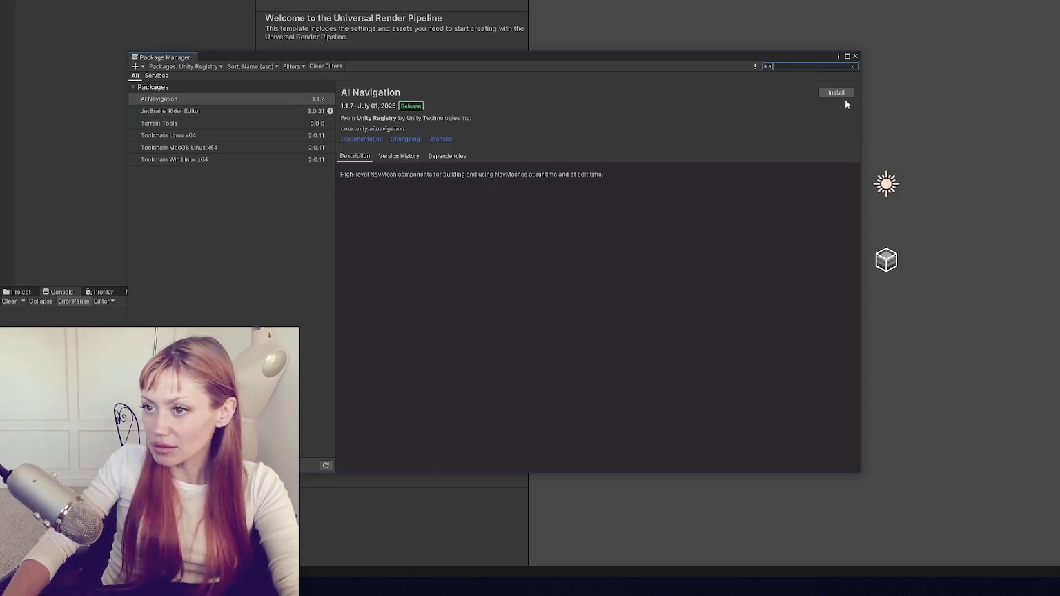
left_click(845, 93)
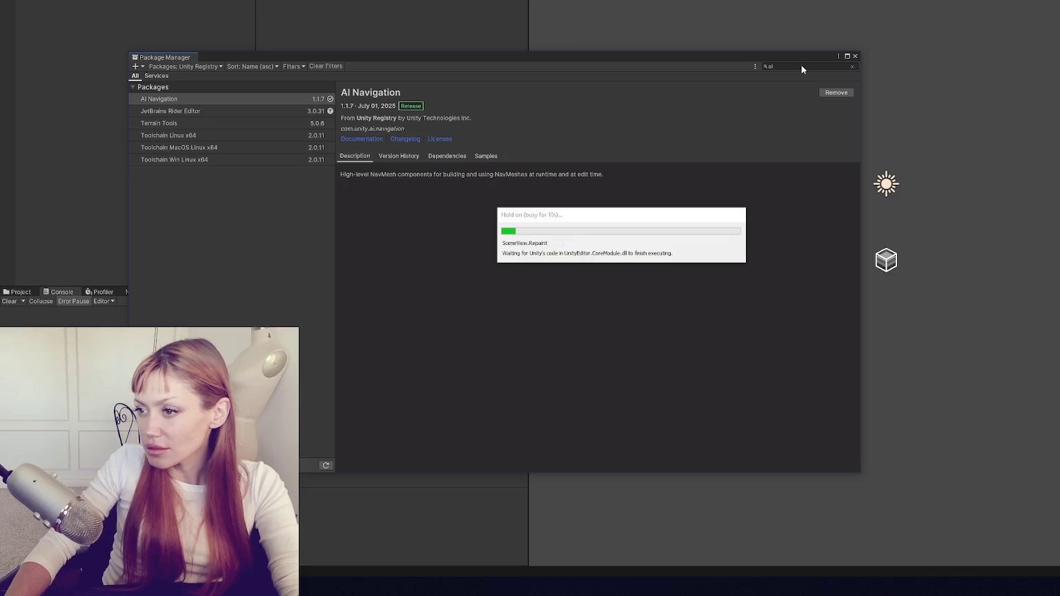
type("Input")
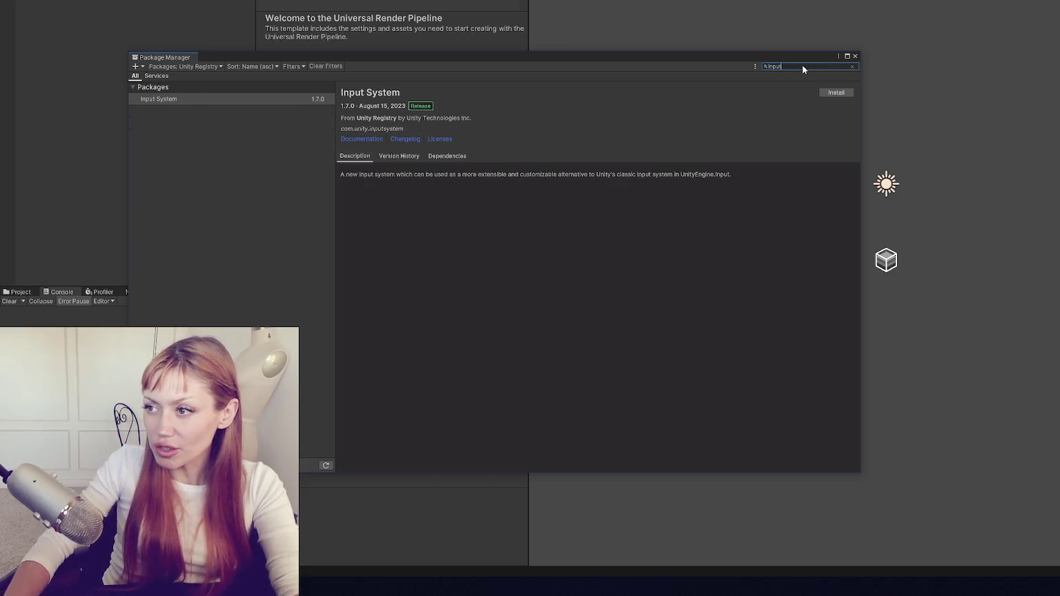
Install Input System 1.7.0, answering No to enabling the new input backends.
left_click(837, 93)
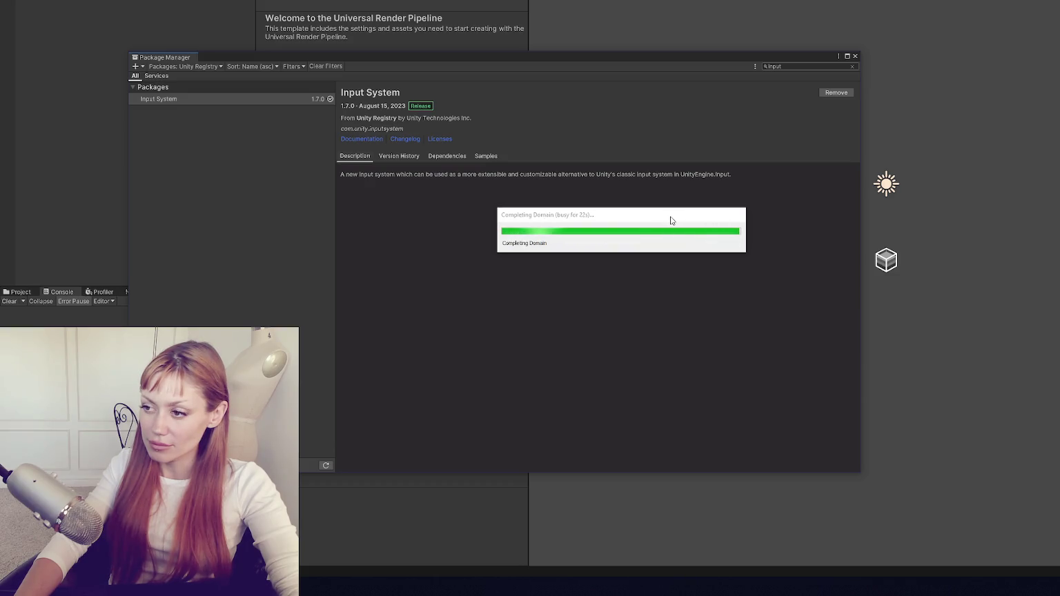
left_click(705, 271)
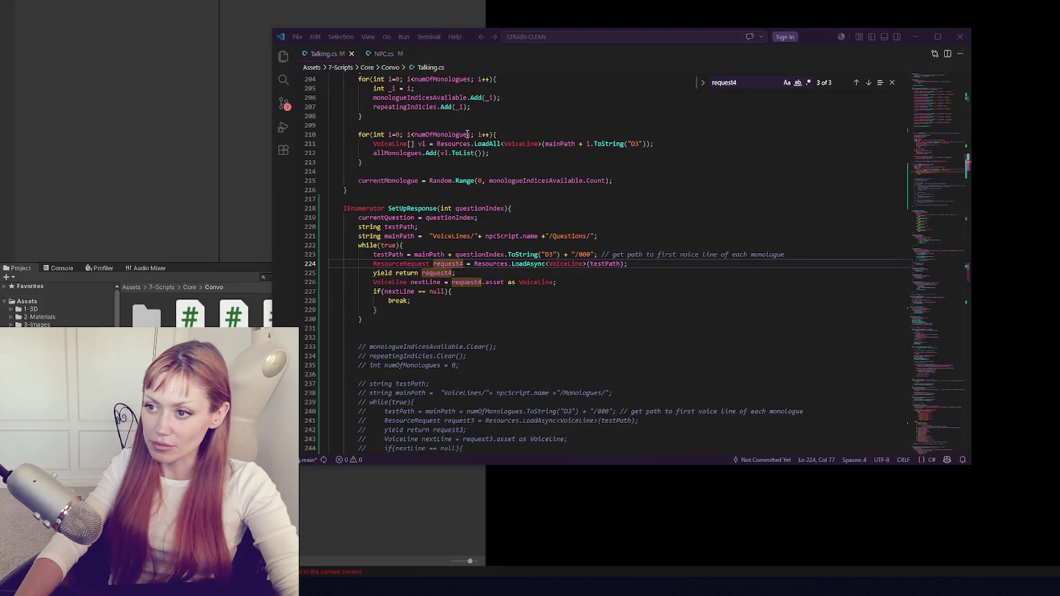
Jump to the Talking.cs compile error at line 484 and delete the currentNPC. prefix before inConvo.
left_click(541, 227)
scroll(541, 207, "down", 2)
left_click(47, 273)
left_click(61, 268)
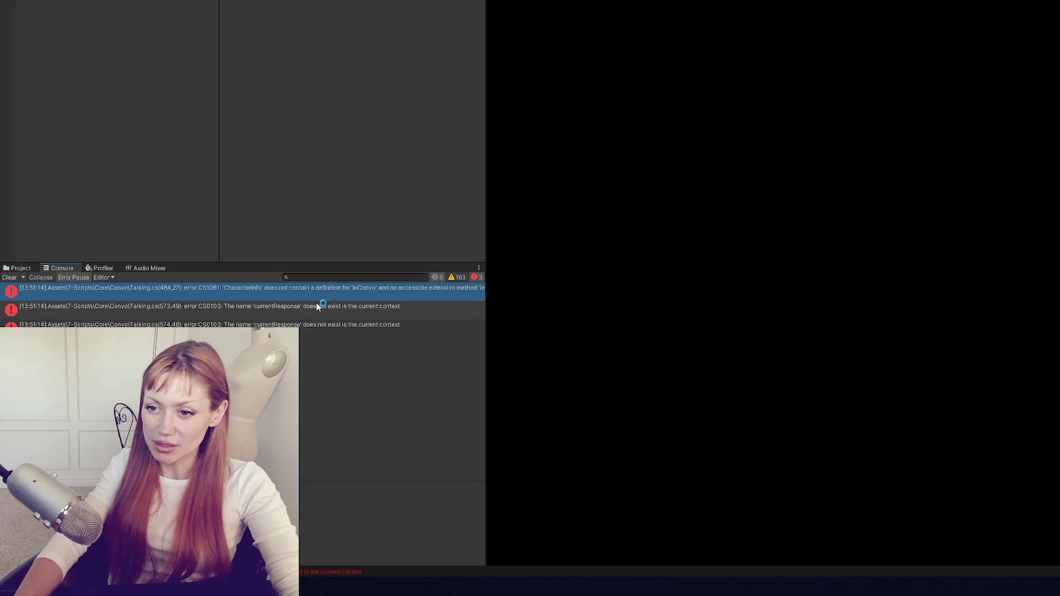
double_click(418, 290)
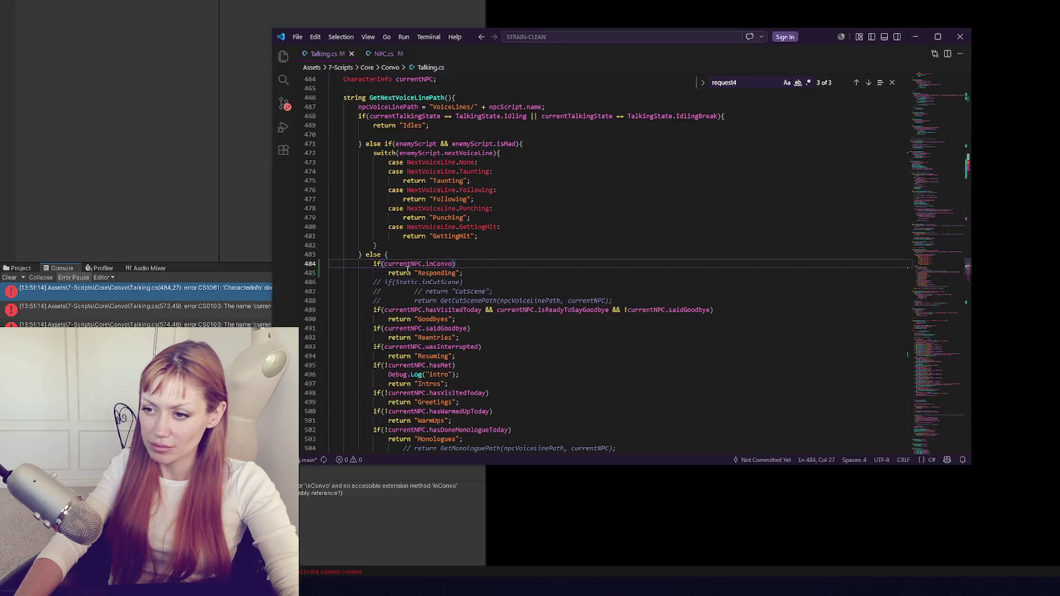
left_click_drag(386, 264, 426, 265)
key("BackSpace")
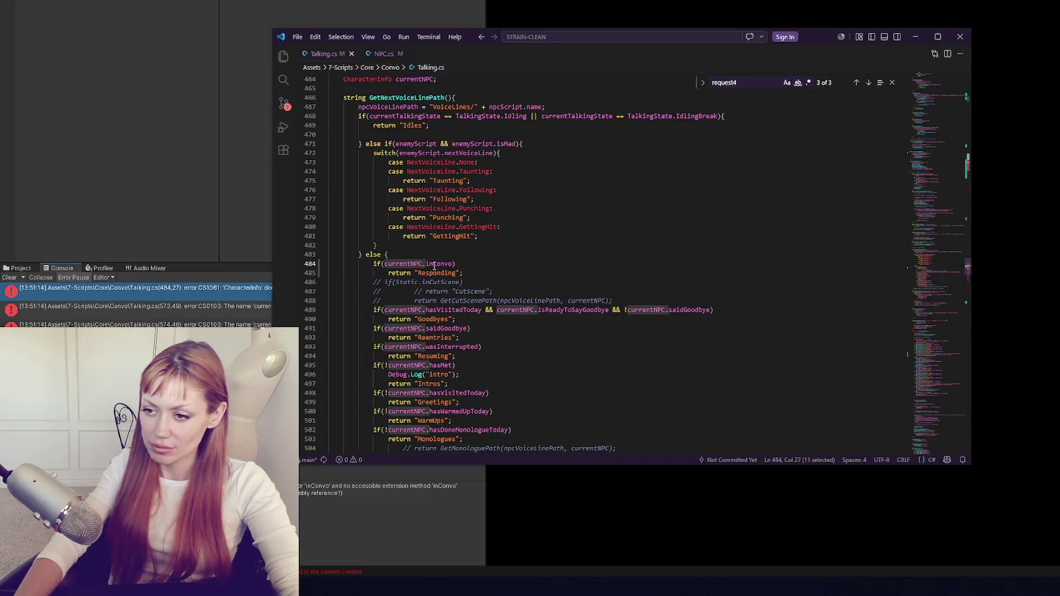
Cut the inConvo declaration from NPC.cs, then restore it with undo.
left_click(384, 53)
left_click_drag(442, 179, 443, 170)
key("ctrl+x")
left_click(331, 56)
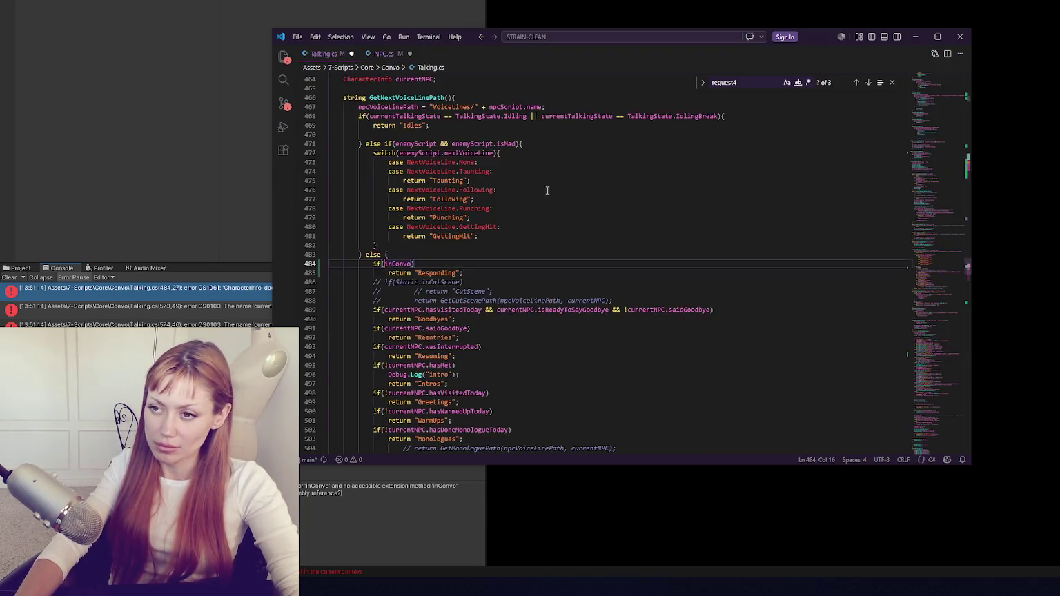
scroll(940, 208, "up", 20)
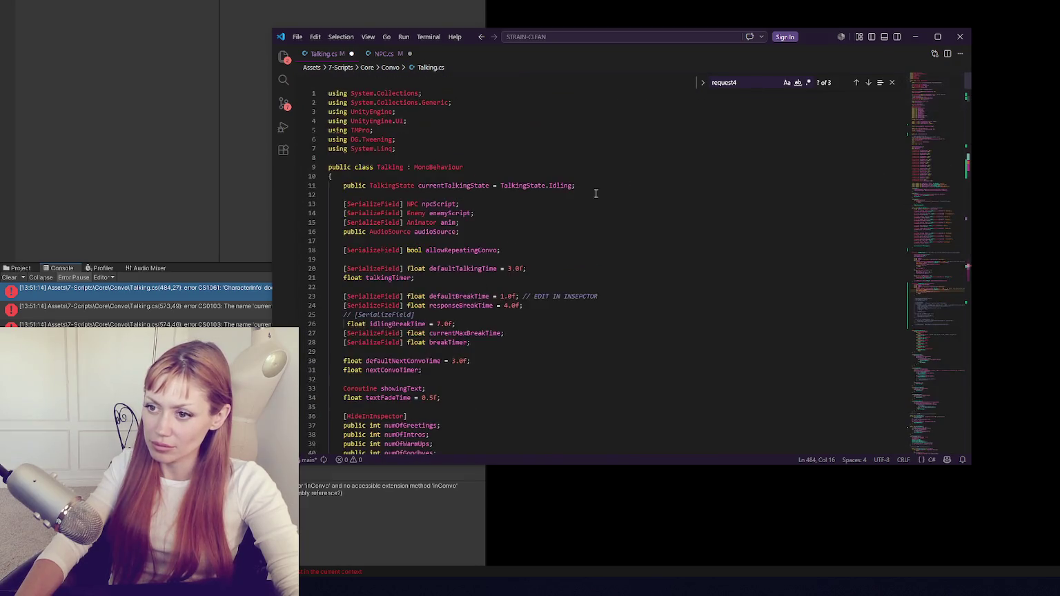
scroll(624, 184, "down", 7)
left_click(386, 55)
key("ctrl+z")
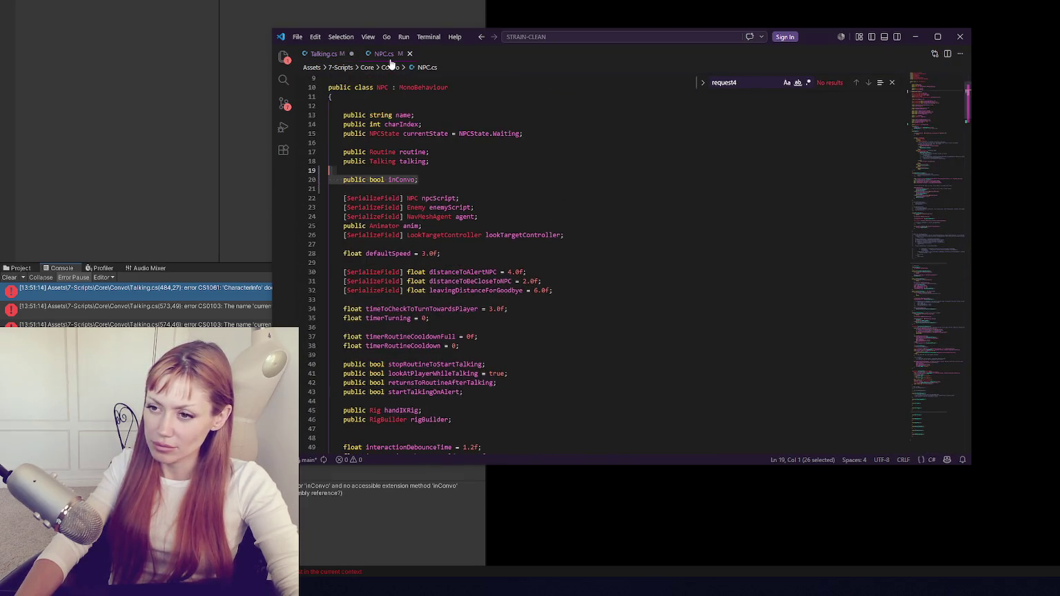
Search Talking.cs for inconvo and inspect how currentNPC is used around line 484.
left_click(324, 55)
scroll(429, 129, "down", 20)
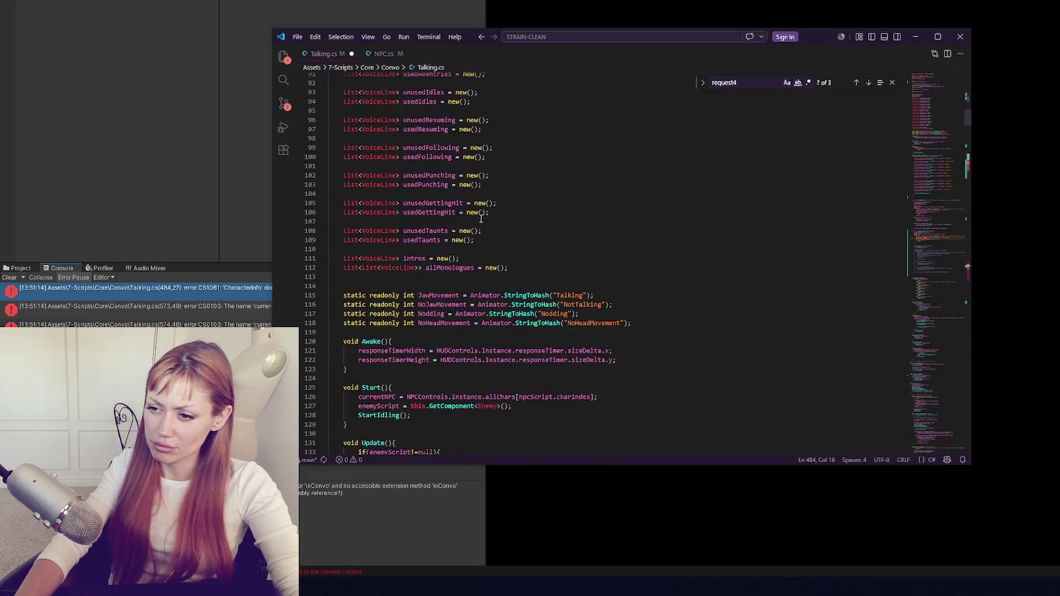
scroll(485, 216, "down", 3)
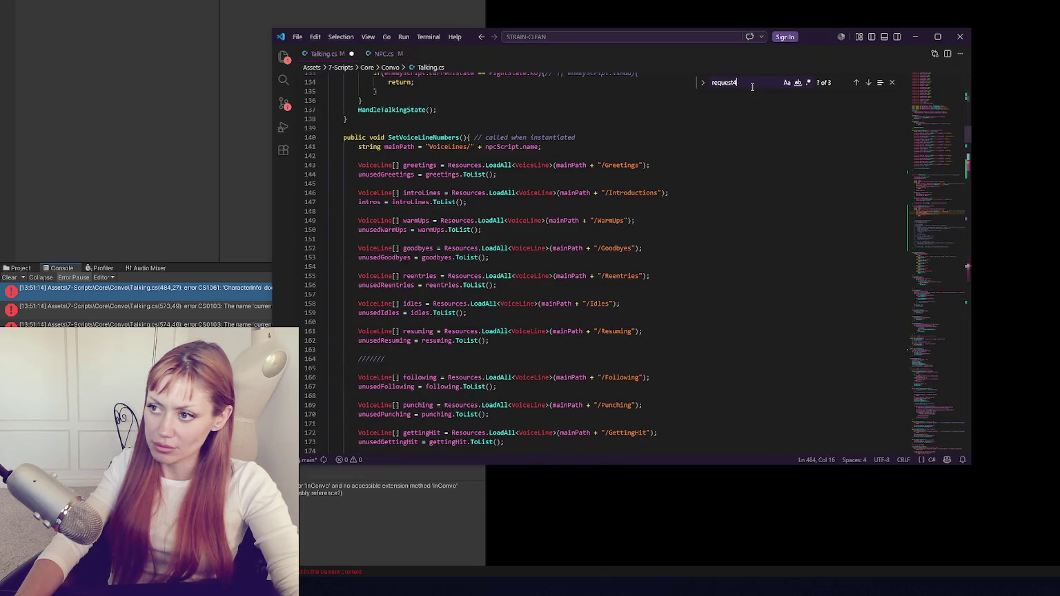
key("ctrl+a")
type("inconvo")
left_click_drag(382, 301, 414, 301)
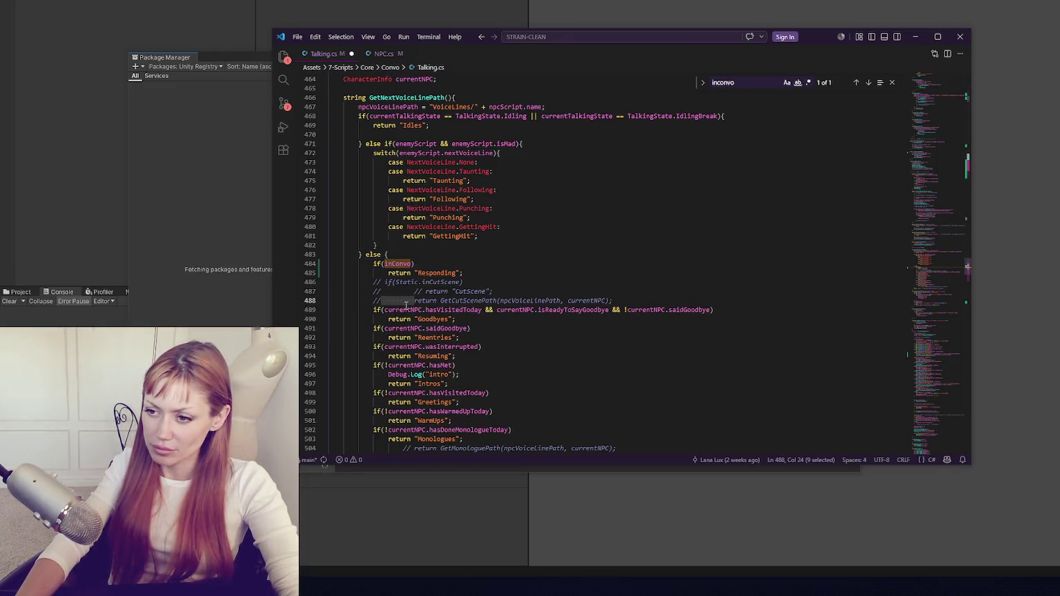
double_click(404, 310)
left_click(477, 264)
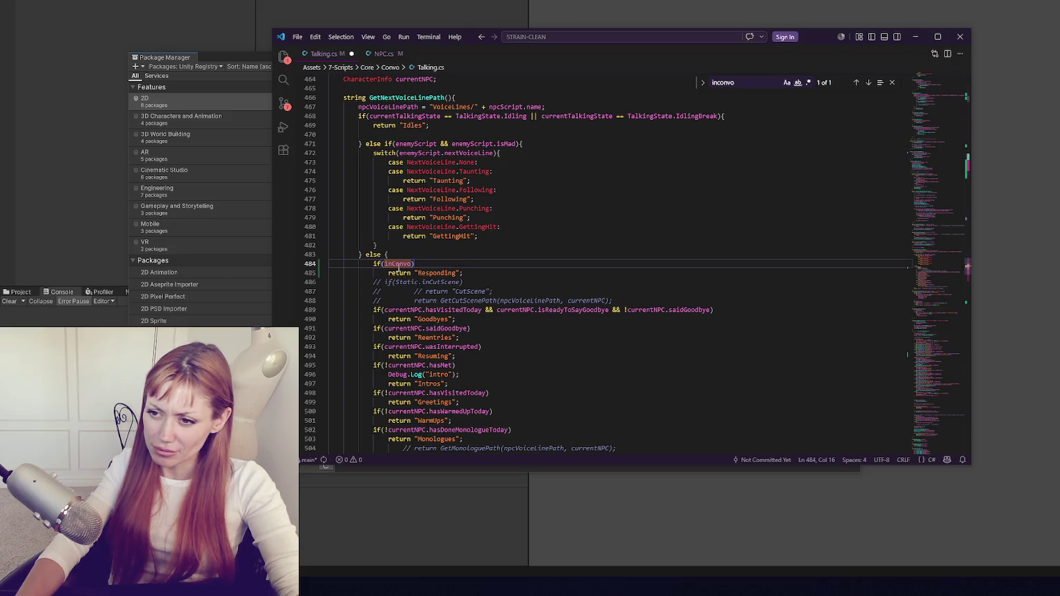
double_click(398, 264)
Find every use of enemyScript, ending at its declaration on line 14.
scroll(449, 271, "down", 2)
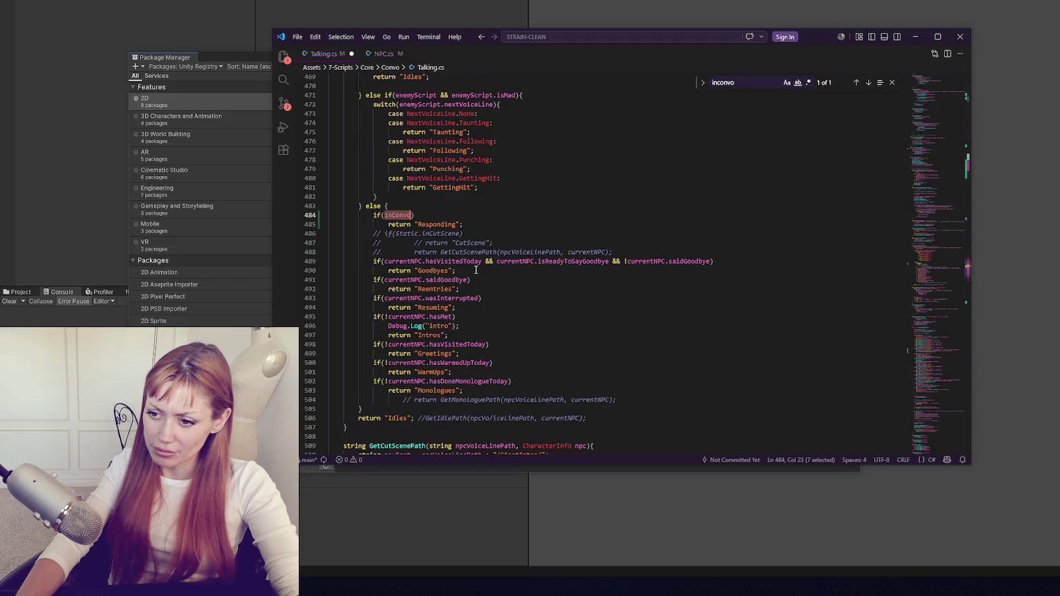
scroll(476, 270, "up", 1)
scroll(475, 270, "up", 2)
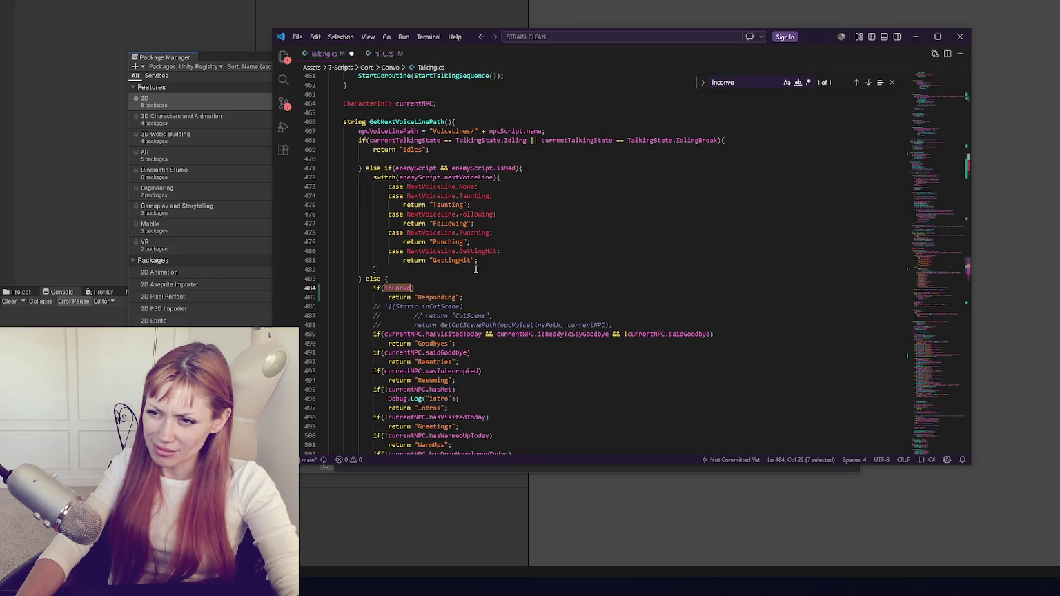
double_click(421, 178)
scroll(471, 185, "up", 3)
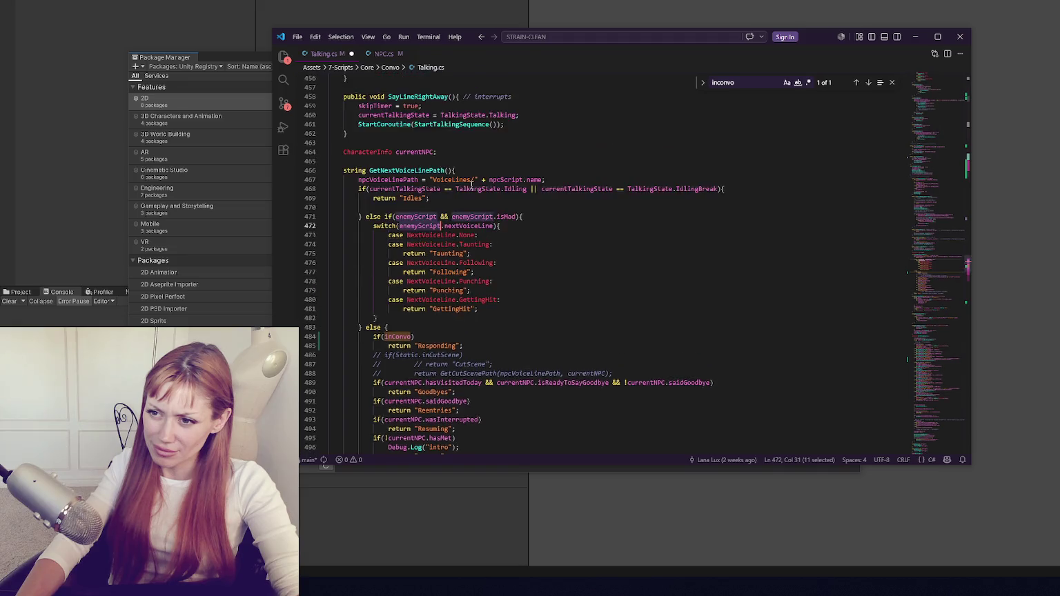
key("ctrl+f")
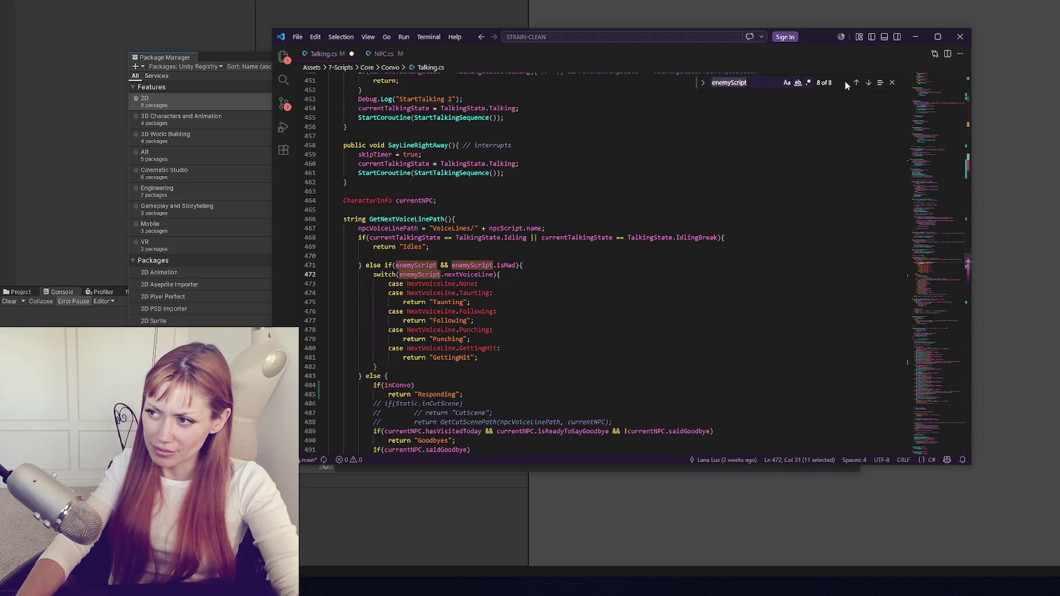
left_click(855, 82)
left_click(855, 83)
left_click(855, 83)
left_click(855, 83)
left_click(855, 83)
left_click(856, 83)
left_click(855, 83)
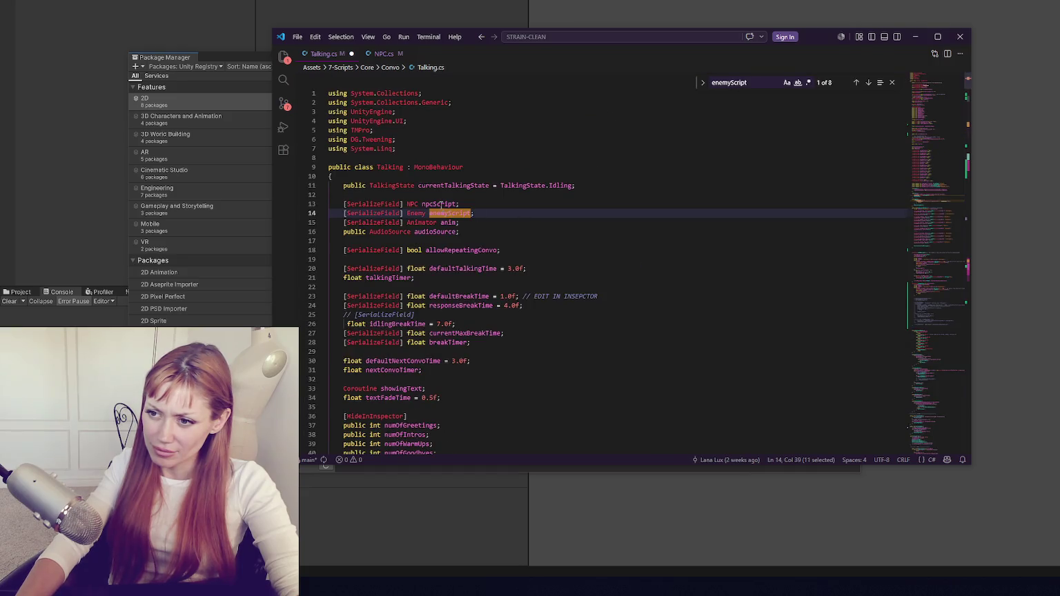
Insert npcScript. before inConvo on line 484, save Talking.cs and return to Unity.
double_click(440, 204)
triple_click(746, 83)
type("incon")
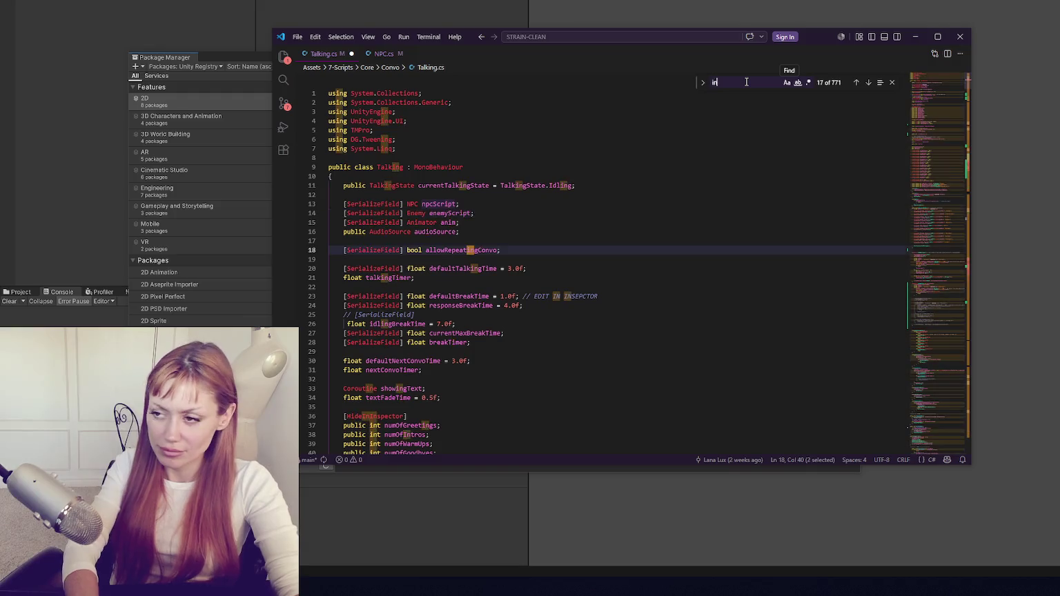
left_click(385, 264)
key("ctrl+v")
key("ctrl+s")
left_click(594, 227)
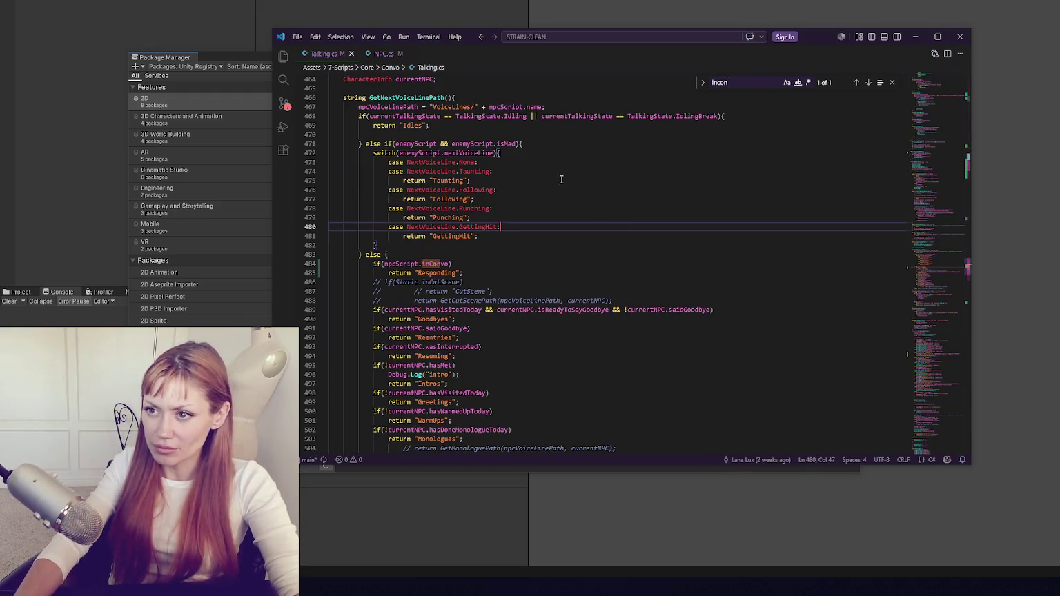
left_click(235, 61)
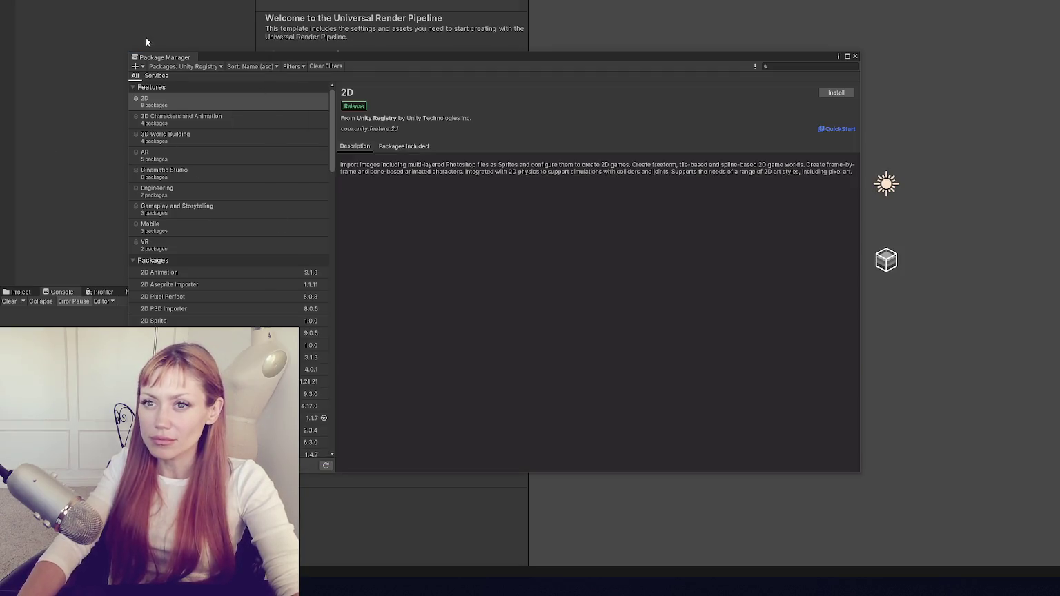
Close the Package Manager and open the Player page of Project Settings.
left_click(855, 56)
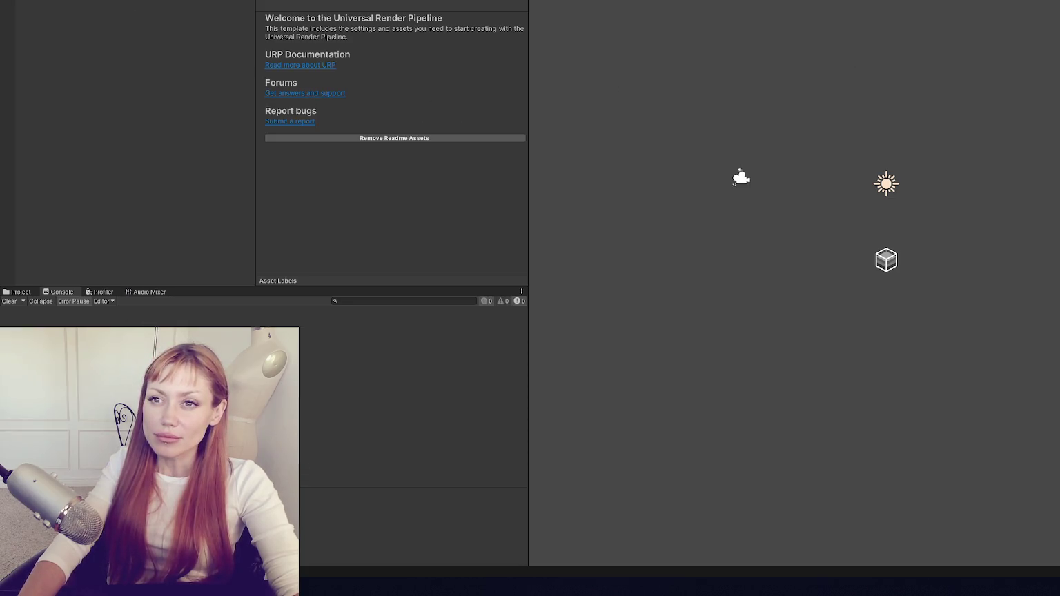
left_click(28, 2)
left_click(102, 230)
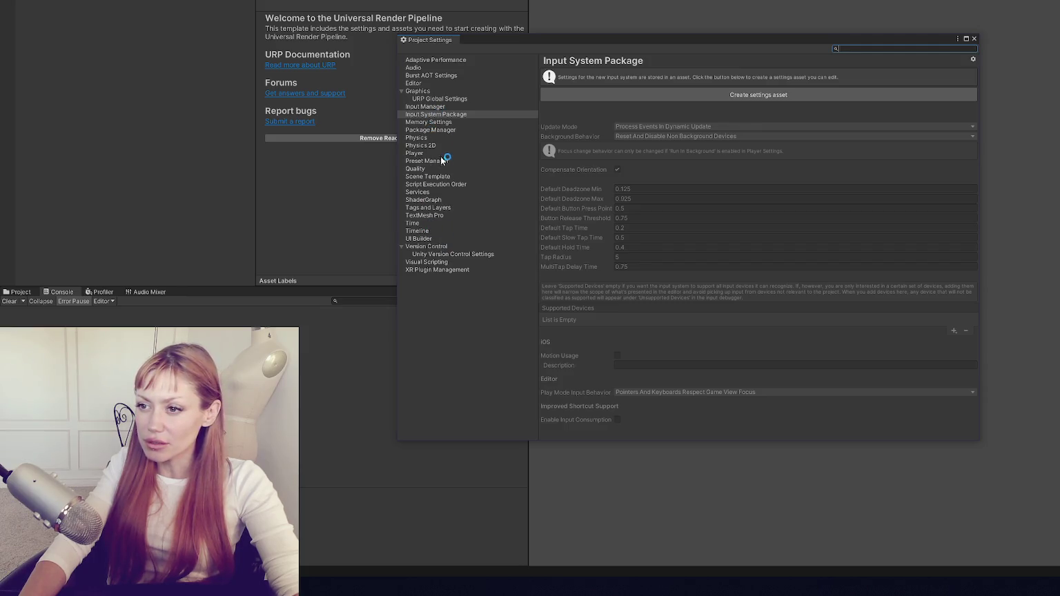
left_click(442, 153)
scroll(712, 303, "down", 20)
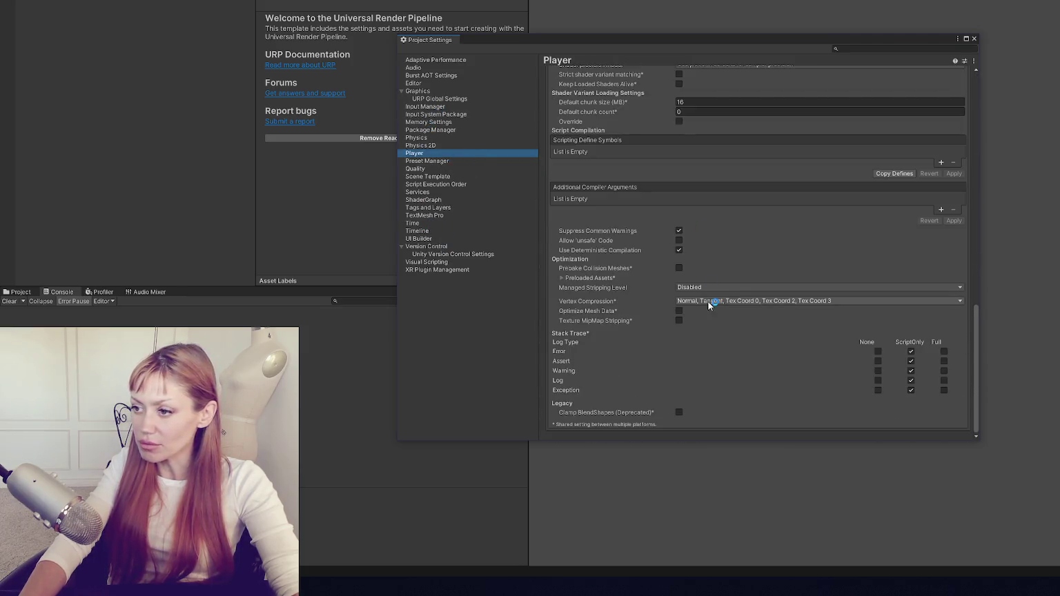
scroll(713, 151, "up", 5)
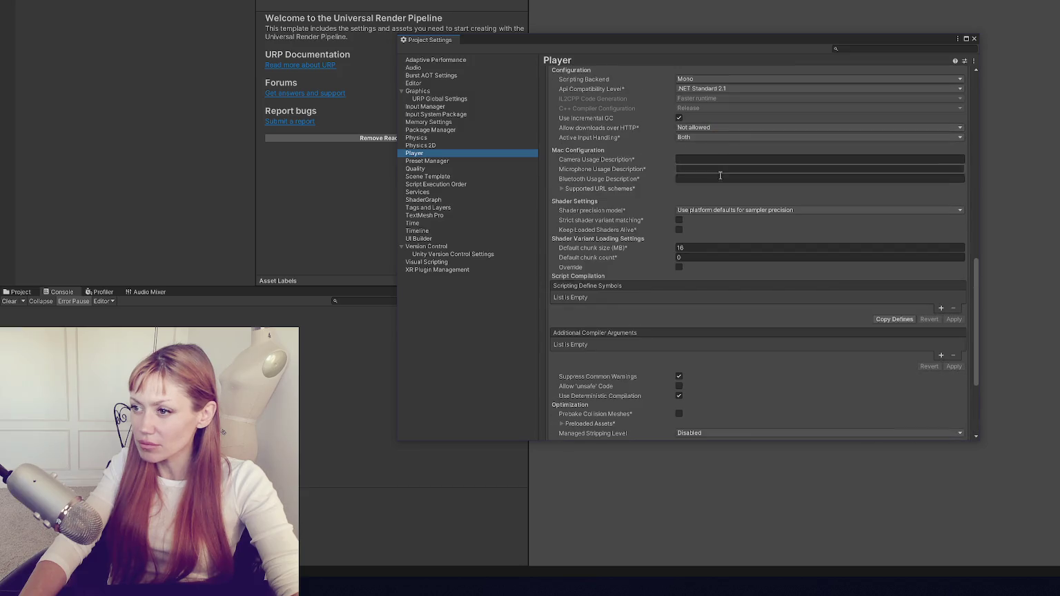
Set Active Input Handling to Input System Package (New), accept the restart, and close Project Settings.
left_click(707, 138)
left_click(711, 159)
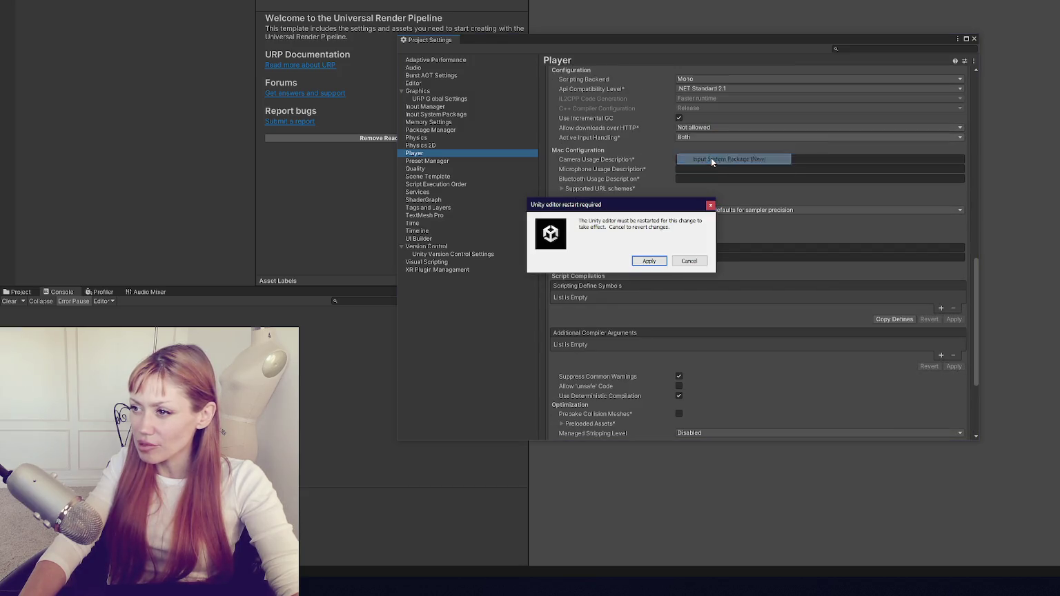
left_click(649, 261)
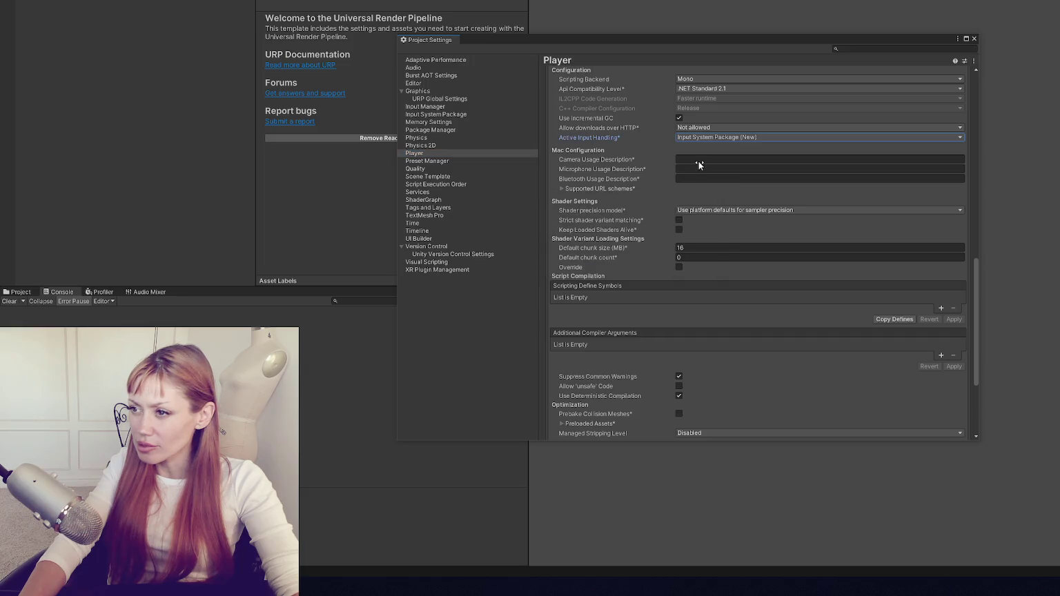
key("alt+Tab")
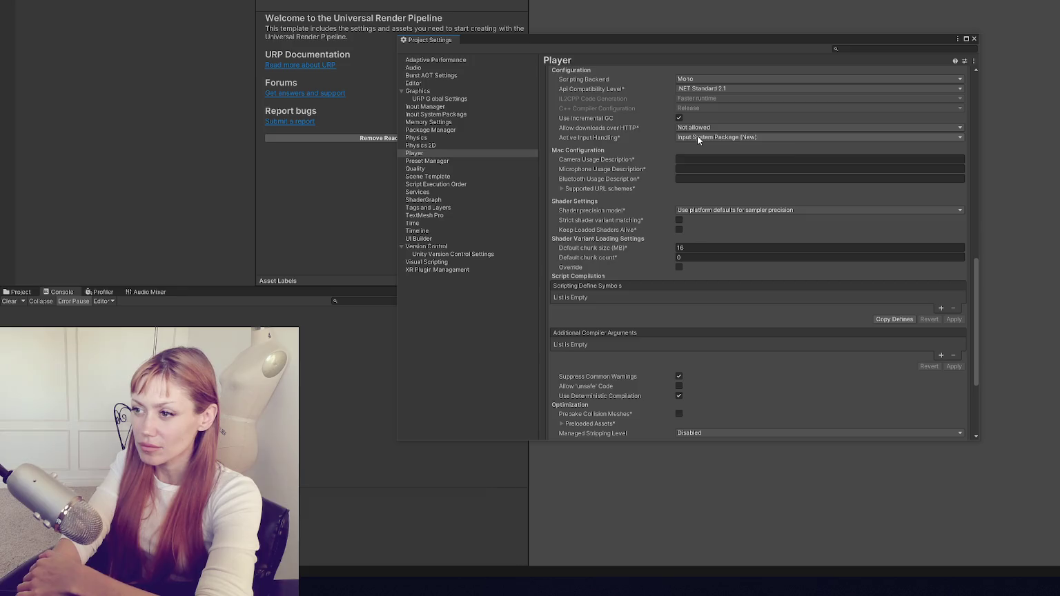
left_click(698, 136)
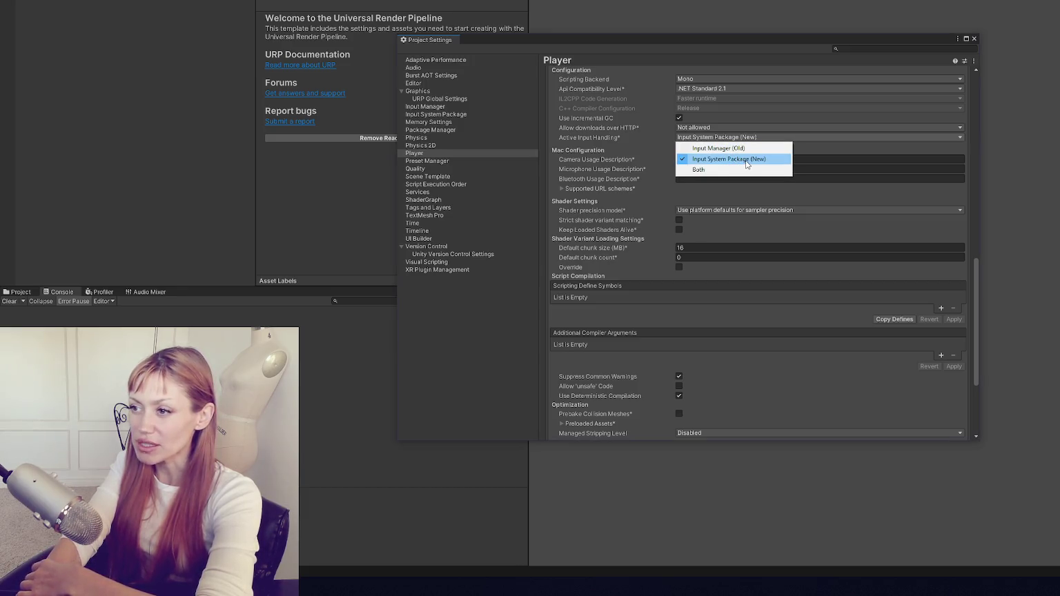
left_click(974, 39)
left_click(975, 39)
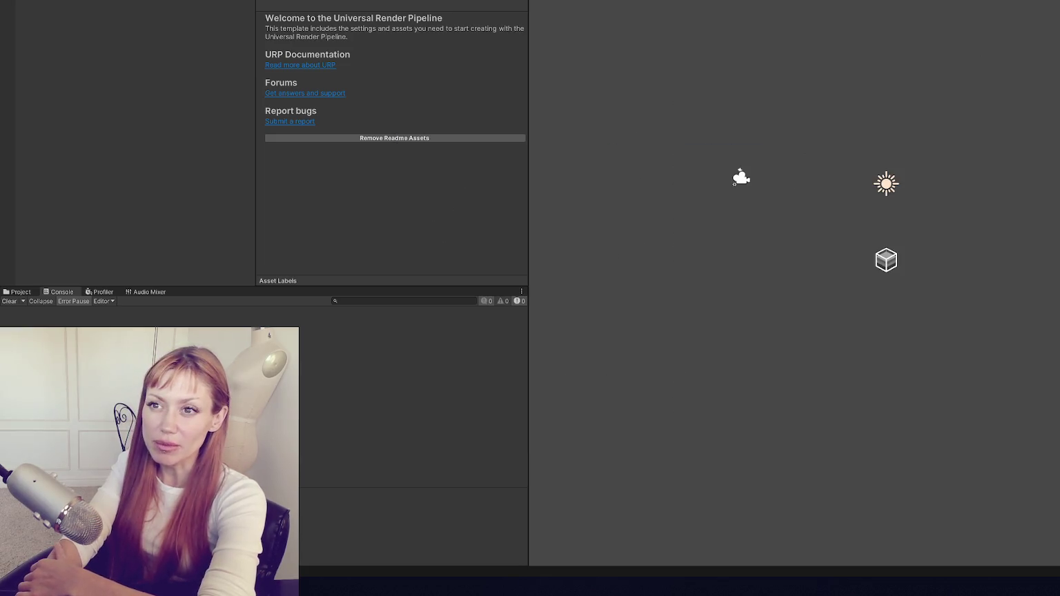
Search the Package Manager for 'text' and update TextMeshPro to version 3.0.9.
key("alt+w")
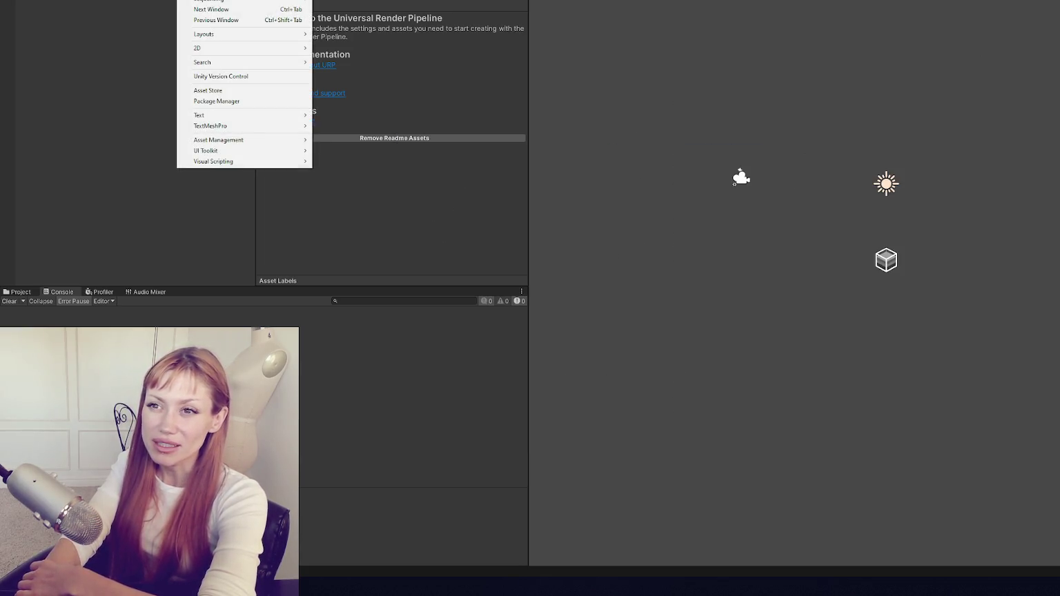
key("Escape")
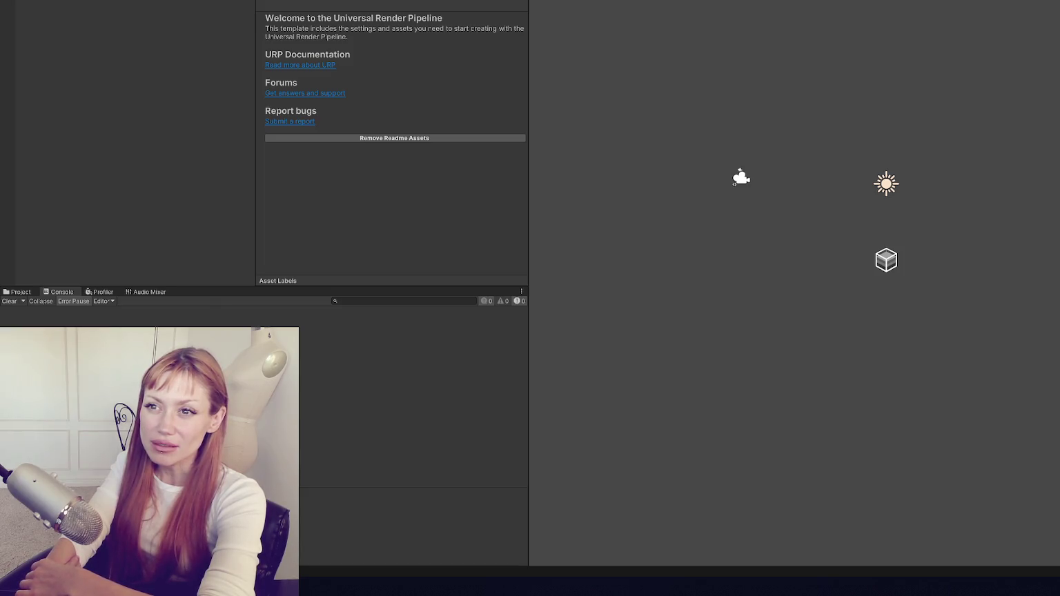
key("alt+w")
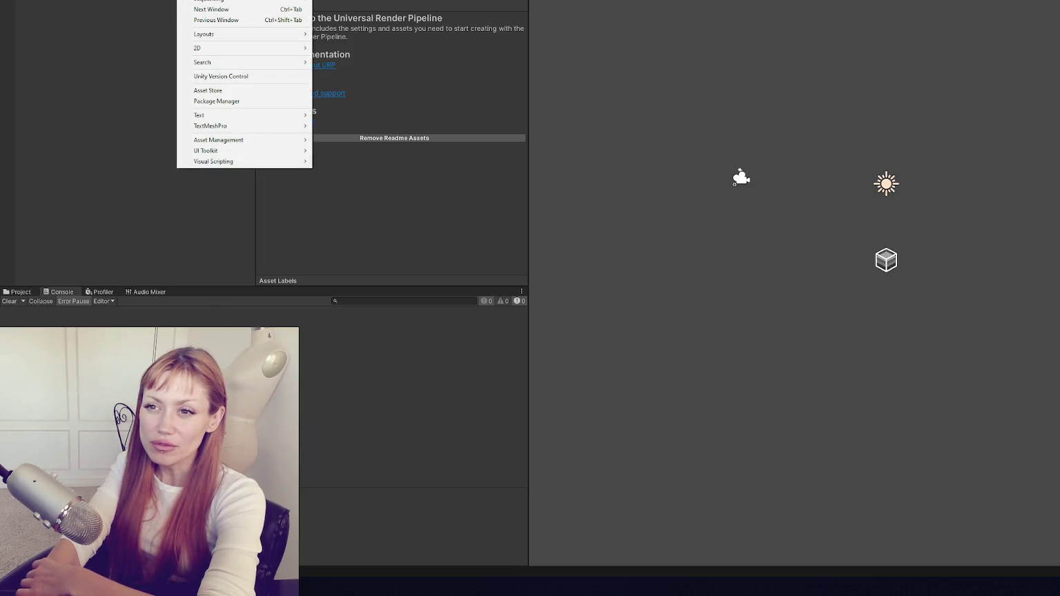
left_click(241, 103)
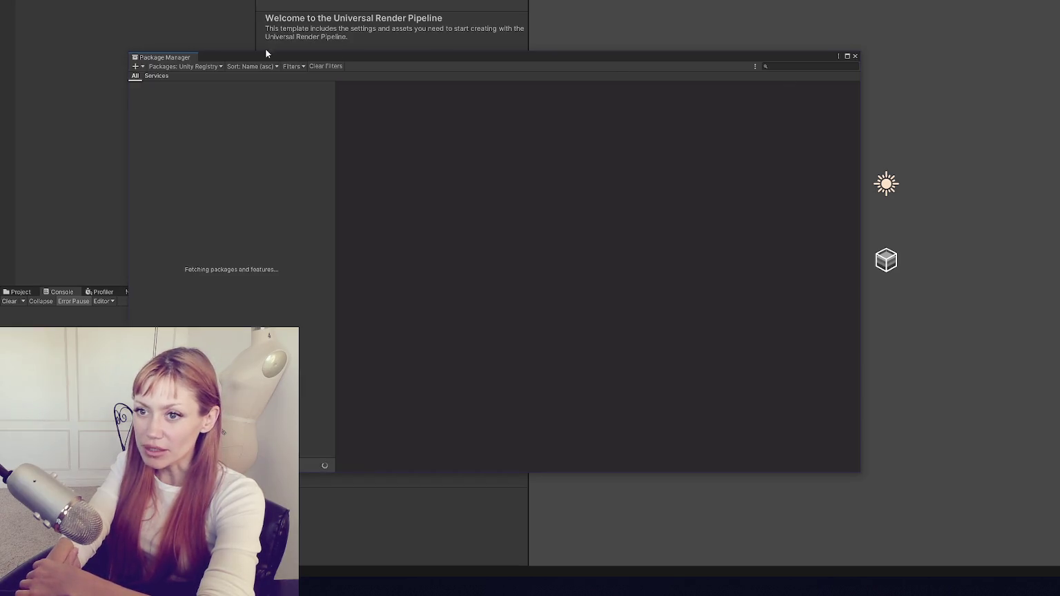
left_click(185, 66)
left_click(797, 67)
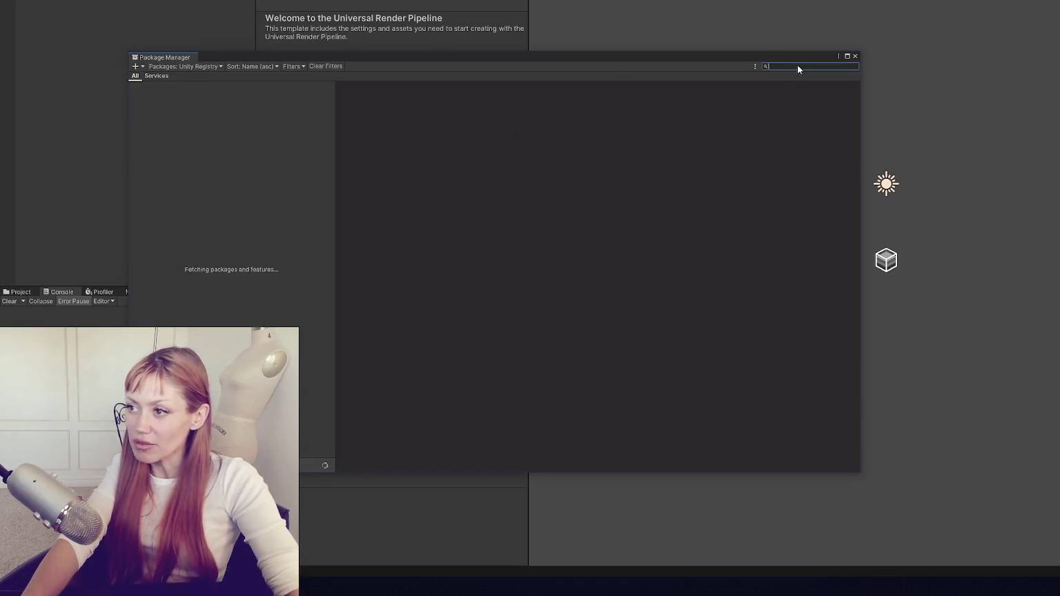
type("text")
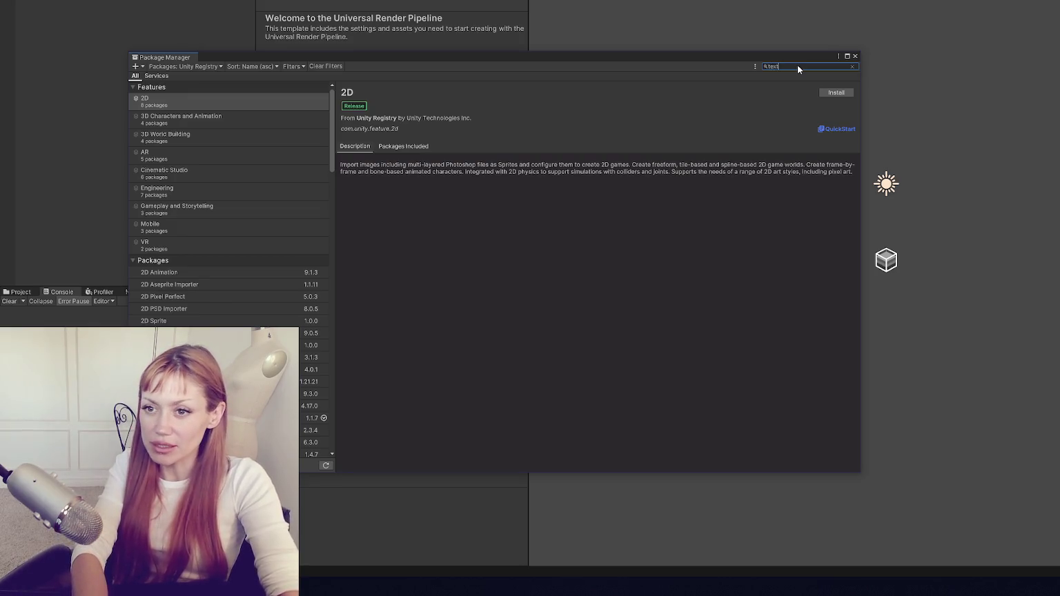
left_click(261, 122)
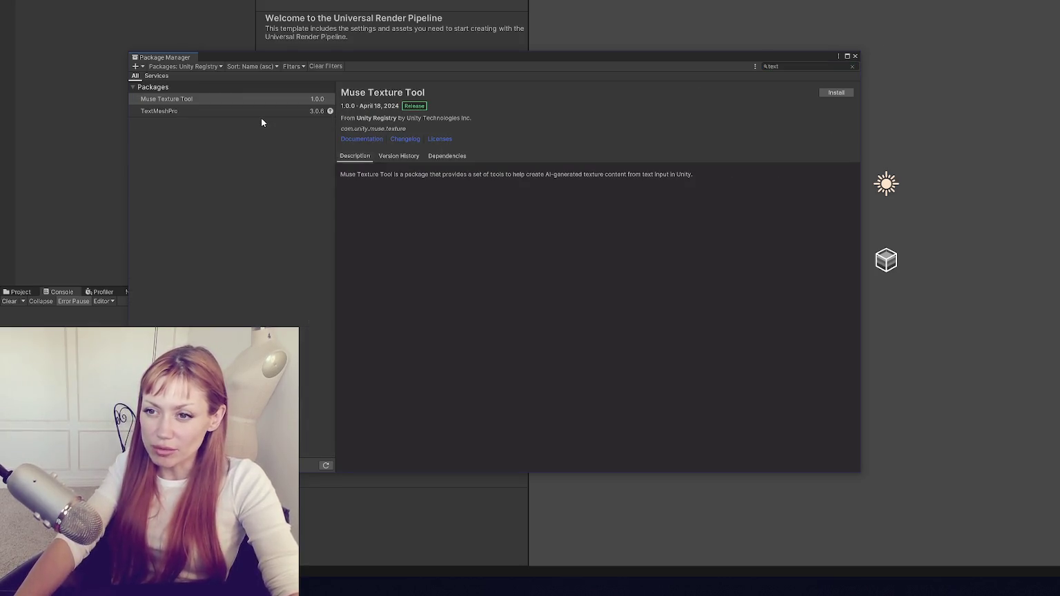
left_click(261, 114)
left_click(795, 93)
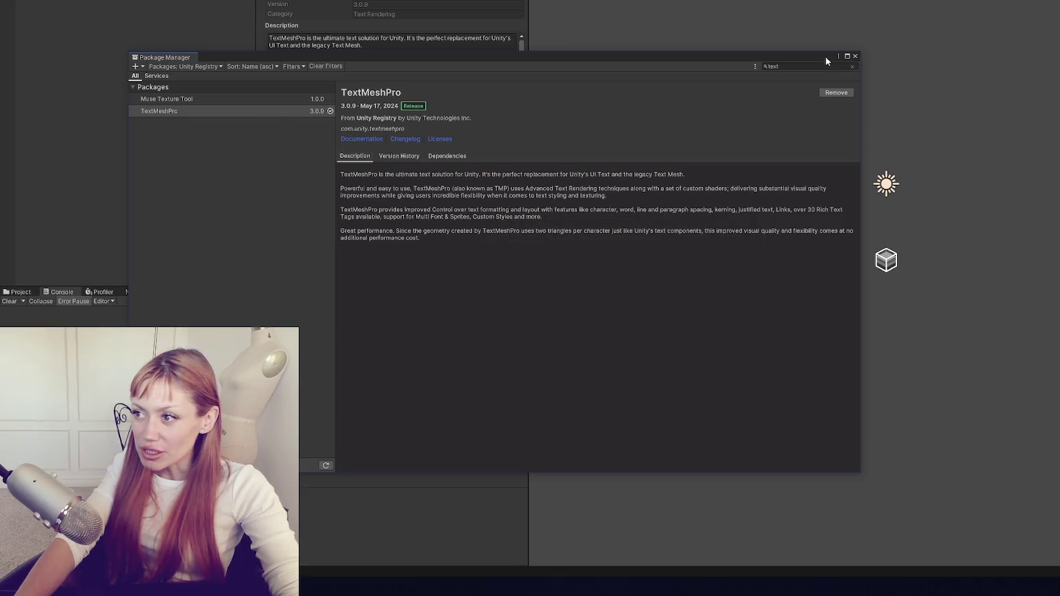
Close the Package Manager, view the project's asset files, then reopen the Package Manager.
left_click(856, 56)
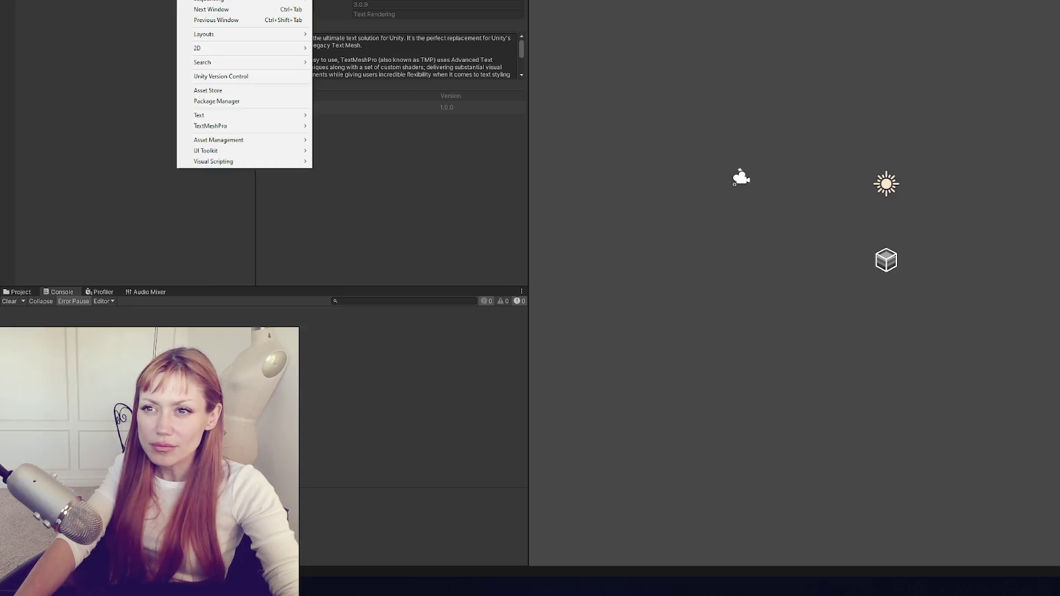
left_click(131, 0)
left_click(139, 183)
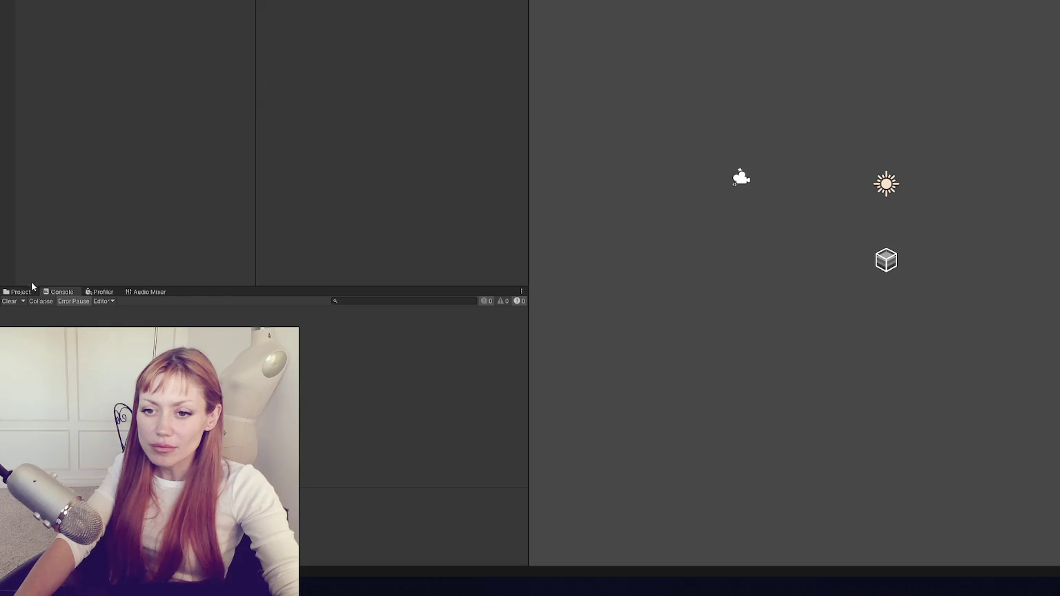
left_click(32, 290)
left_click(11, 0)
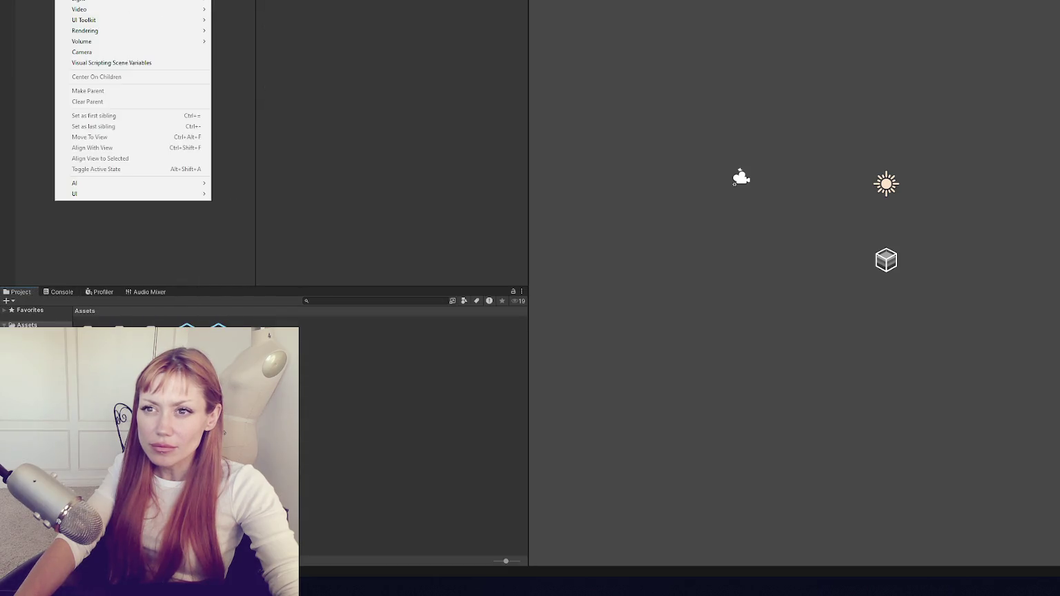
left_click(249, 104)
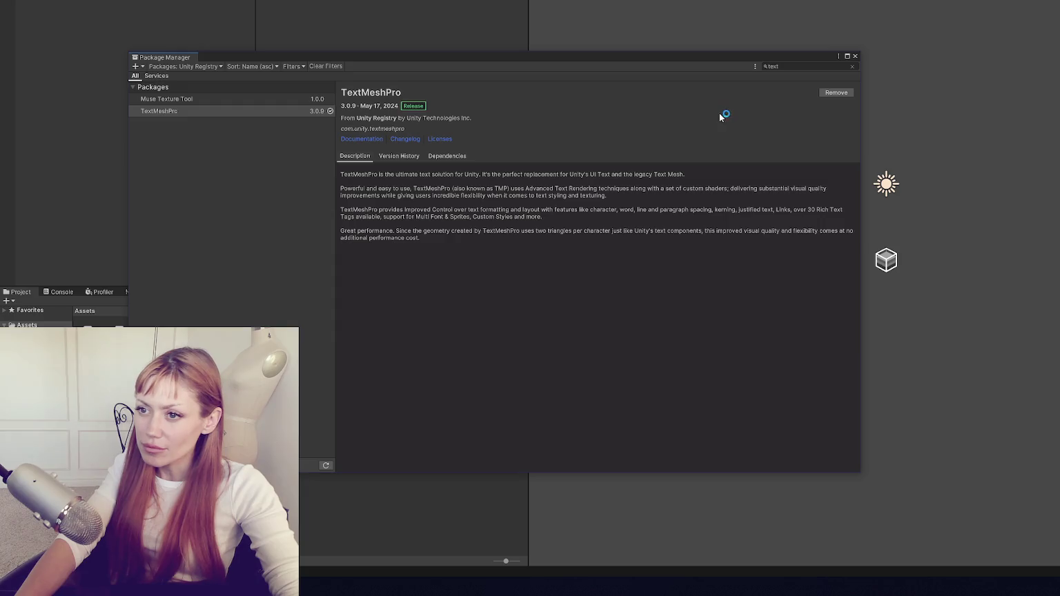
Review TextMeshPro's version history, dependencies and the 3.0.9 changelog.
left_click(401, 156)
left_click(453, 156)
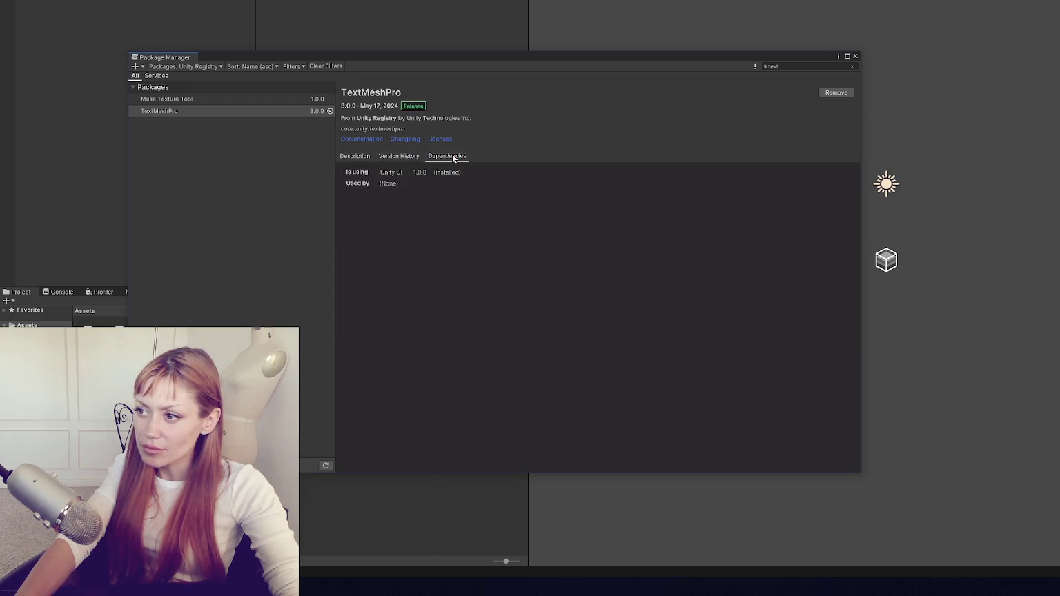
left_click(354, 156)
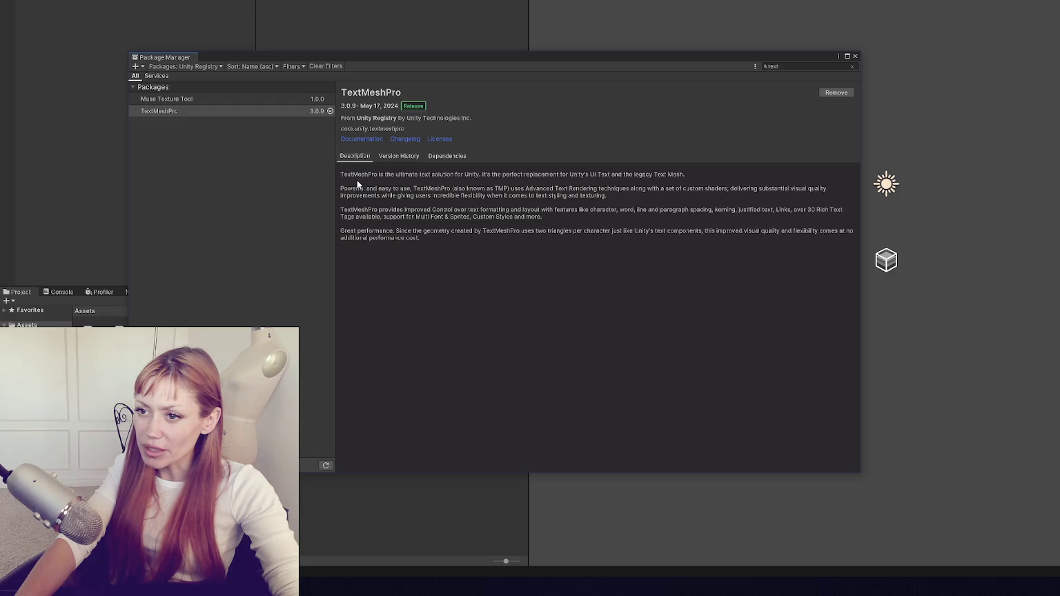
left_click(380, 156)
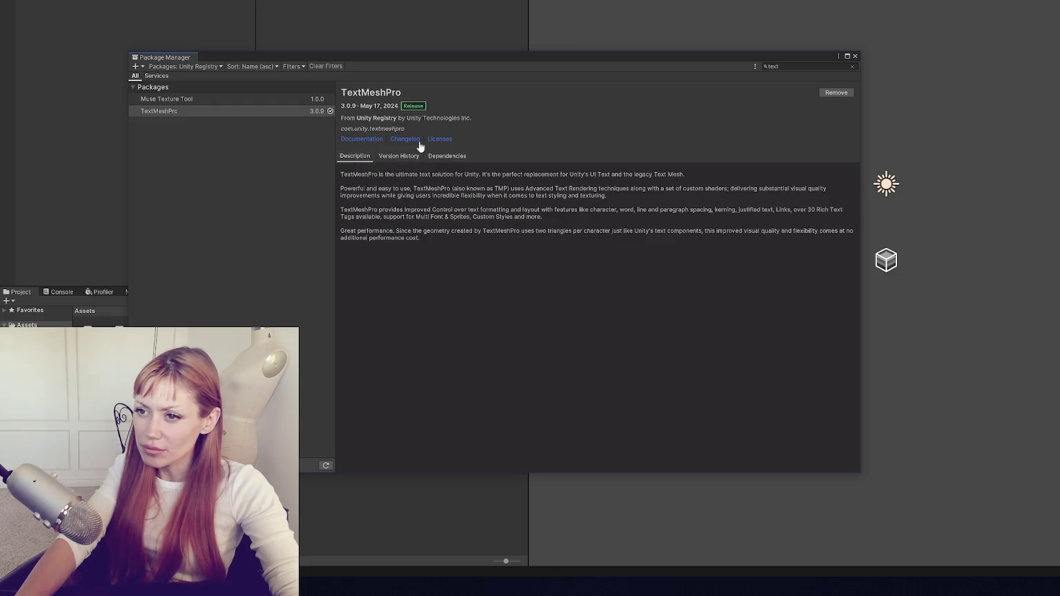
left_click(245, 111)
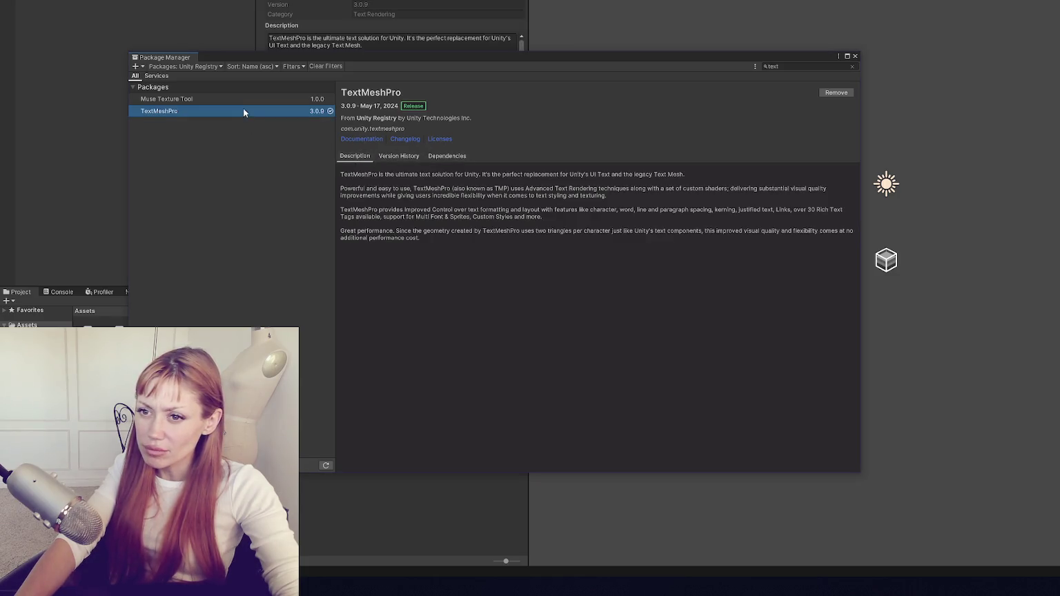
left_click(407, 157)
left_click(463, 158)
left_click(399, 156)
left_click(358, 178)
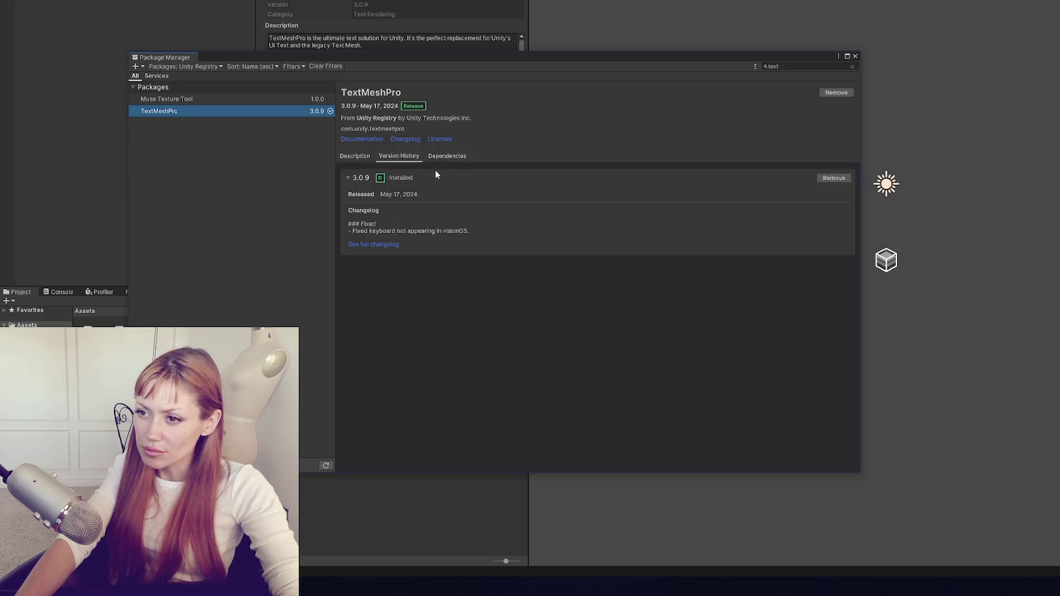
left_click(447, 156)
Switch the Packages list to My Assets.
left_click(409, 141)
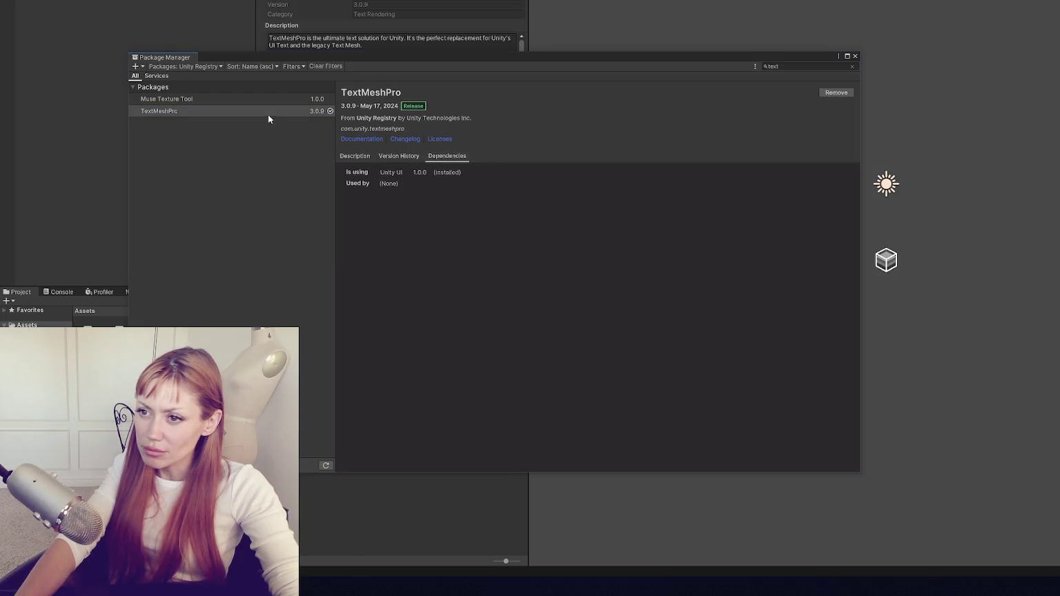
left_click(194, 67)
left_click(196, 104)
left_click(794, 64)
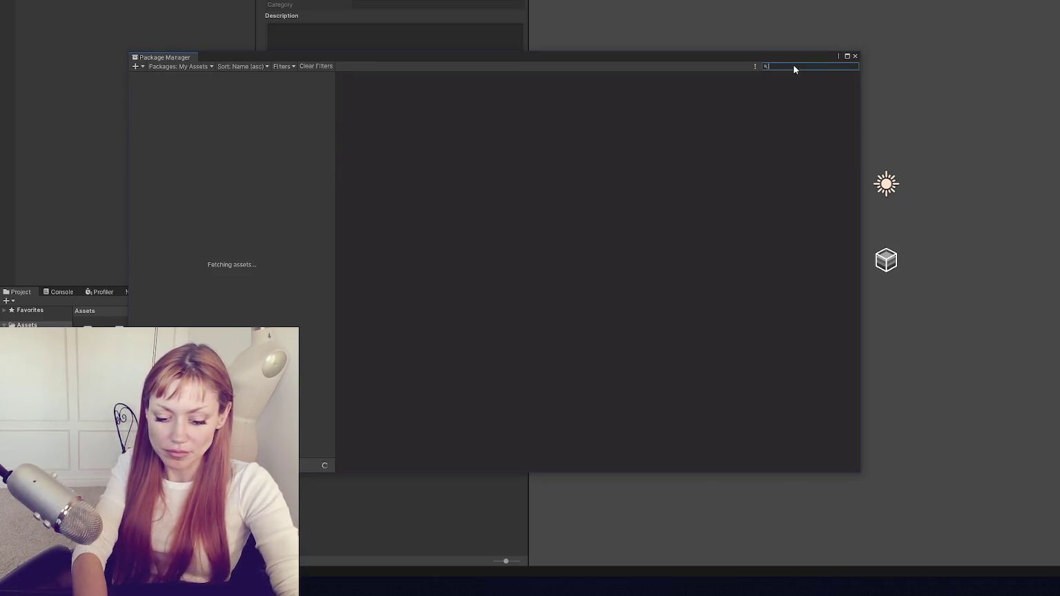
Search My Assets for 'ultimate', select Ultimate Character Controller and import all its contents.
type("ultimate")
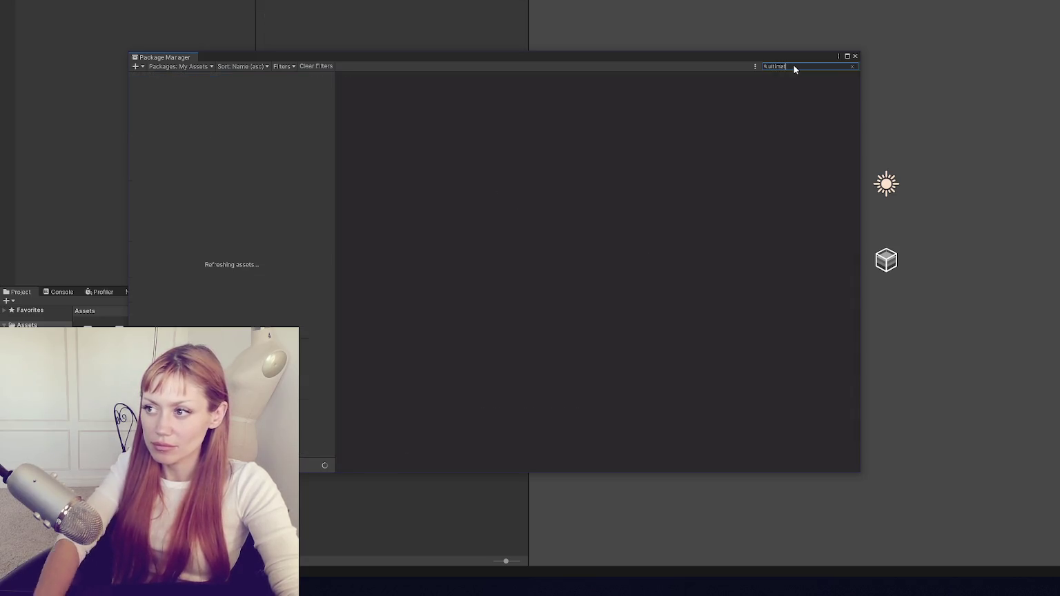
left_click(198, 127)
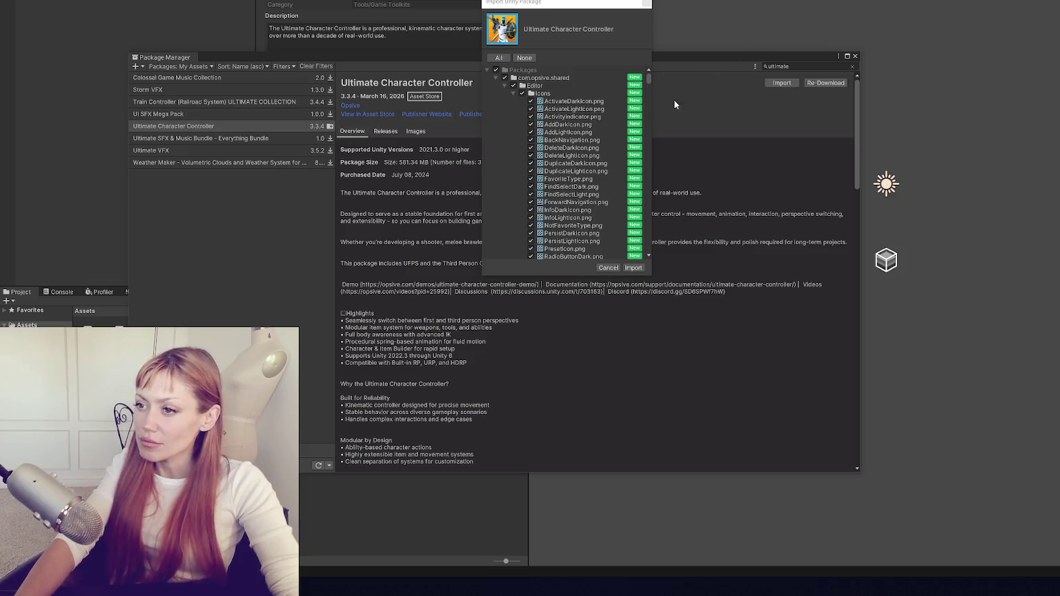
left_click(633, 268)
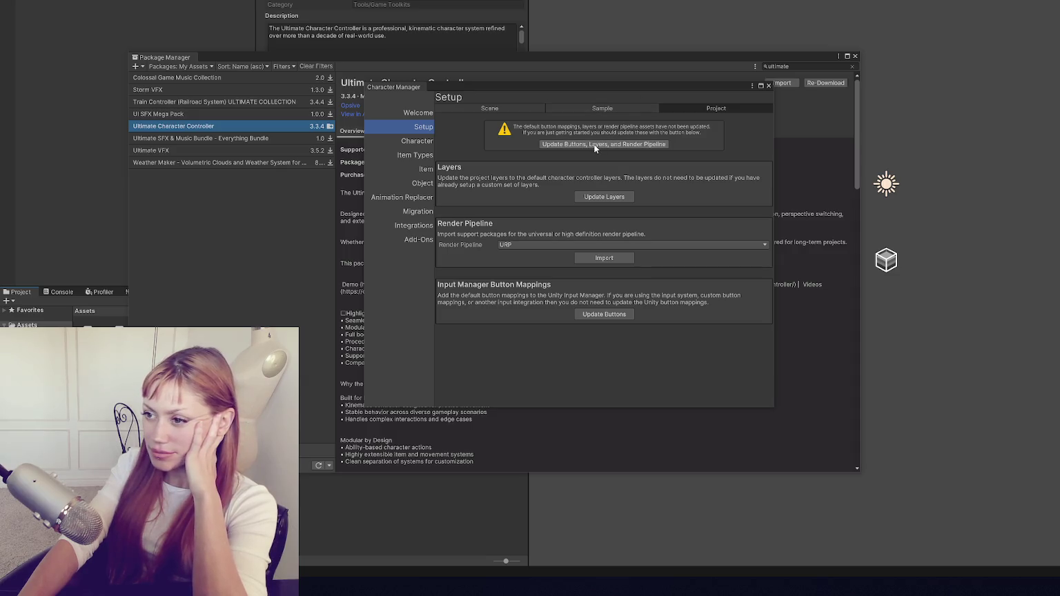
Import the URP render pipeline support files and keep InputSystem as the scene input type.
left_click(604, 259)
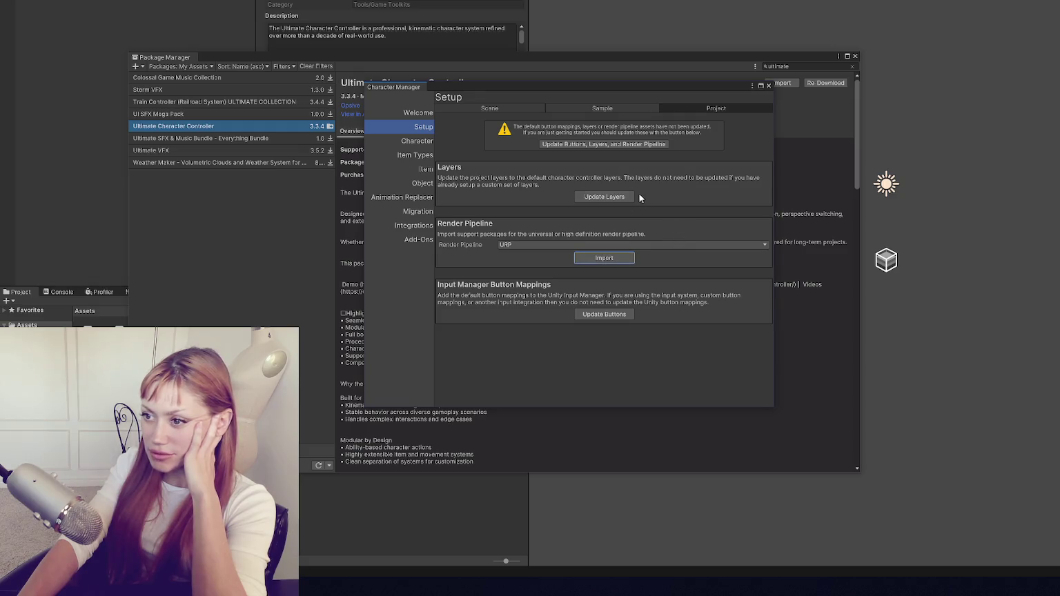
left_click(615, 197)
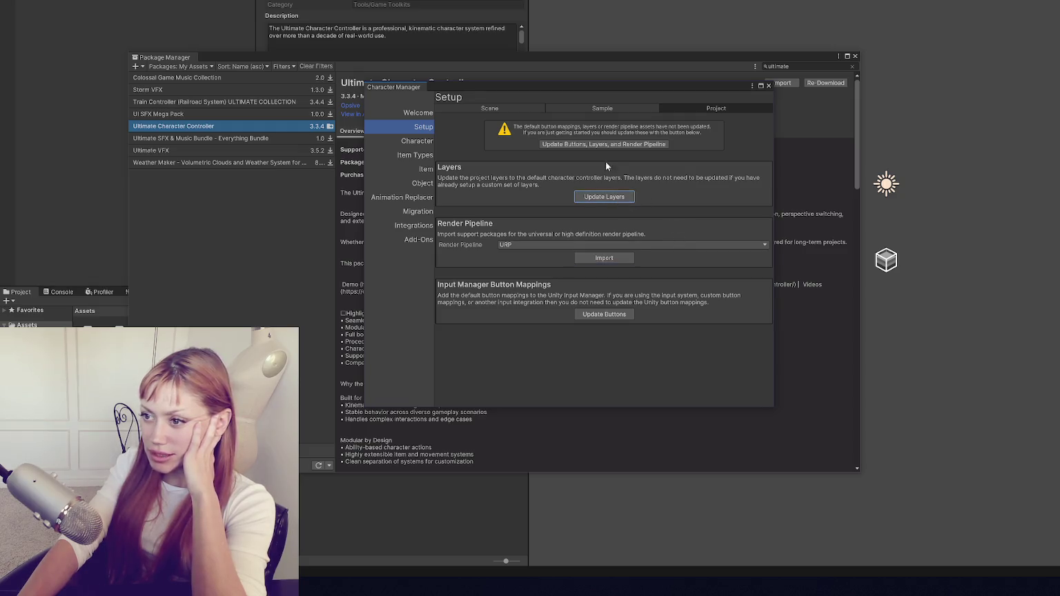
left_click(567, 108)
left_click(524, 108)
left_click(540, 319)
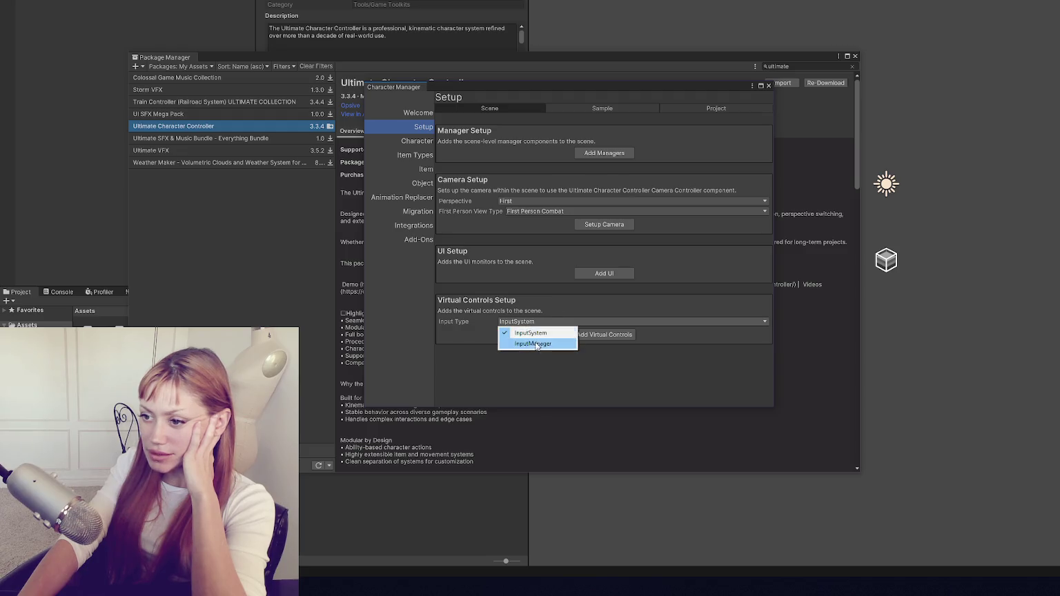
left_click(535, 332)
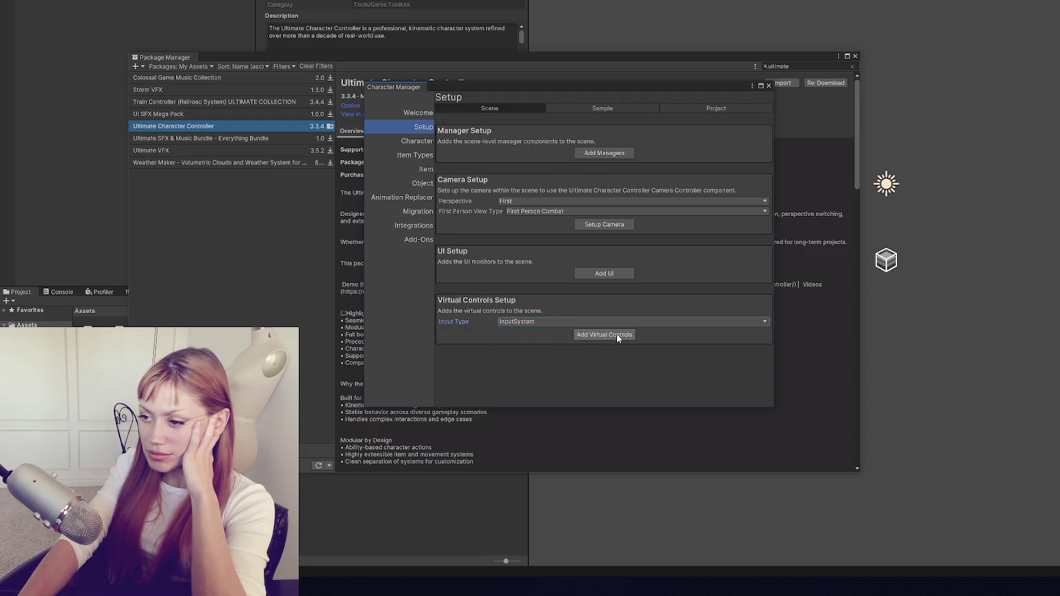
Import the Ultimate Character Controller sample assets from the Project tab.
left_click(609, 158)
left_click(604, 108)
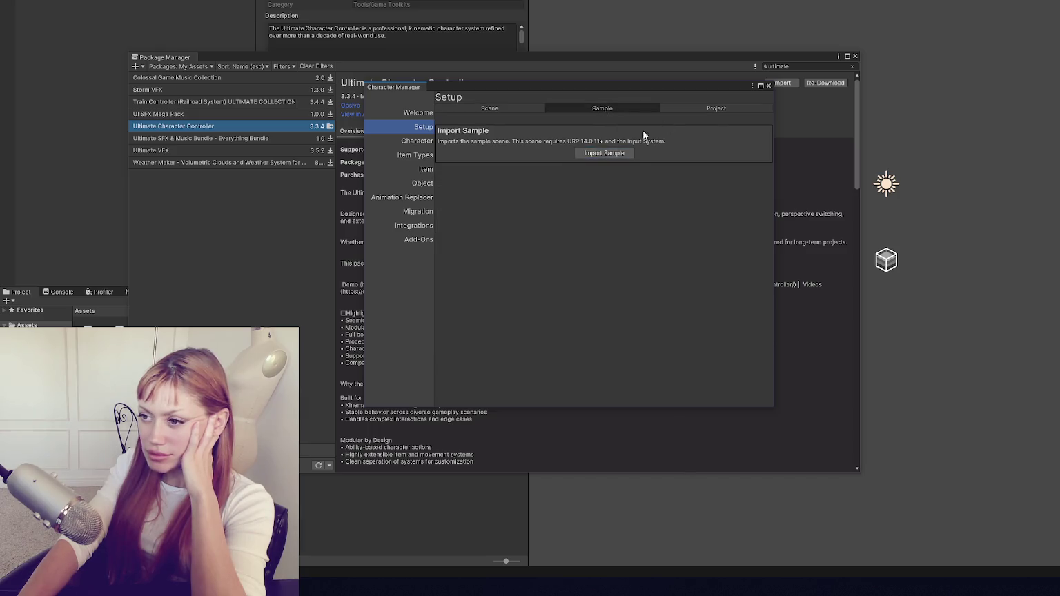
left_click(700, 109)
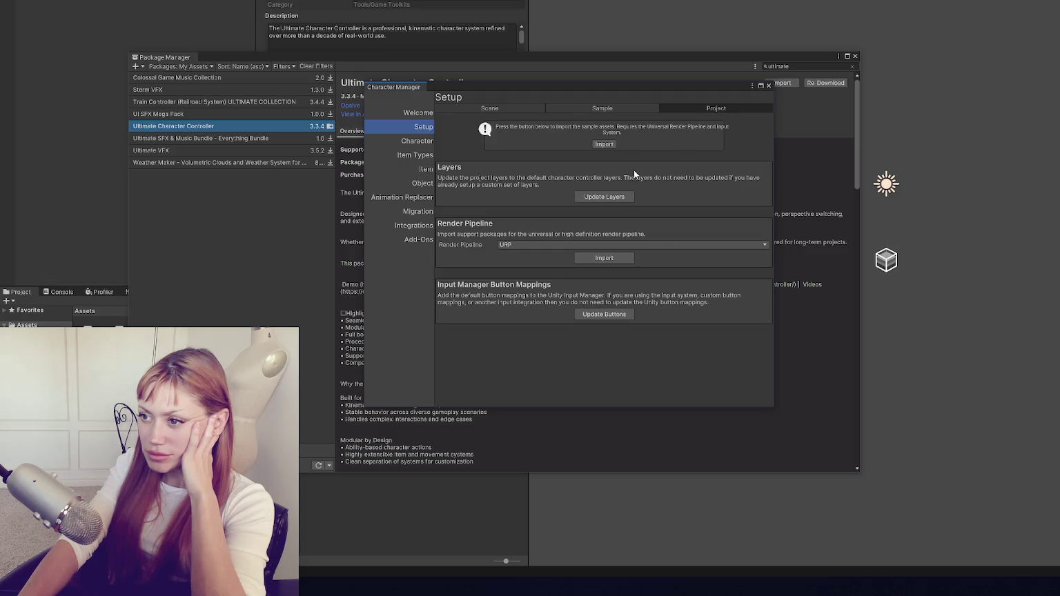
left_click(605, 144)
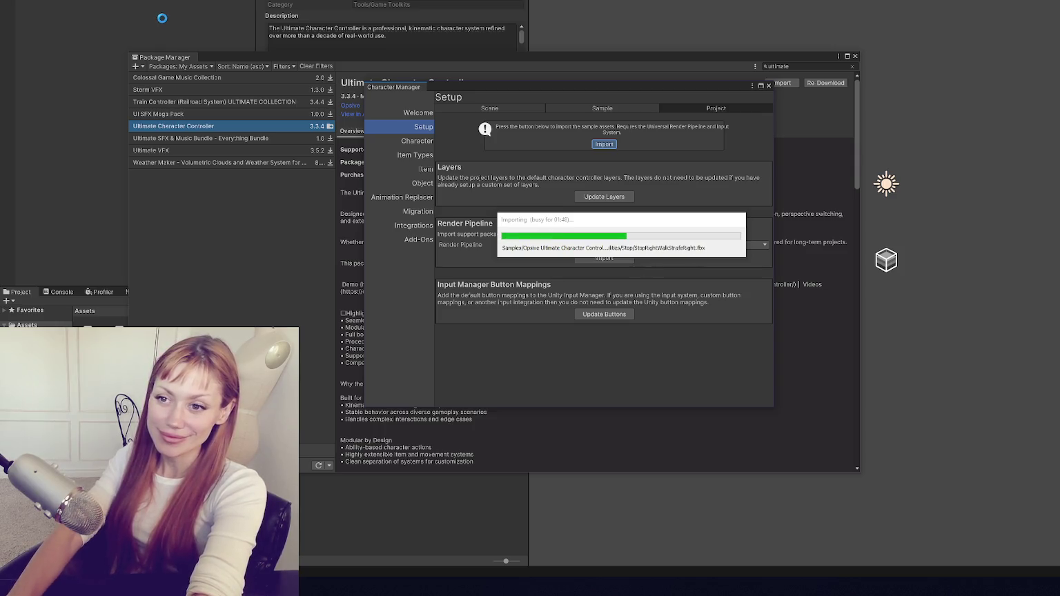
After the sample import runs, bring Talking.cs in Visual Studio Code to the front.
key("alt+Tab")
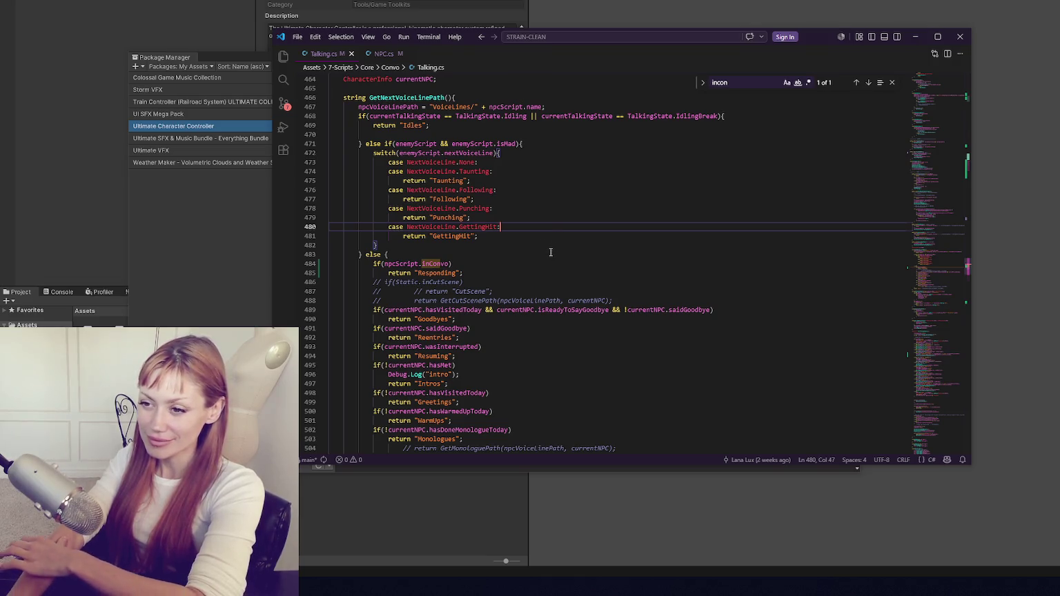
Change currentResponse to currentQuestion on line 573 of Talking.cs.
left_click(542, 265)
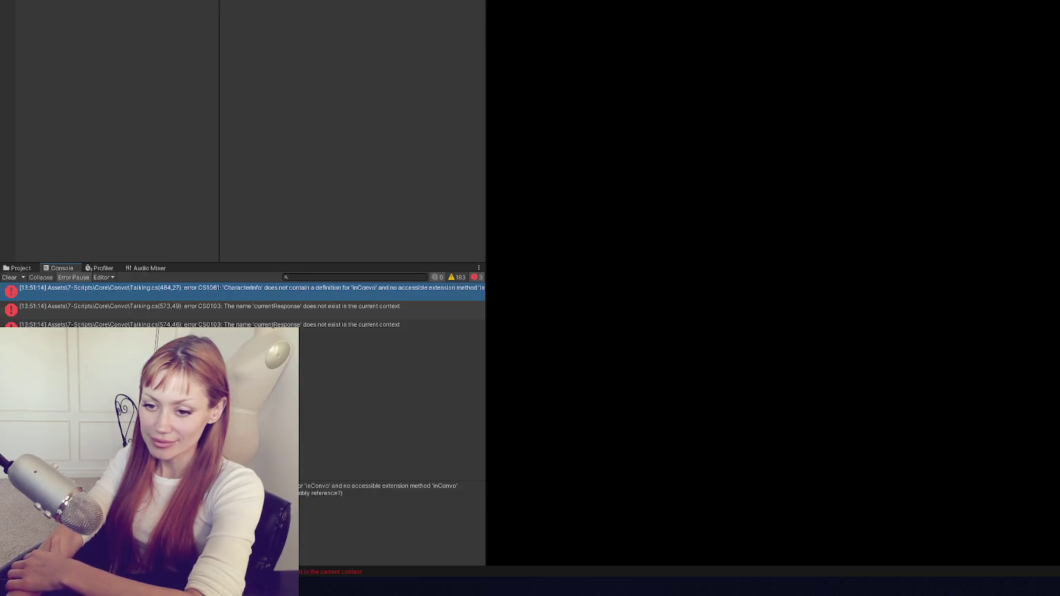
double_click(178, 288)
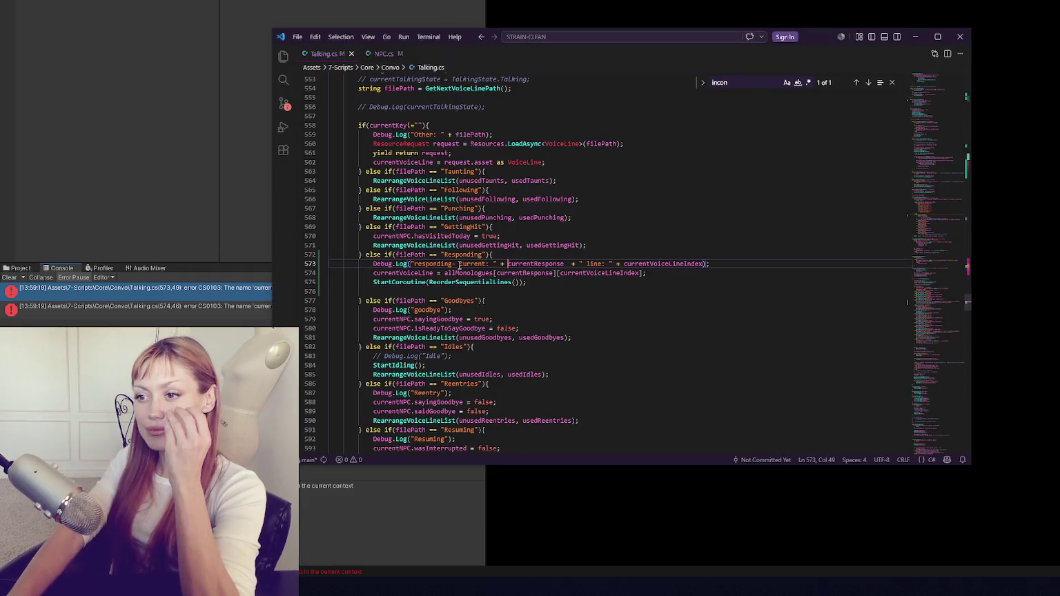
double_click(552, 265)
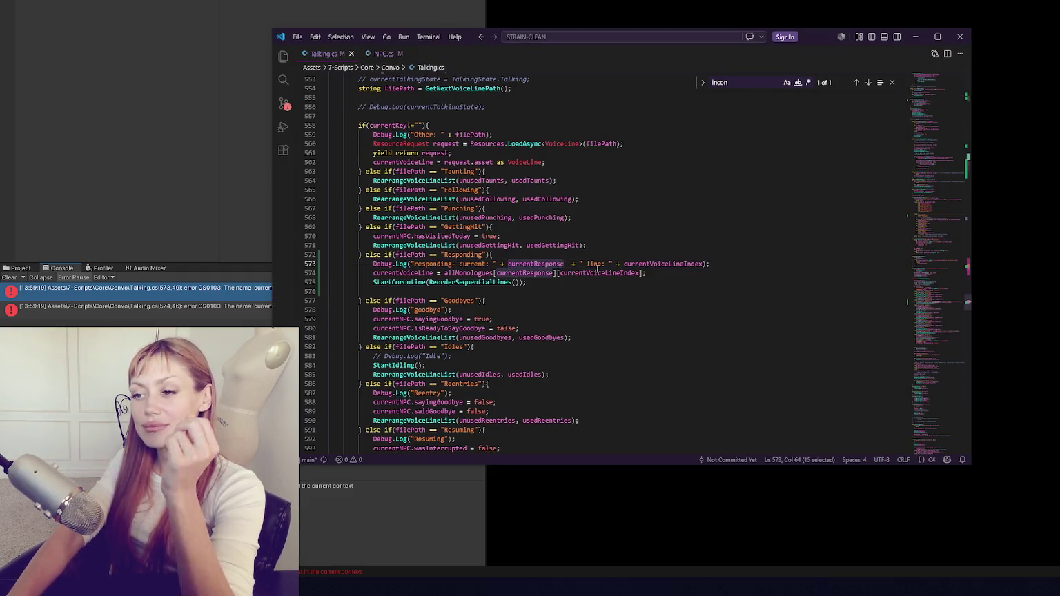
left_click_drag(509, 263, 537, 264)
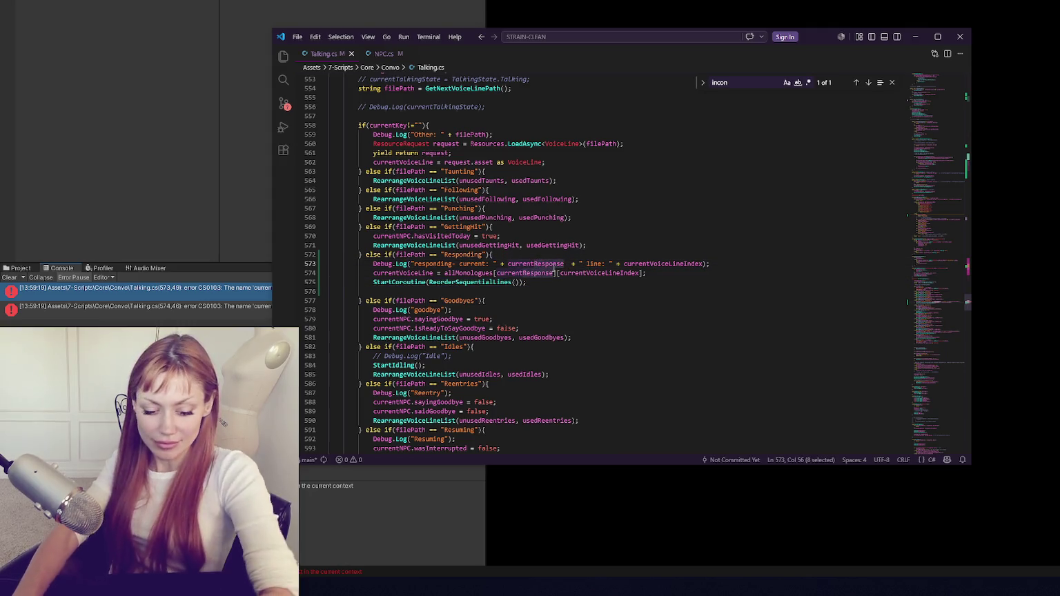
type("Question")
Replace currentResponse with currentQuestion on line 574 and save Talking.cs.
double_click(658, 264)
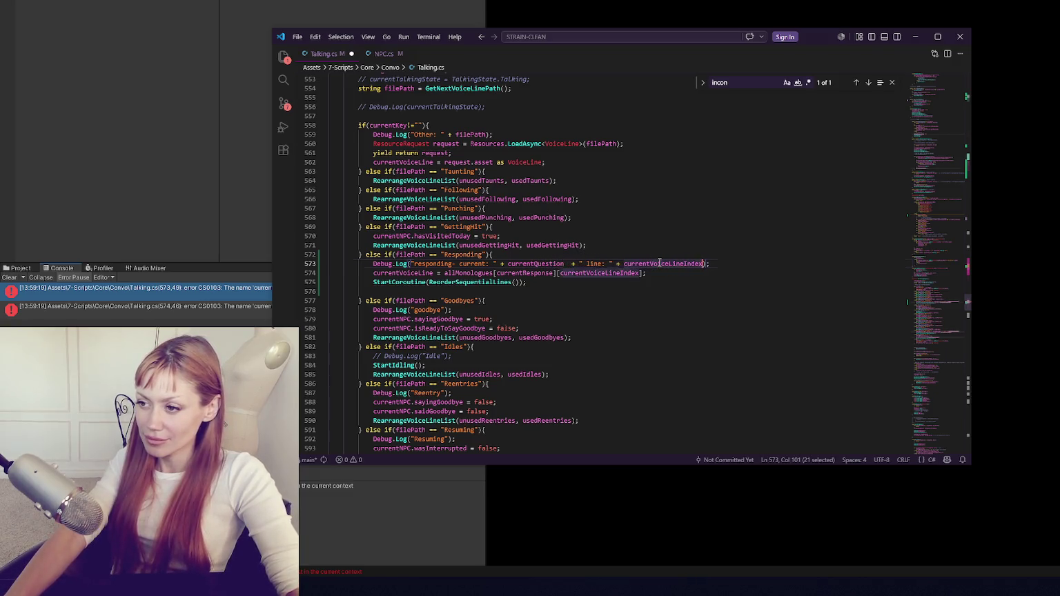
double_click(529, 274)
type("currentQuestion")
left_click(539, 264)
key("ctrl+s")
Select allMonologues on line 574 and search the file for it.
left_click(479, 273)
double_click(478, 274)
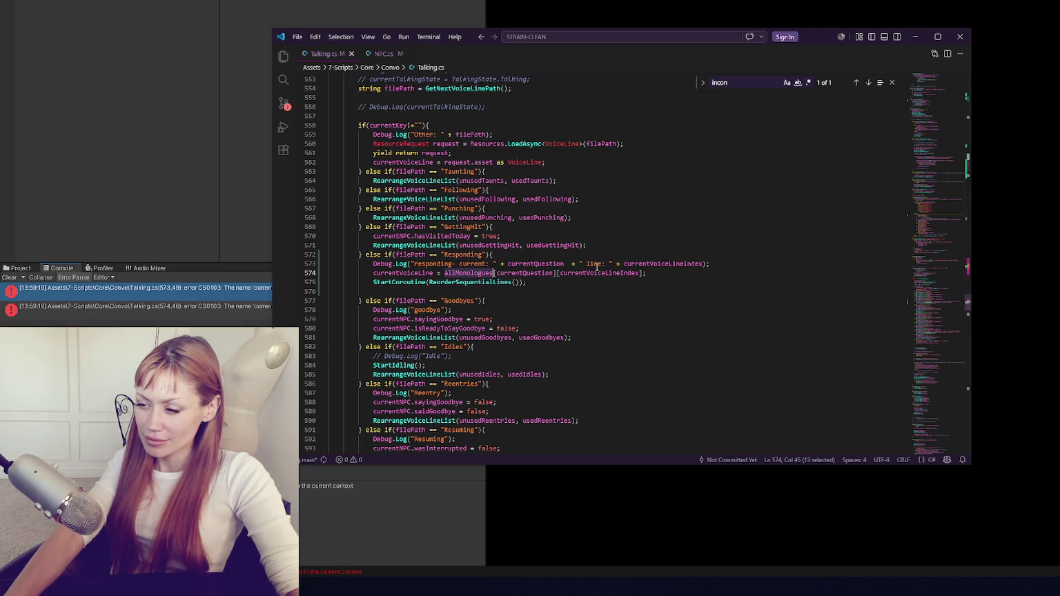
key("ctrl+f")
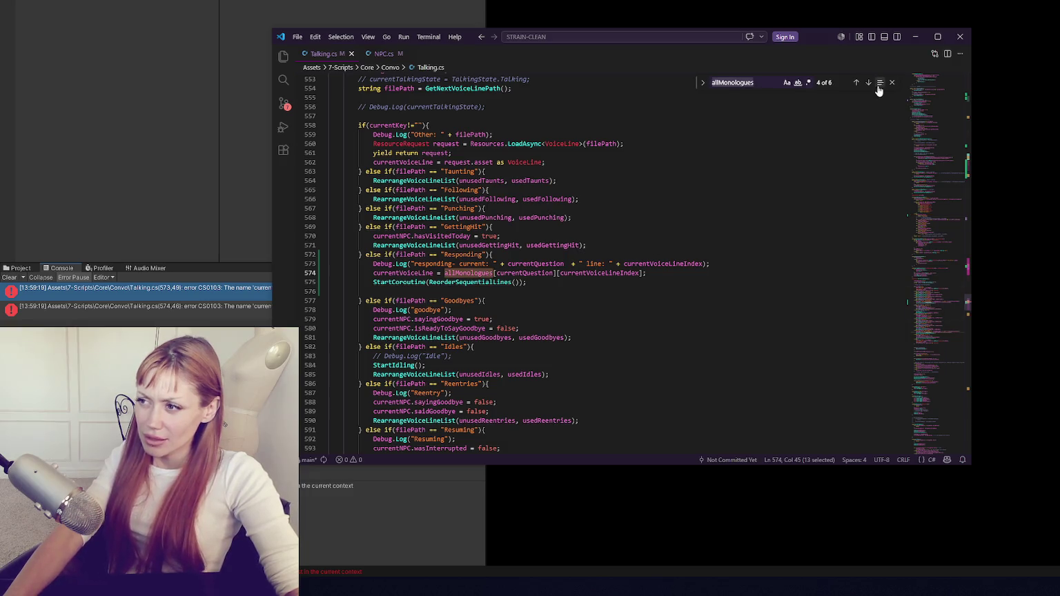
Duplicate the allMonologues declaration on line 112 as a new line 113.
left_click(856, 84)
left_click(857, 83)
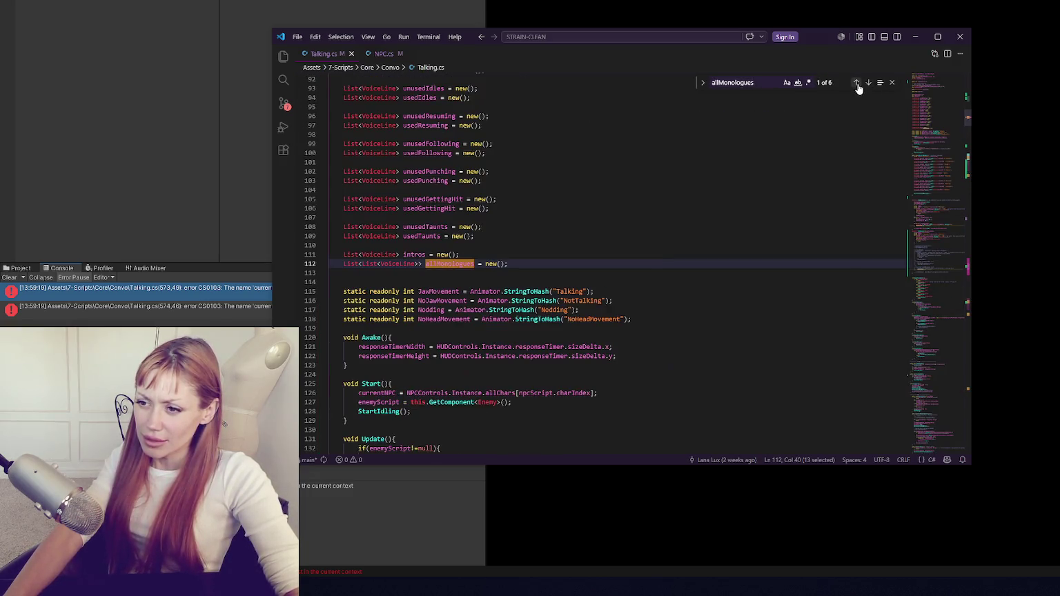
scroll(841, 148, "up", 7)
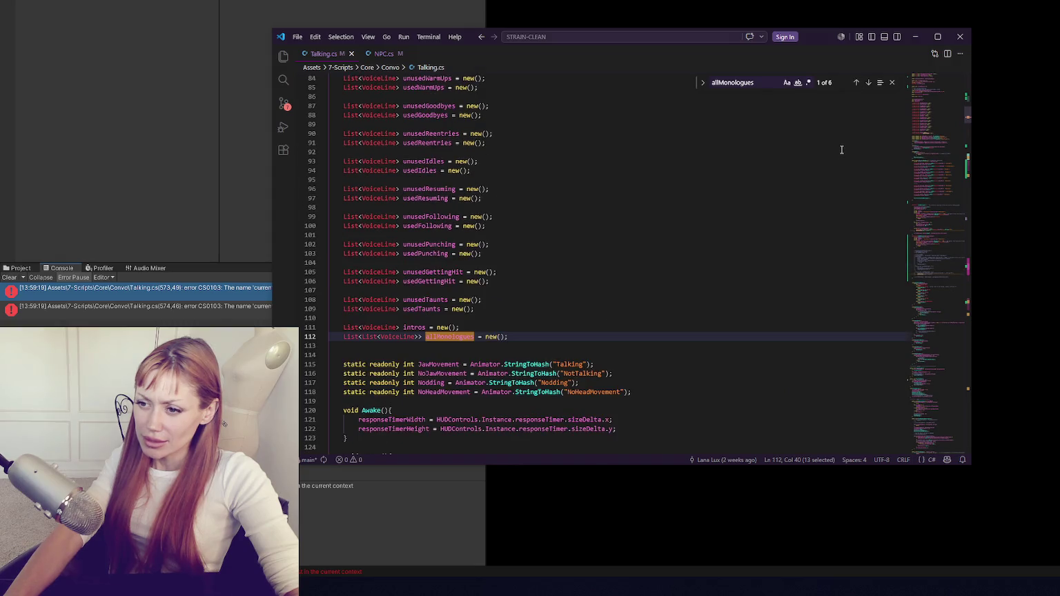
scroll(810, 186, "down", 4)
left_click(534, 334)
scroll(546, 265, "down", 3)
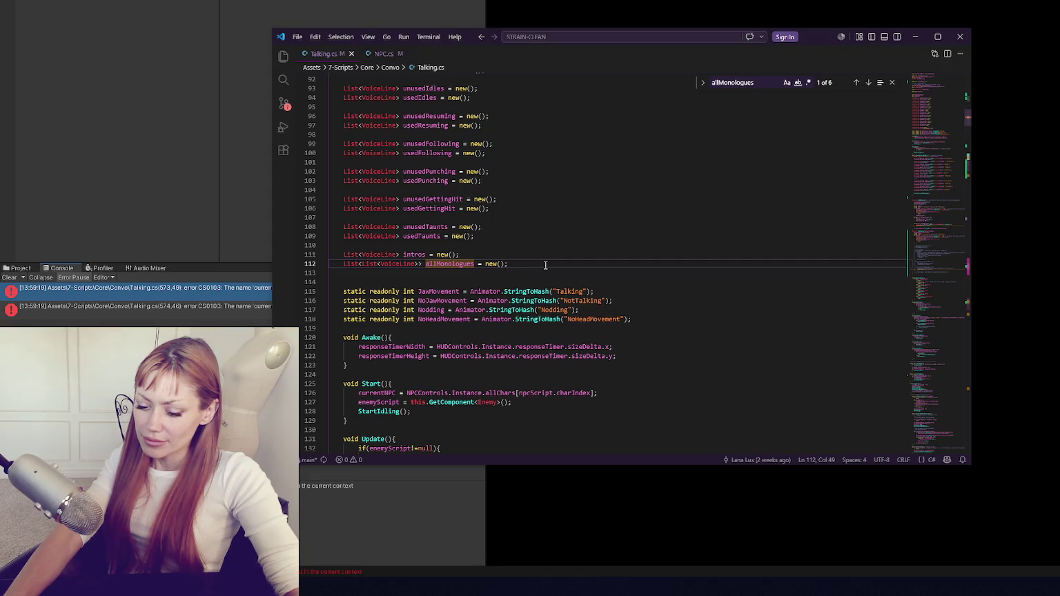
left_click_drag(546, 265, 551, 256)
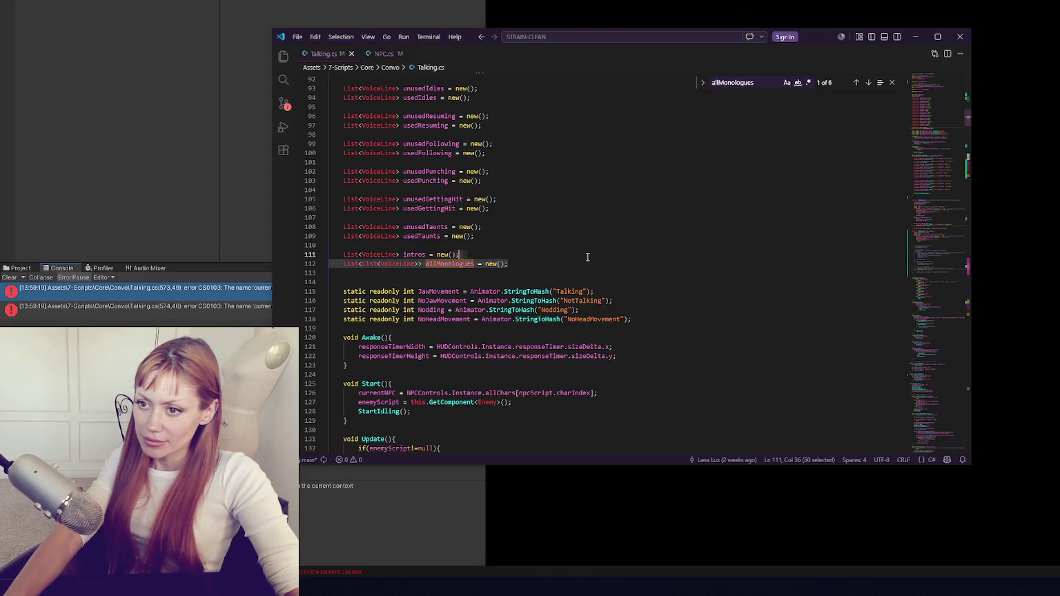
key("ctrl+c")
left_click(588, 257)
key("ctrl+v")
Rename the copied list to allQuestions, save Talking.cs, and return to Unity.
left_click(463, 272)
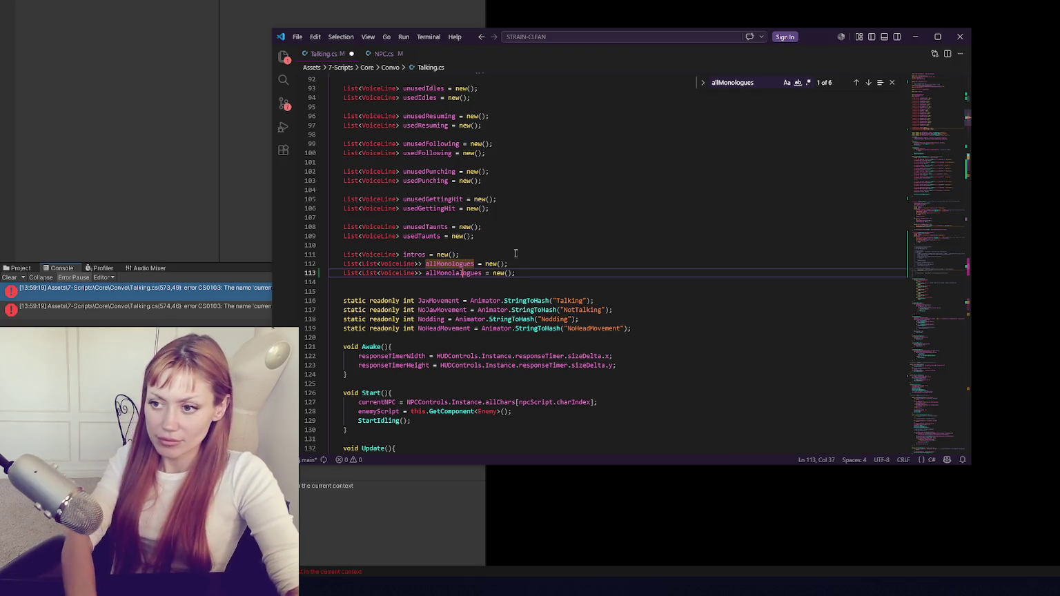
double_click(453, 273)
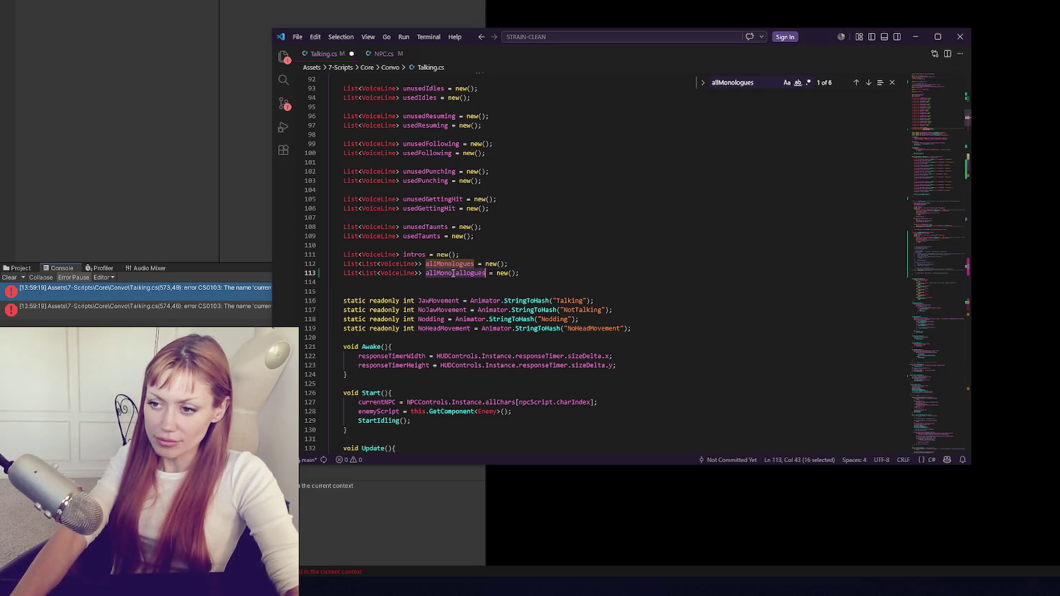
type("allQuestions")
key("ctrl+s")
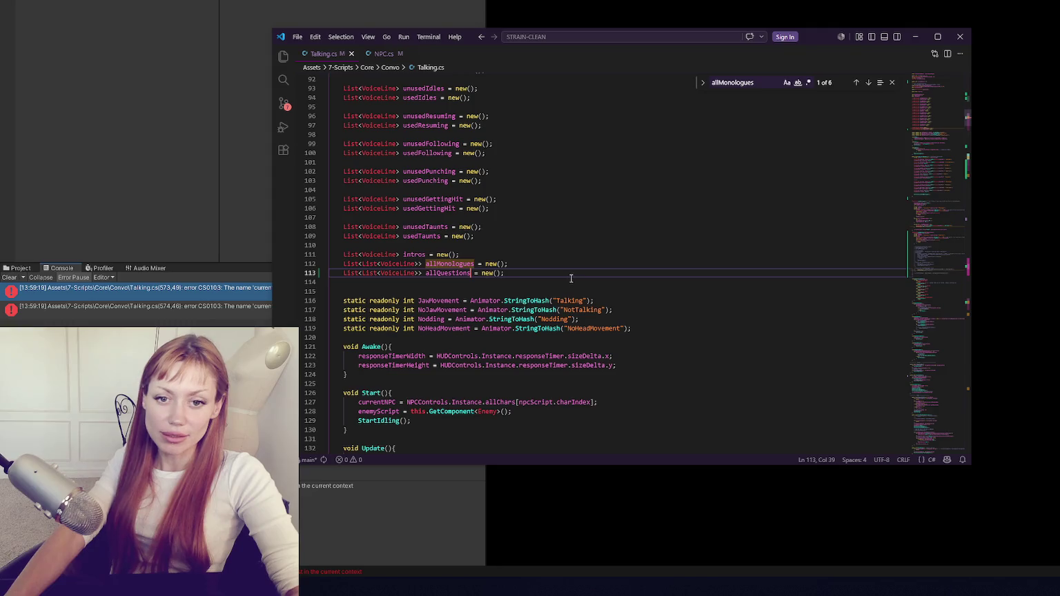
left_click(549, 282)
left_click(609, 335)
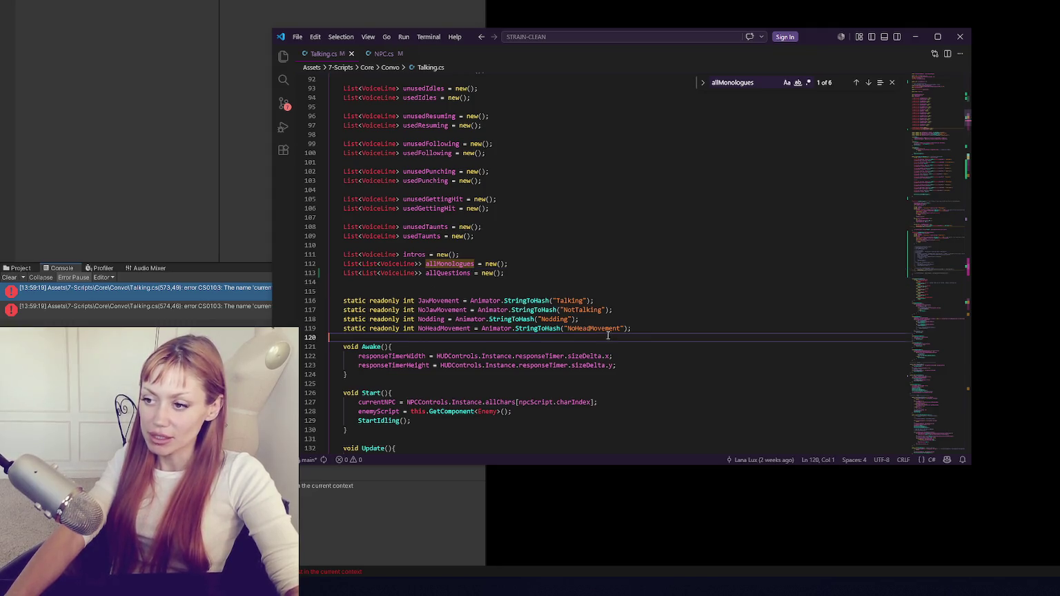
key("alt+Tab")
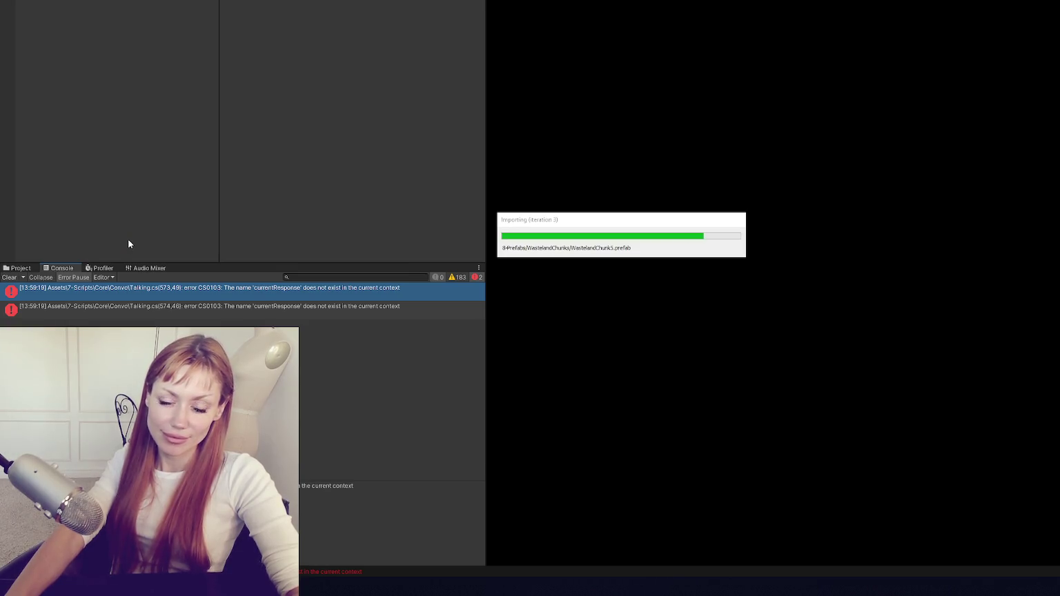
Clear the Console, close the Character Manager and Package Manager, and clear the Inspector selection.
left_click(10, 278)
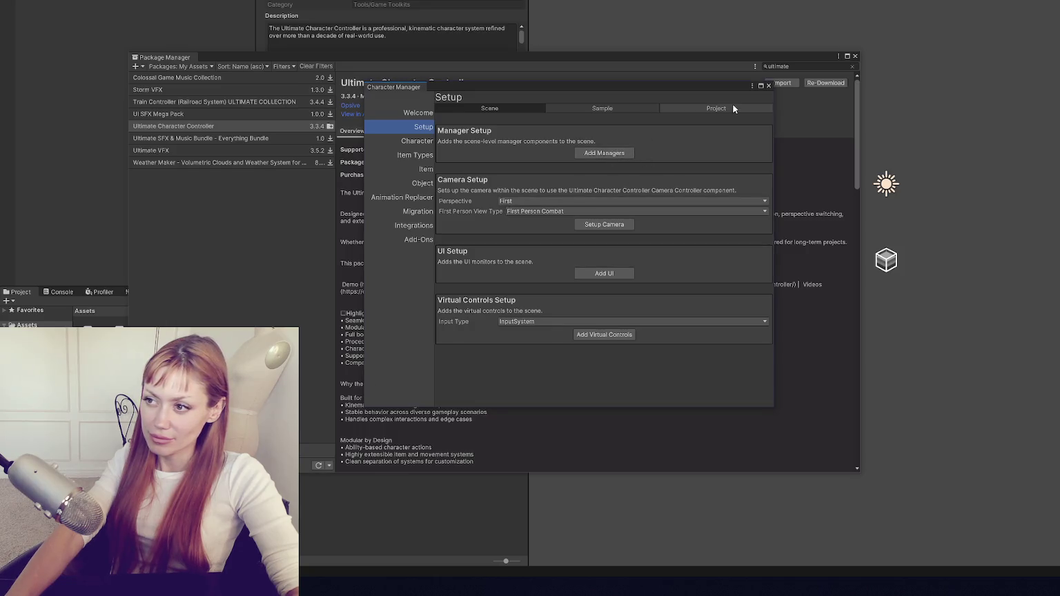
left_click(769, 87)
left_click(855, 55)
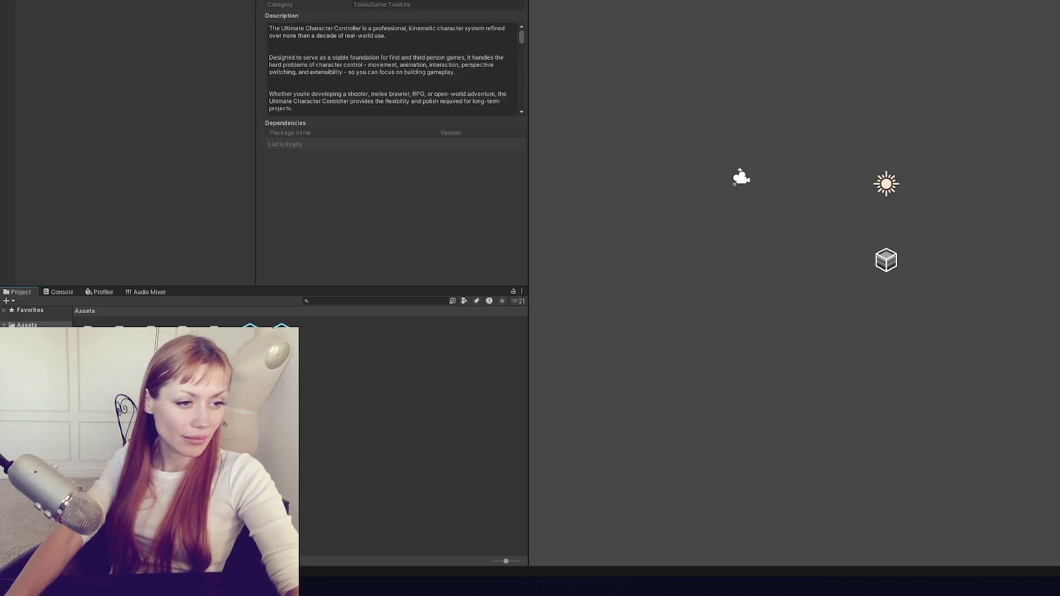
left_click(149, 114)
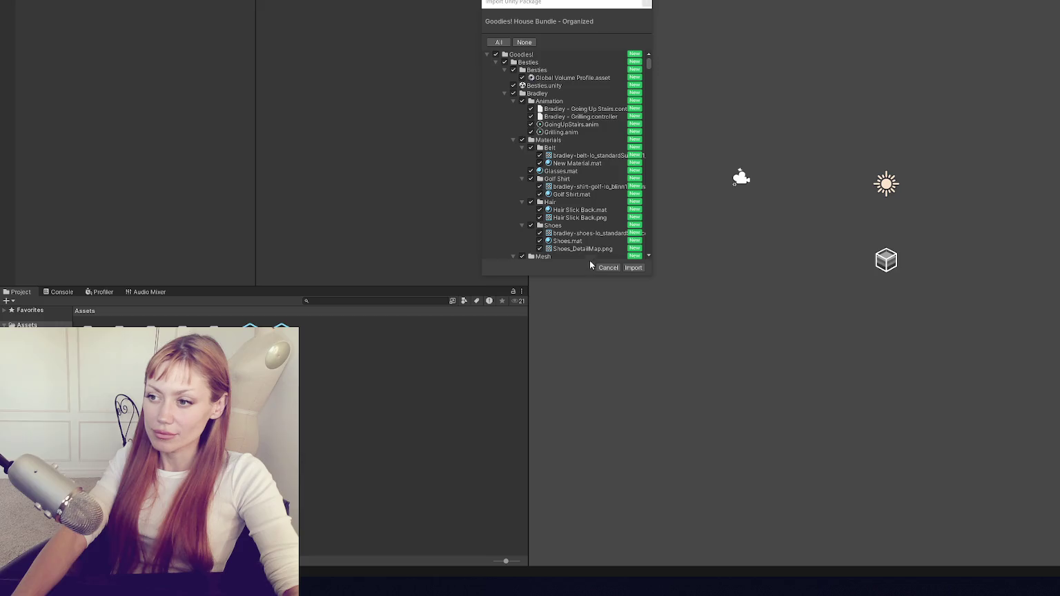
Import every checked item of the Goodies! House Bundle - Organized package.
left_click(633, 268)
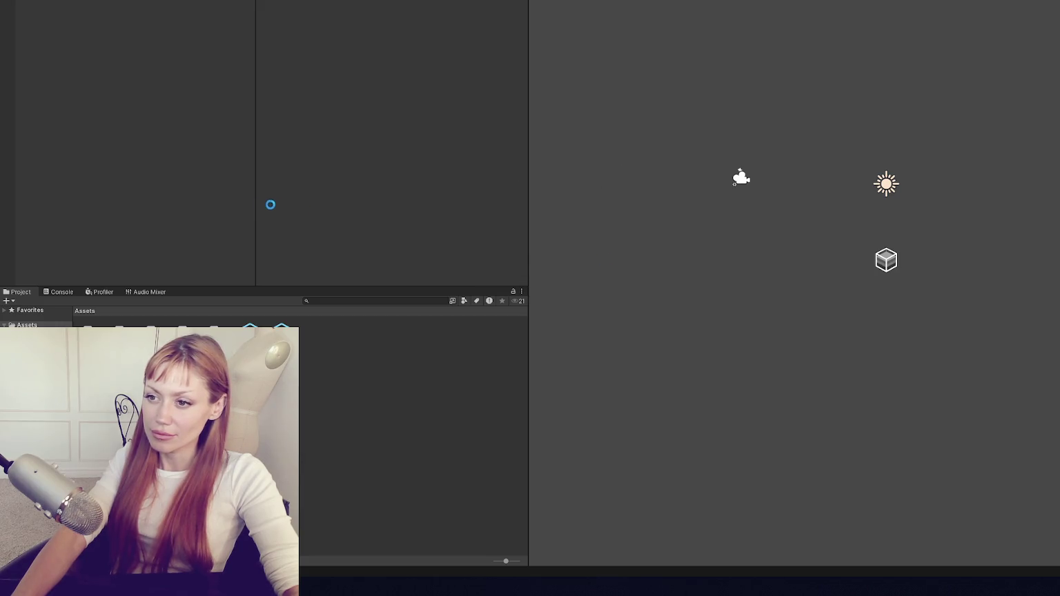
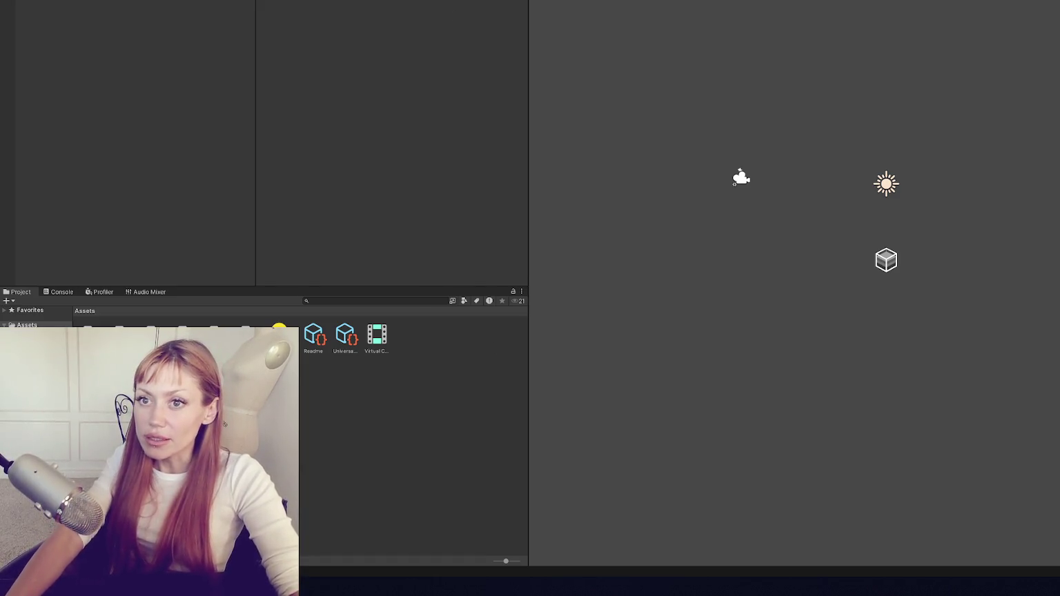
Switch the Hair materials in the Goodies! folders to the Universal Render Pipeline/Lit shader.
double_click(152, 337)
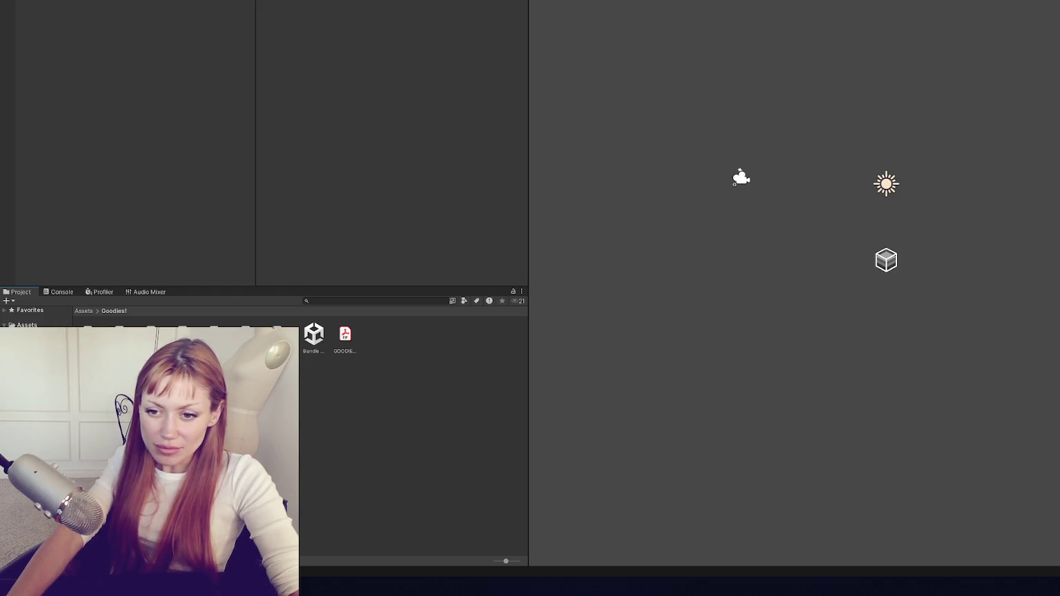
left_click(41, 387)
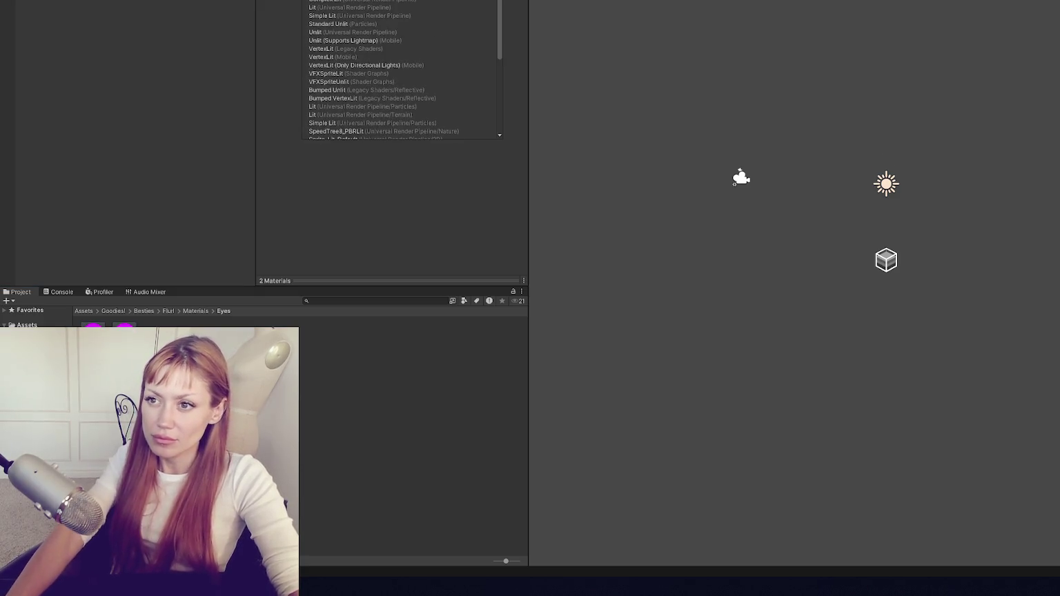
left_click(402, 339, "shift")
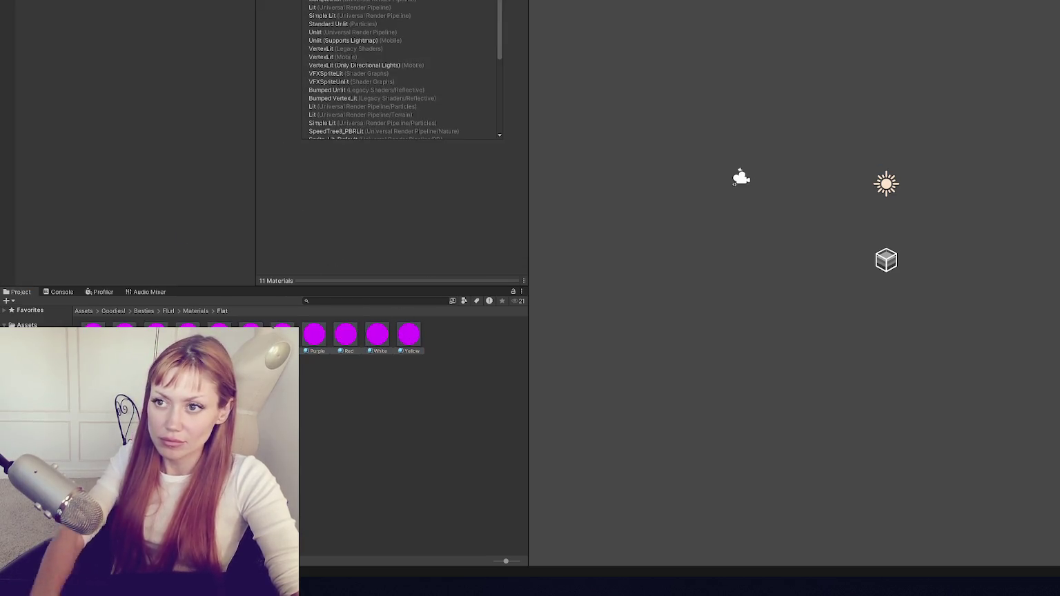
left_click(34, 387)
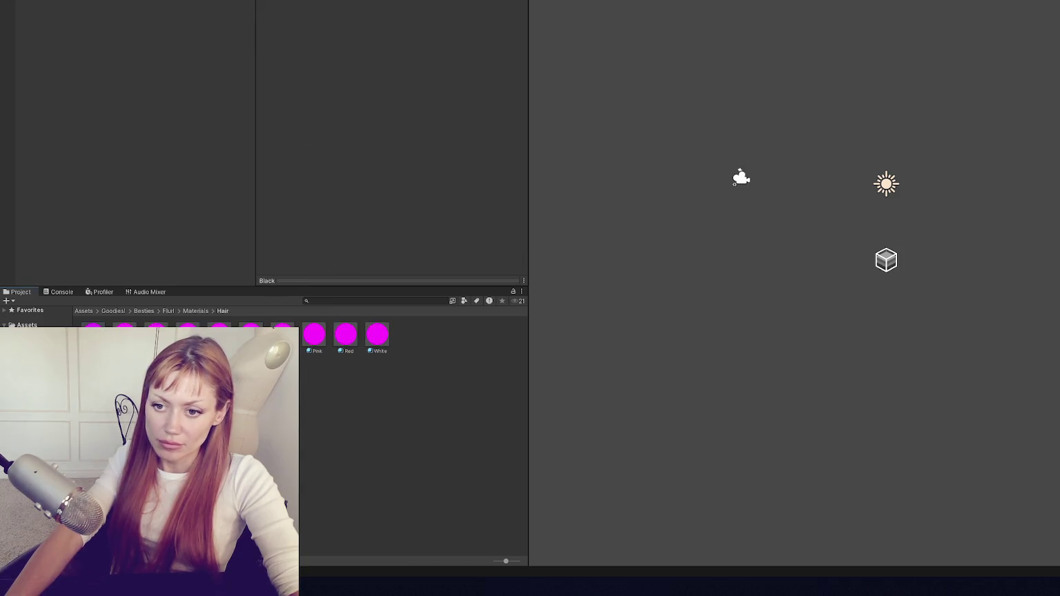
left_click(378, 335, "shift")
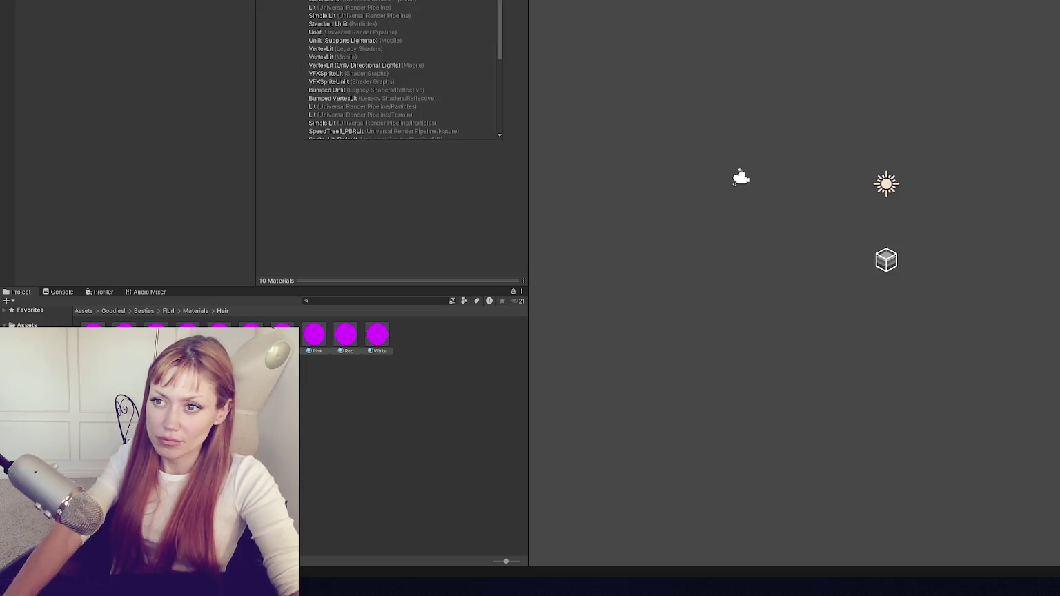
left_click(345, 7)
Select all of Bradley's materials and apply the URP Lit shader to them.
left_click(34, 376)
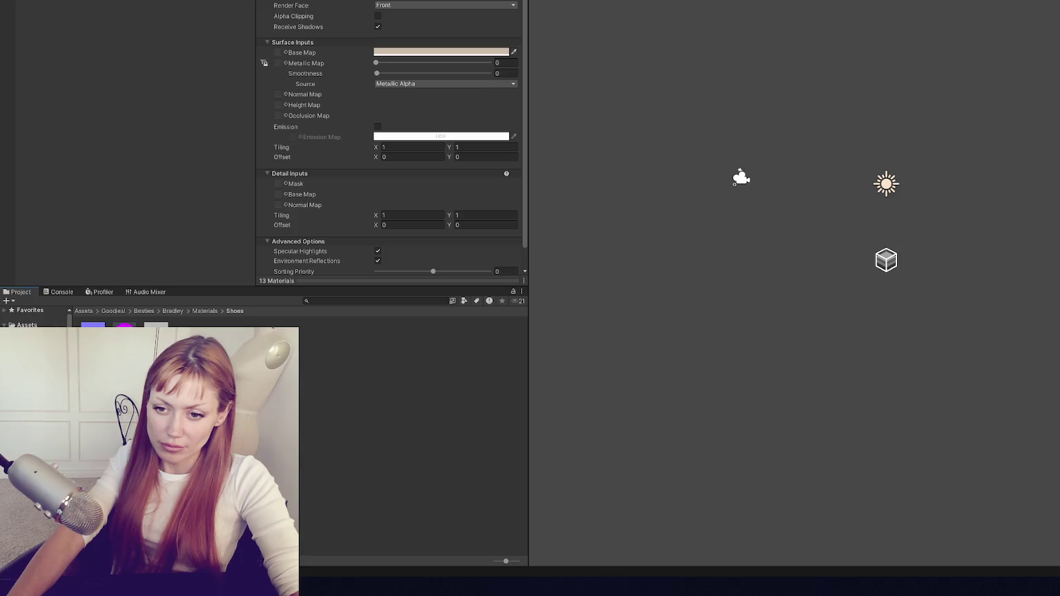
key("Up")
key("Up")
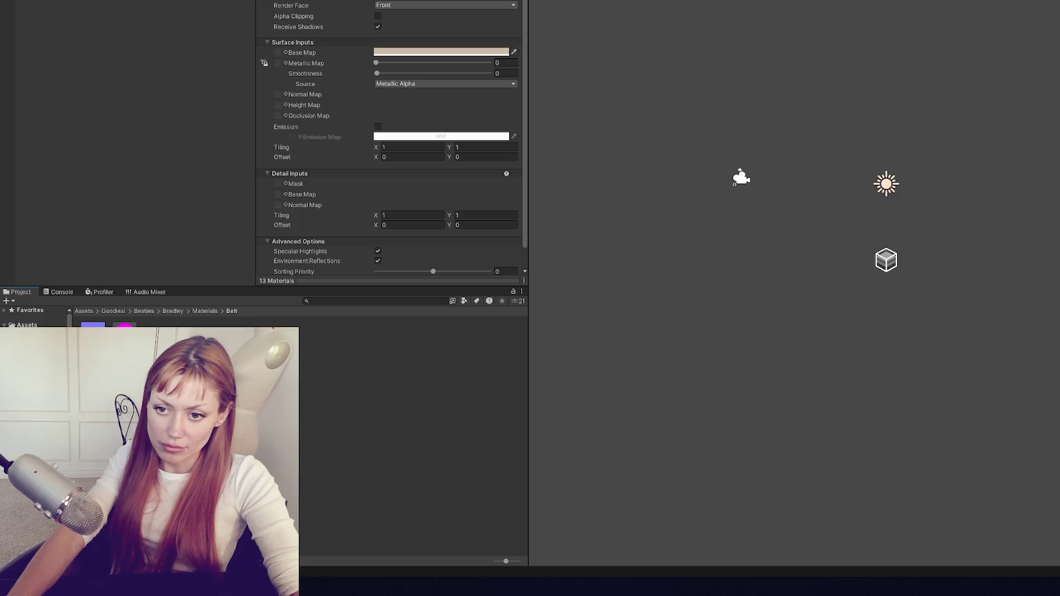
key("Up")
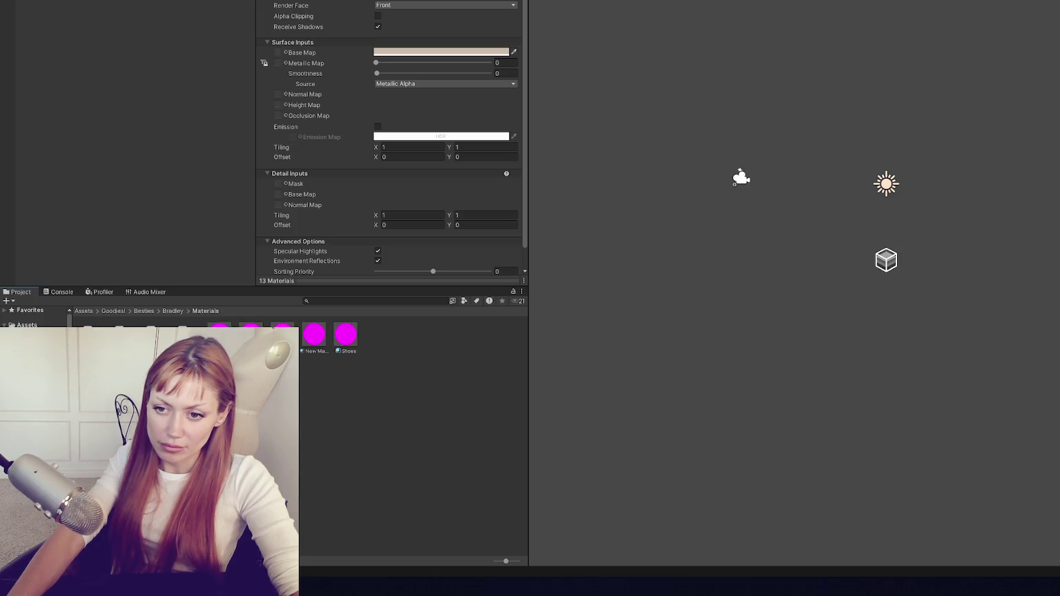
key("ctrl+a")
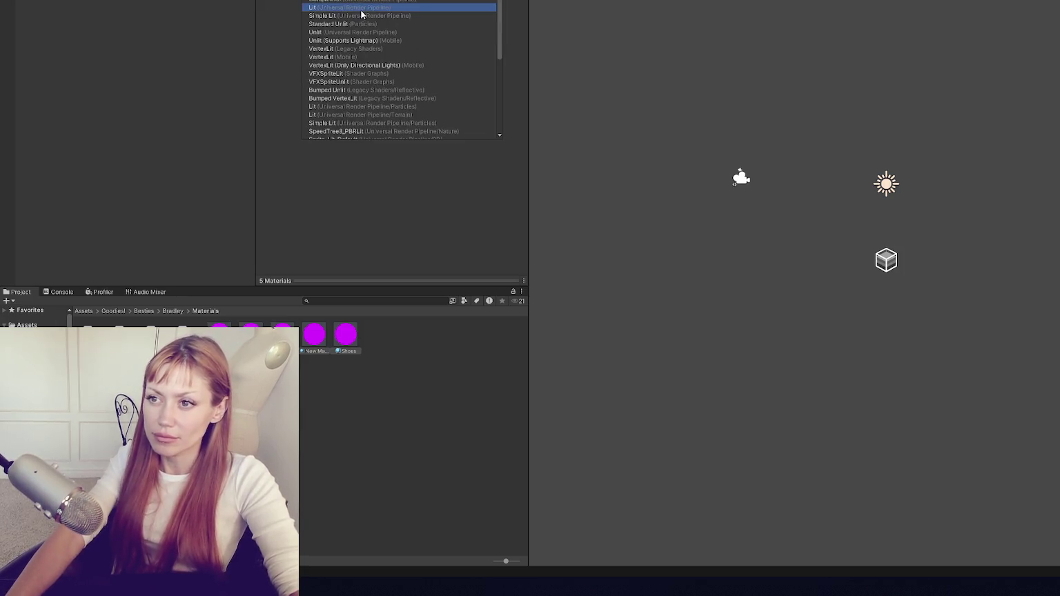
left_click(454, 51)
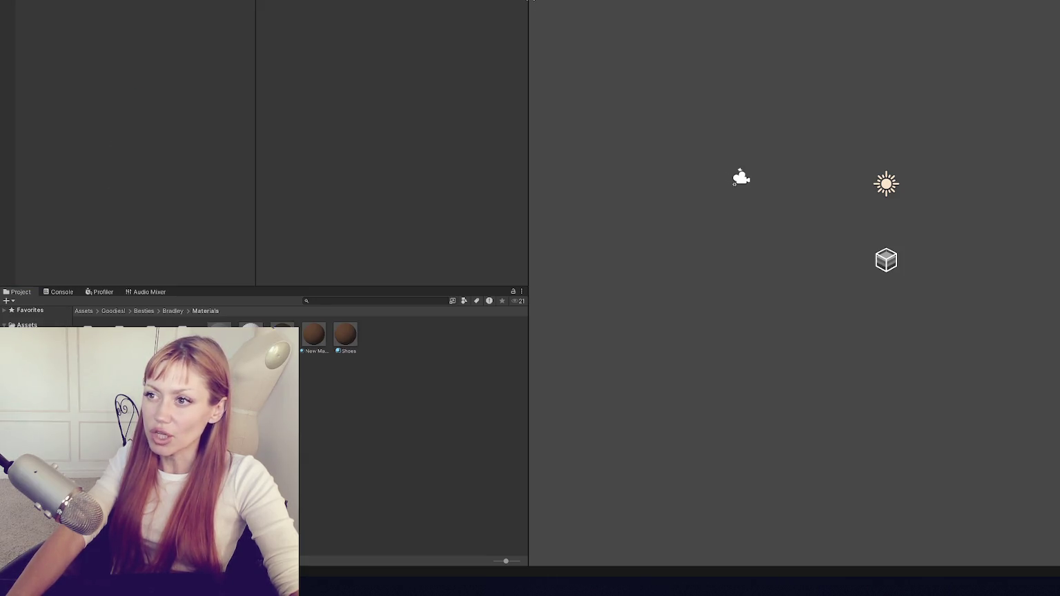
left_click_drag(530, 2, 318, 24)
Open the Opsive Character Manager on its Character page and drag Bradley's prefab into the scene.
right_click(196, 2)
key("Escape")
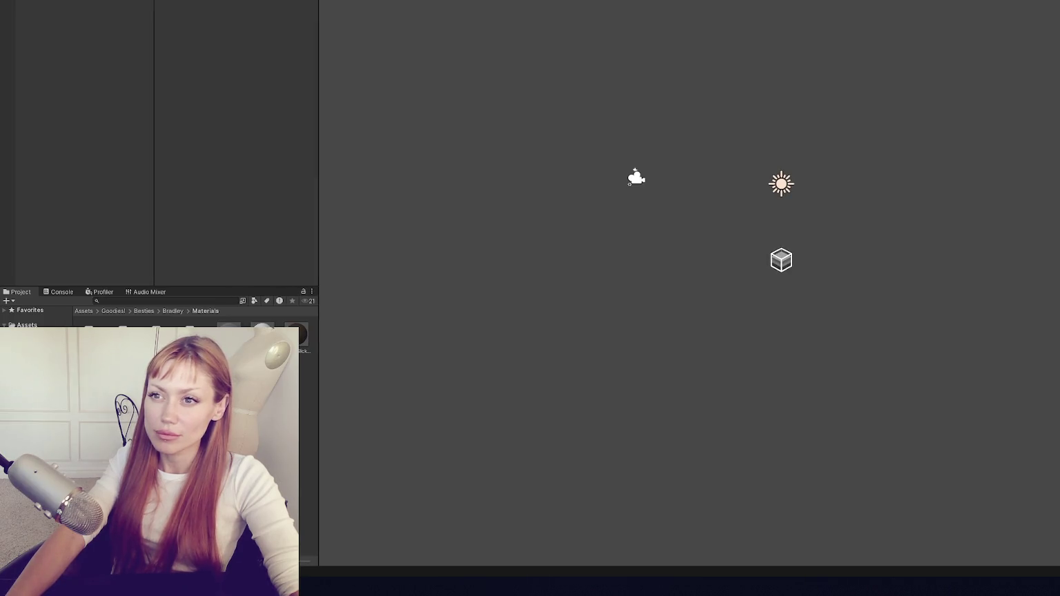
key("alt+w")
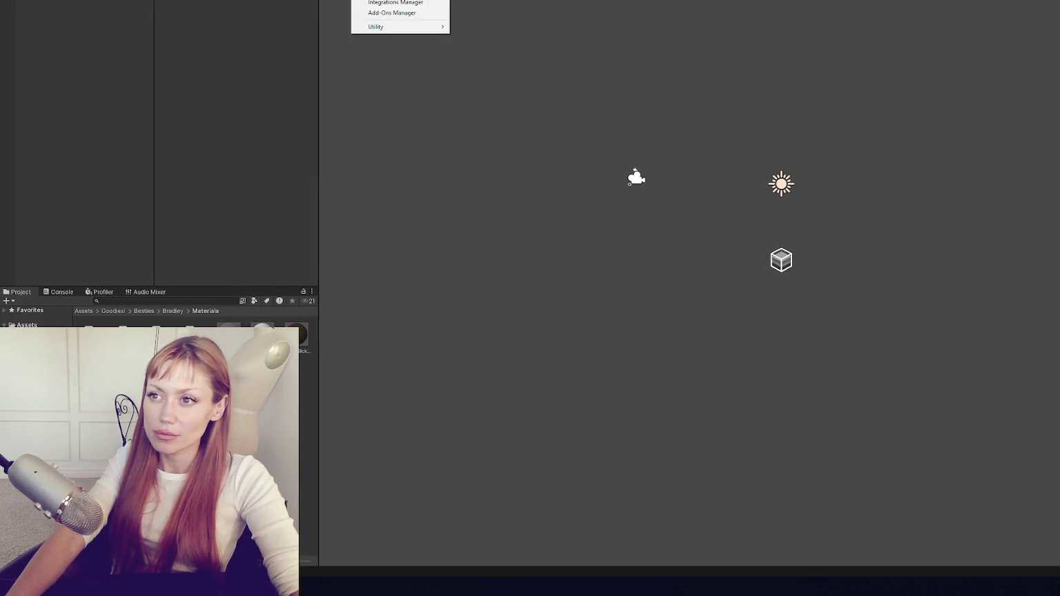
left_click(395, 2)
left_click(424, 130)
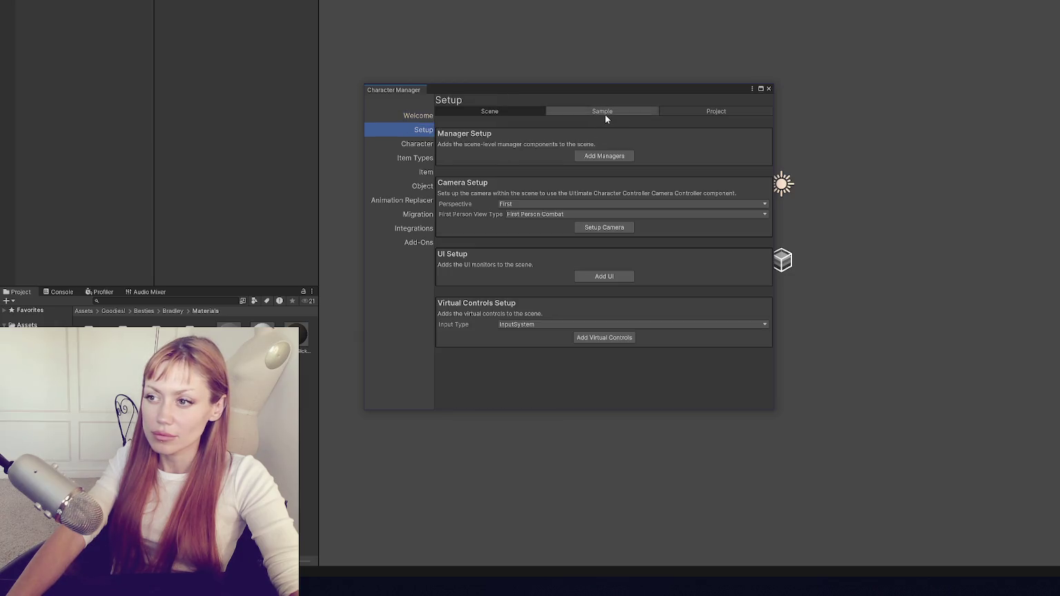
left_click(605, 114)
left_click(496, 109)
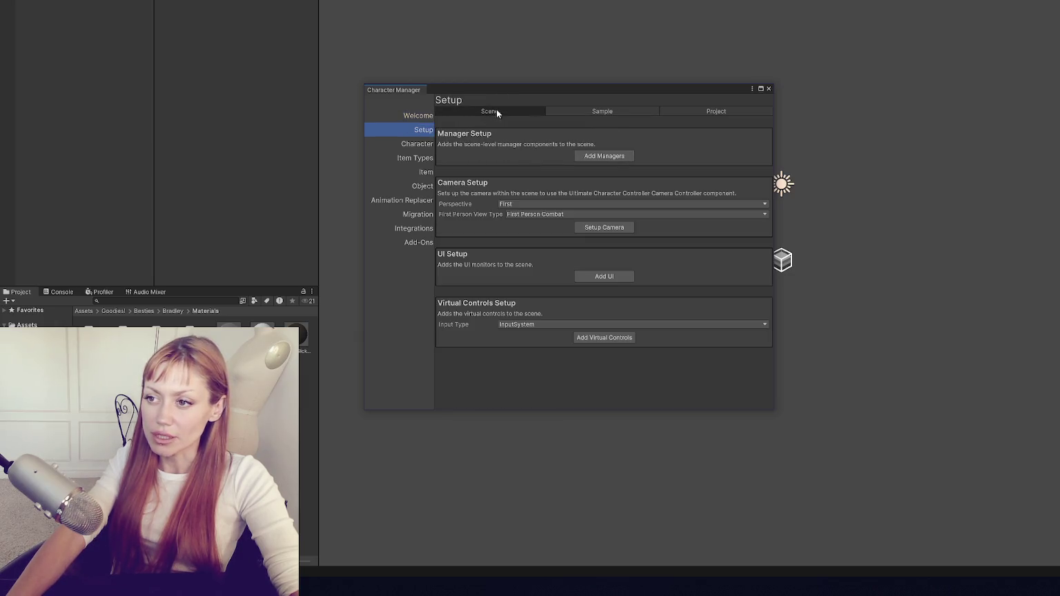
left_click(416, 144)
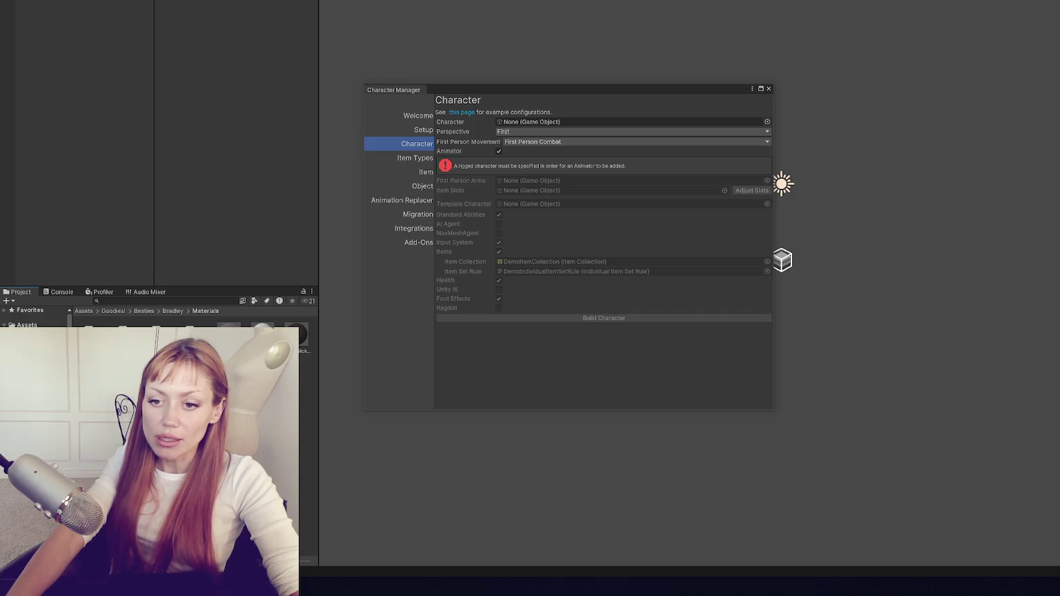
left_click(48, 379)
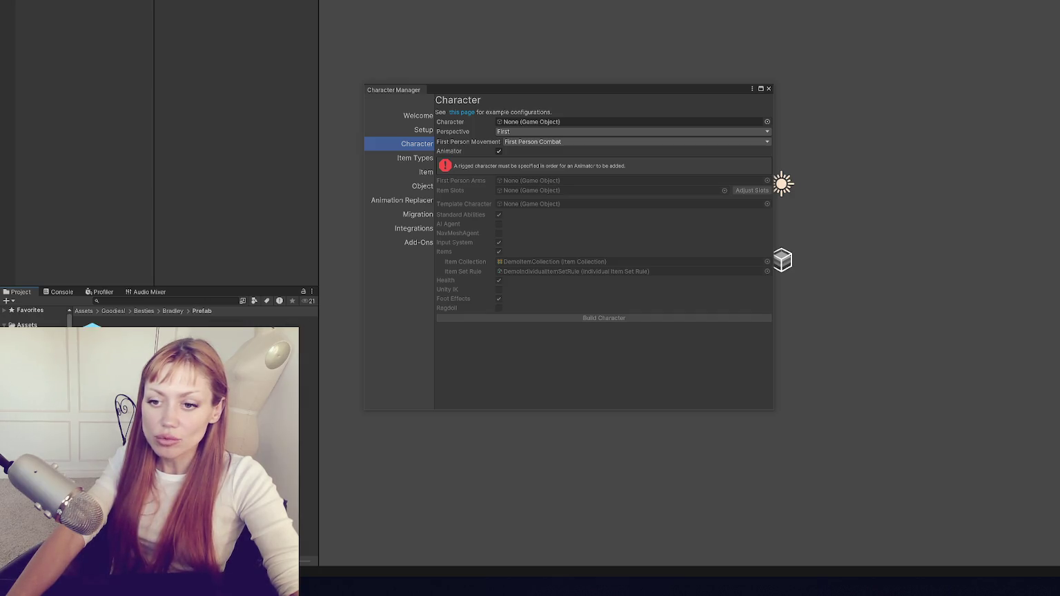
left_click_drag(82, 228, 782, 259)
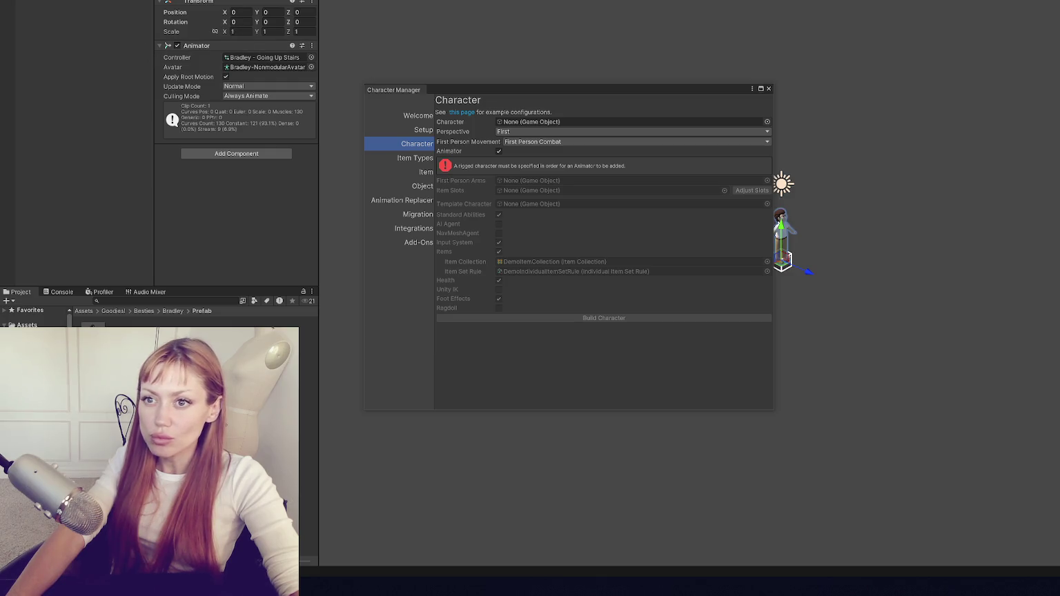
Create an empty GameObject with a NavMeshSurface component.
right_click(75, 42)
left_click(142, 191)
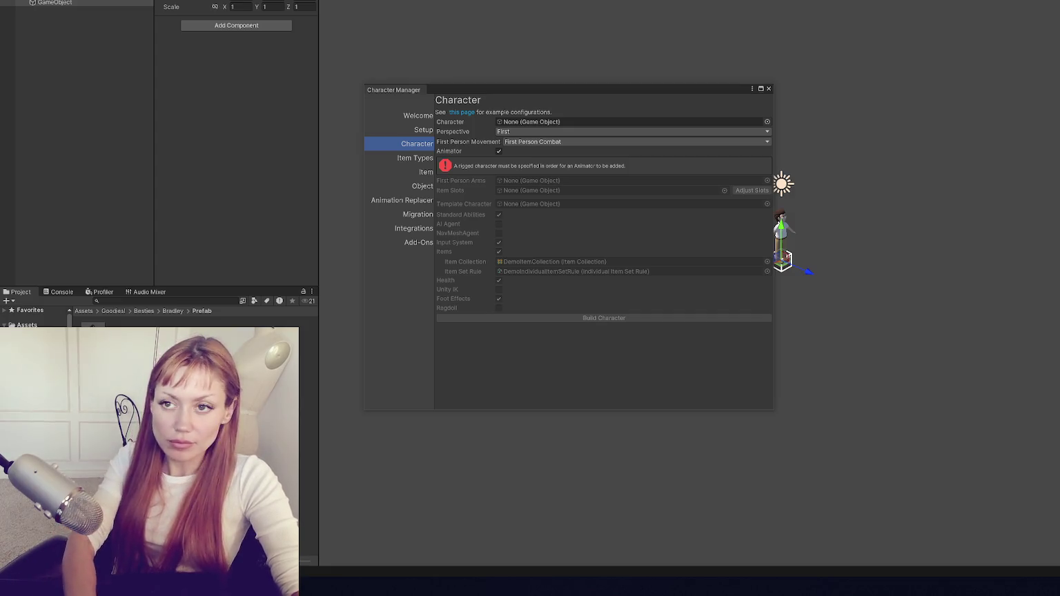
left_click(236, 25)
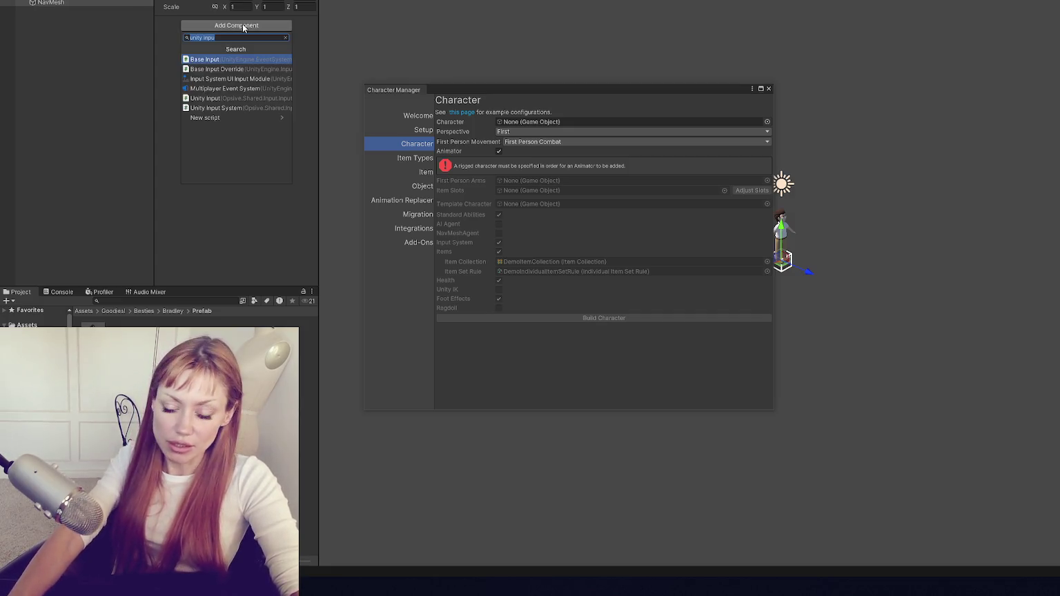
type("nav")
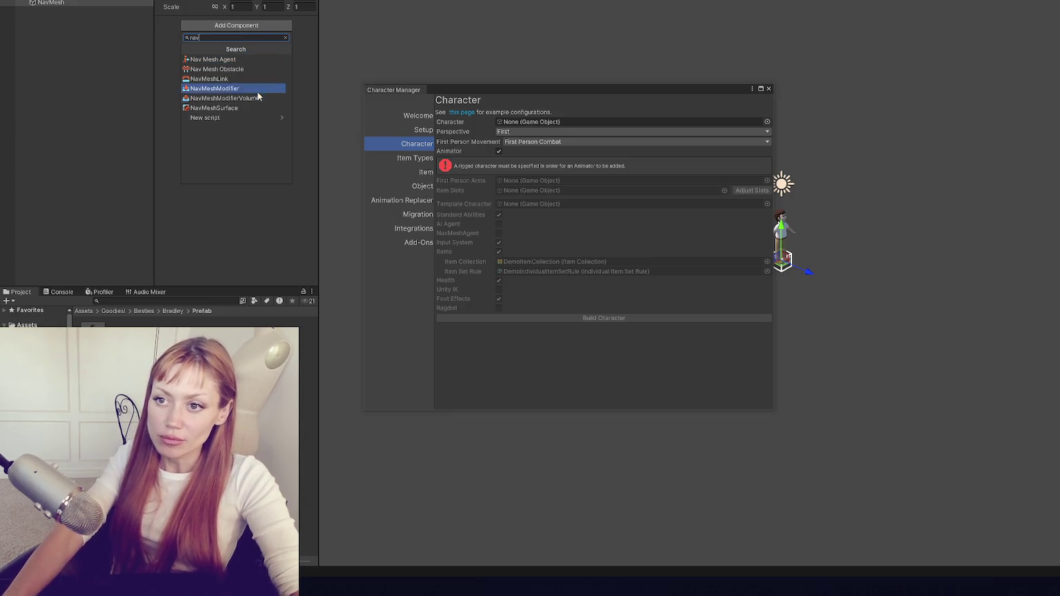
left_click(249, 109)
Add a cube floor scaled to 50 in X and 50 in Z.
right_click(79, 40)
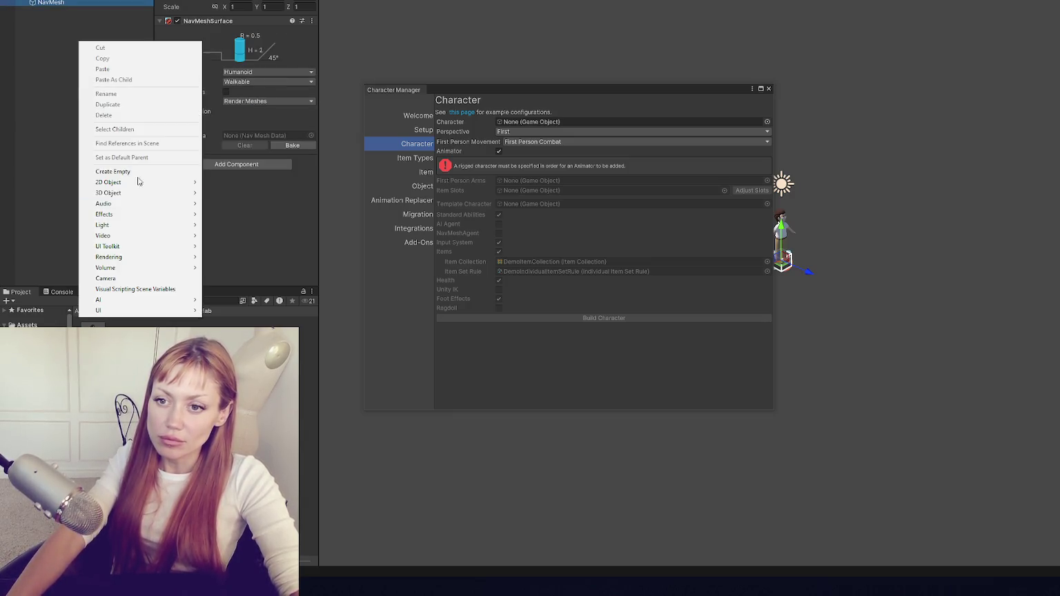
mouse_move(111, 193)
left_click(221, 193)
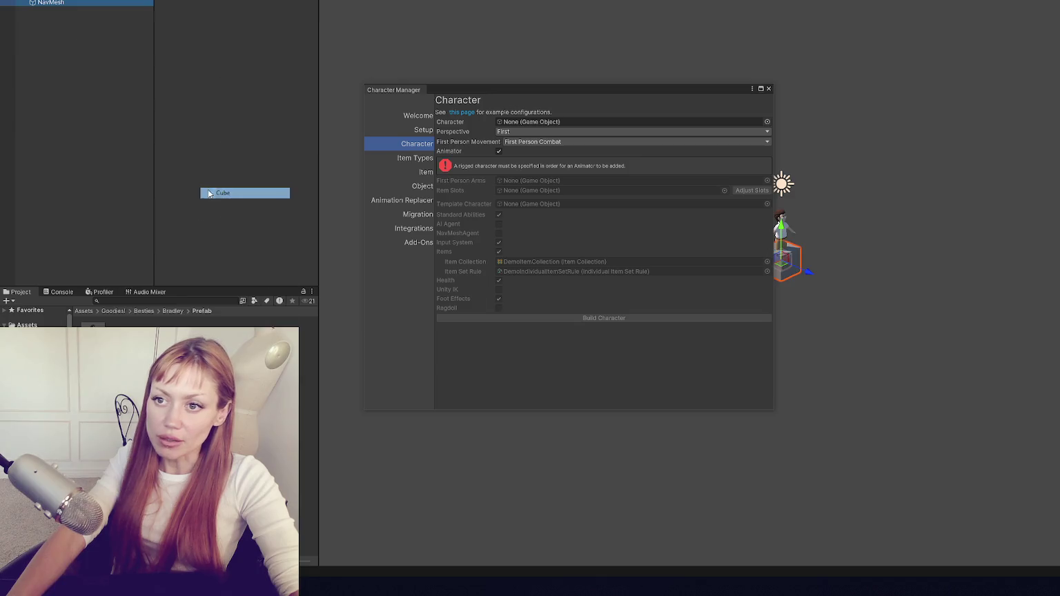
type("50")
key("Tab")
key("Tab")
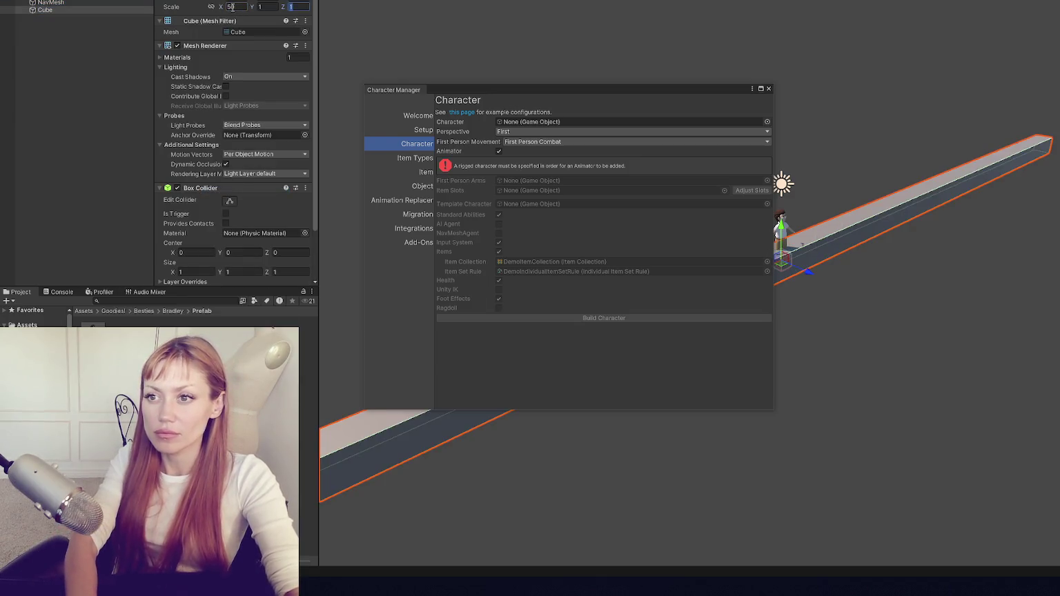
type("50")
key("Return")
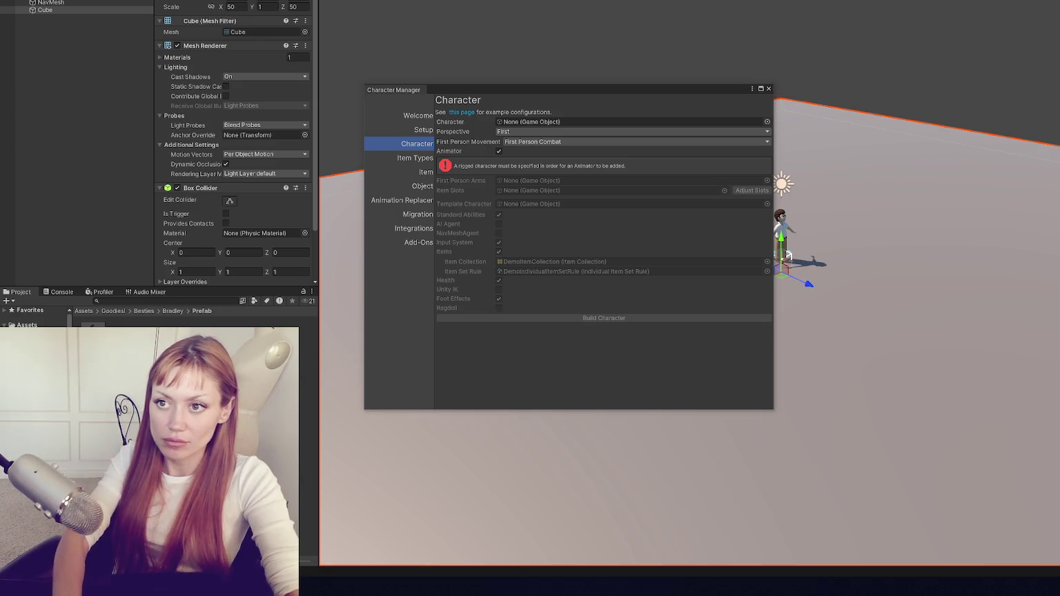
Bake the NavMesh object's navigation mesh over the cube floor.
scroll(227, 43, "down", 3)
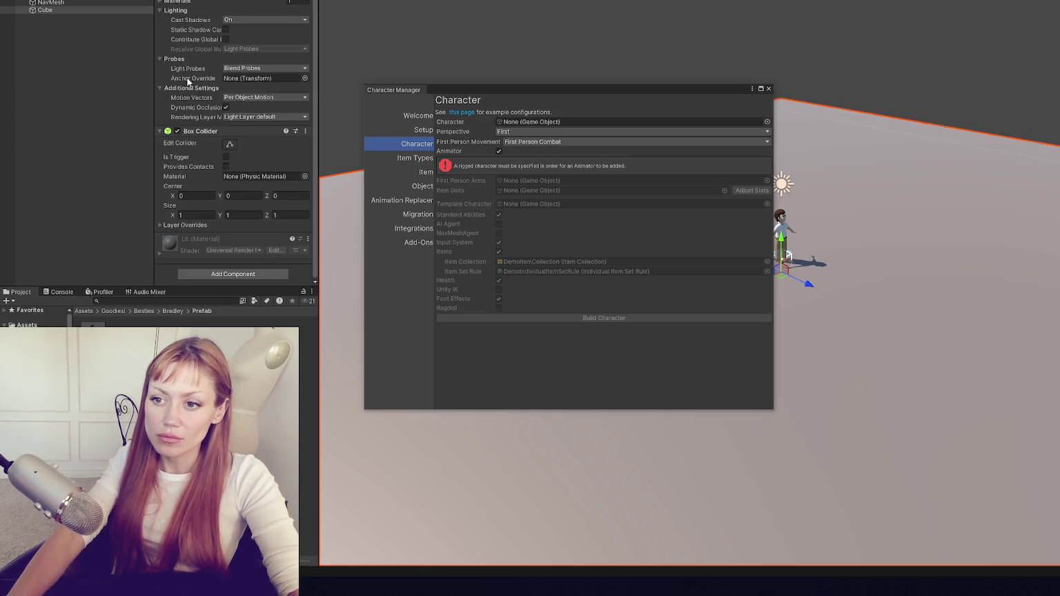
scroll(235, 103, "up", 3)
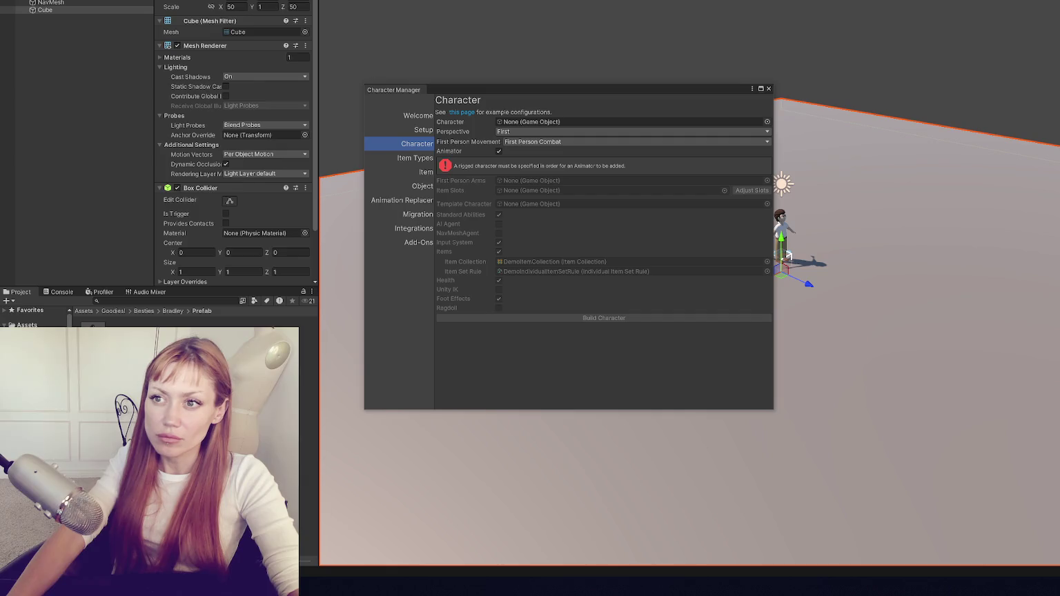
left_click(51, 3)
left_click(290, 145)
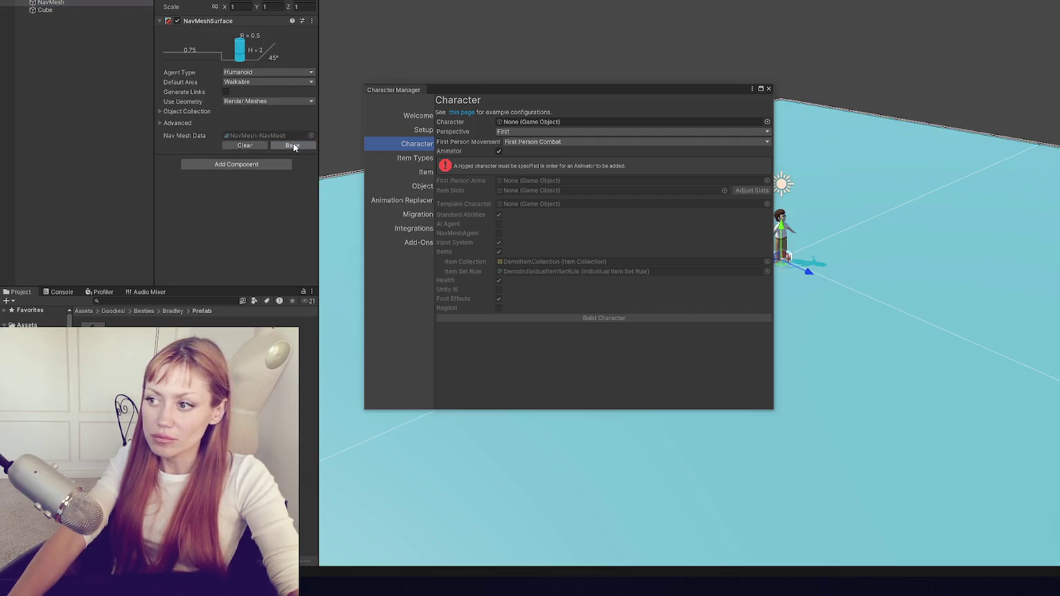
left_click(69, 45)
Assign Bradley with the Demo animator controller, no items, and AI Agent/NavMeshAgent enabled.
mouse_move(138, 359)
left_mouse_down()
mouse_move(388, 57)
mouse_move(556, 117)
left_mouse_up()
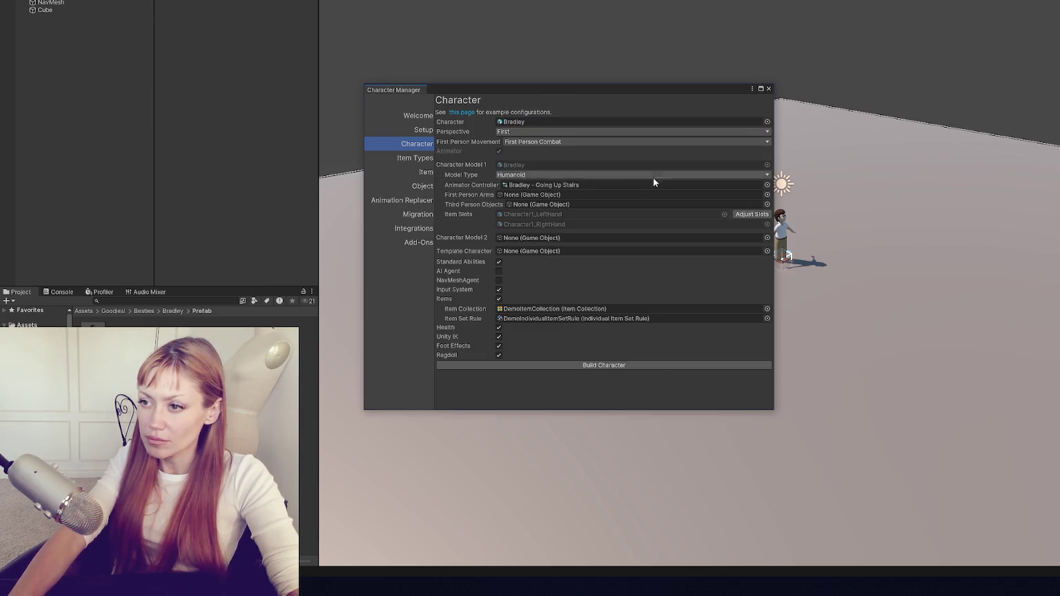
left_click(767, 185)
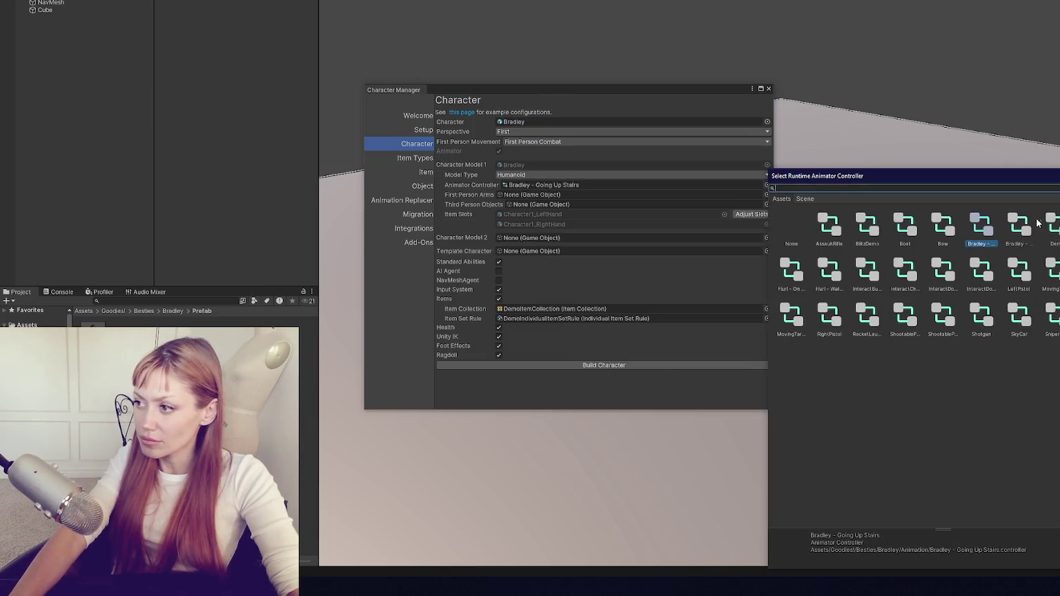
double_click(1050, 225)
left_click(499, 300)
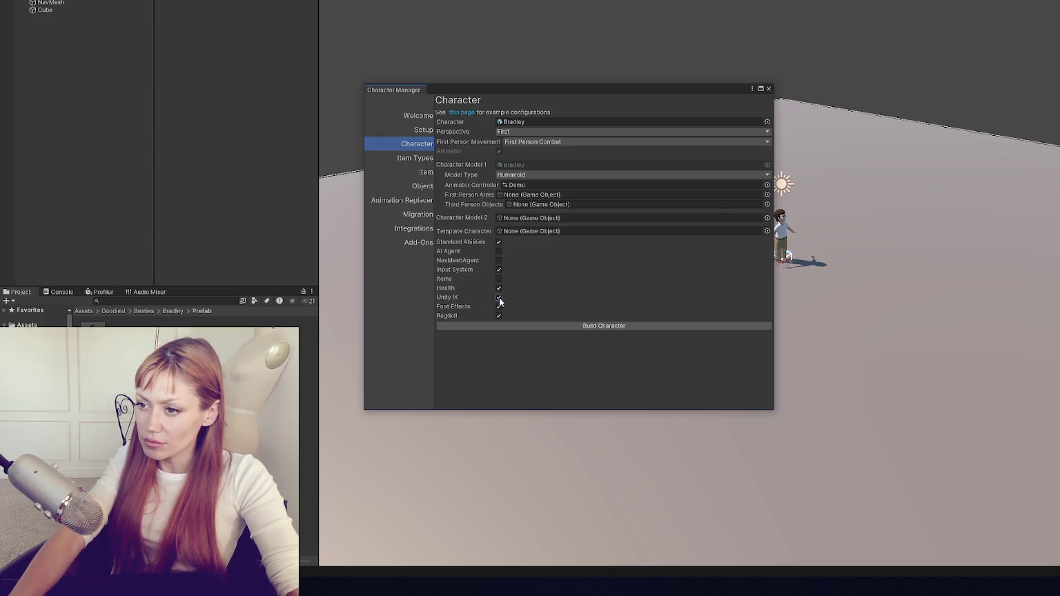
left_click(499, 253)
Set perspective to Both with Free Look first person and Point Click third person, then build Bradley.
left_click(528, 132)
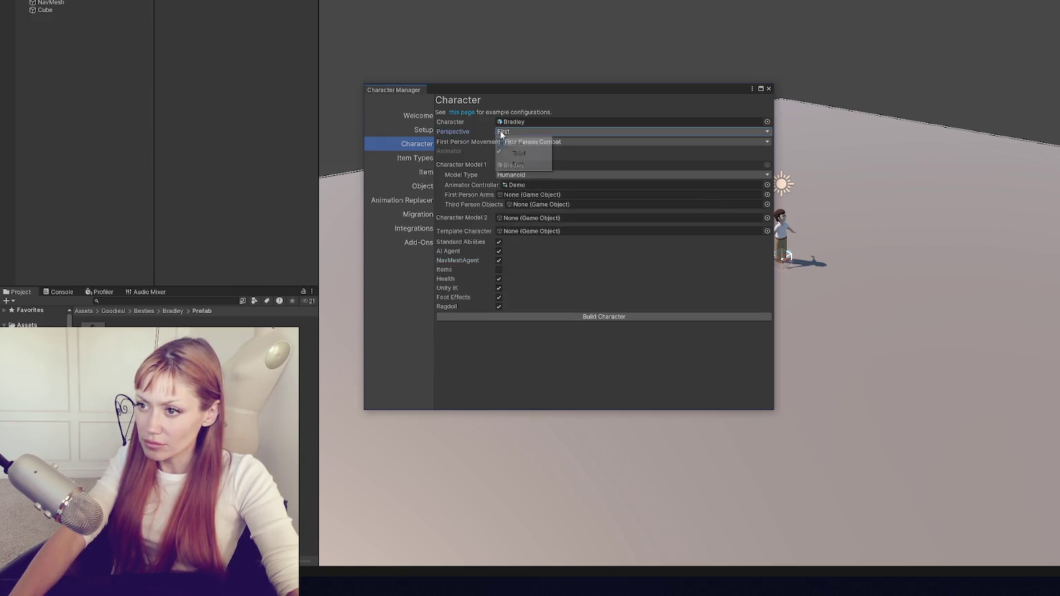
left_click(545, 164)
left_click(553, 143)
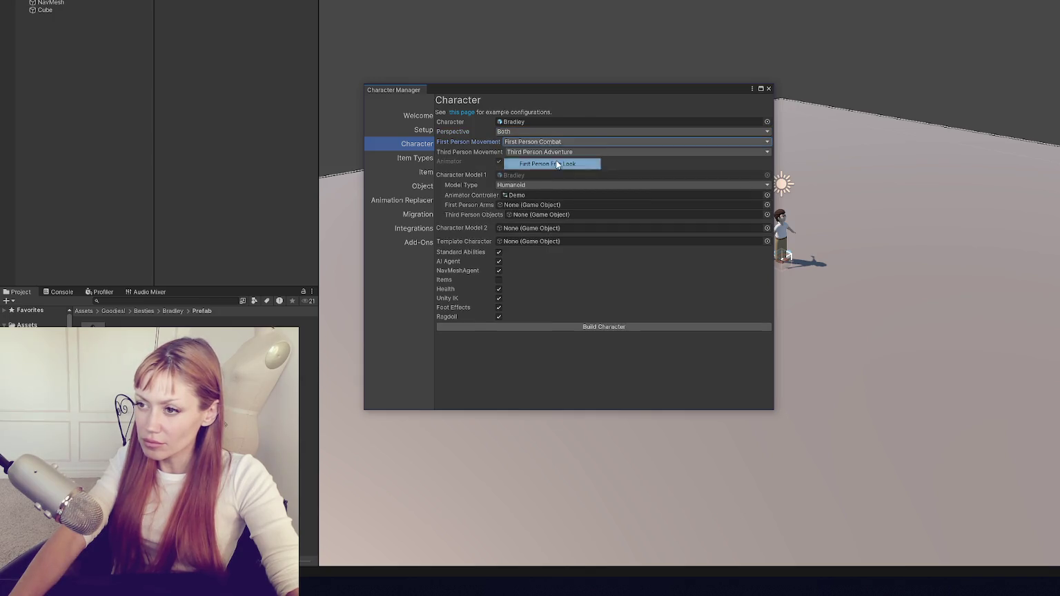
left_click(552, 163)
left_click(580, 151)
left_click(604, 196)
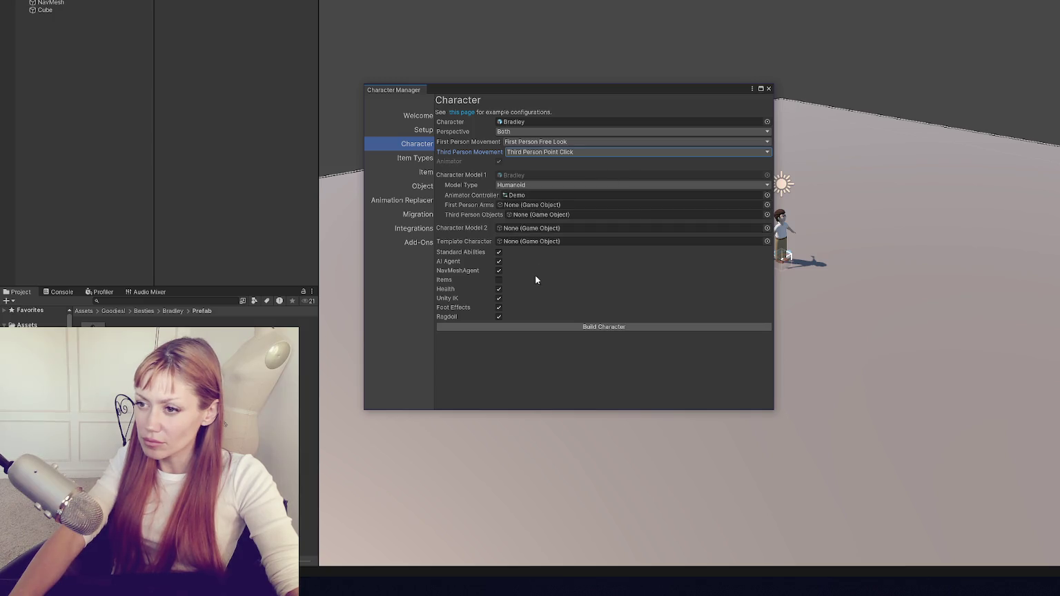
left_click(545, 328)
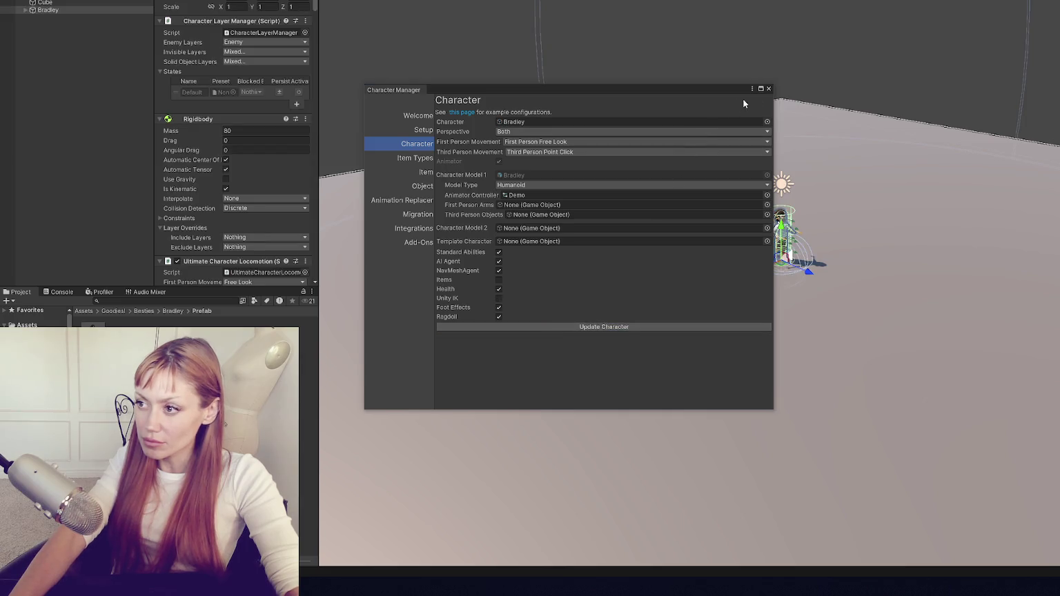
left_click(769, 89)
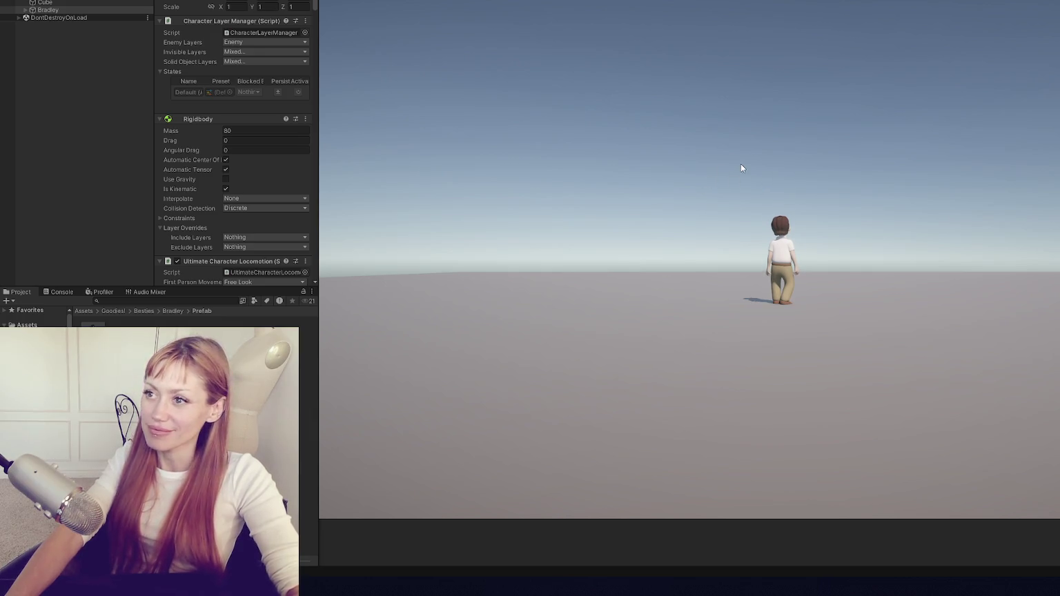
Stop play mode, set Bradley's tag to Player, and run the scene again.
key("ctrl+p")
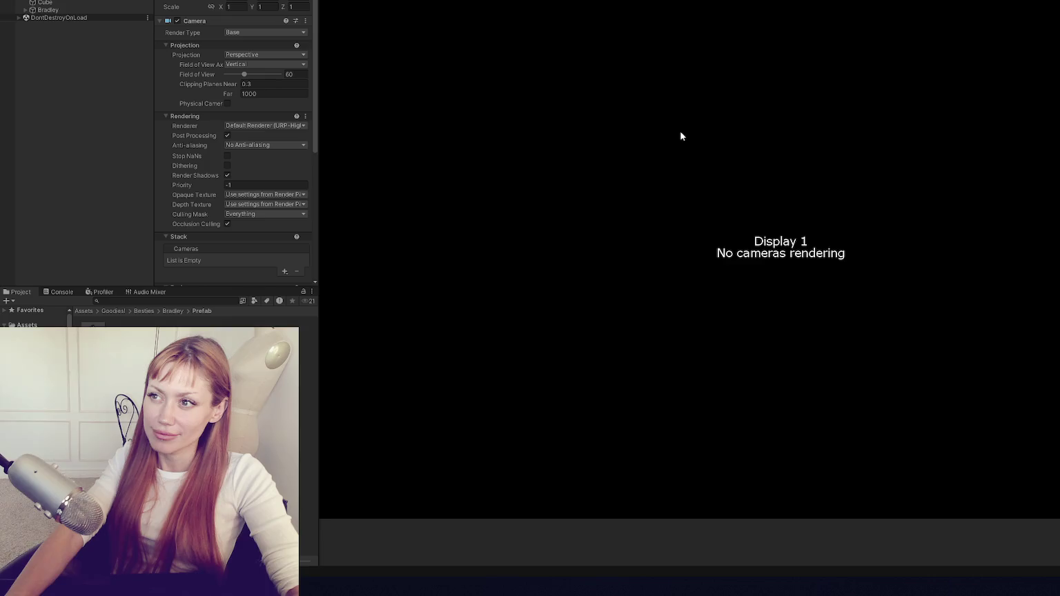
key("ctrl+p")
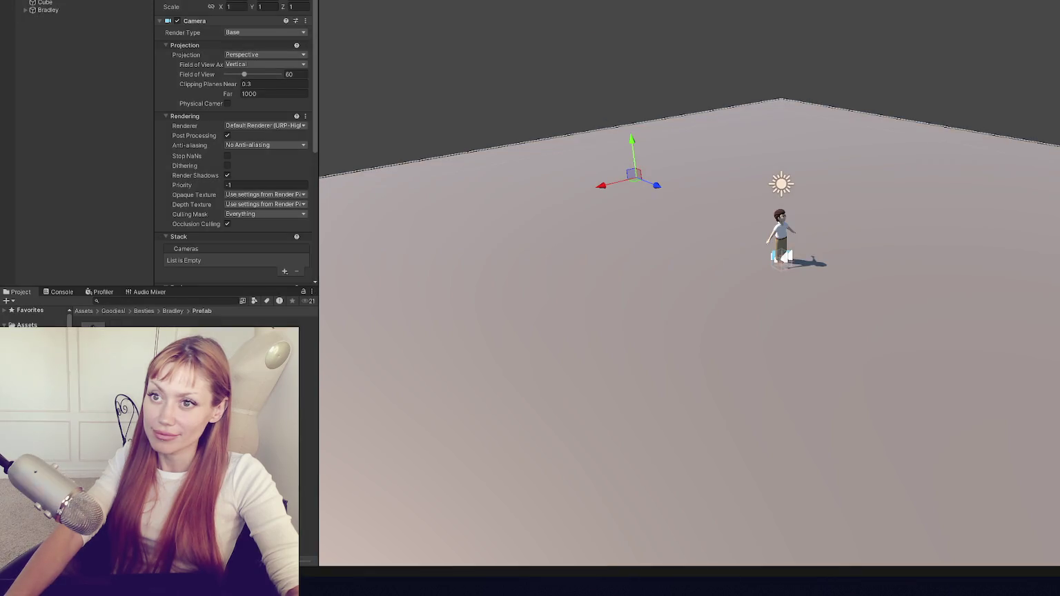
left_click(69, 9)
left_click(212, 26)
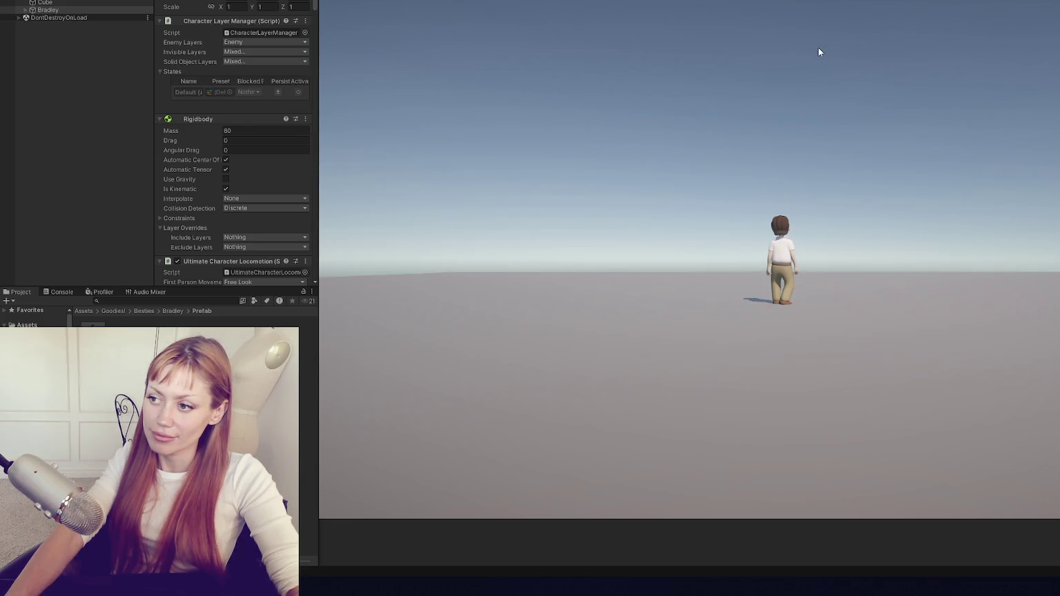
key("ctrl+p")
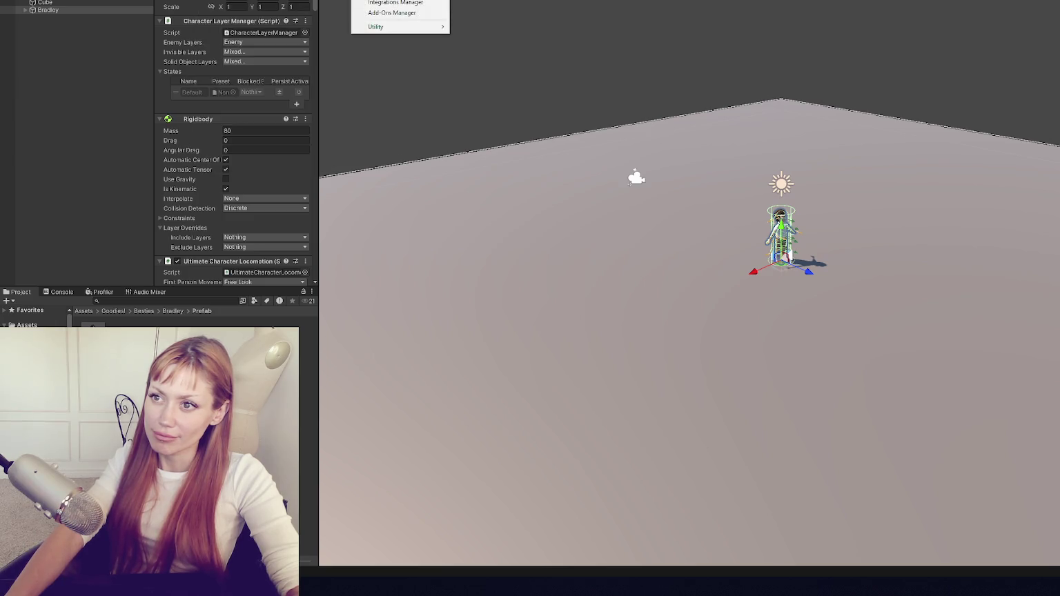
Load Bradley into the Character Manager and go to its Setup page.
left_click(397, 1)
left_click_drag(52, 9, 515, 128)
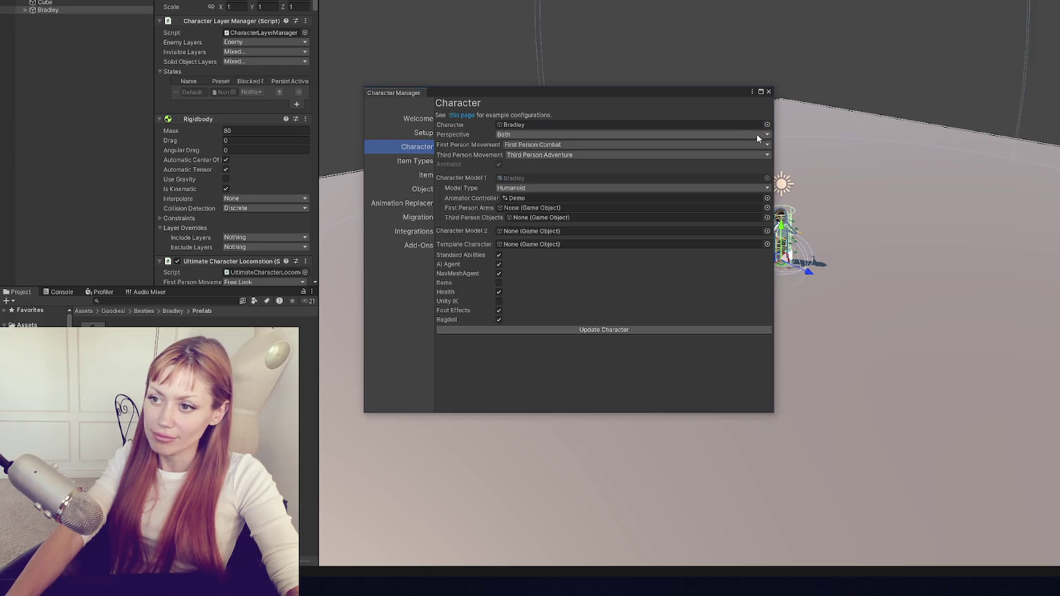
left_click(400, 161)
left_click(415, 134)
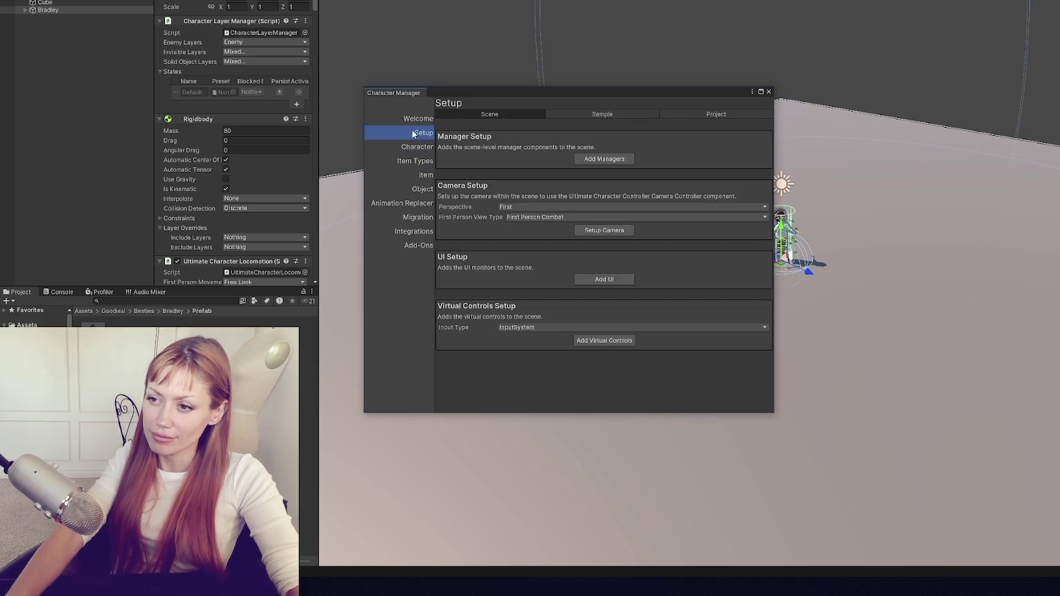
Set up the camera for Both perspectives: Free Look, Look At, starting in third person.
left_click(622, 203)
left_click(532, 239)
left_click(546, 217)
left_click(560, 239)
left_click(561, 239)
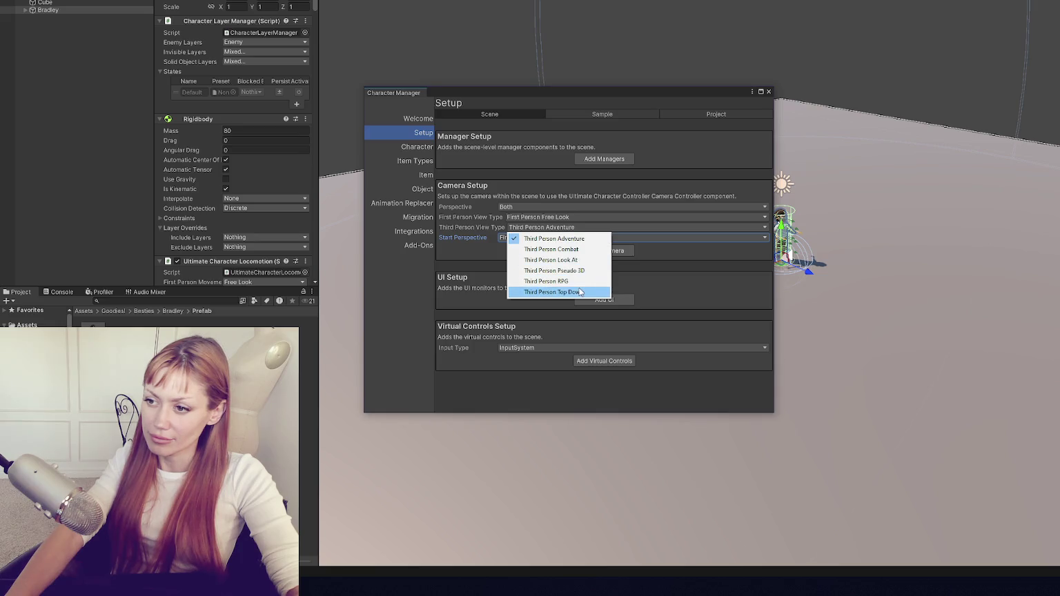
left_click(582, 265)
left_click(543, 236)
left_click(538, 257)
left_click(605, 250)
Add the UI to the scene, keeping InputSystem as the input type.
left_click(616, 299)
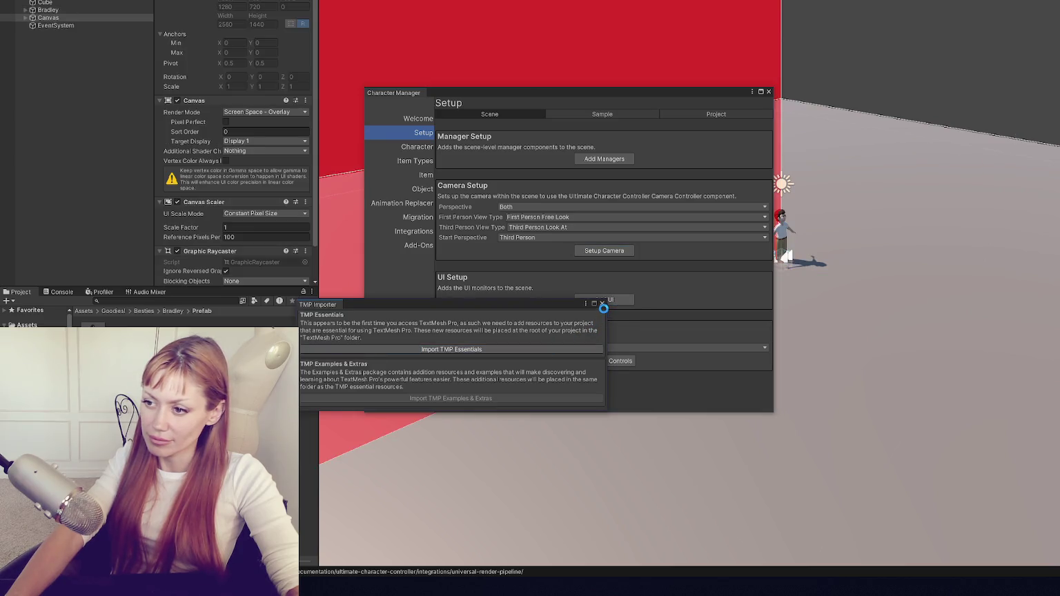
left_click(602, 304)
left_click(595, 347)
left_click(605, 359)
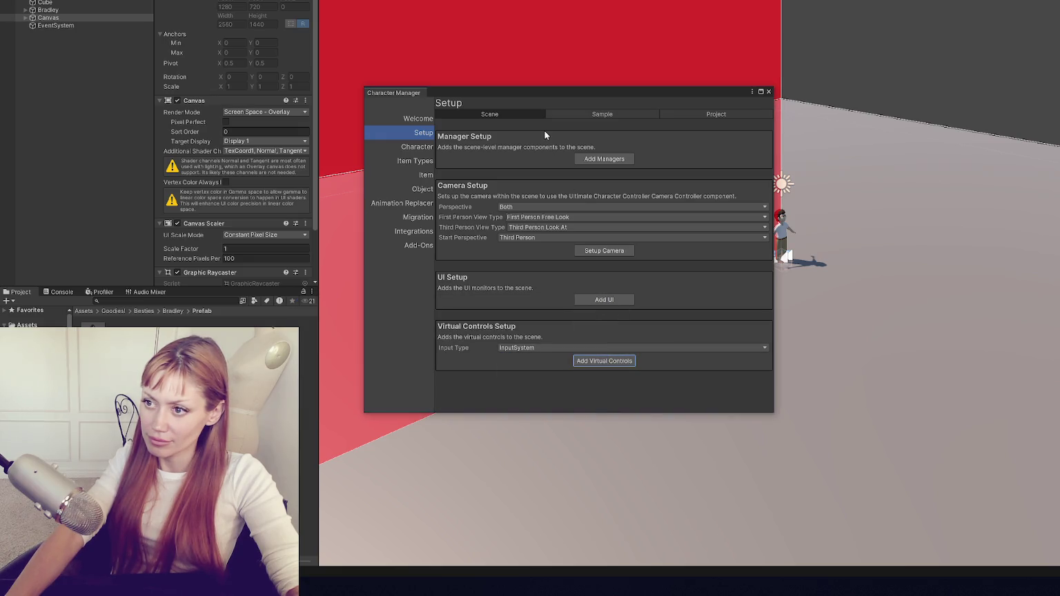
Update the project layers and input manager buttons from the project setup options.
left_click(598, 114)
left_click(685, 113)
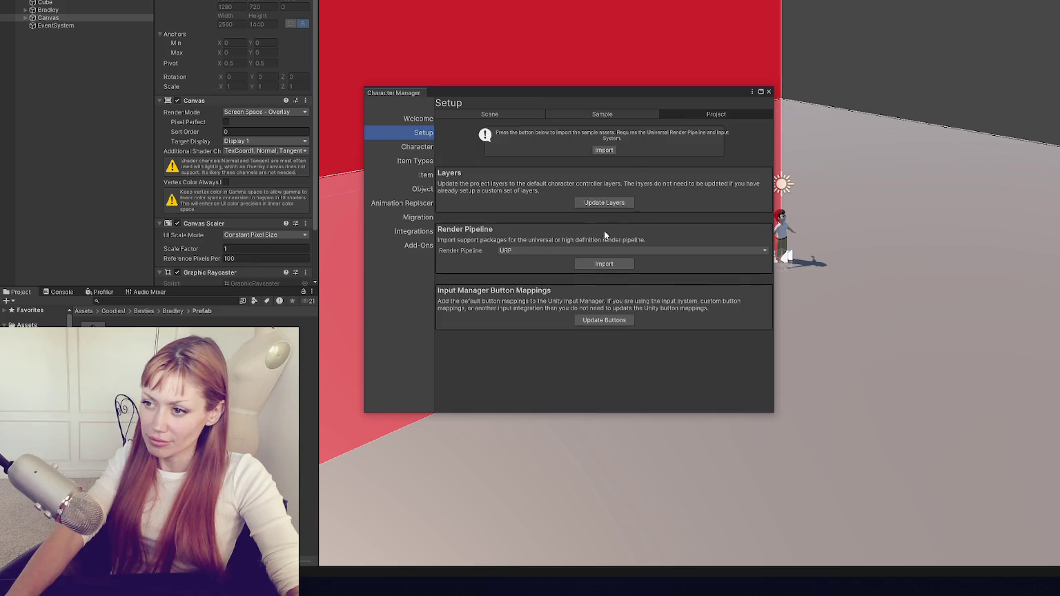
left_click(612, 203)
left_click(605, 321)
left_click(768, 92)
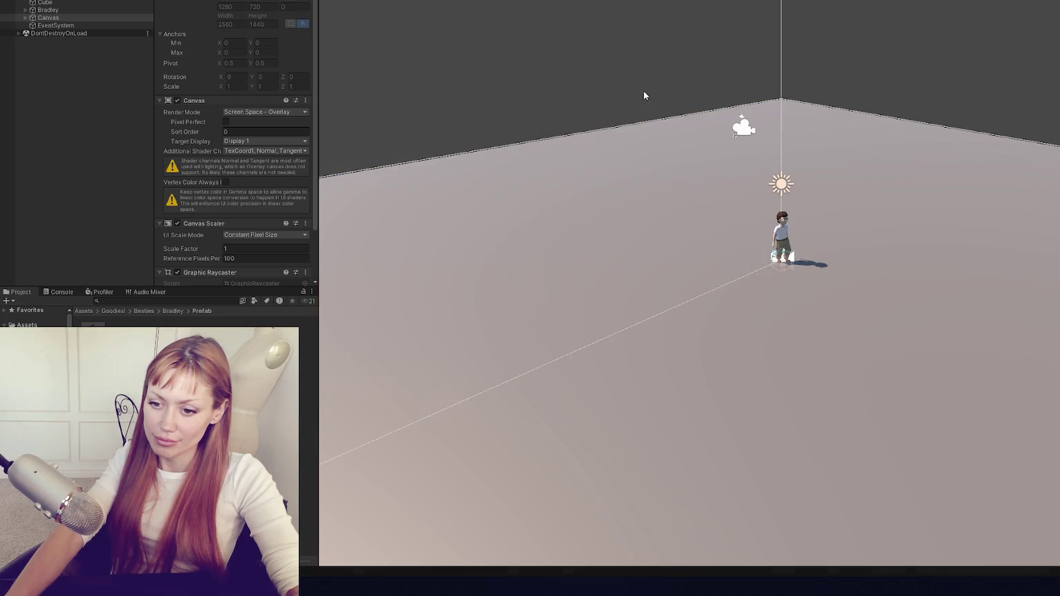
Read the play-mode error in the Console and stop the scene.
left_click(61, 292)
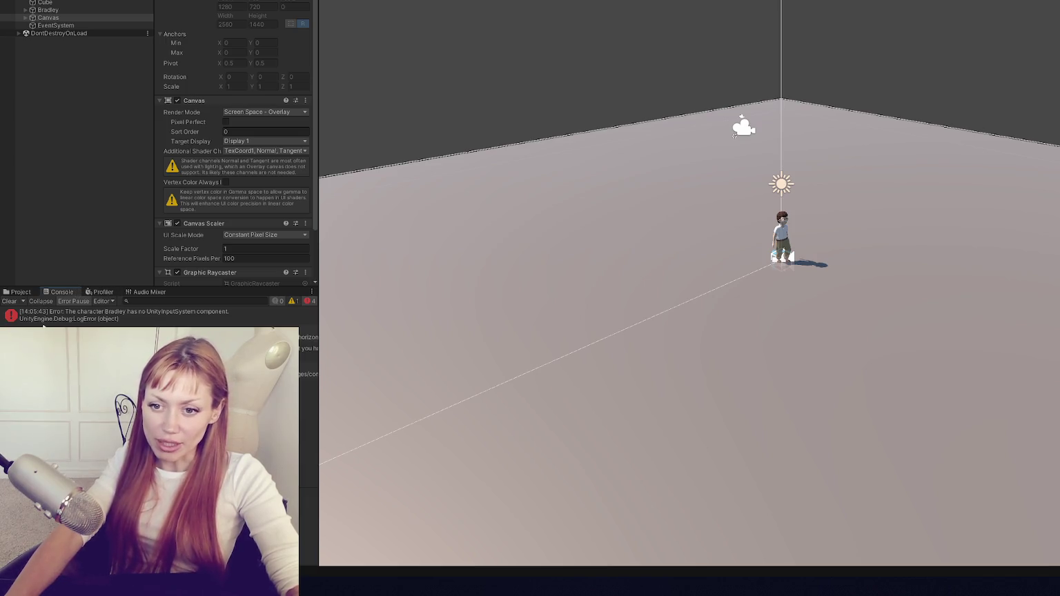
key("ctrl+p")
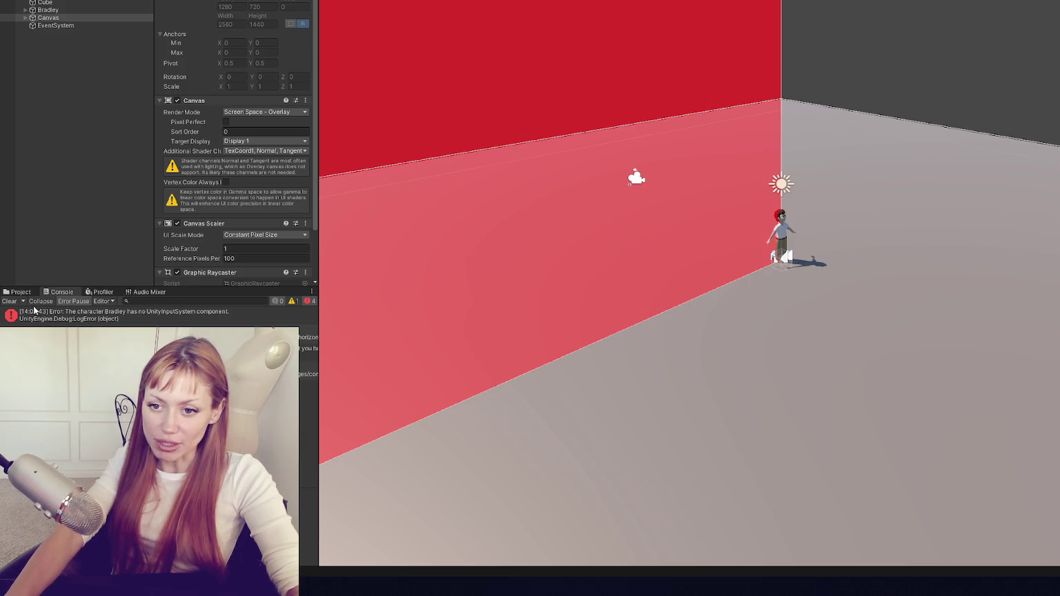
left_click(69, 315)
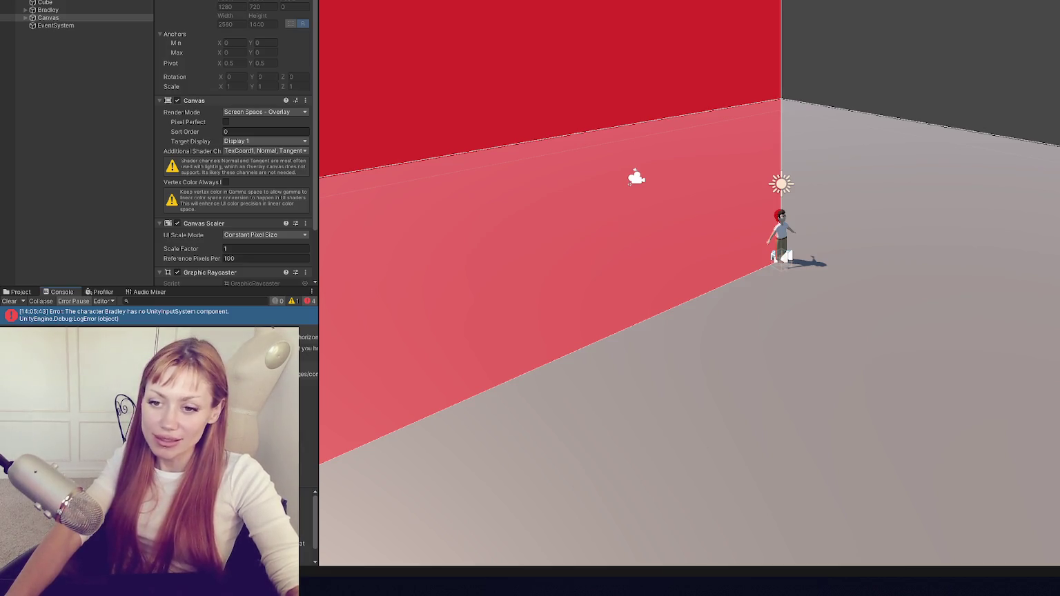
Delete the Canvas, clear the console, and run the scene again.
left_click(91, 10)
left_click(94, 18)
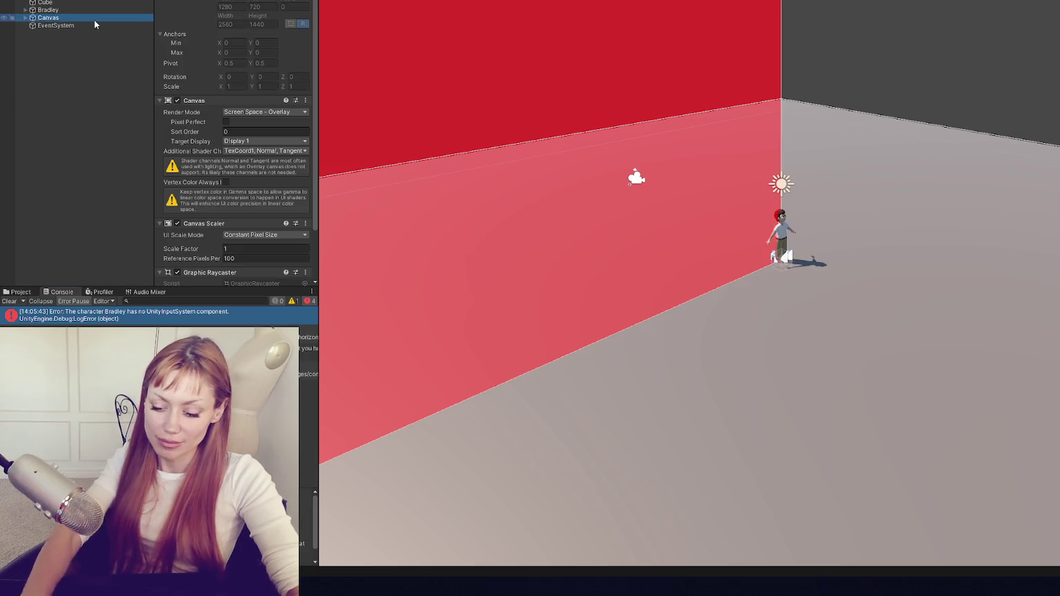
key("Delete")
left_click(97, 10)
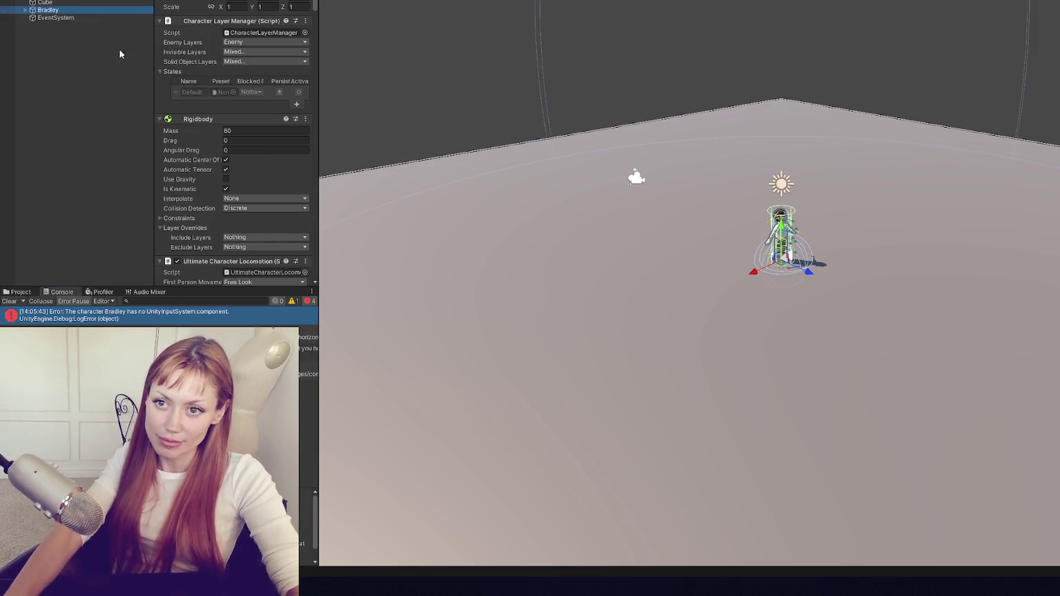
left_click(21, 303)
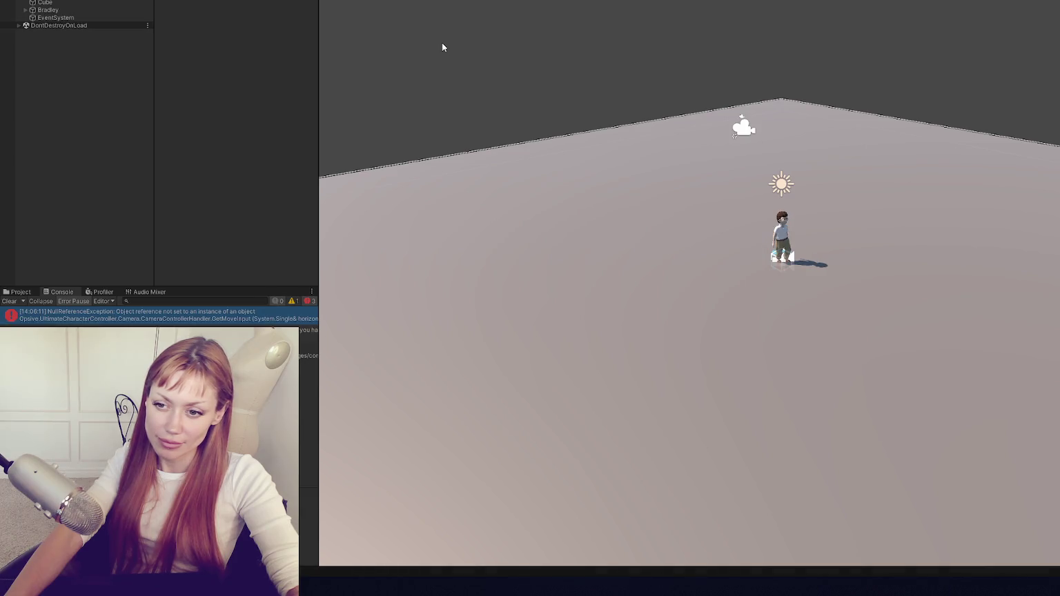
key("ctrl+p")
left_click(142, 10)
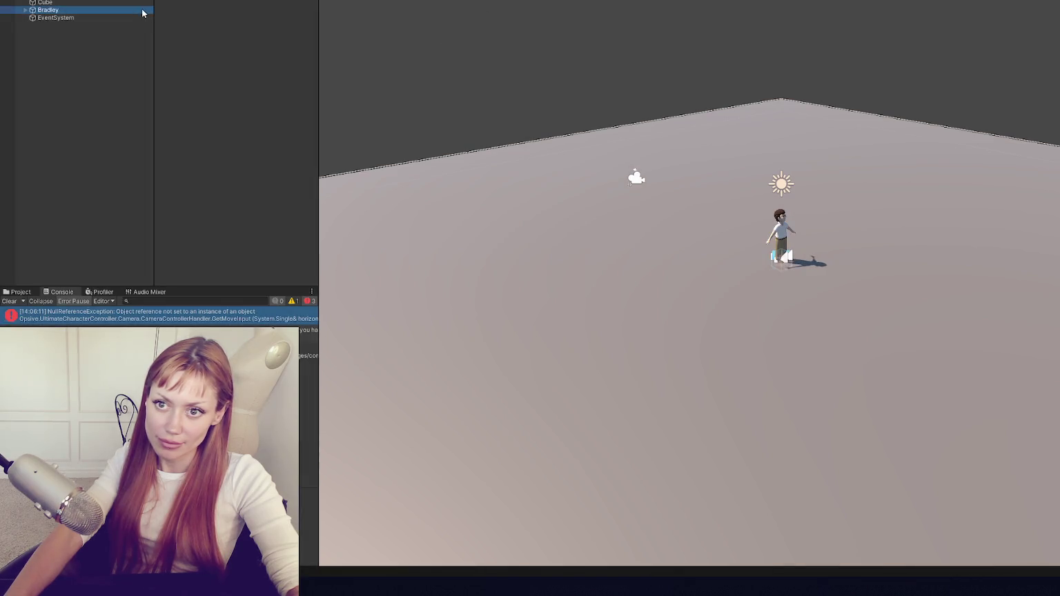
Stop play mode, retag Bradley as Player, and start play mode again.
left_click(228, 2)
key("Escape")
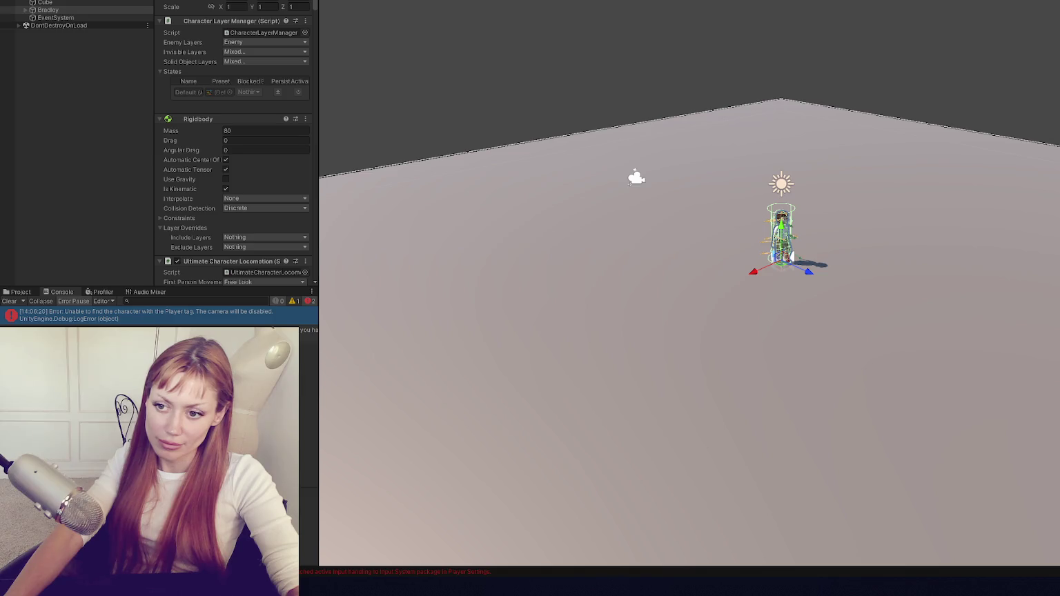
key("ctrl+p")
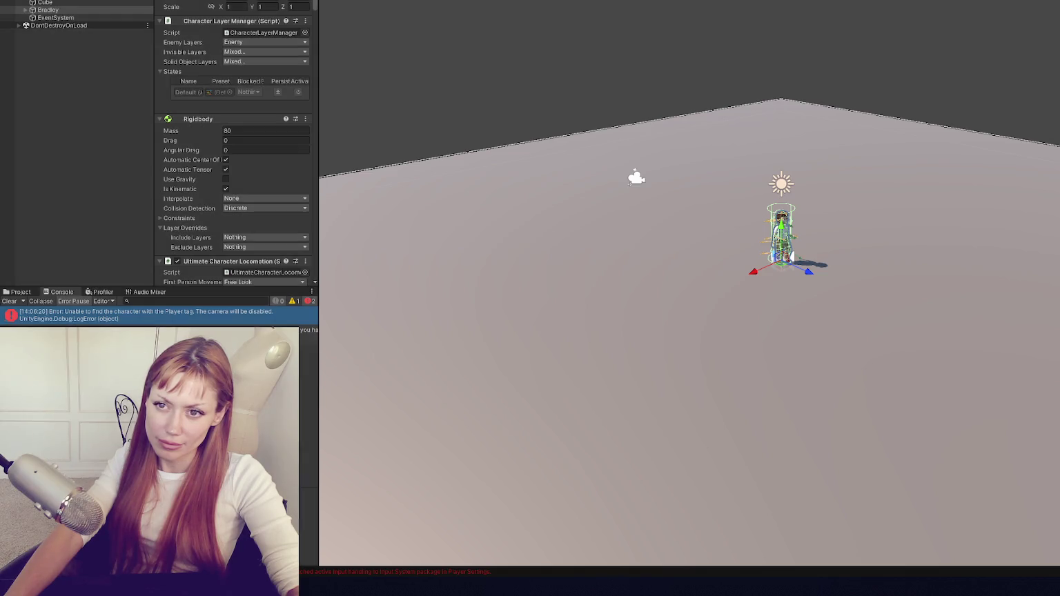
left_click(48, 9)
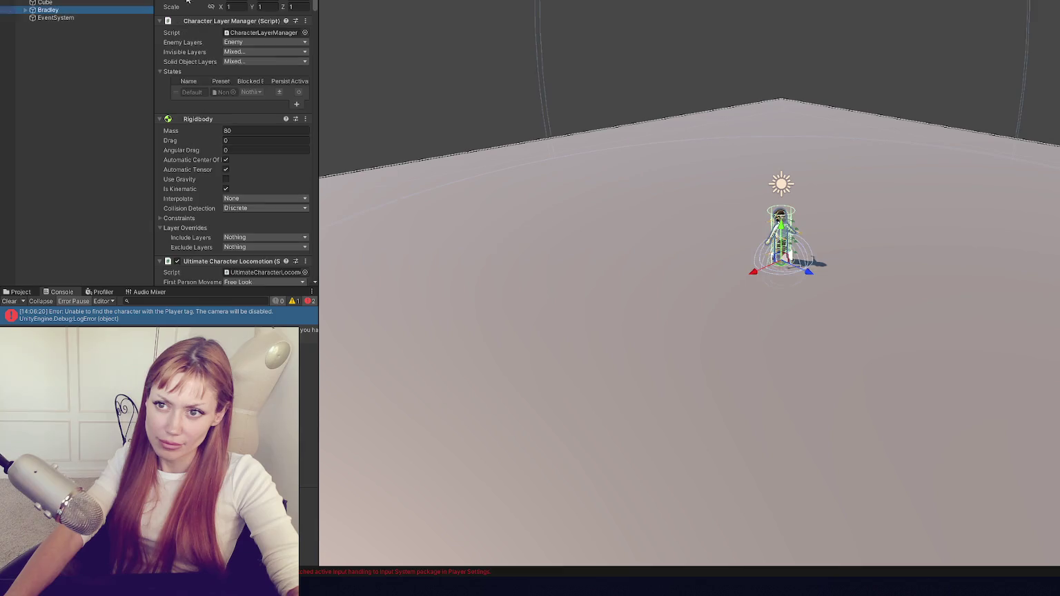
left_click(228, 2)
left_click(211, 26)
key("ctrl+p")
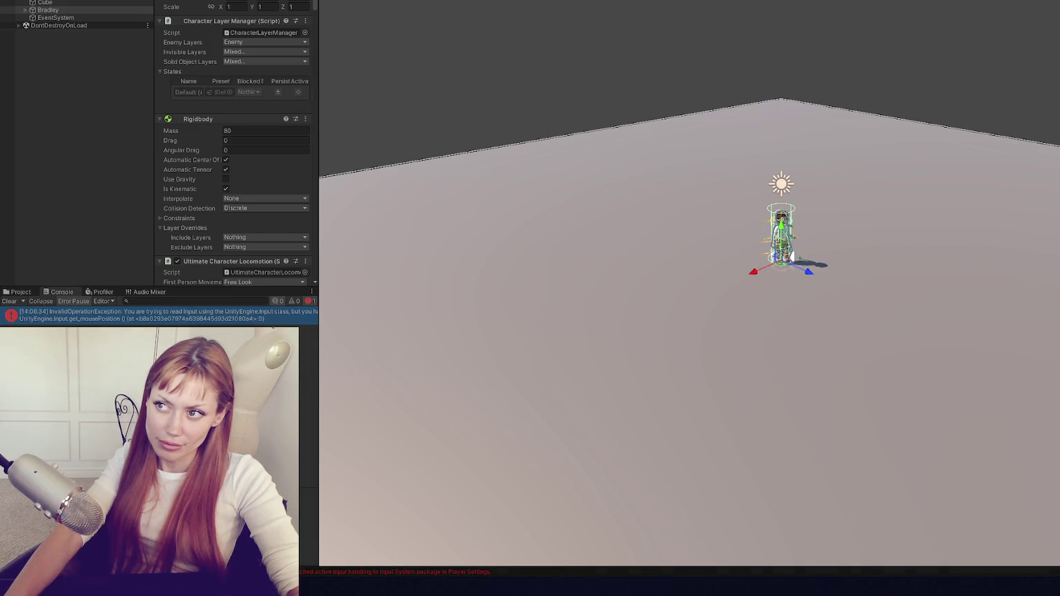
Inspect the input error's script BaseInput.cs, then stop play mode and select Bradley.
left_click(530, 3)
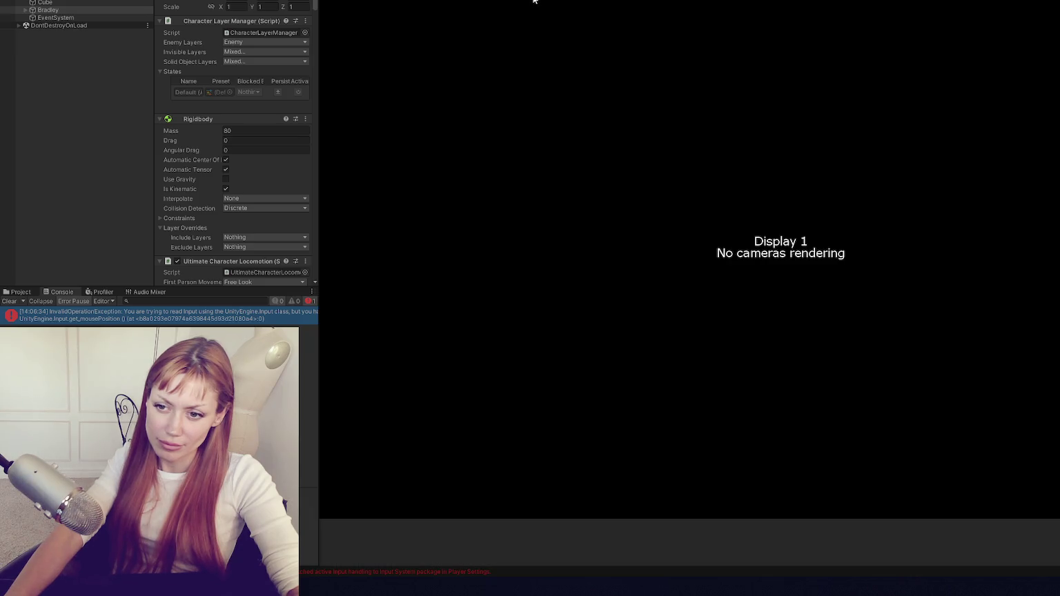
double_click(269, 315)
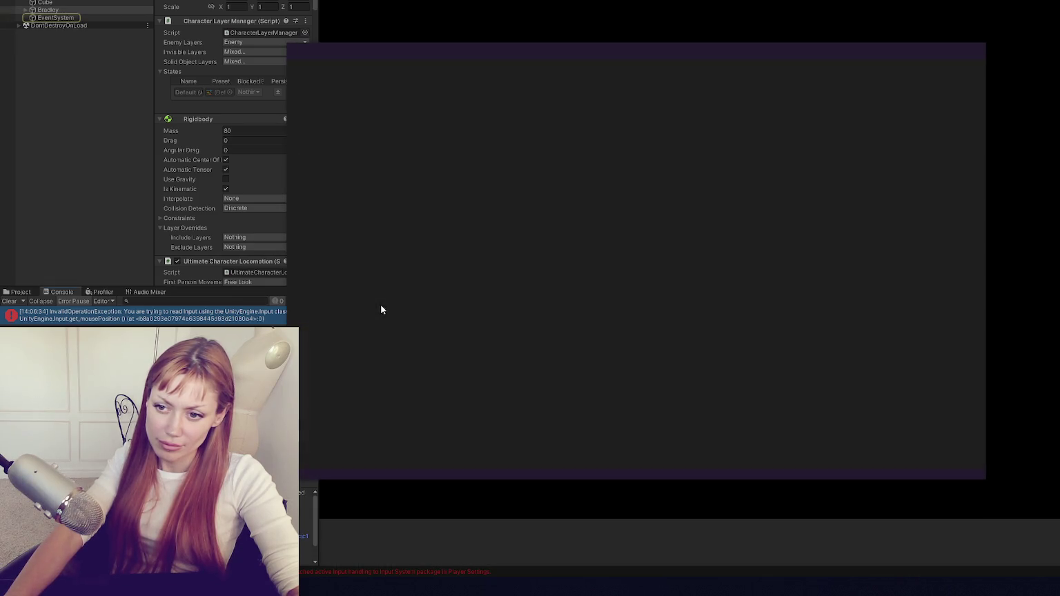
left_click(143, 178)
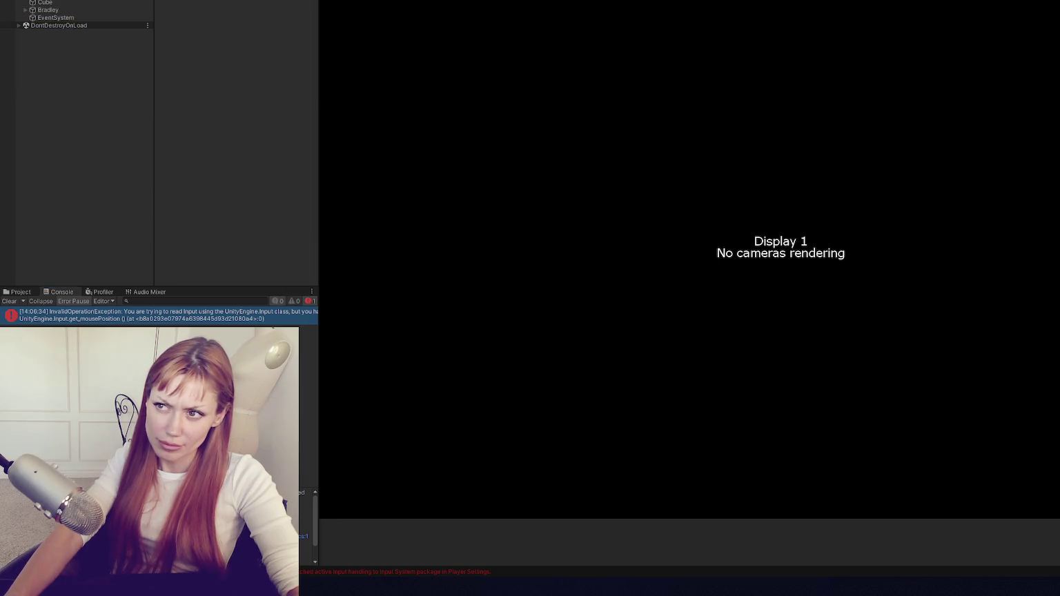
key("ctrl+p")
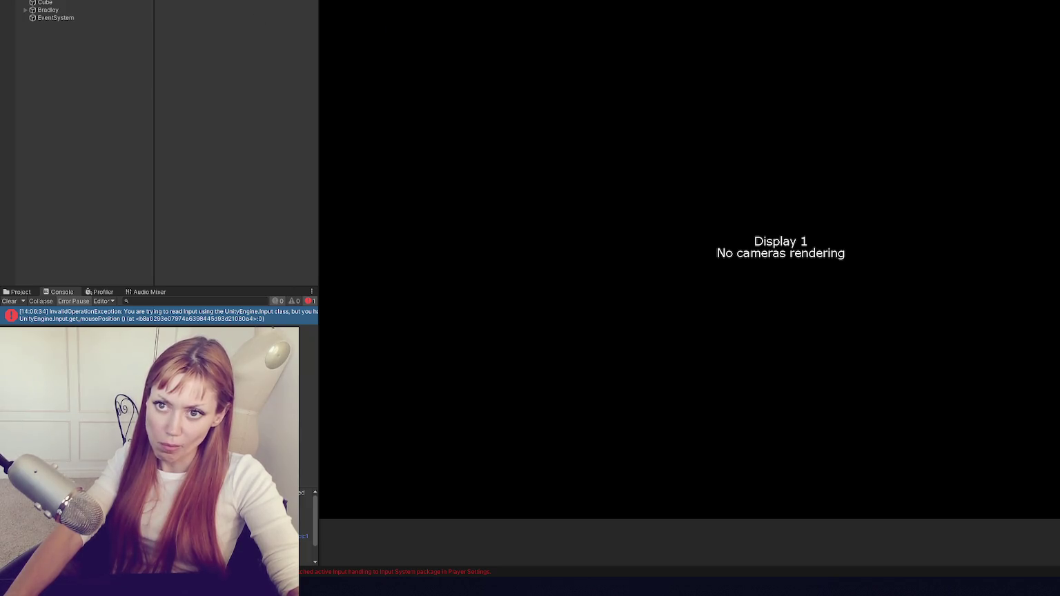
left_click(85, 10)
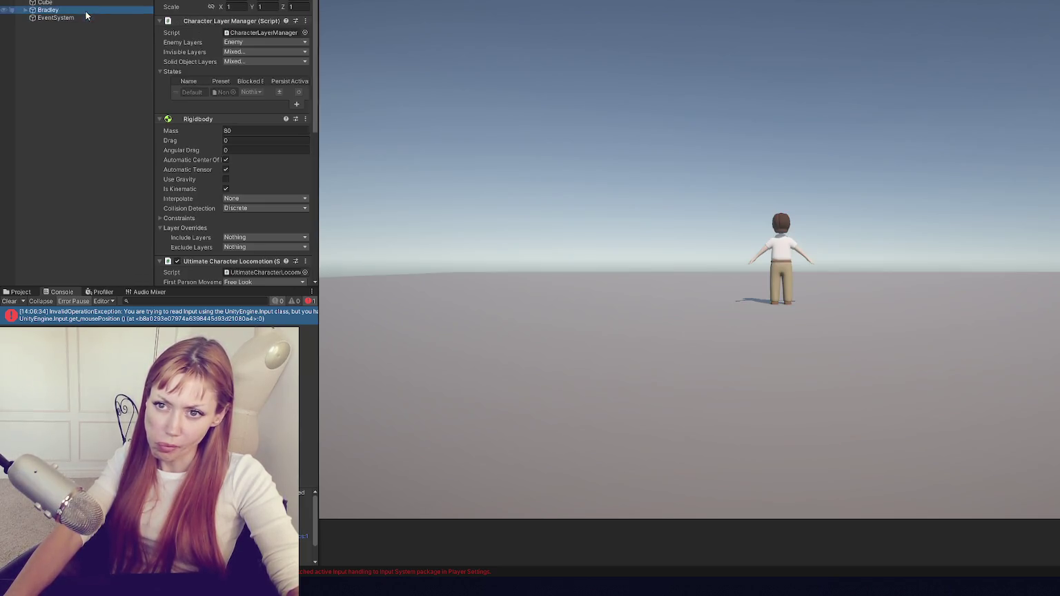
Collapse all of Bradley's components in the Inspector.
left_click(203, 22)
left_click(202, 32)
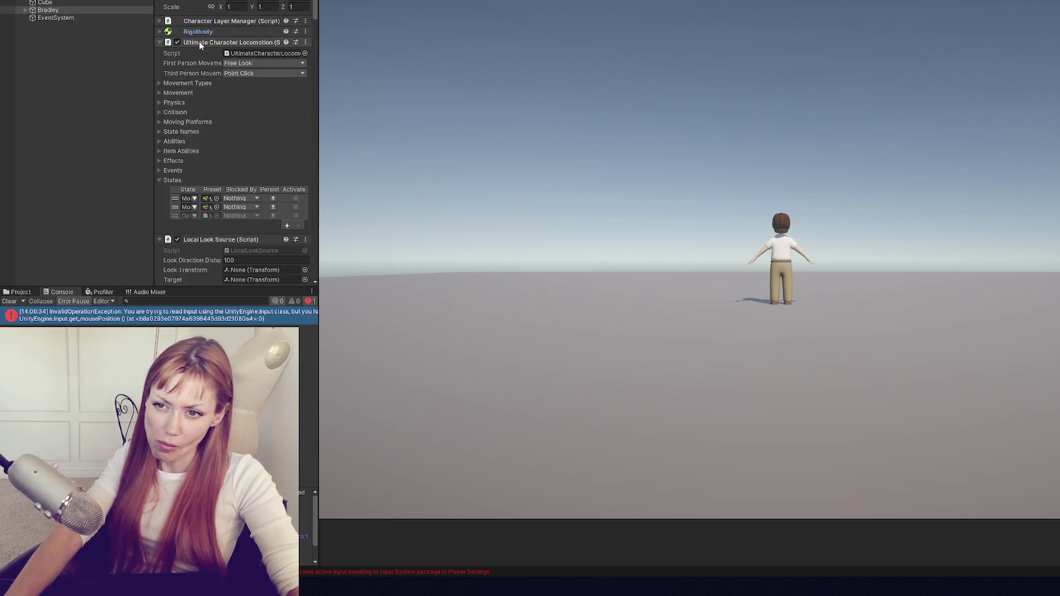
left_click(200, 42)
left_click(200, 53)
left_click(201, 63)
left_click(200, 75)
left_click(202, 85)
left_click(204, 96)
Remove Character Health, Character Respawner, Nav Mesh Agent and Character Attribute Manager from Bradley.
right_click(226, 97)
left_click(259, 106)
right_click(212, 88)
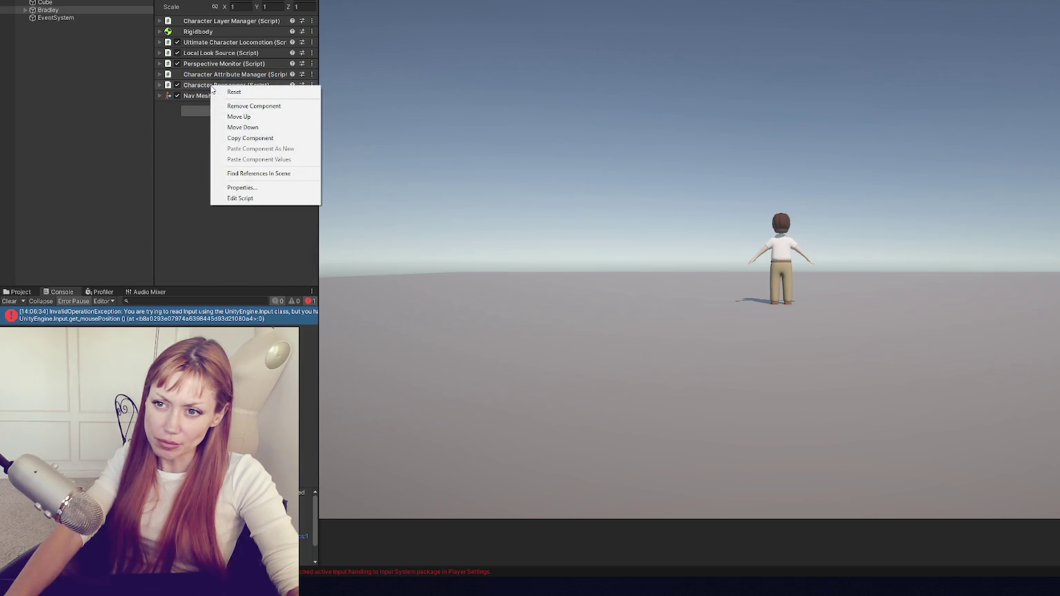
left_click(254, 105)
right_click(210, 85)
left_click(253, 103)
right_click(214, 75)
left_click(252, 93)
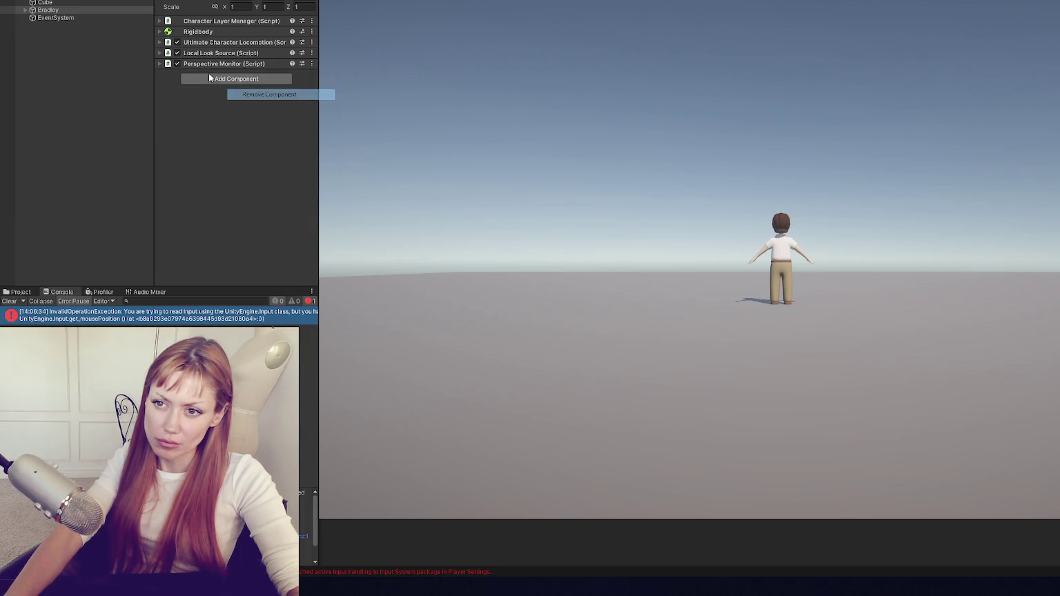
right_click(209, 61)
left_click(223, 55)
Inspect the remaining Local Look Source, Perspective Monitor, Locomotion, Rigidbody and Layer Manager components, then select EventSystem.
left_click(226, 53)
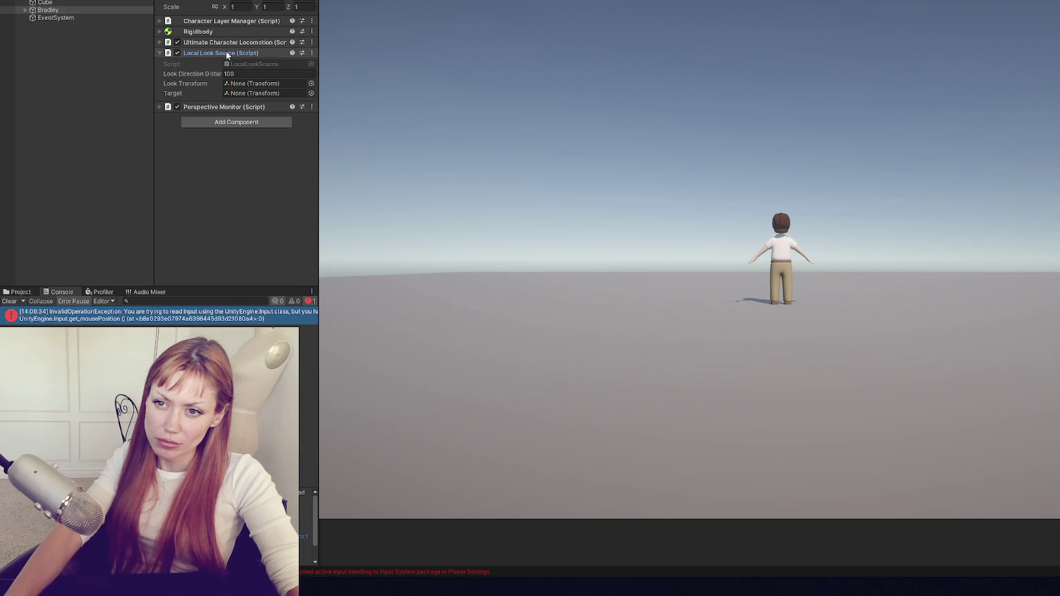
left_click(233, 107)
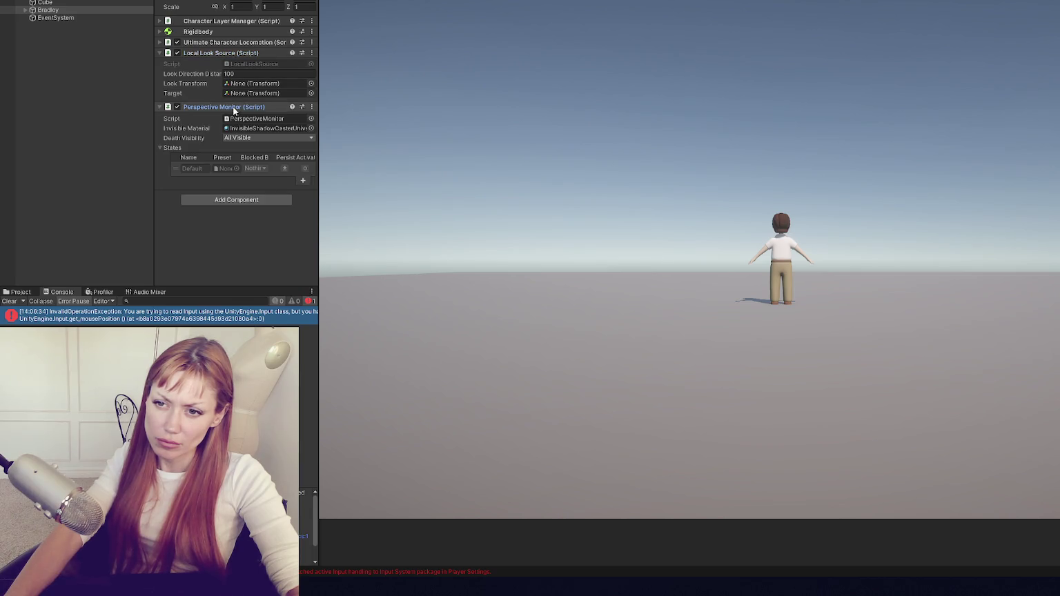
left_click(233, 109)
left_click(231, 53)
left_click(229, 42)
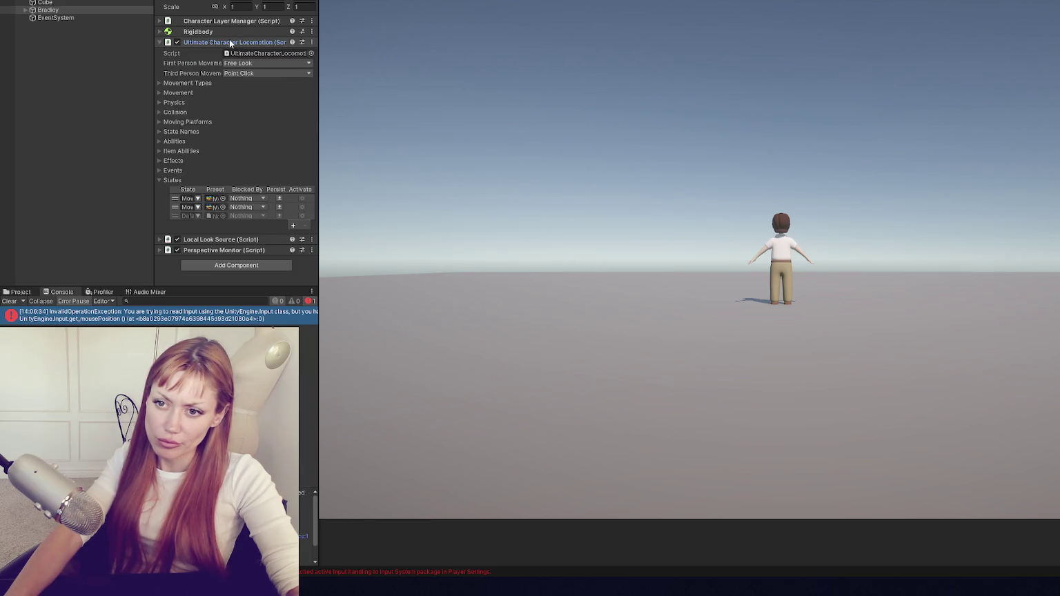
left_click(229, 42)
left_click(230, 31)
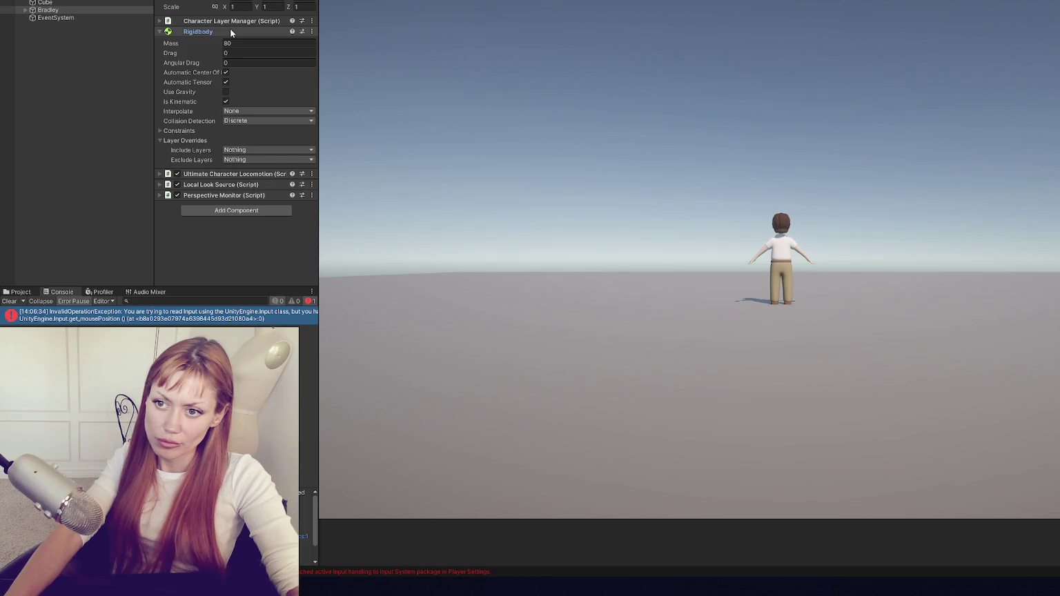
left_click(230, 31)
left_click(231, 22)
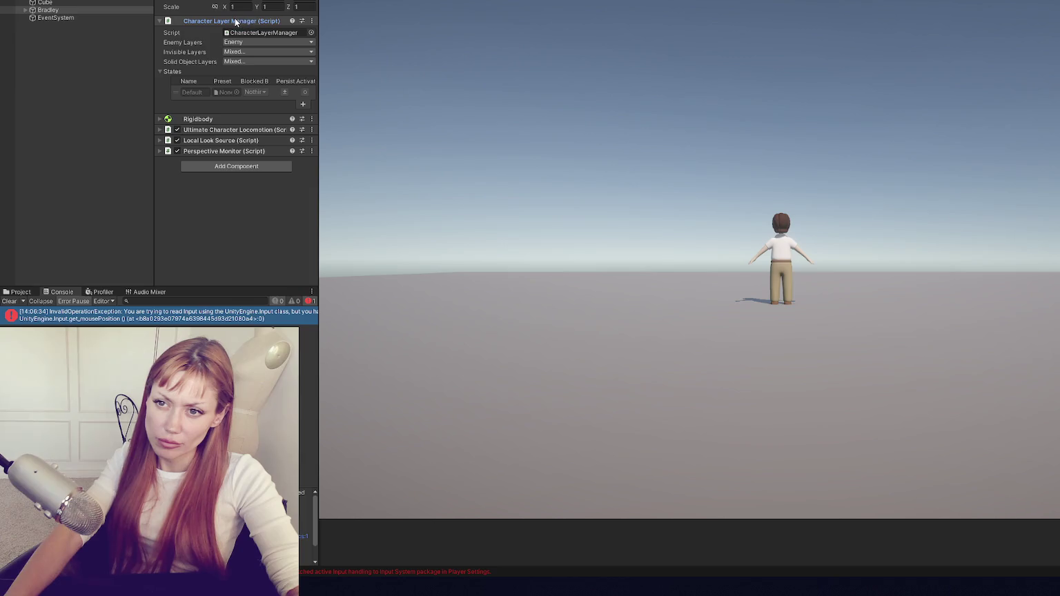
left_click(234, 22)
left_click(87, 17)
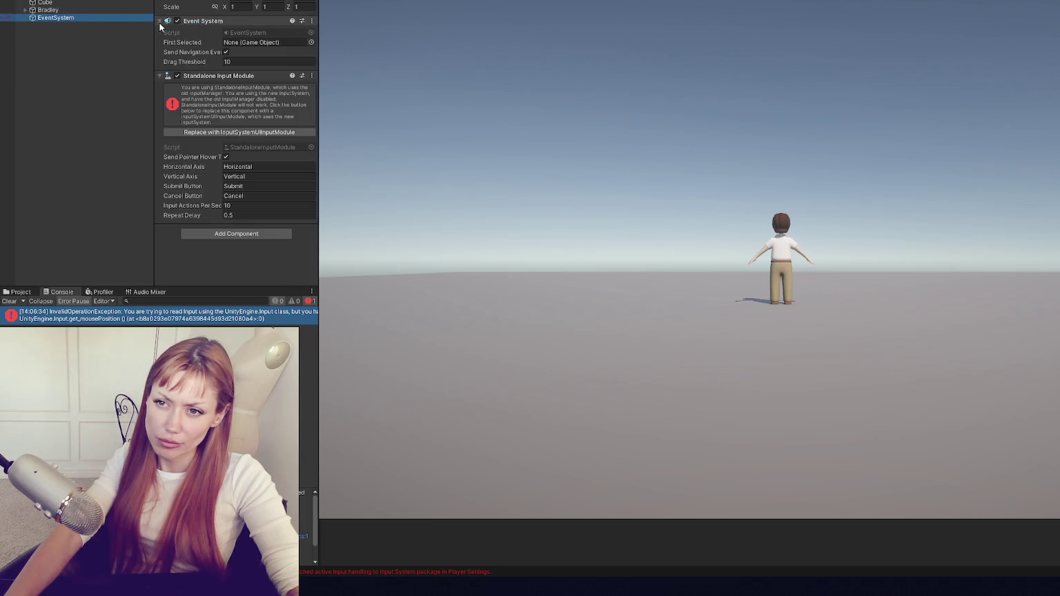
Replace the EventSystem module with InputSystemUIInputModule, stop play, and delete Bradley from the scene.
left_click(264, 132)
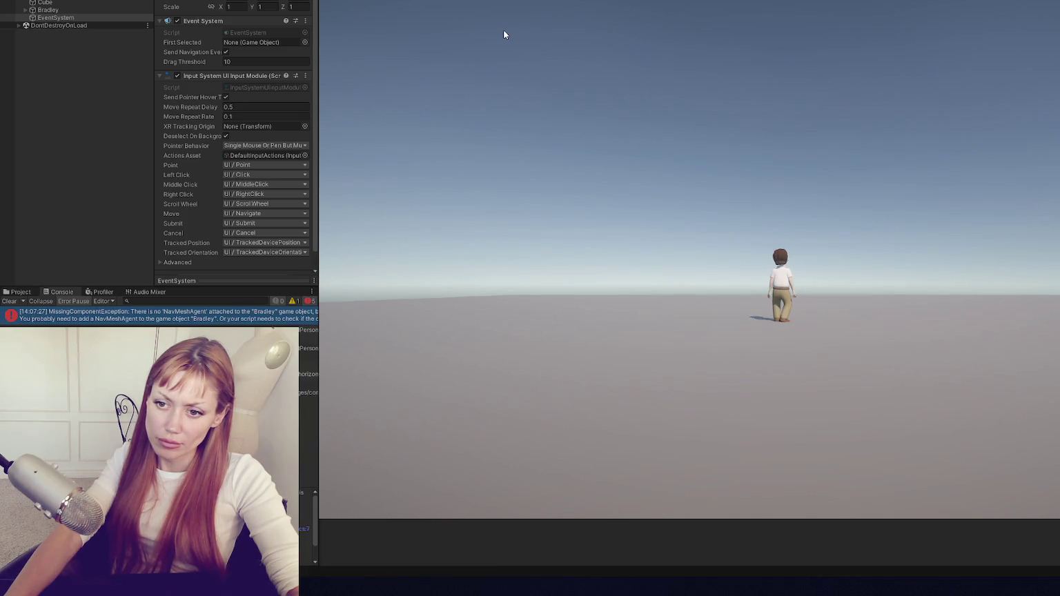
key("ctrl+p")
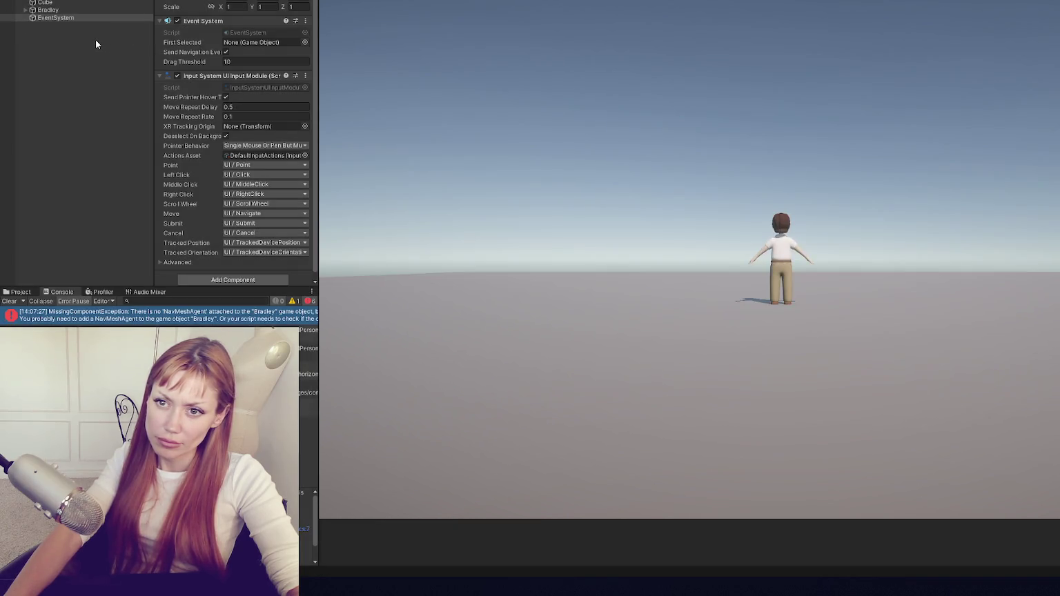
left_click(86, 10)
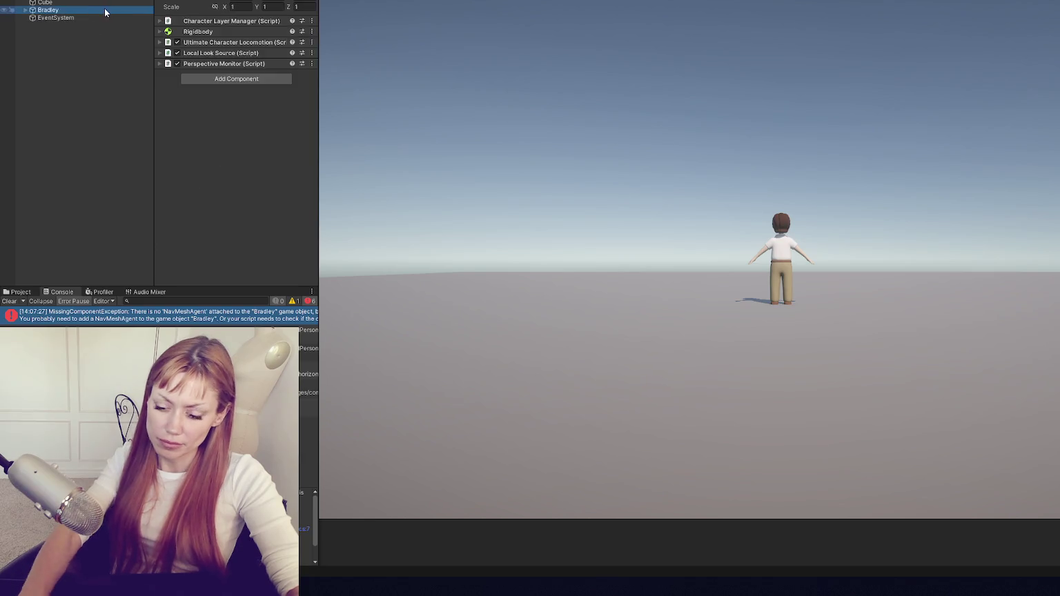
key("Delete")
left_click(21, 292)
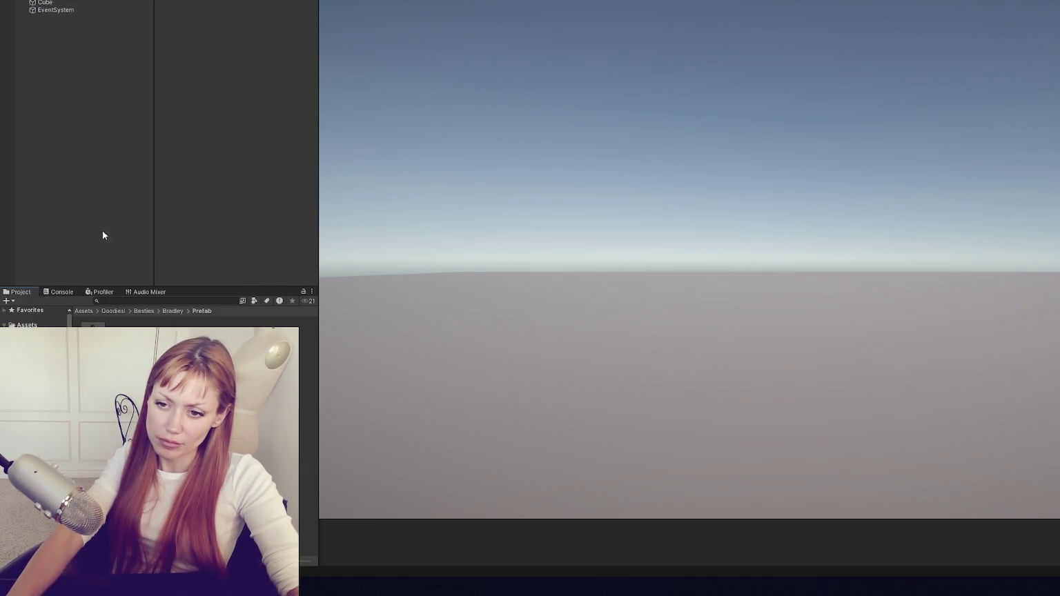
Place a fresh Bradley prefab and load it into the Character Manager with Input System, Items, Health and Foot Effects off.
left_click_drag(93, 335, 97, 99)
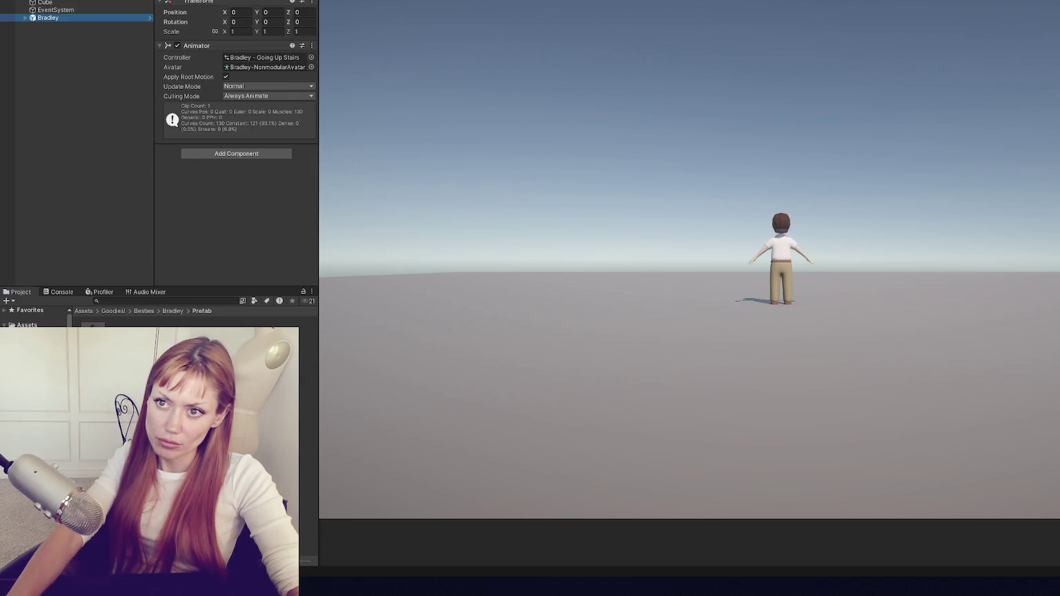
left_click(387, 4)
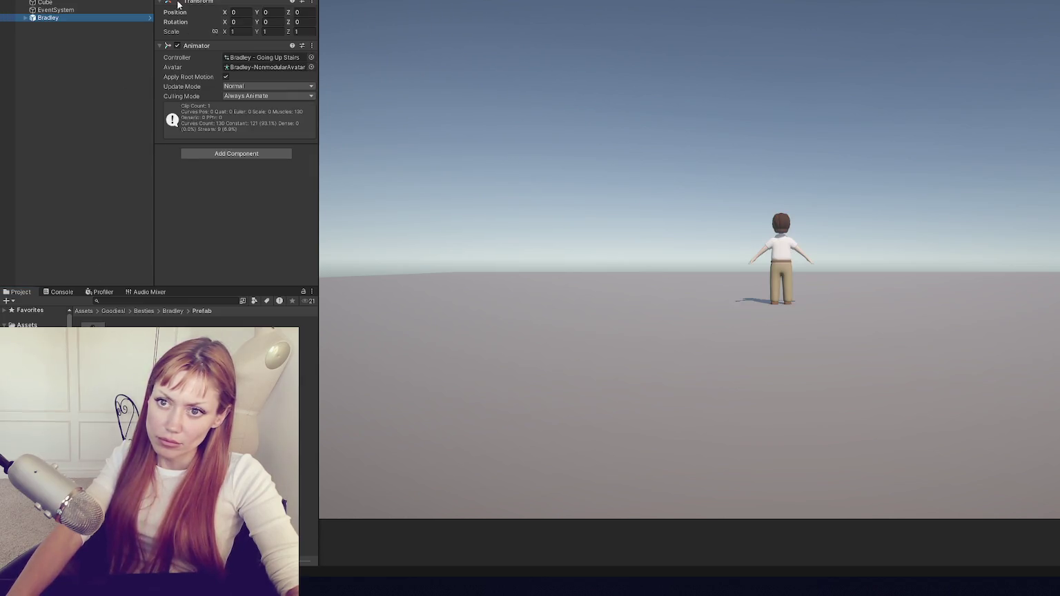
left_click_drag(192, 44, 523, 127)
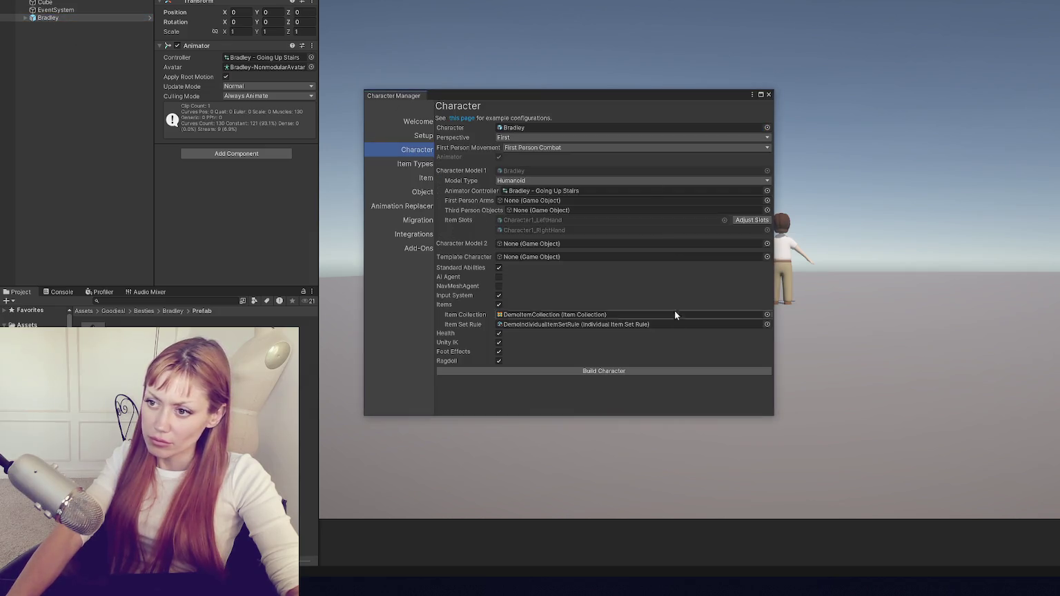
left_click(499, 295)
left_click(499, 304)
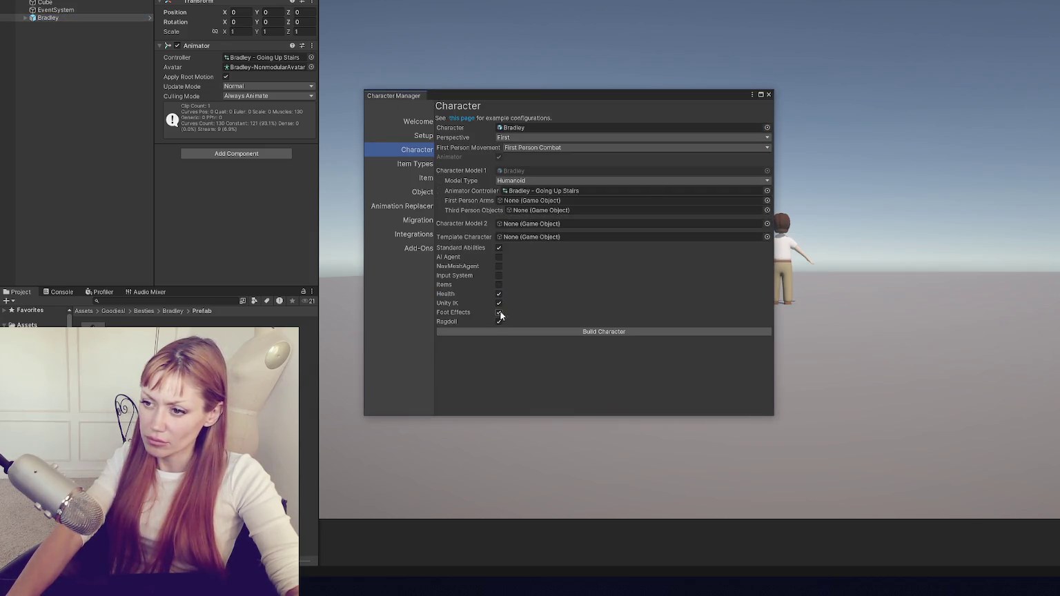
left_click(498, 294)
left_click(499, 313)
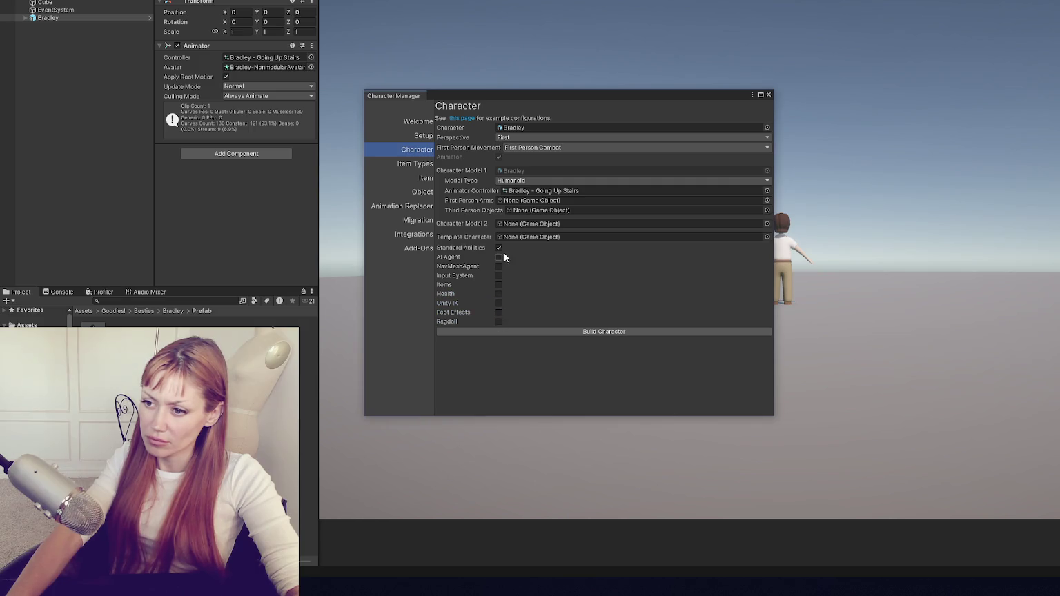
Build Bradley with First Person Free Look movement, then return to the Scene view and toggle play mode.
left_click(562, 146)
left_click(570, 168)
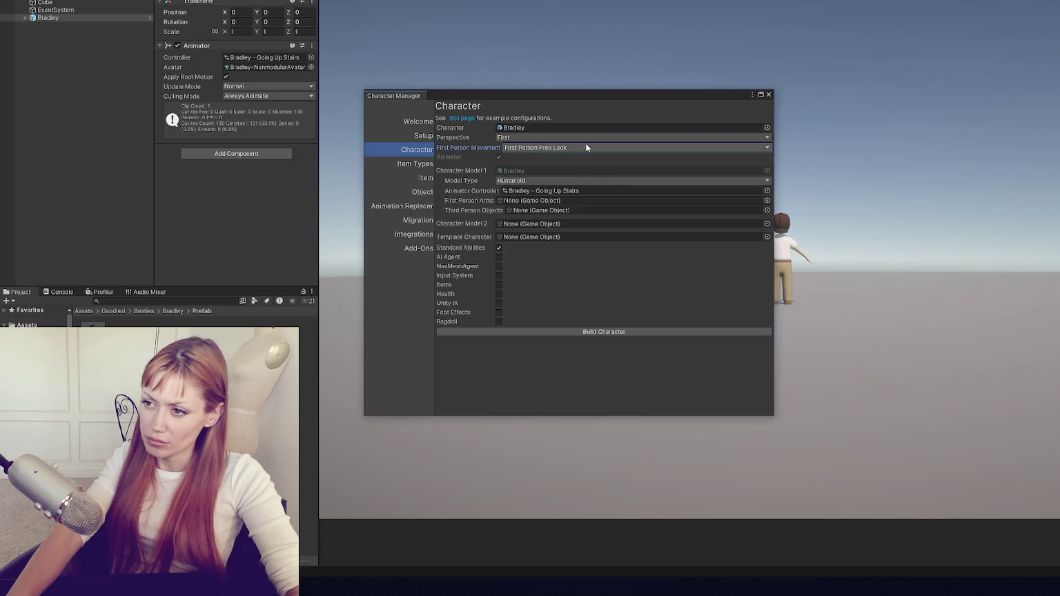
left_click(636, 331)
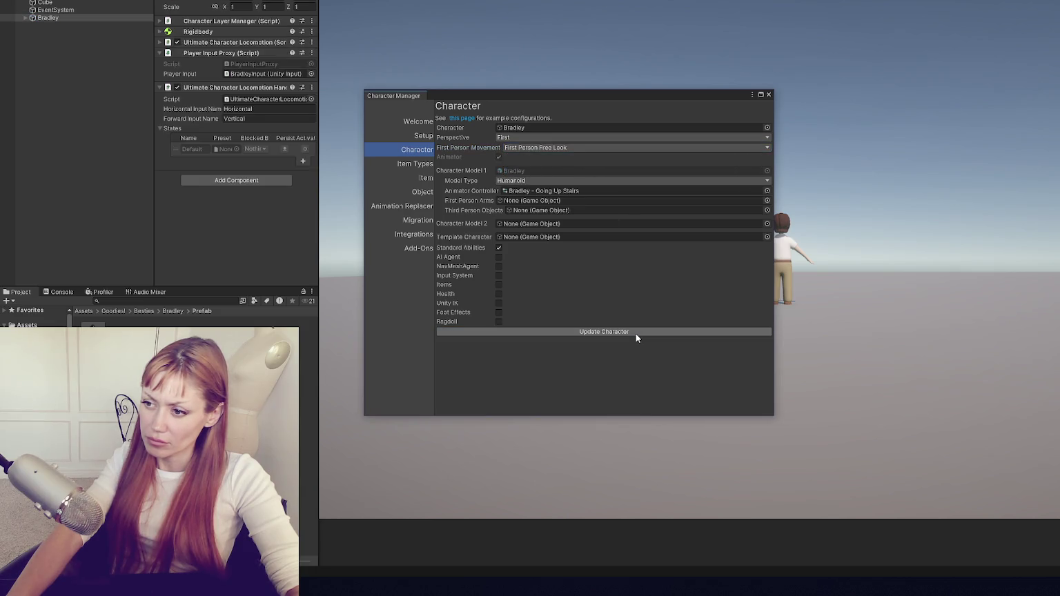
left_click(768, 94)
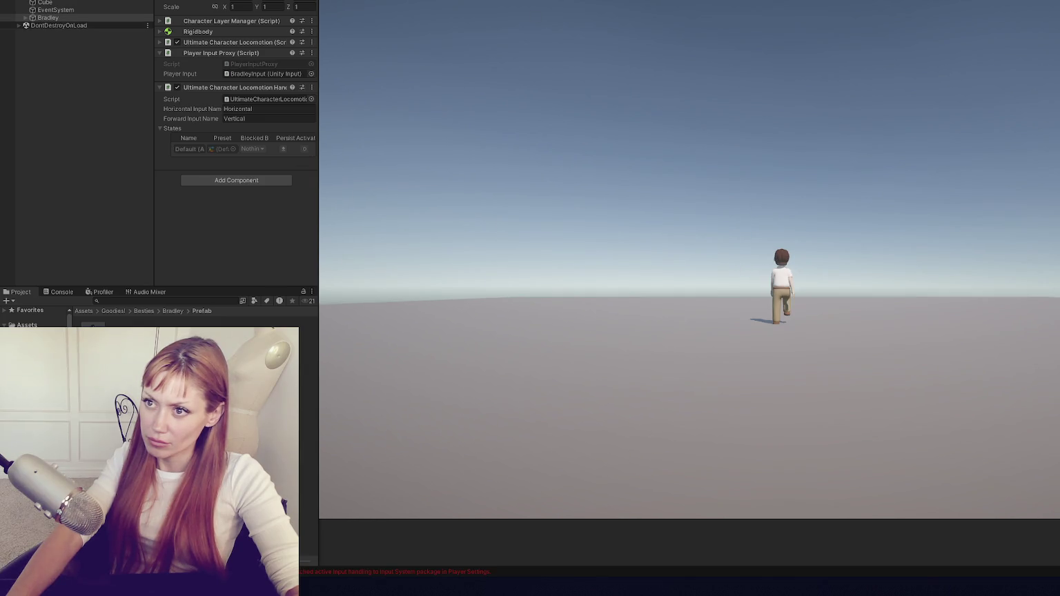
key("ctrl+1")
key("ctrl+p")
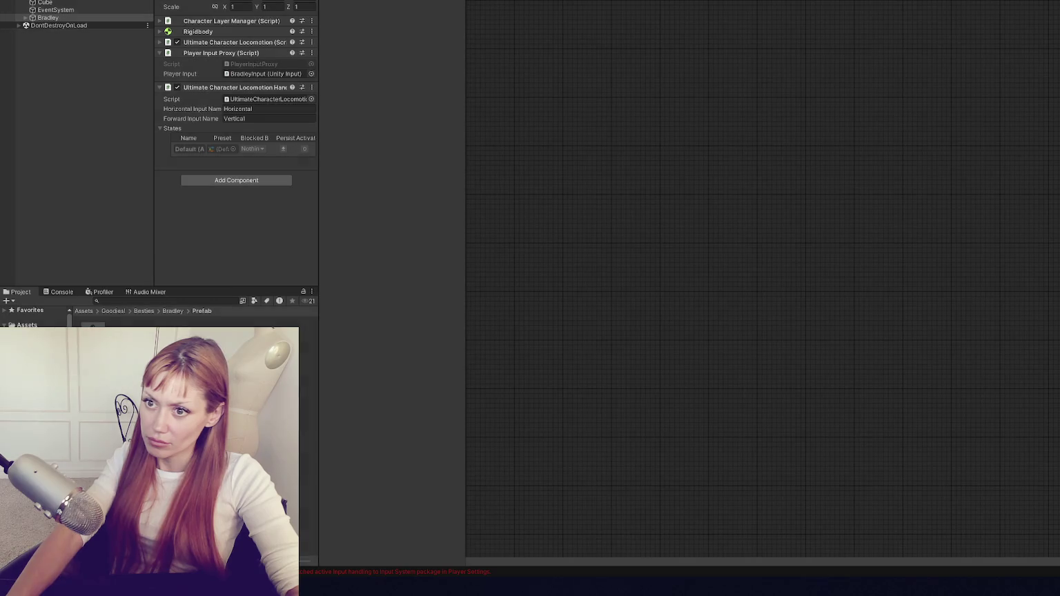
Replace Bradley with a fresh prefab and assign it the Demo animator controller.
left_click(65, 16)
key("Delete")
left_click_drag(63, 147, 62, 148)
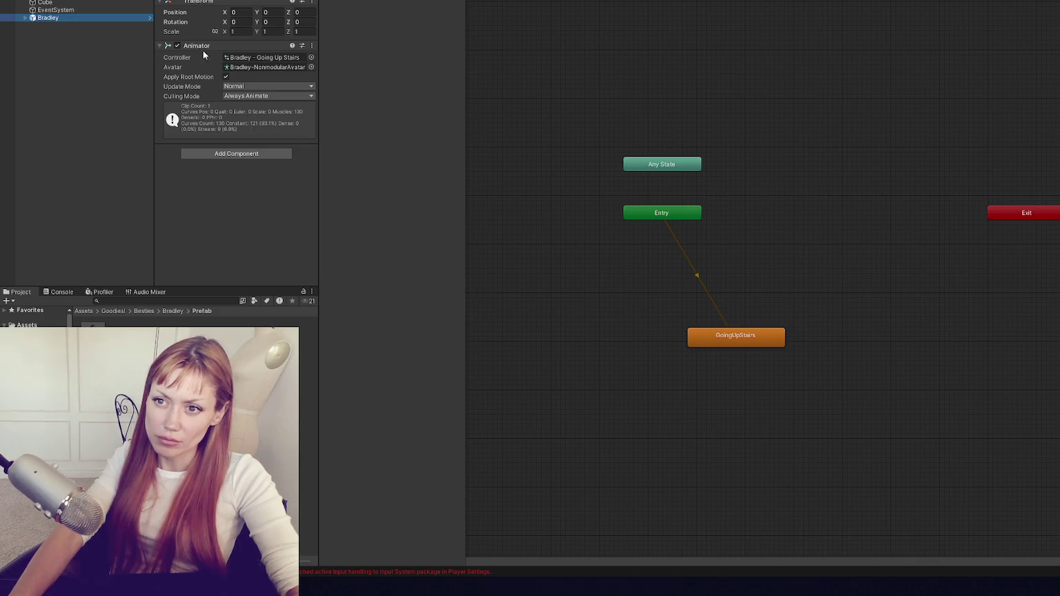
left_click(311, 57)
type("demo")
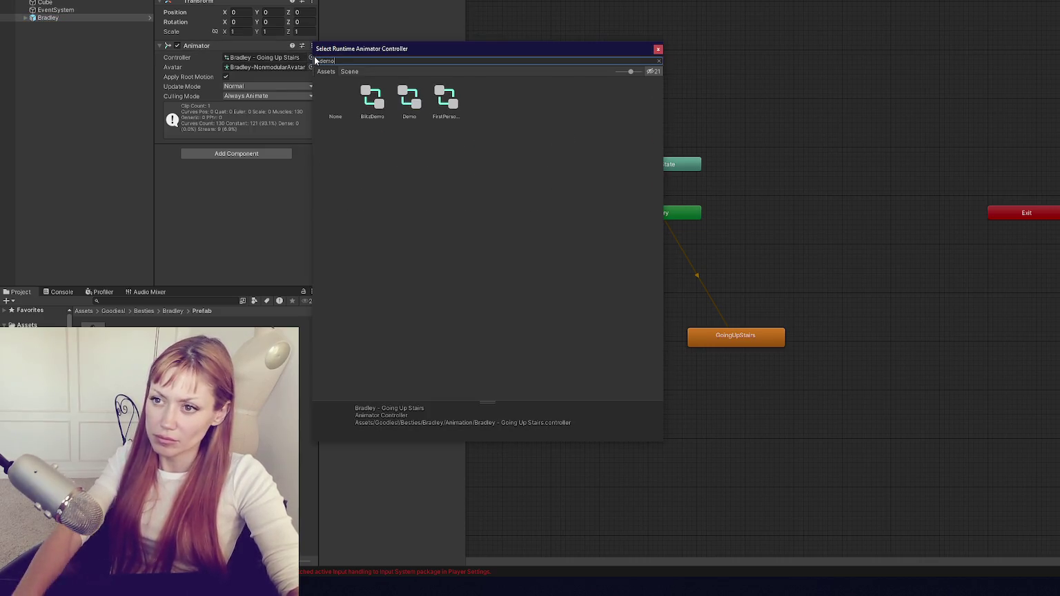
double_click(415, 91)
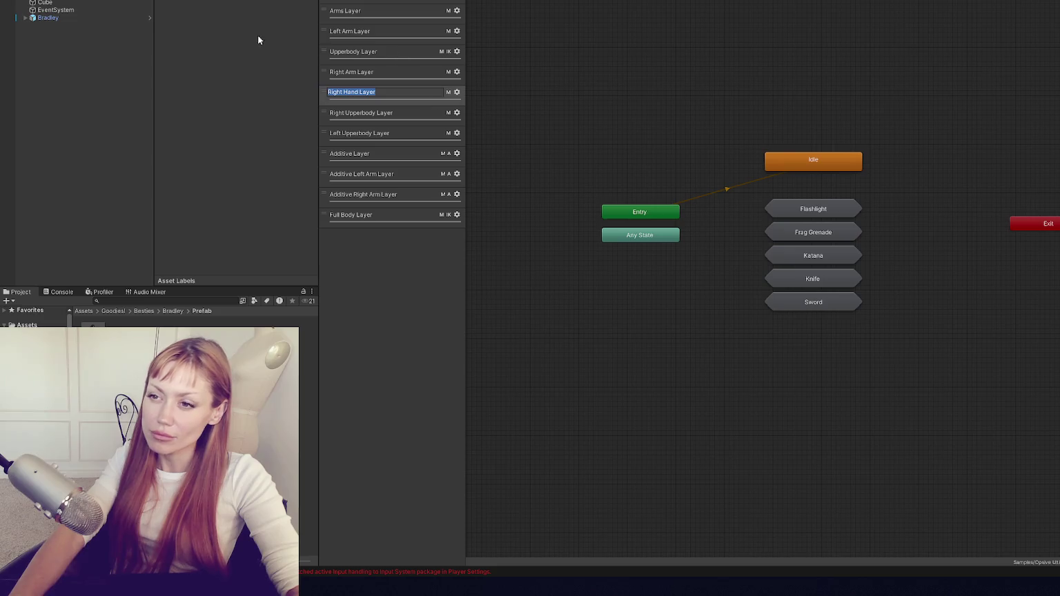
Load Bradley as the character in the Opsive Character Manager.
left_click(90, 20)
right_click(196, 2)
key("Escape")
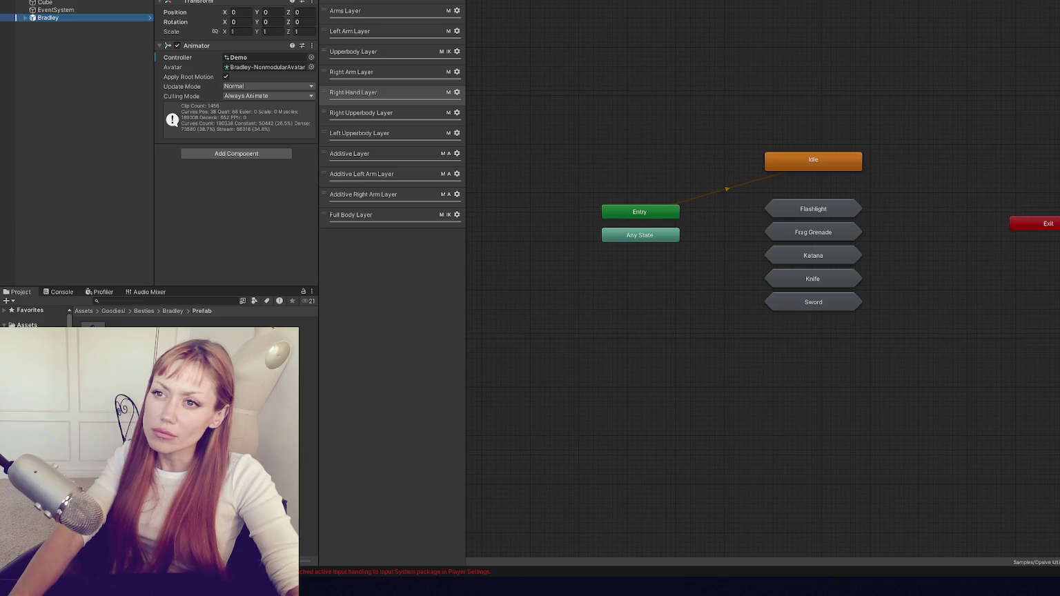
left_click(393, 1)
left_click_drag(62, 17, 550, 133)
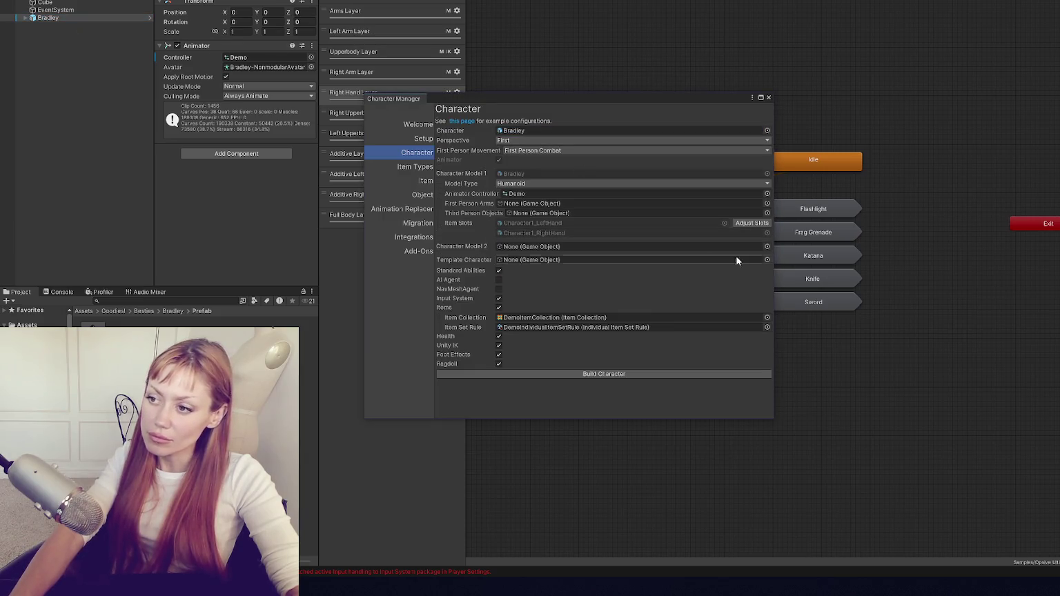
Adjust the Input System and Items options, leave AI Agent off, build Bradley and close the Character Manager.
left_click(499, 299)
left_click(499, 307)
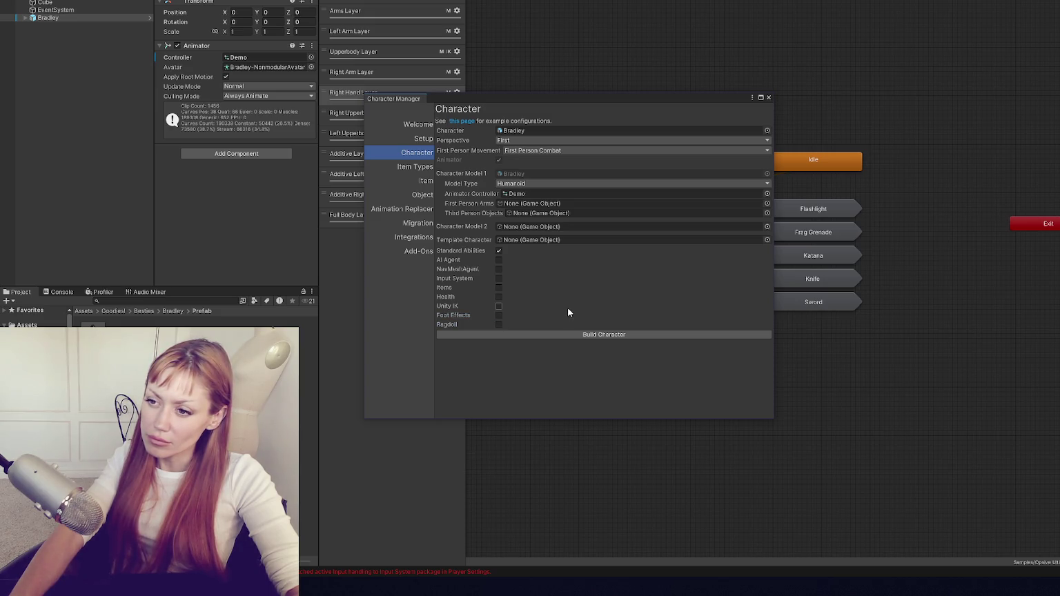
left_click(498, 261)
left_click(499, 261)
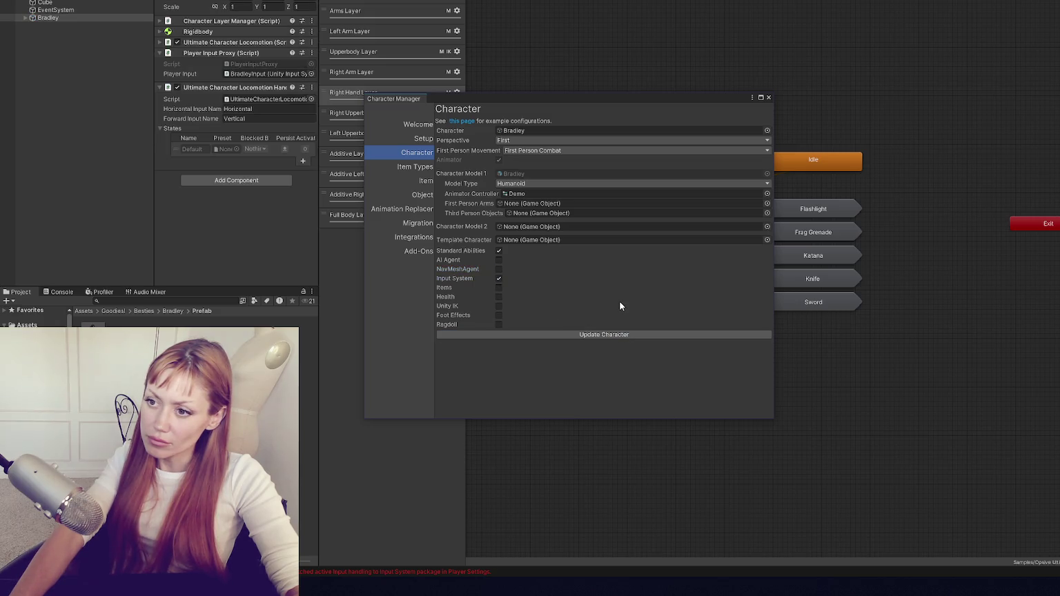
left_click(616, 335)
left_click(768, 97)
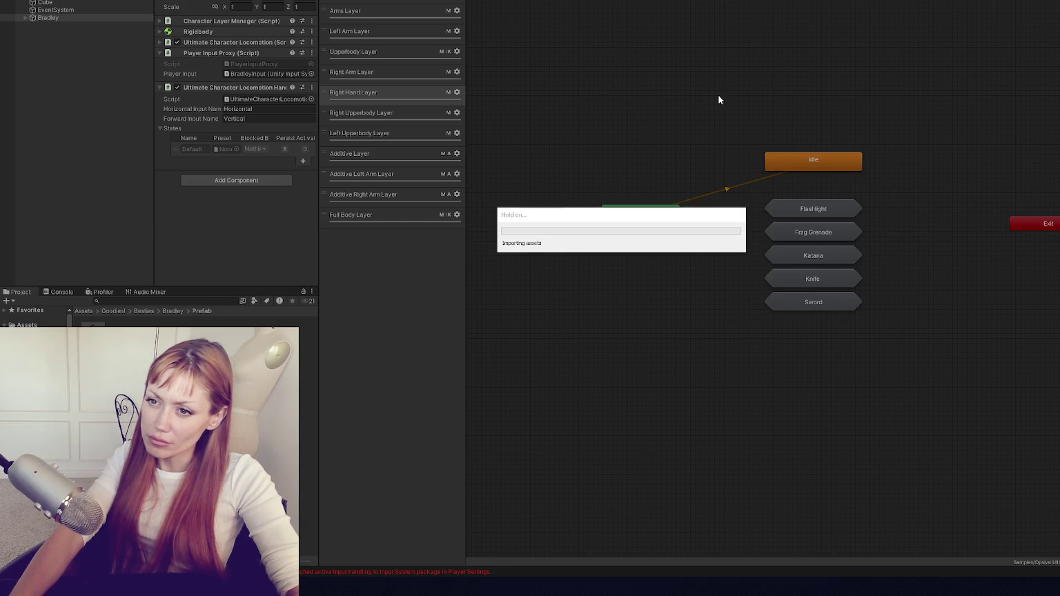
Walk Bradley around the ground plane with W, A and D, then stop play mode.
key("w")
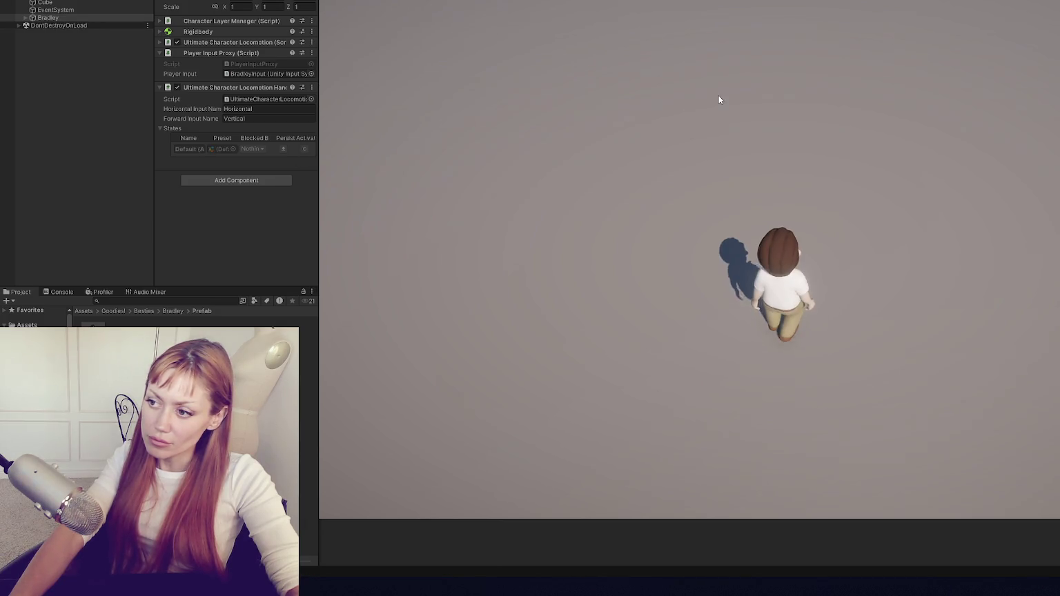
key("a")
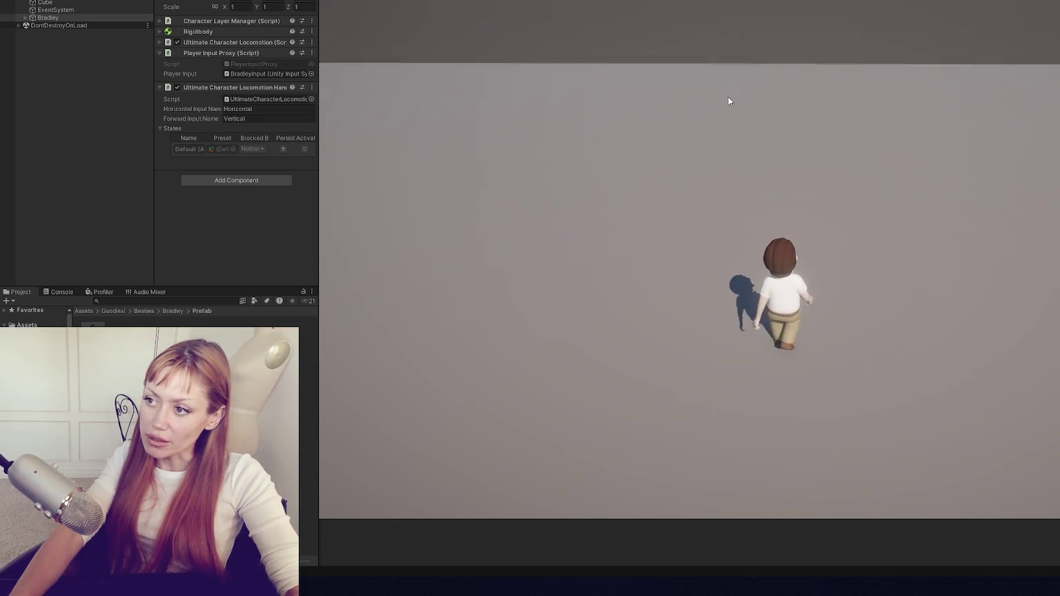
key("d")
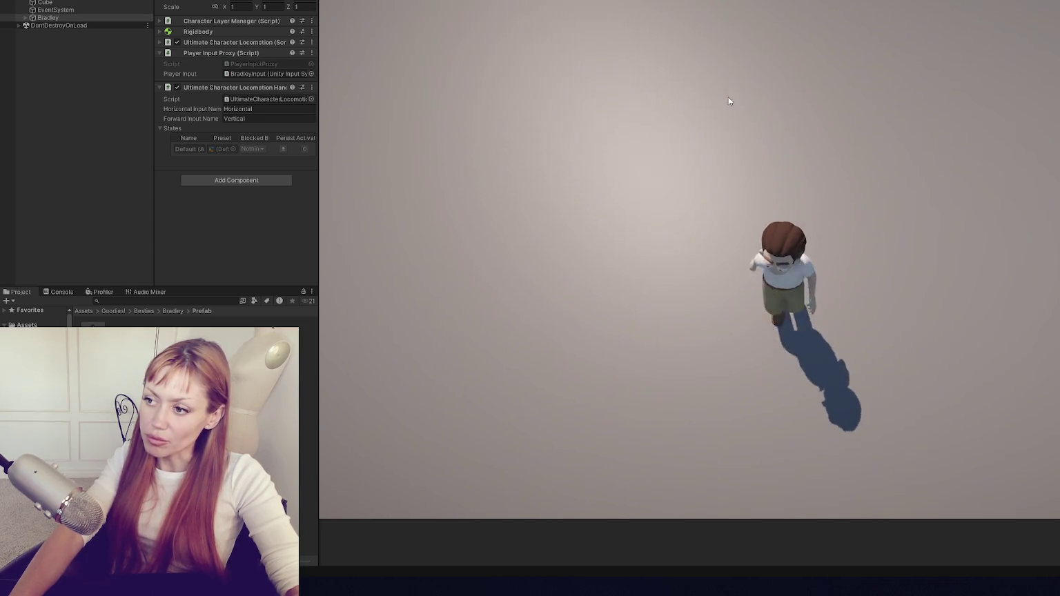
key("a")
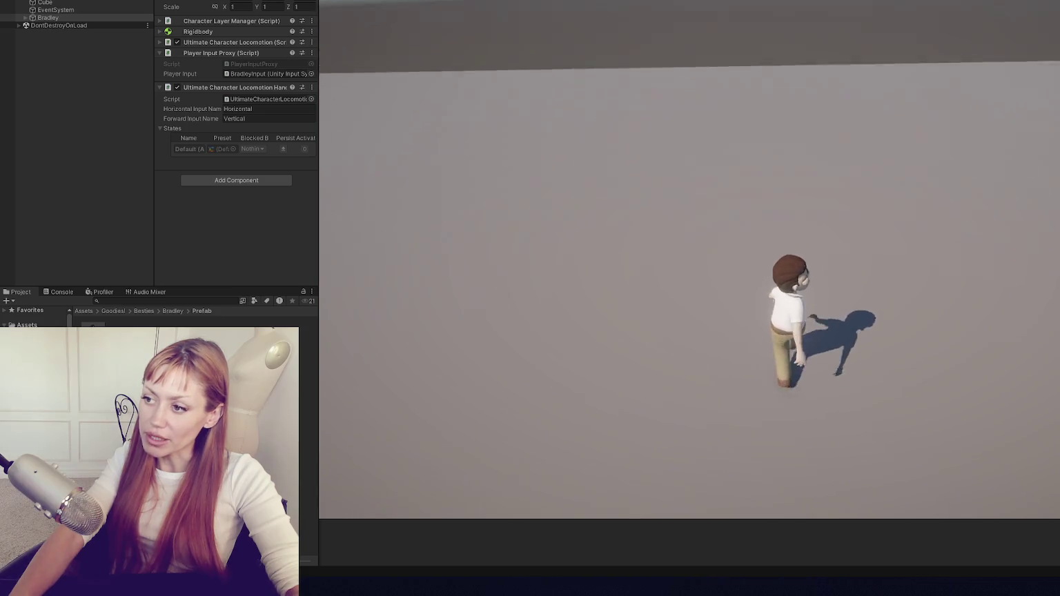
key("ctrl+p")
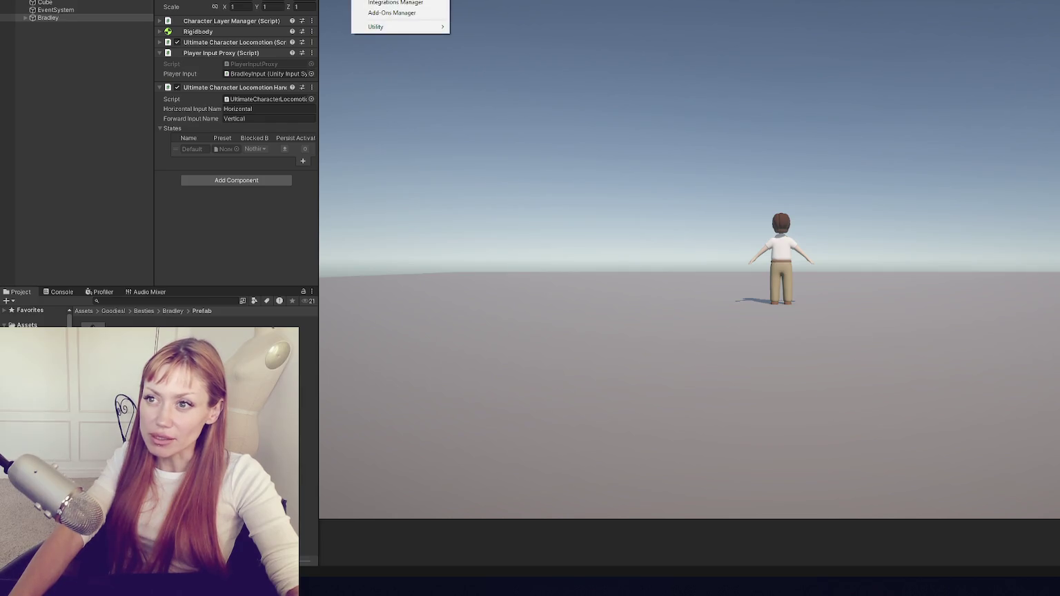
Restore Bradley in the scene and assign it the Demo animator controller.
left_click(397, 1)
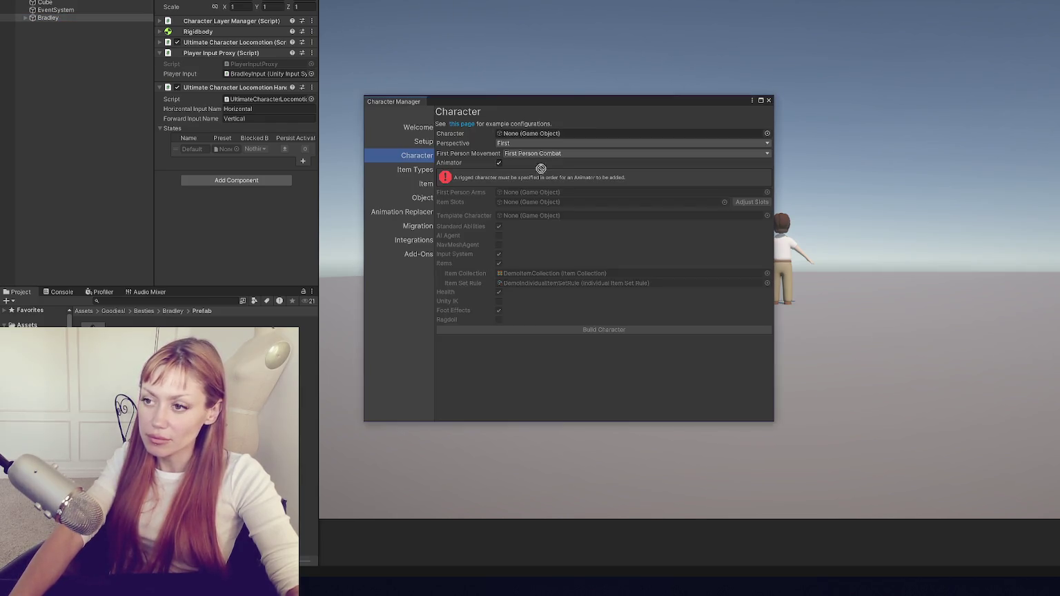
left_click(768, 100)
left_click(58, 18)
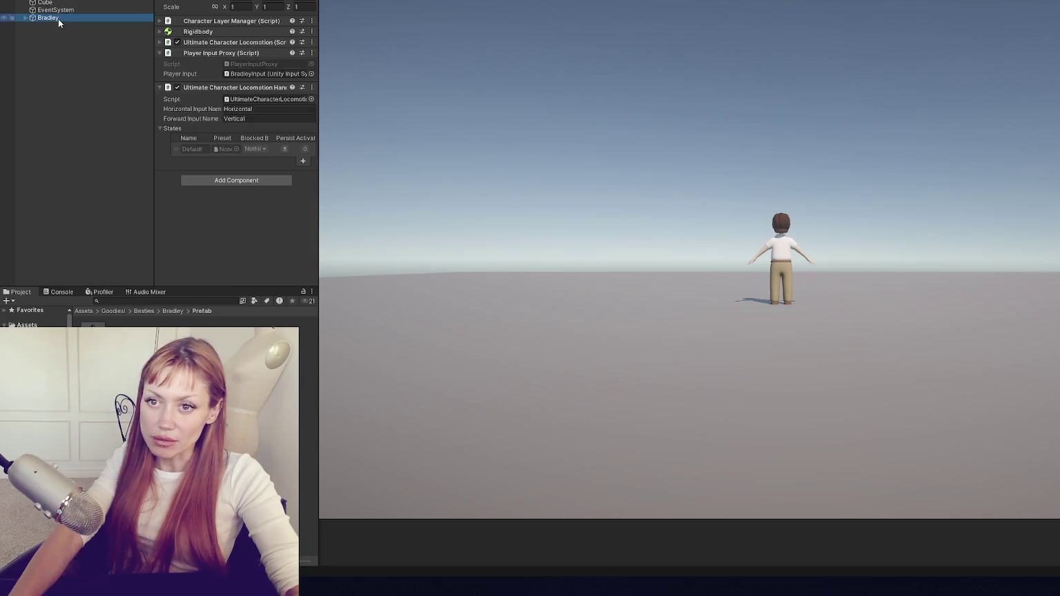
key("Delete")
key("ctrl+z")
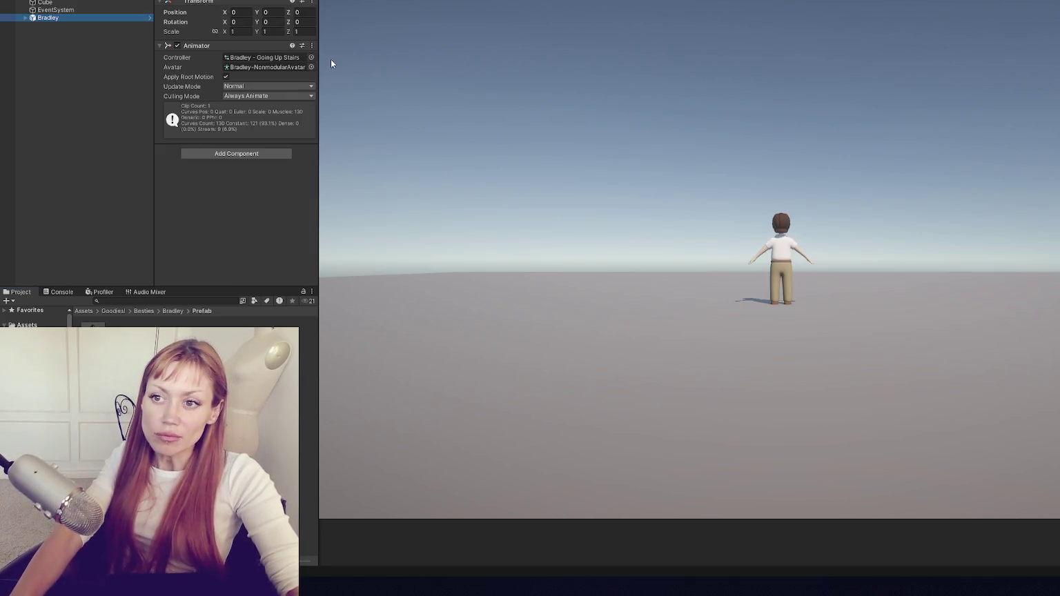
left_click(310, 57)
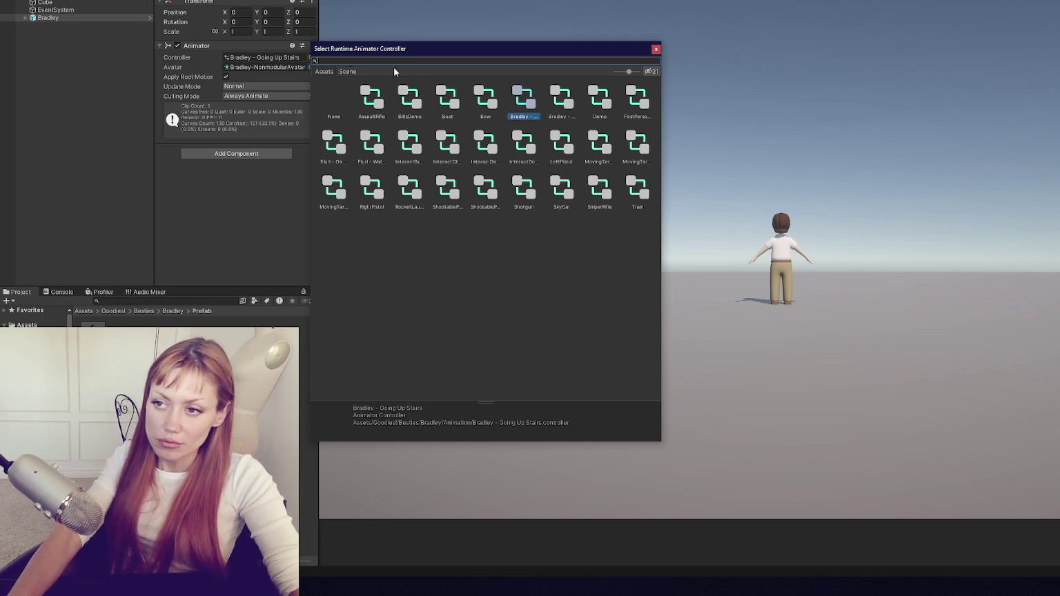
double_click(610, 102)
Load Bradley in the Character Manager with Perspective Both, First Person Free Look and Third Person Adventure movement.
left_click(204, 0)
left_click(359, 0)
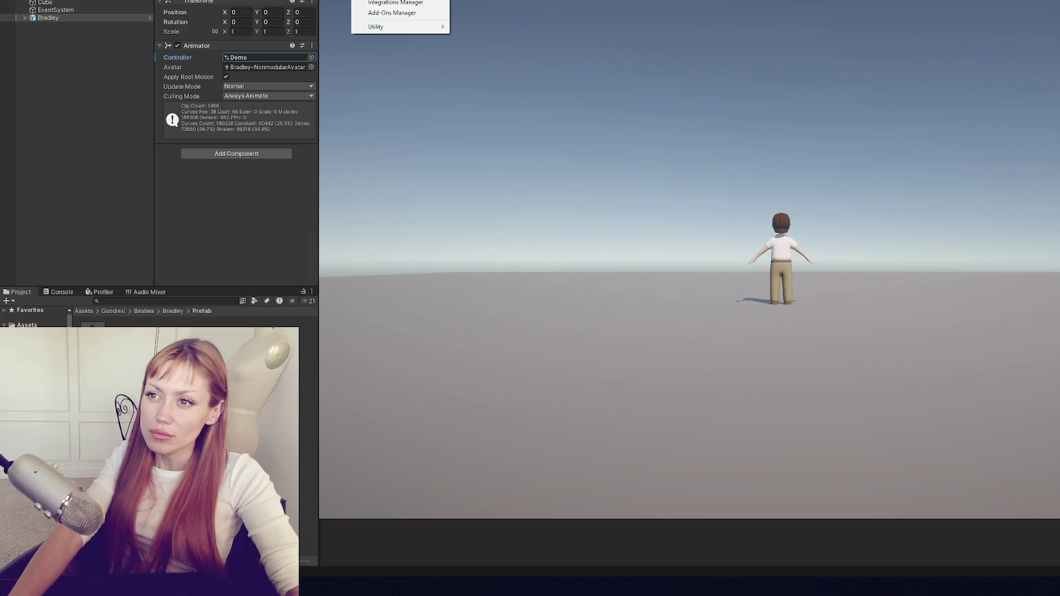
left_click(393, 0)
left_click_drag(49, 18, 567, 136)
left_click(553, 145)
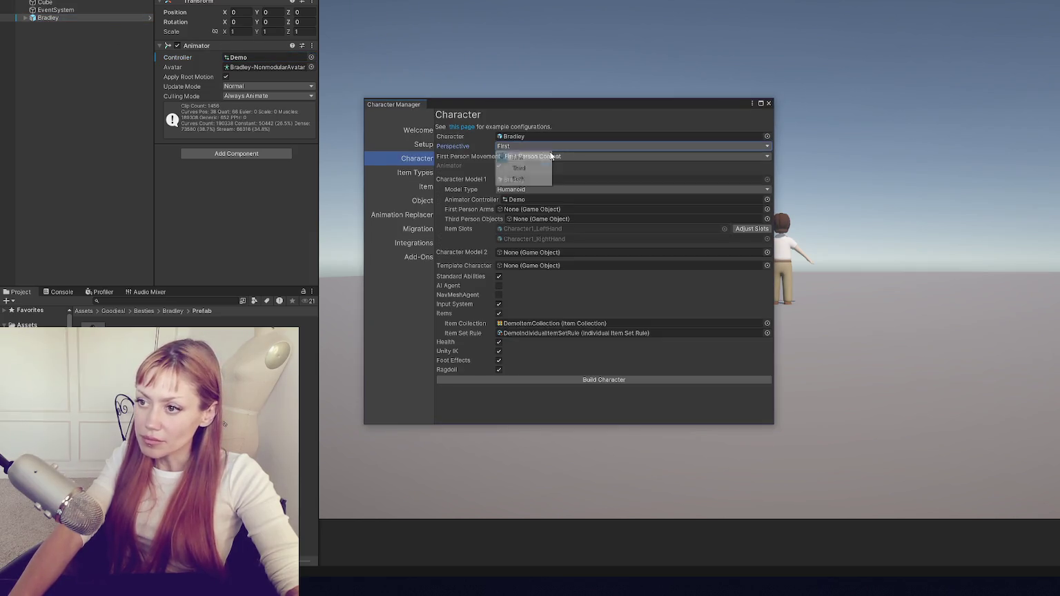
left_click(517, 179)
left_click(545, 156)
left_click(542, 179)
left_click(541, 167)
left_click(542, 177)
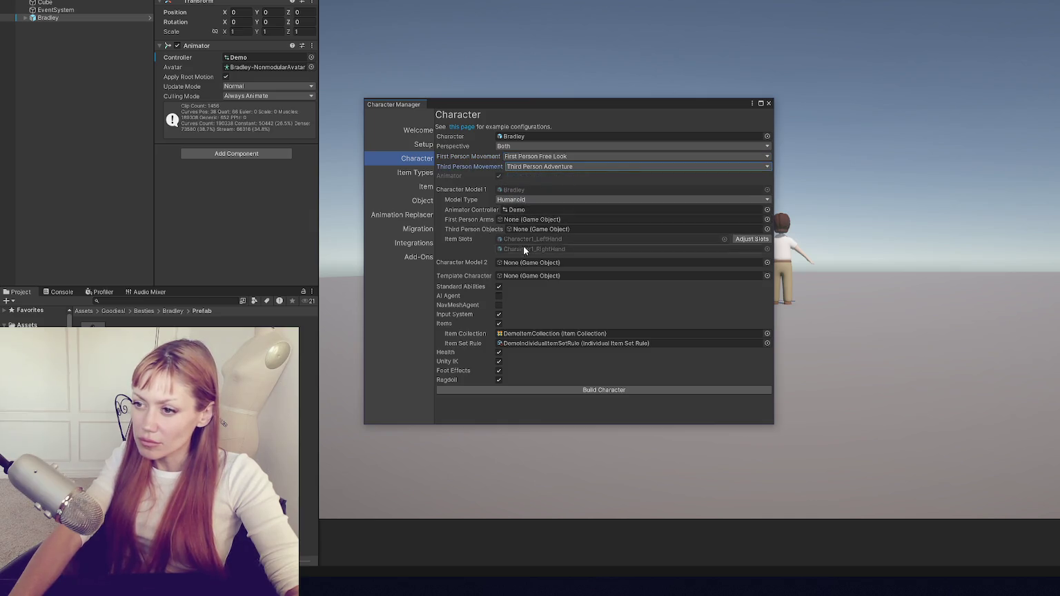
Turn off Items, leave the AI and NavMeshAgent options off, build Bradley and close the manager.
left_click(499, 324)
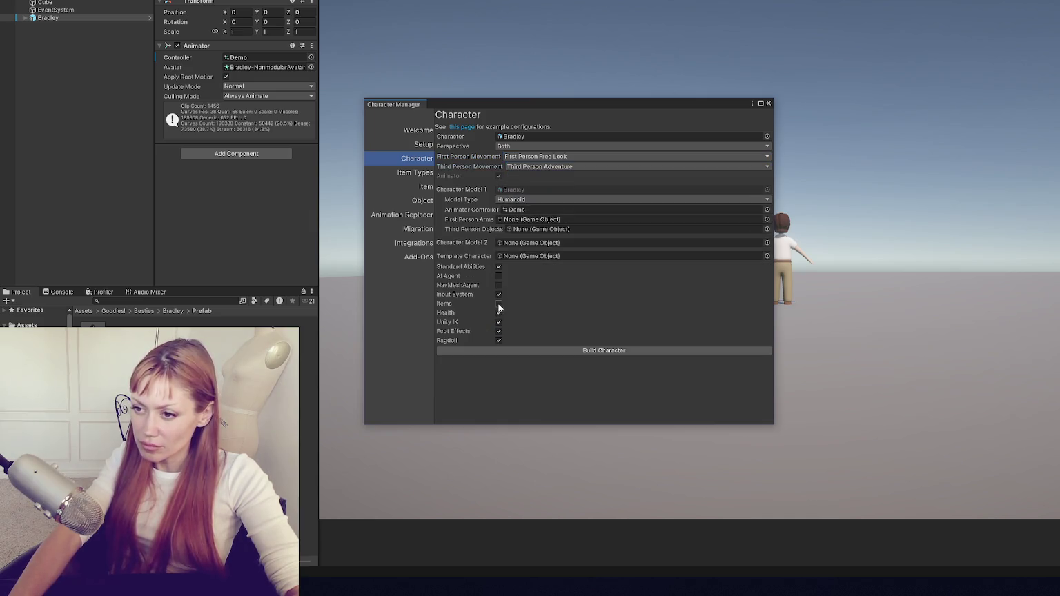
left_click(499, 285)
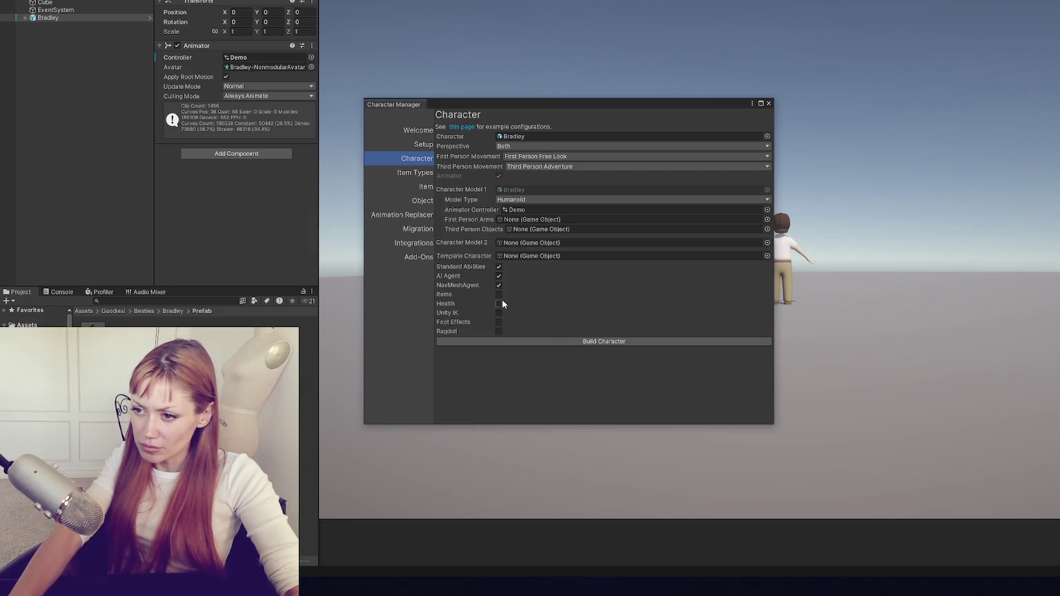
left_click(498, 276)
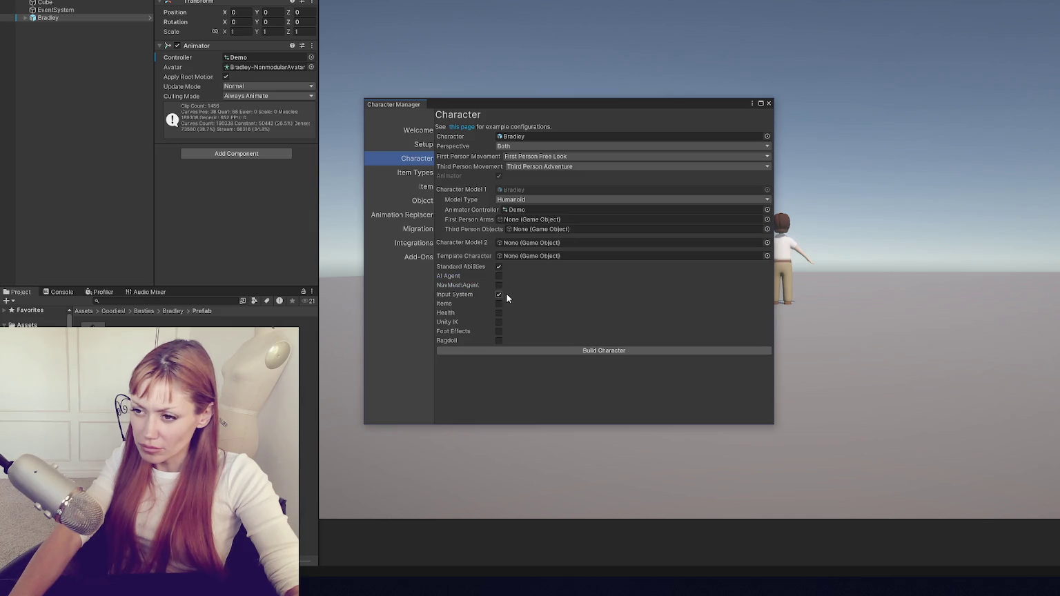
left_click(573, 351)
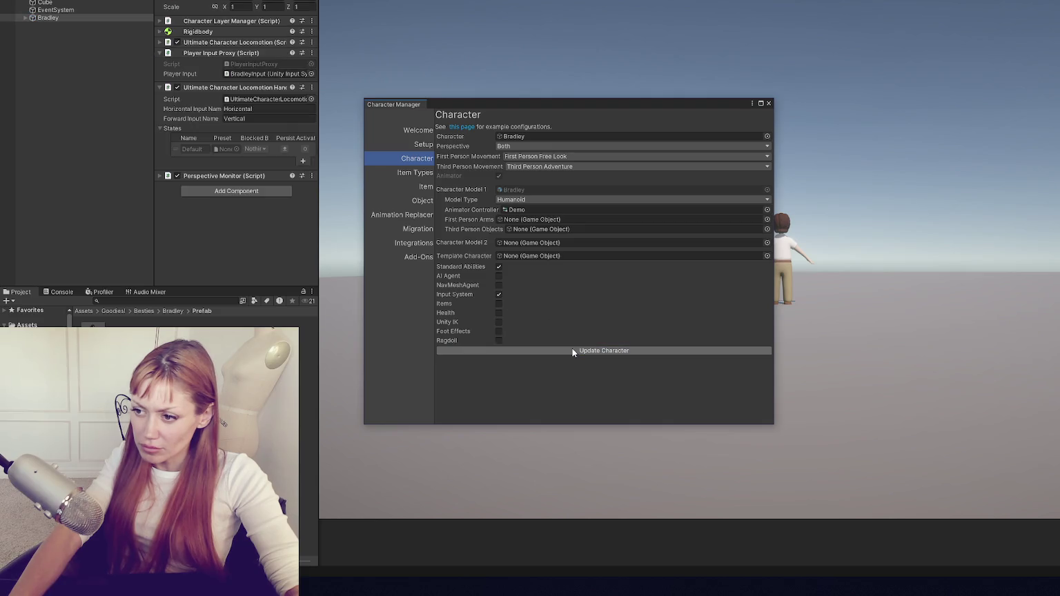
left_click(769, 103)
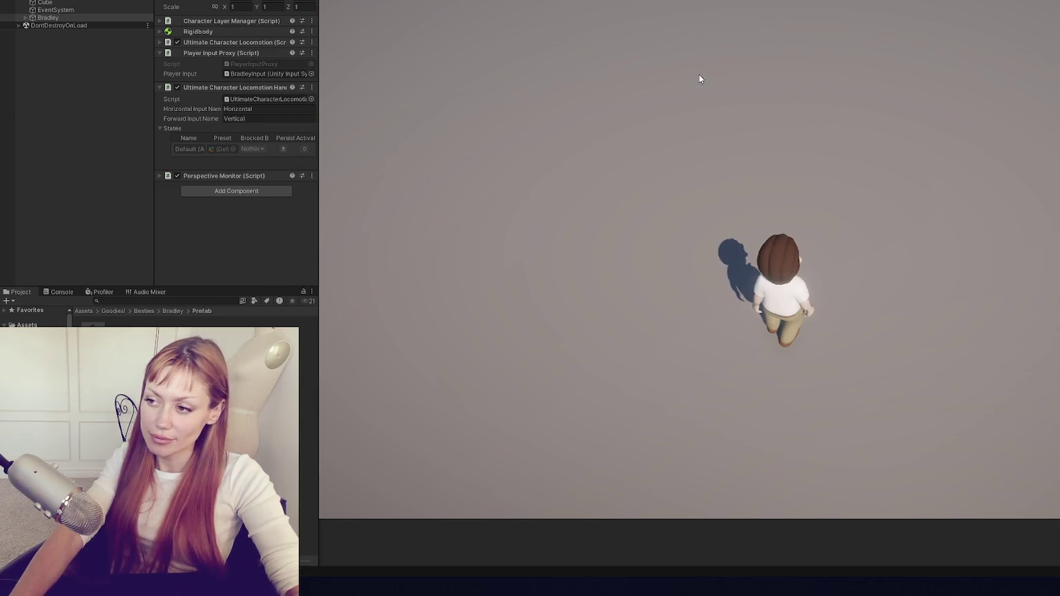
Play-test Bradley and peek at the movement types in Ultimate Character Locomotion.
key("w")
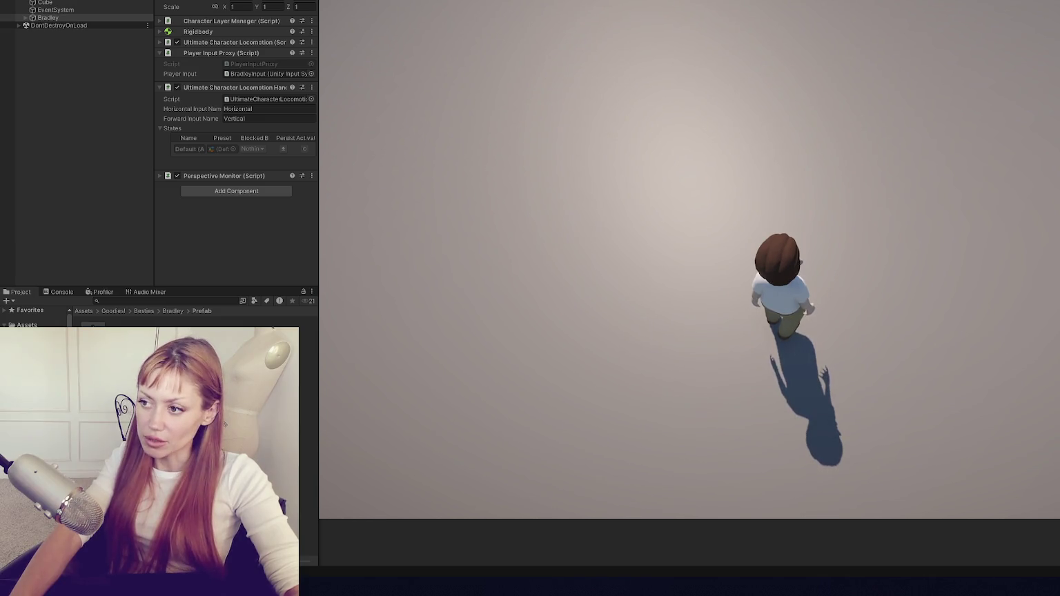
left_click(246, 41)
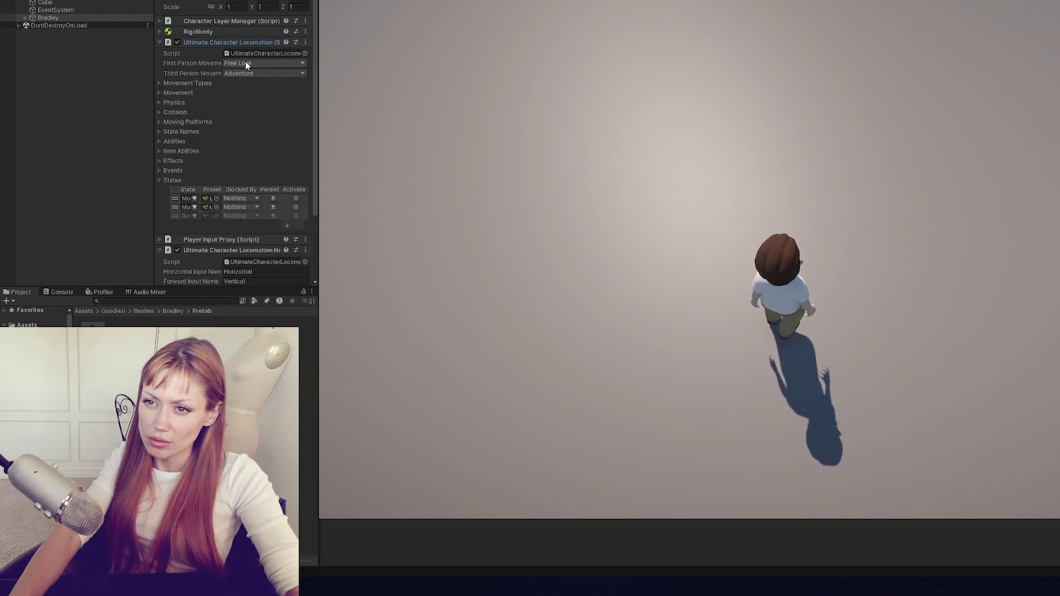
left_click(189, 83)
left_click(189, 83)
left_click(172, 180)
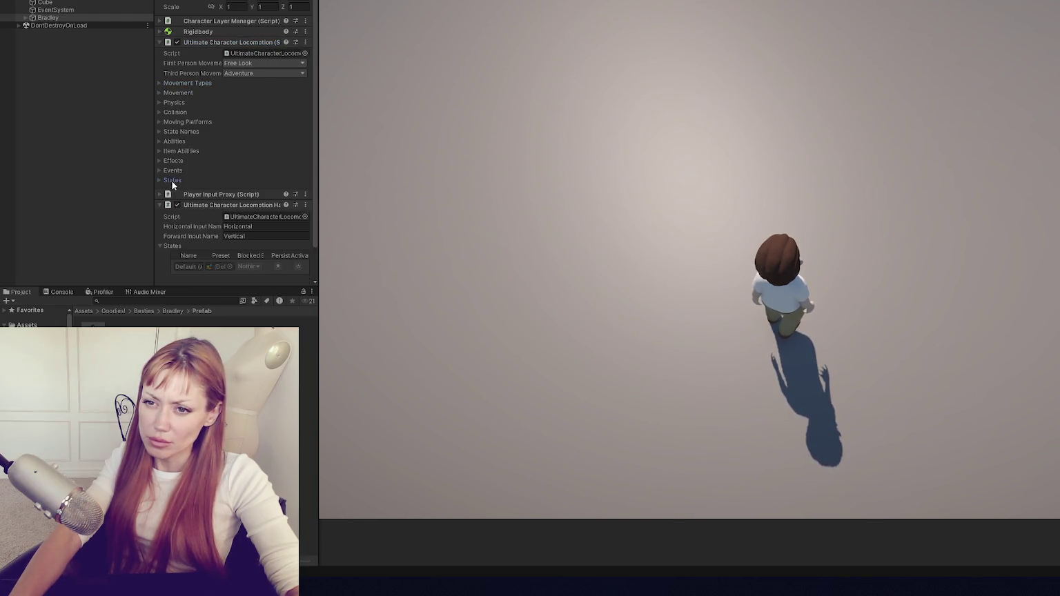
Check the Rigidbody and Perspective Monitor settings, then stop play mode.
left_click(196, 32)
left_click(202, 31)
left_click(206, 42)
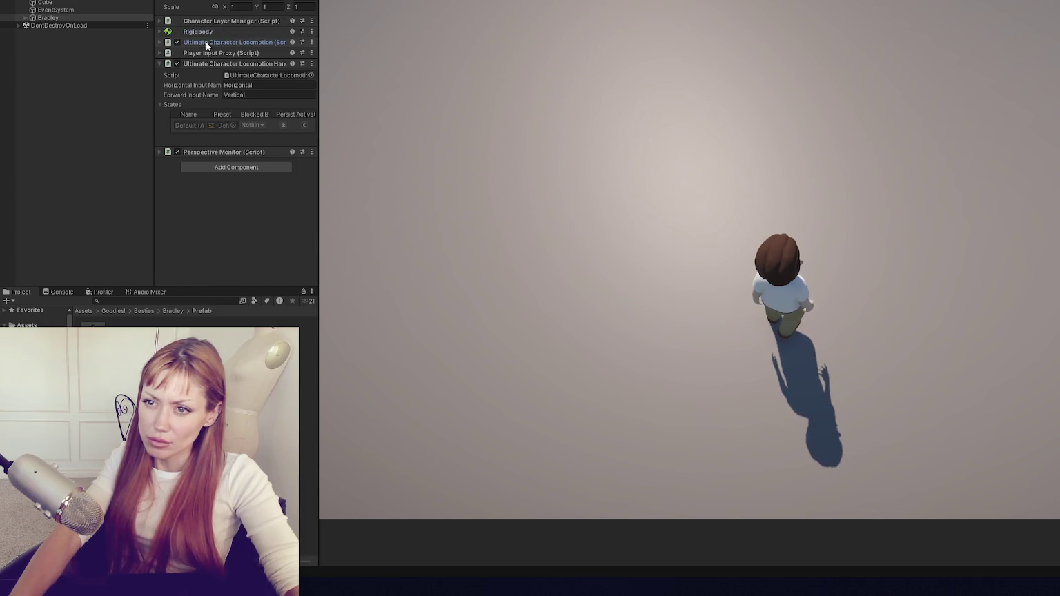
left_click(204, 152)
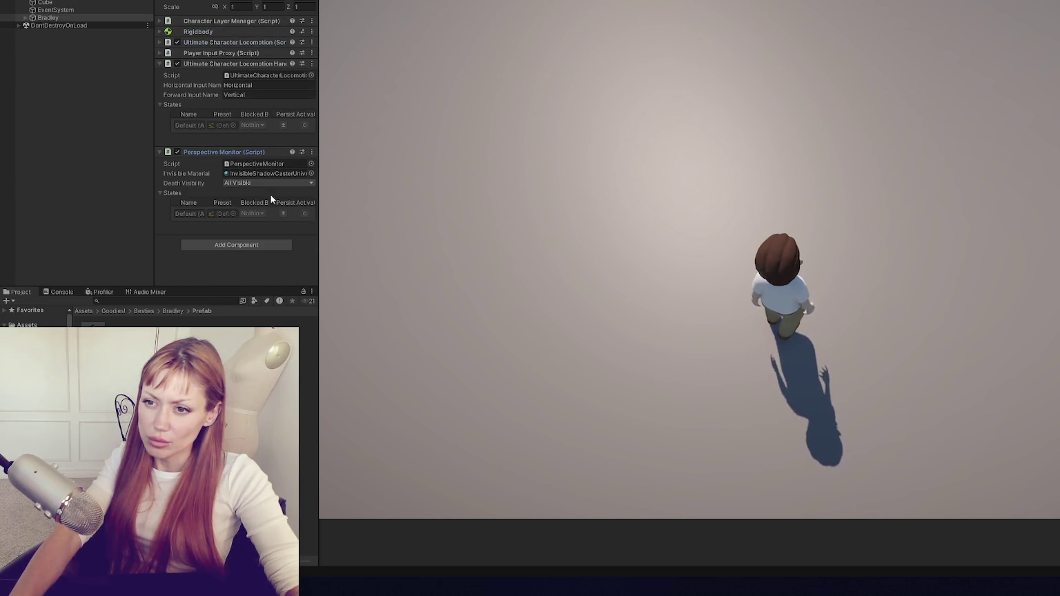
key("ctrl+p")
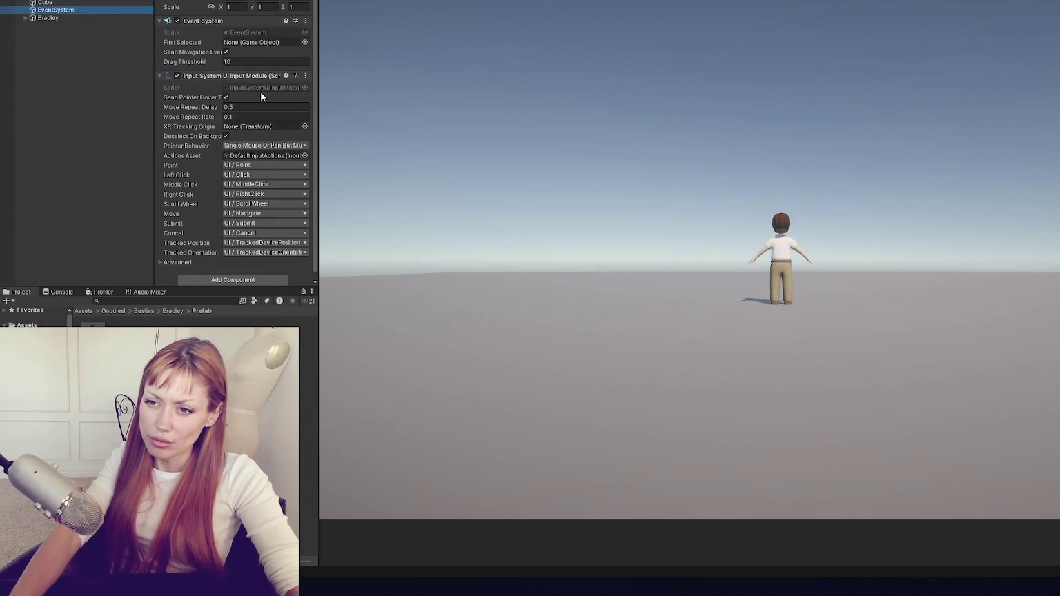
Open EventSystem.cs in VS Code, dismiss the trust prompt and close it again.
double_click(256, 31)
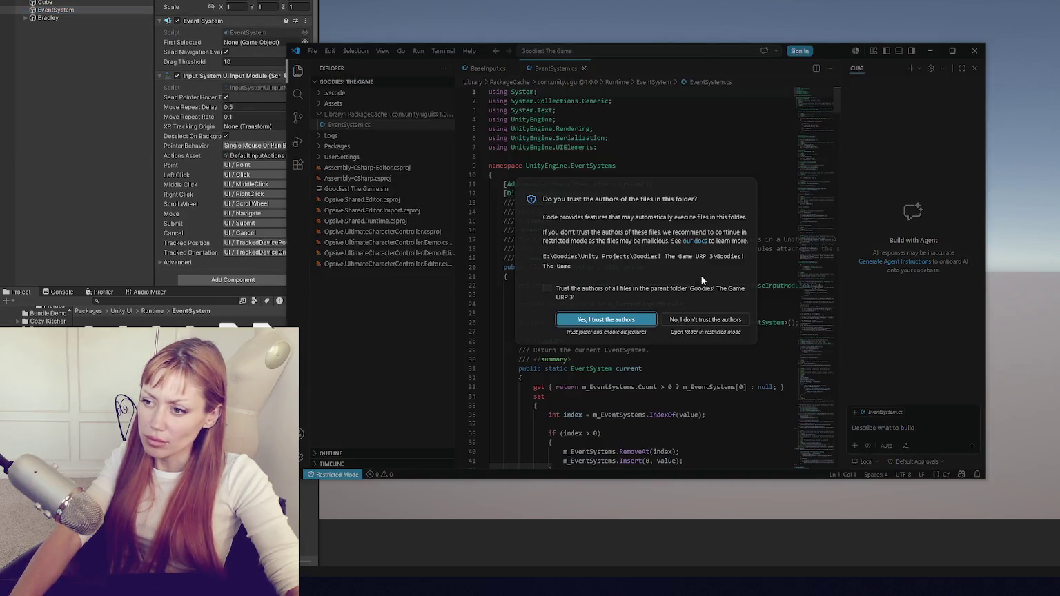
left_click(705, 319)
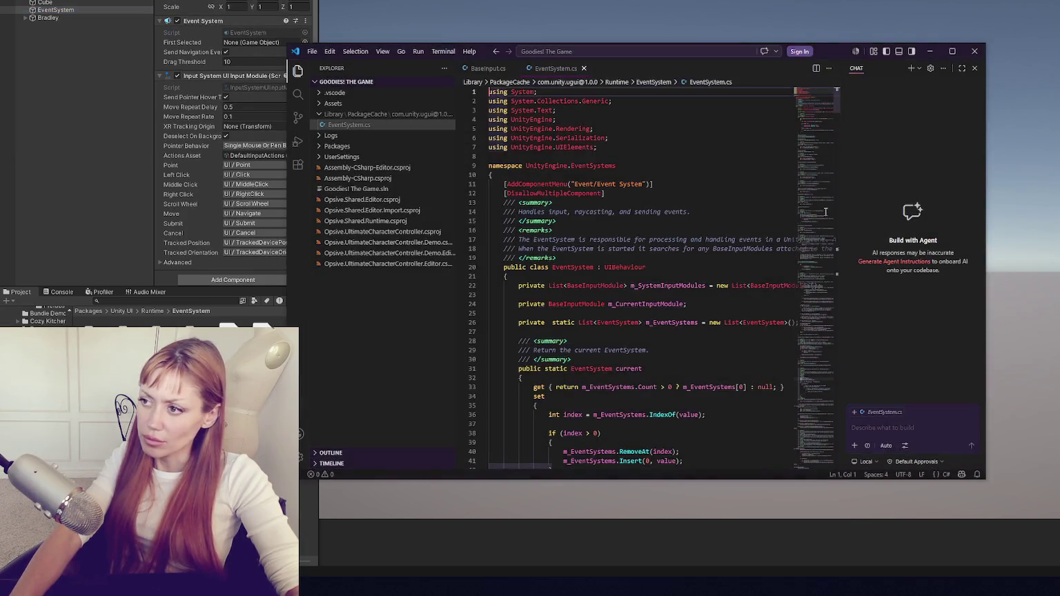
left_click(974, 51)
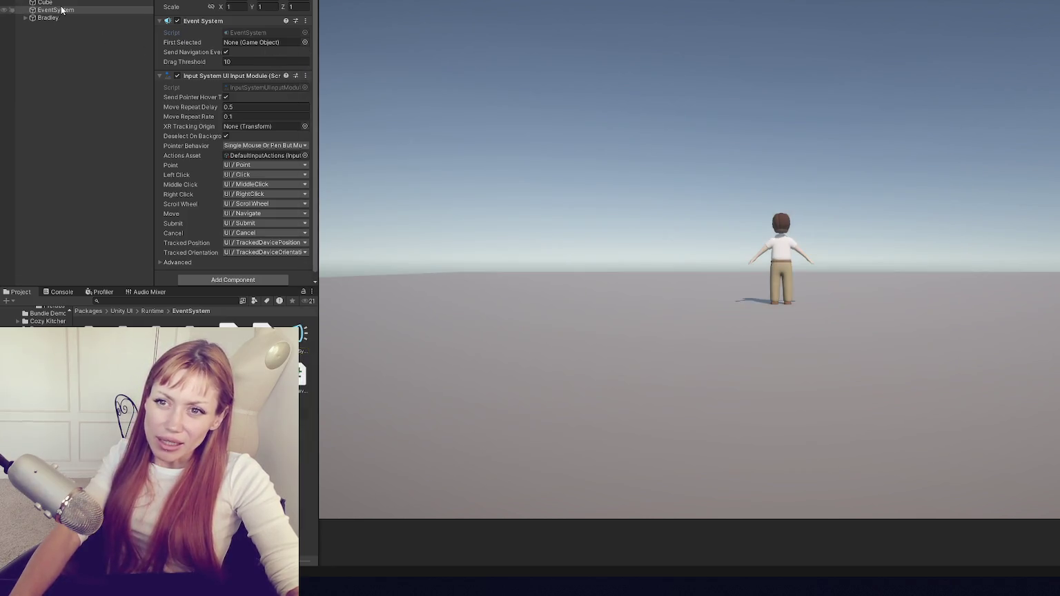
Collapse all ten manager components, from Surface Manager through Global Dictionary.
key("Up")
key("Up")
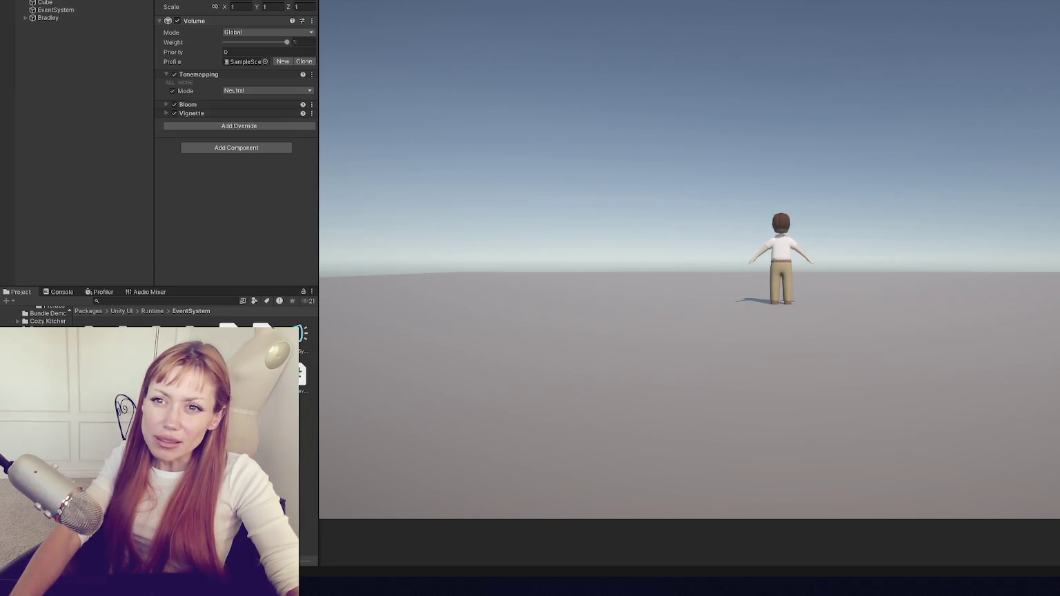
left_click(221, 21)
left_click(221, 31)
left_click(220, 43)
left_click(220, 53)
left_click(221, 64)
left_click(224, 74)
left_click(226, 85)
left_click(226, 96)
left_click(227, 106)
left_click(227, 117)
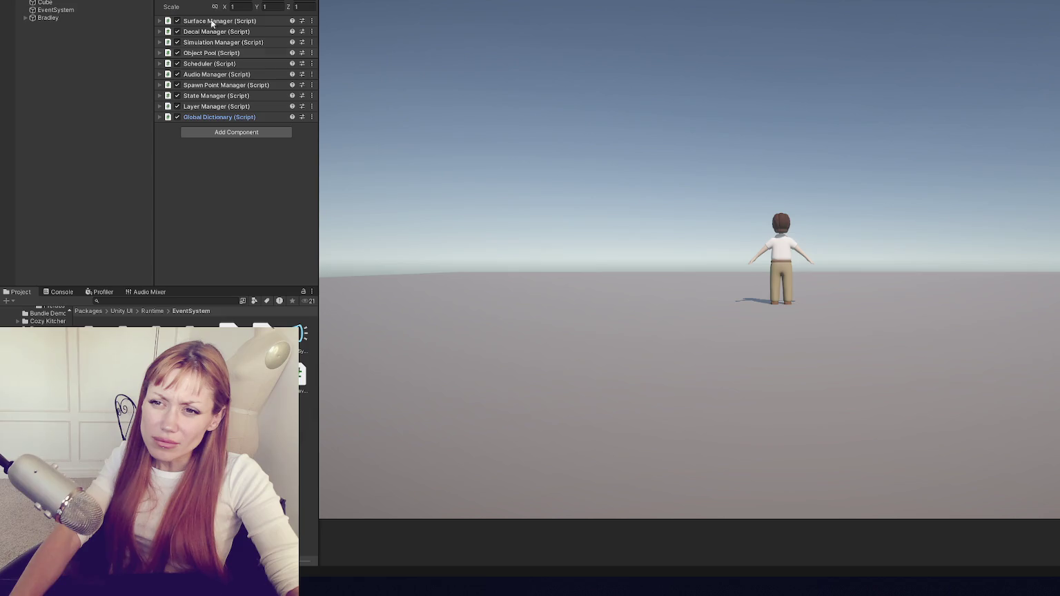
Briefly inspect State Manager, Layer Manager and Global Dictionary, leaving each collapsed.
left_click(233, 97)
left_click(233, 96)
left_click(237, 107)
left_click(238, 107)
left_click(243, 117)
left_click(243, 118)
Collapse the EventSystem's Input System UI Input Module and Event System components.
left_click(118, 10)
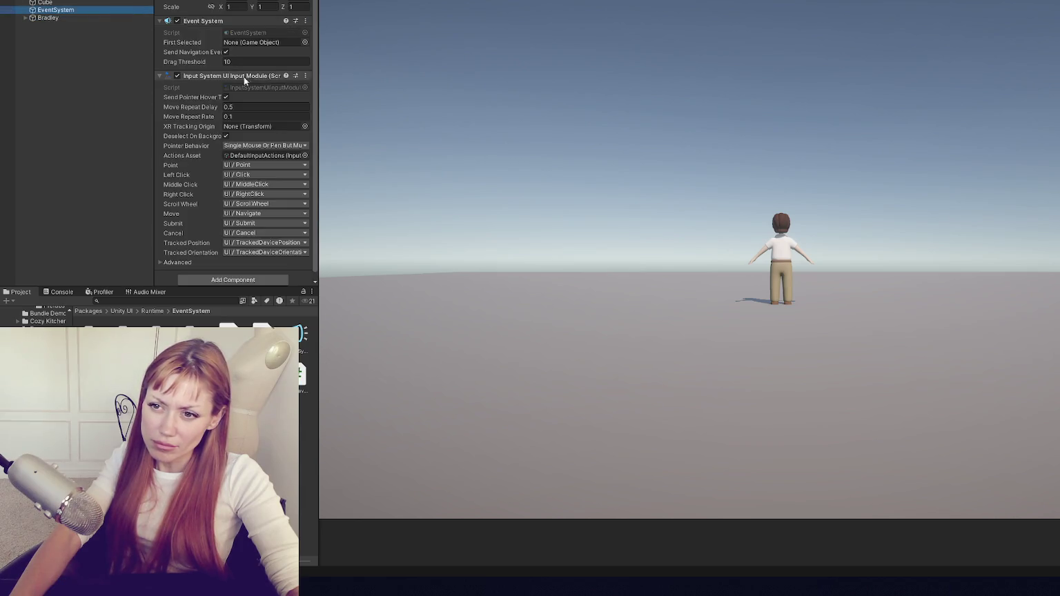
left_click(231, 76)
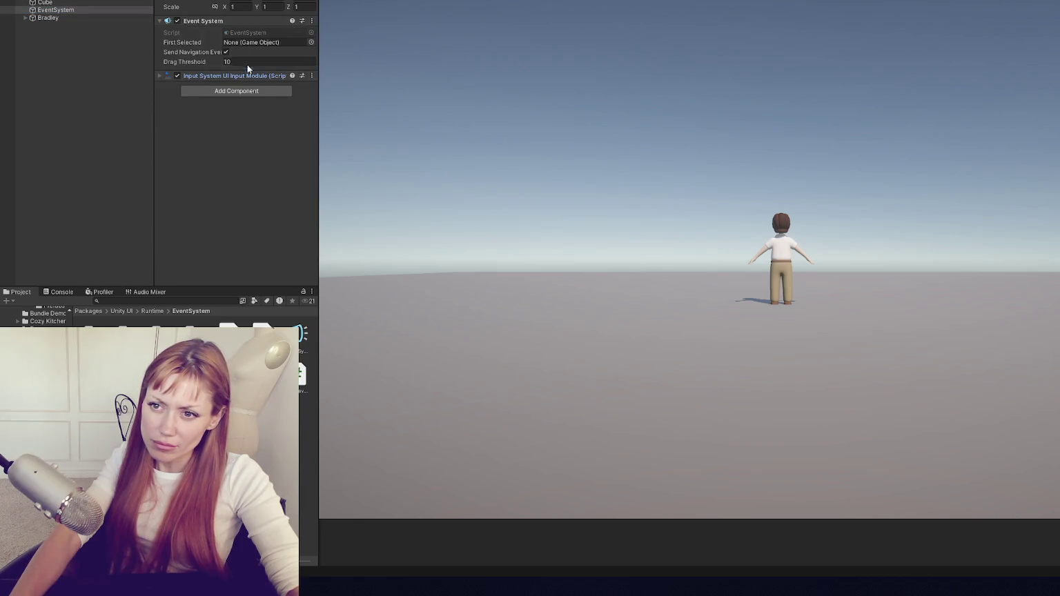
left_click(239, 22)
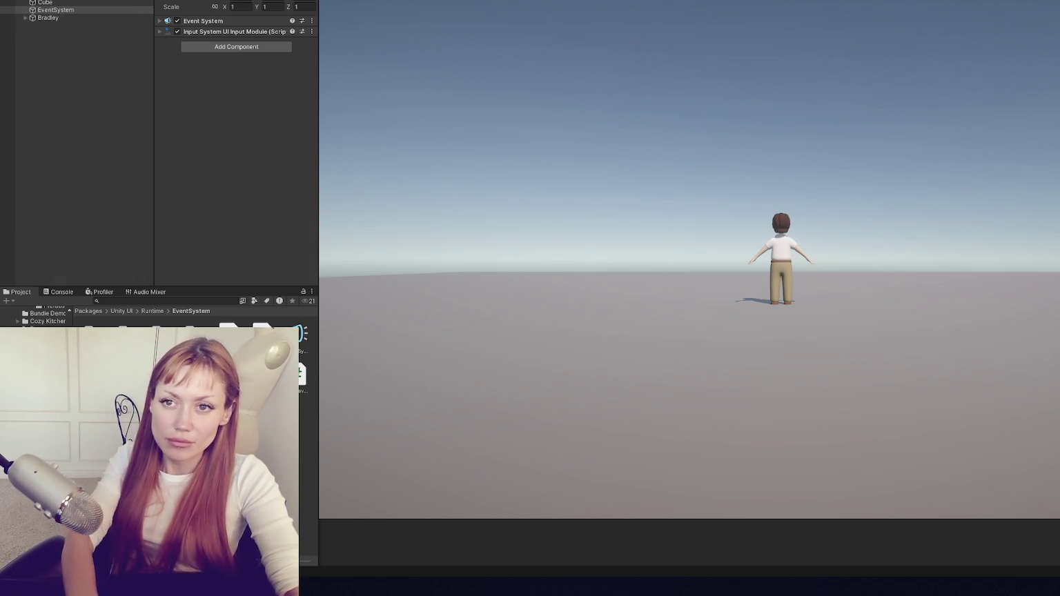
Open the CharacterInput actions asset from BradleyInput's Player Input component.
left_click(104, 4)
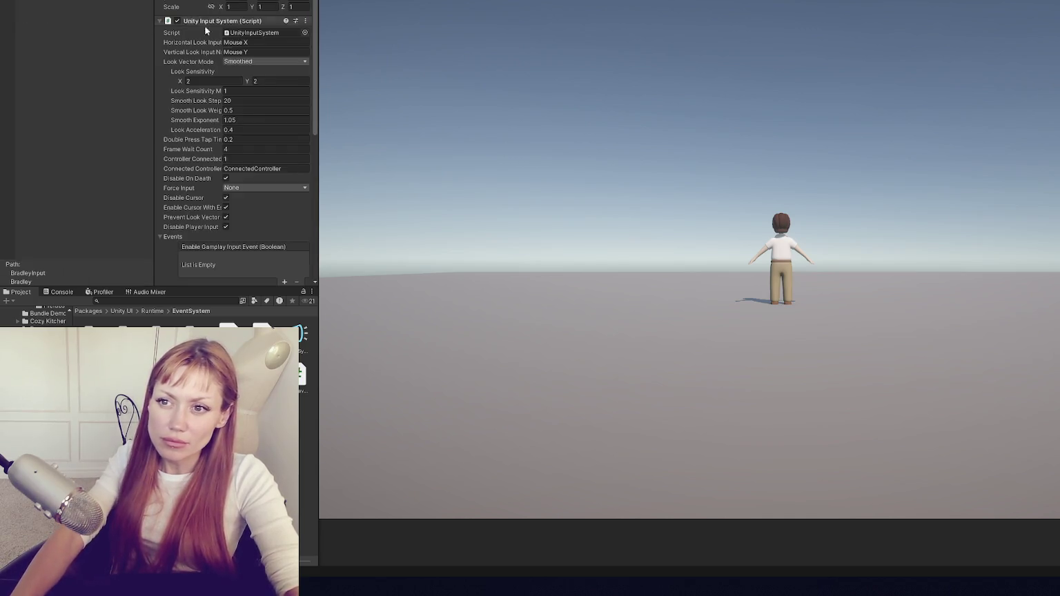
scroll(275, 98, "down", 5)
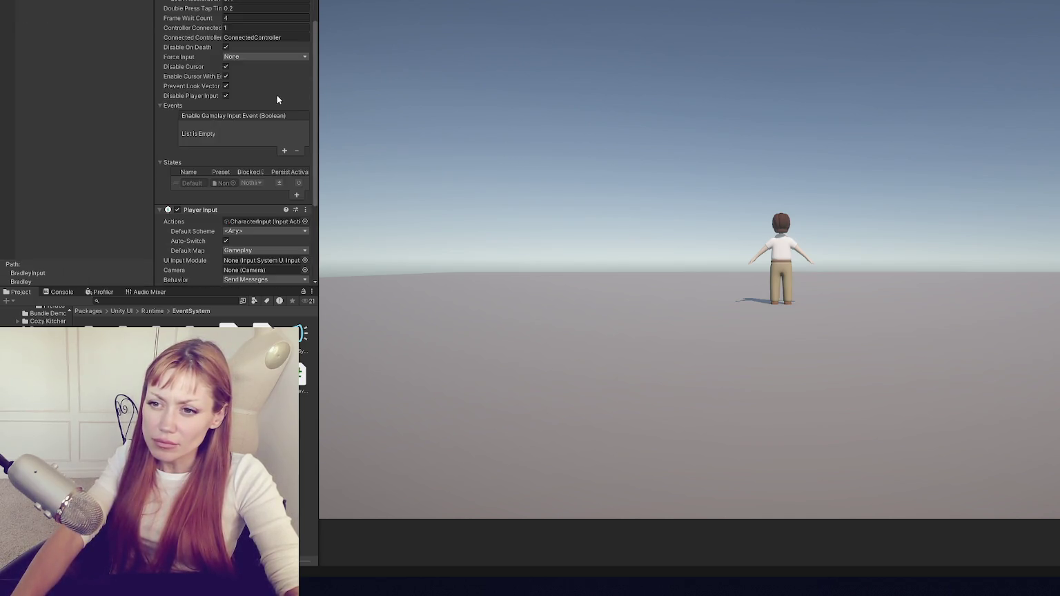
scroll(276, 97, "down", 5)
double_click(265, 91)
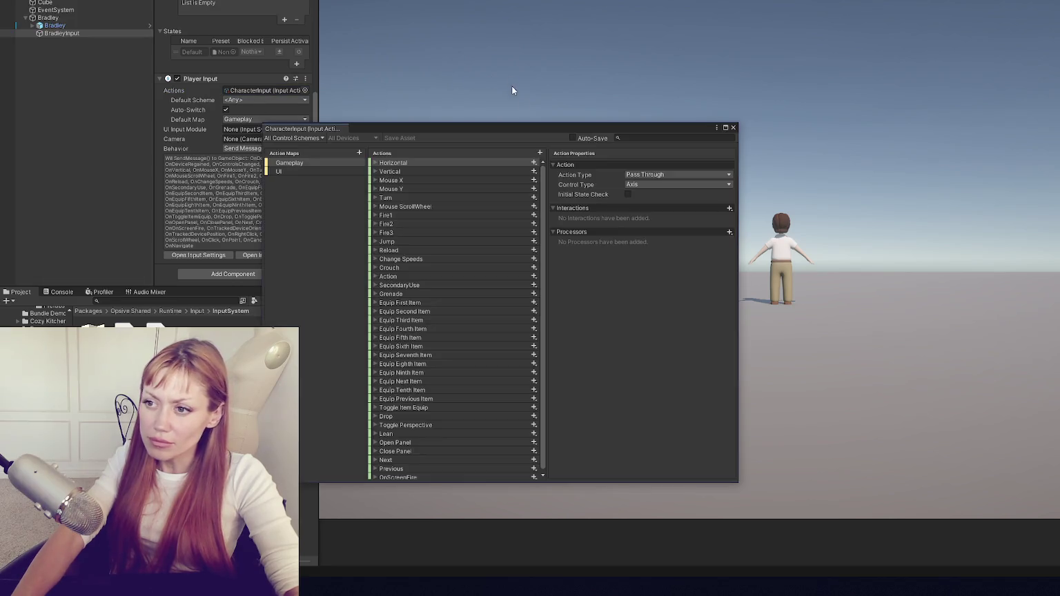
scroll(399, 229, "down", 1)
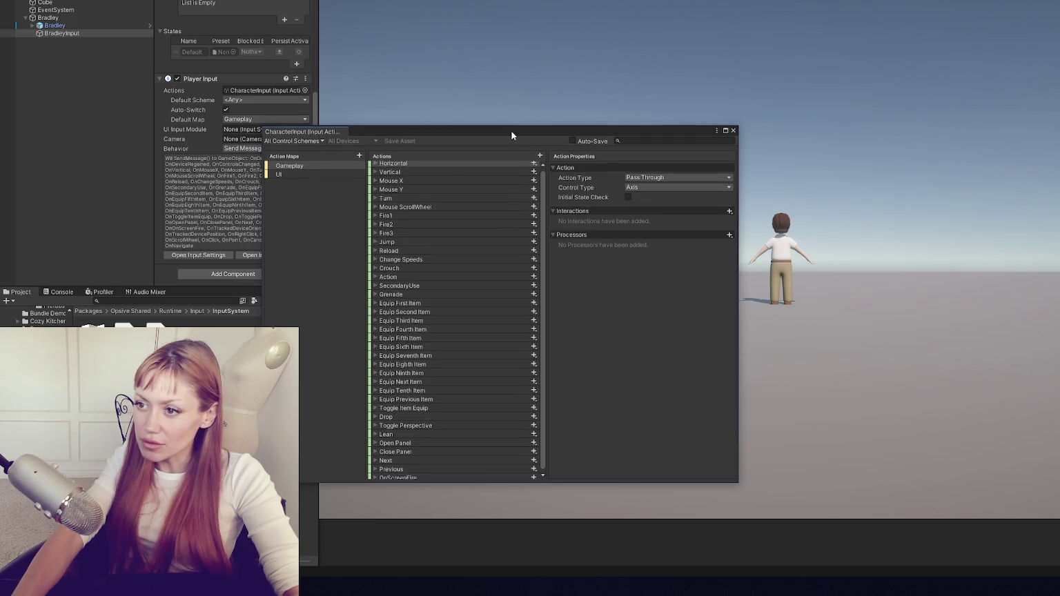
left_click_drag(511, 129, 611, 21)
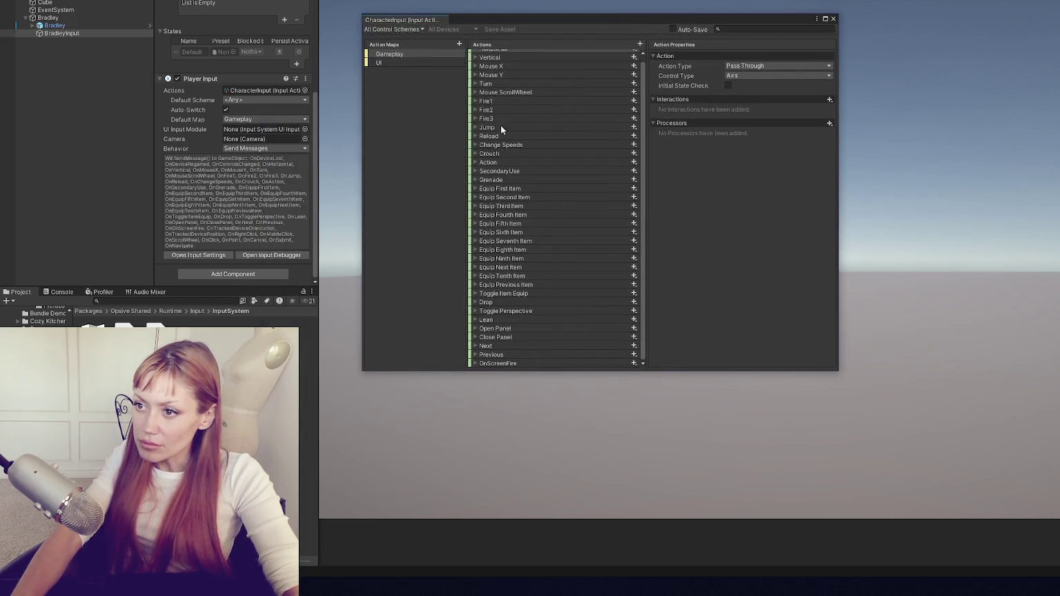
Inspect the Toggle Perspective action and its bindings, then close the input actions window.
scroll(511, 67, "up", 1)
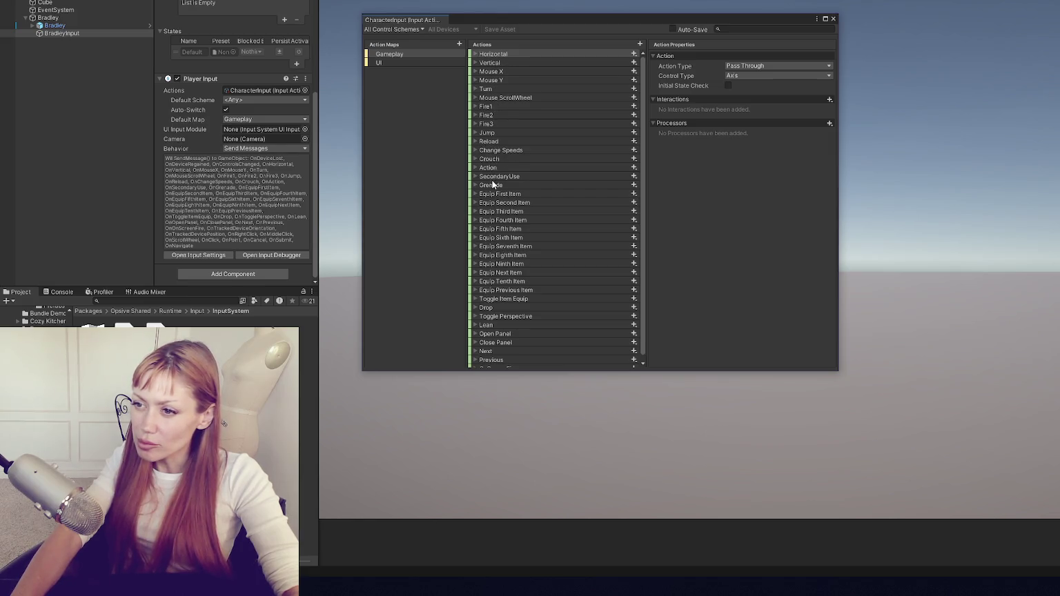
scroll(514, 194, "down", 1)
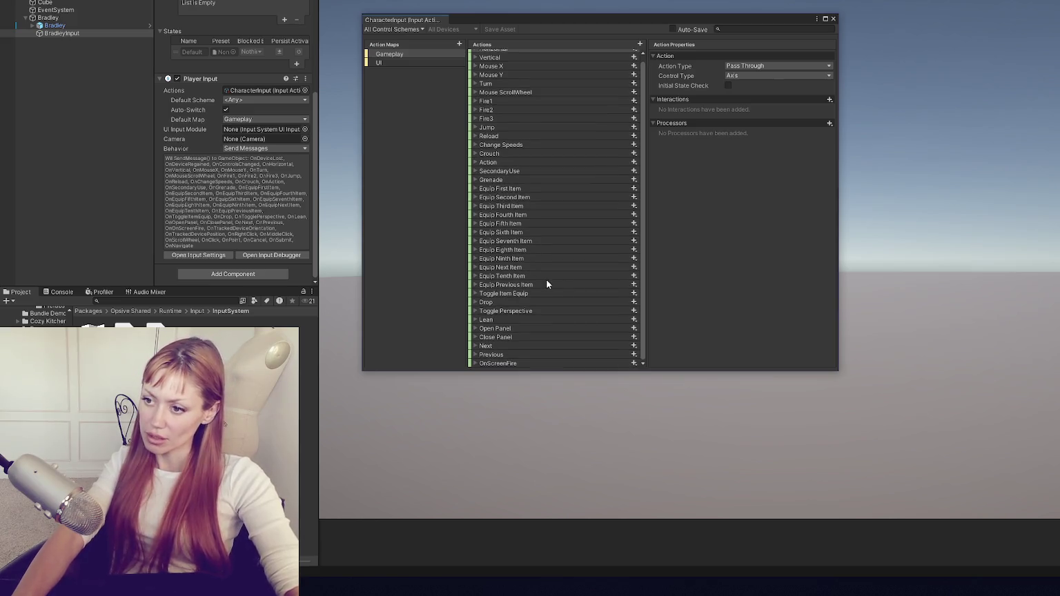
left_click(508, 314)
left_click(475, 310)
left_click(475, 311)
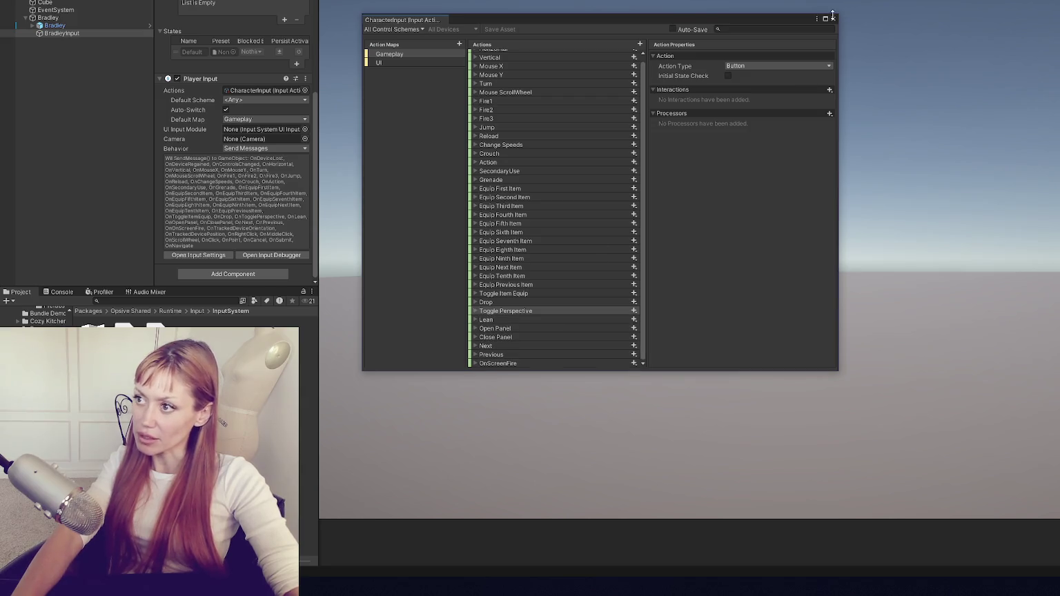
left_click(833, 19)
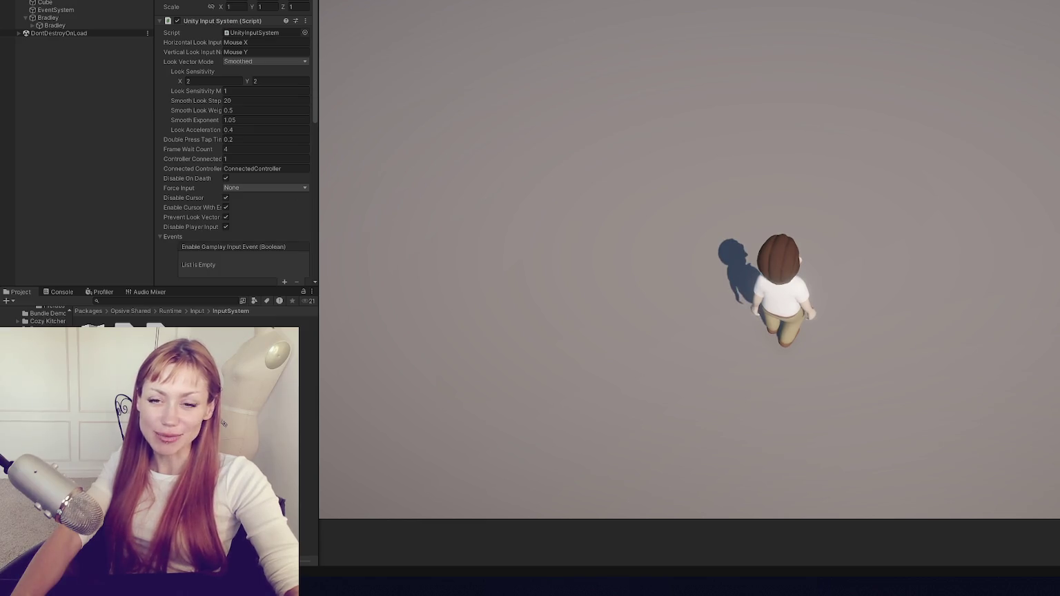
Walk the character around in play mode, then stop and select Bradley.
key("w")
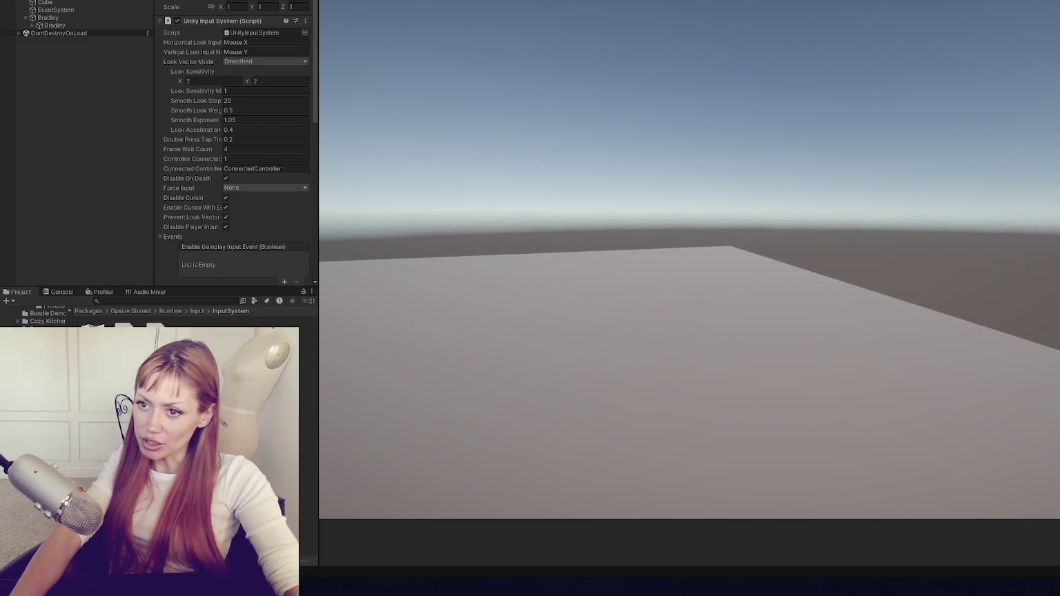
key("ctrl+p")
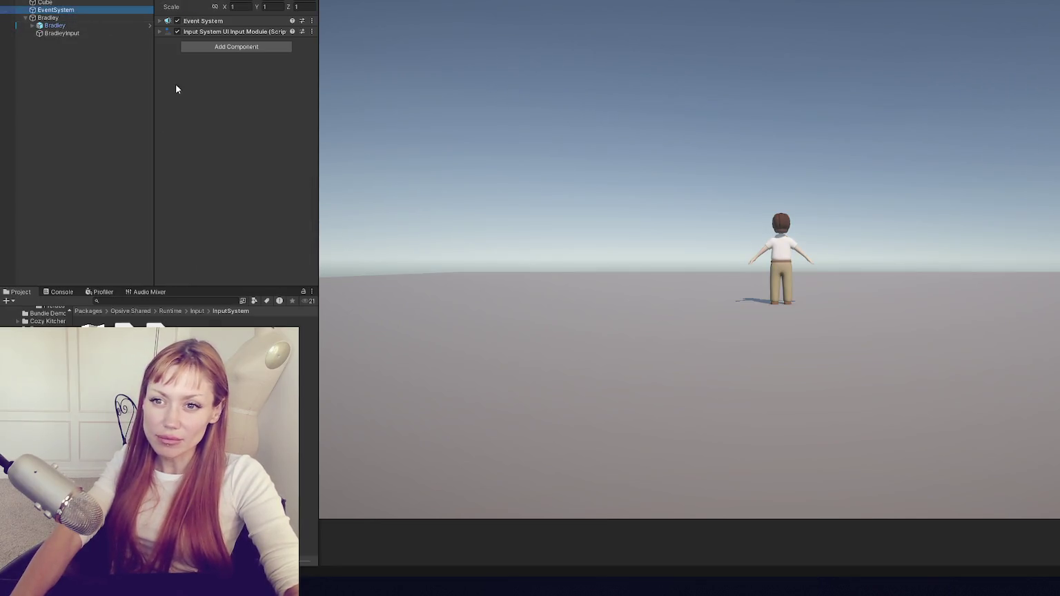
left_click(87, 16)
Widen the Inspector and expand Bradley's Ultimate Character Locomotion component.
left_click_drag(318, 80, 390, 79)
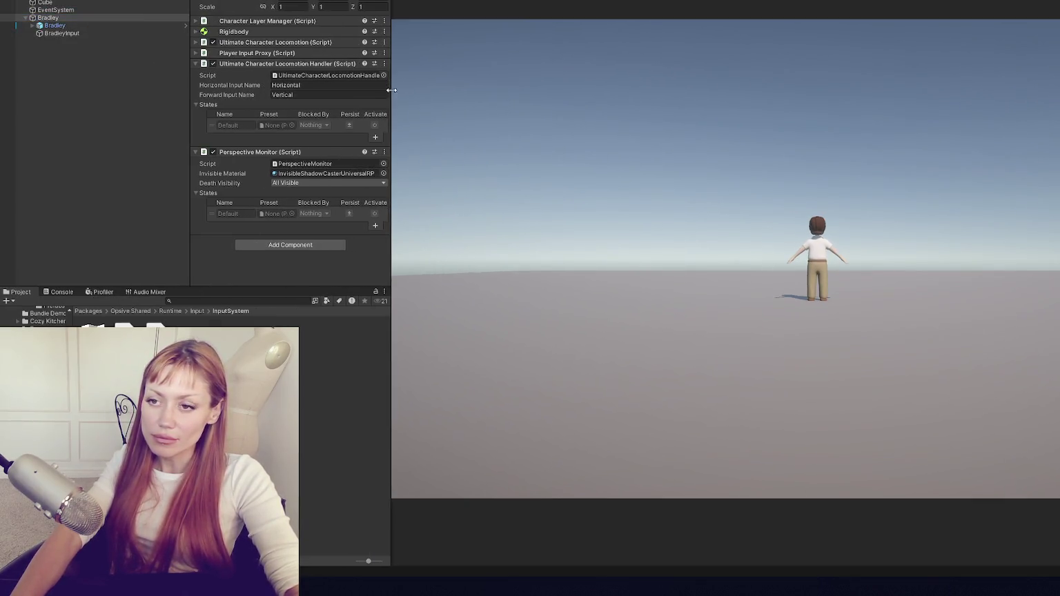
left_click(267, 20)
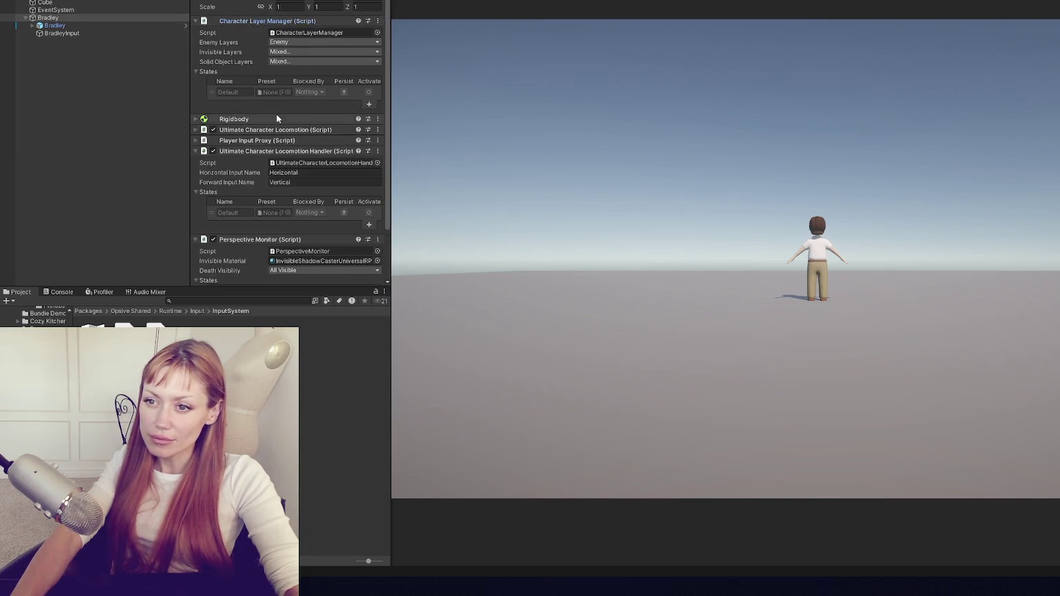
left_click(277, 118)
left_click(264, 22)
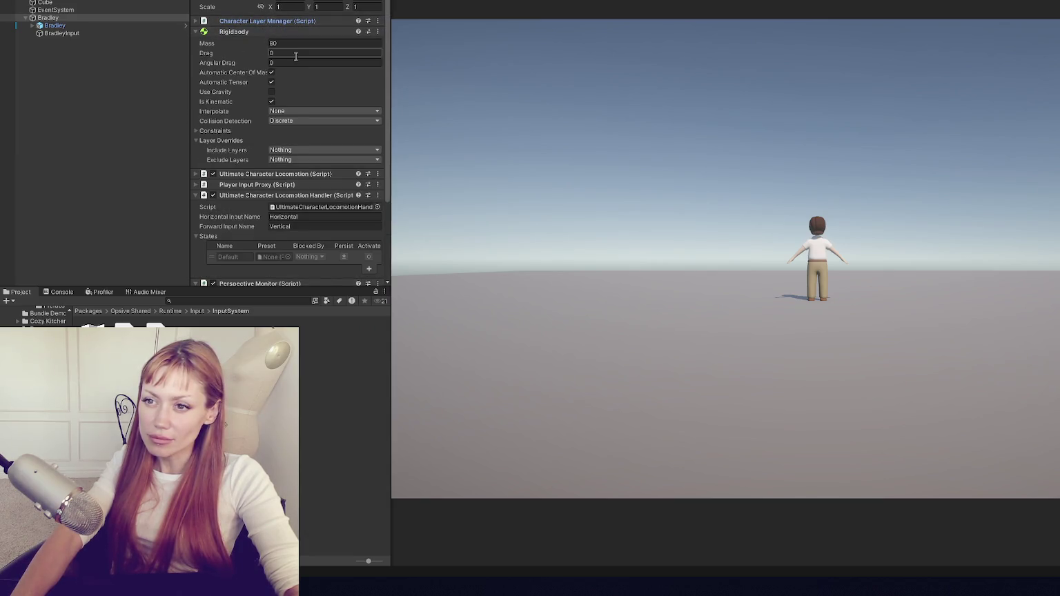
left_click(331, 31)
left_click(268, 43)
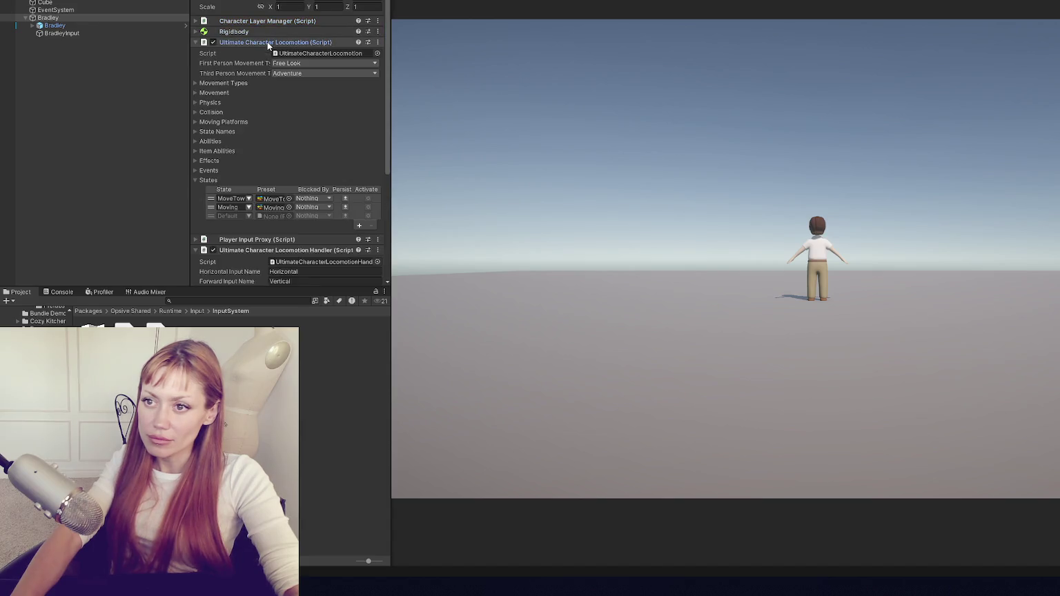
Enable Rotate With Camera Orientation on First Person Free Look movement and start play mode.
left_click(333, 73)
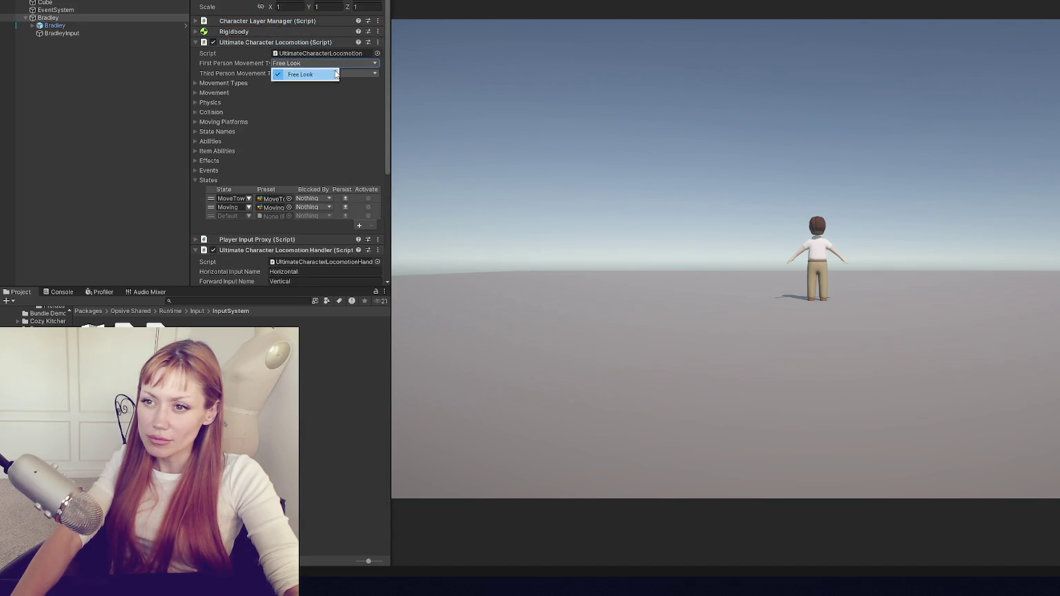
left_click(223, 83)
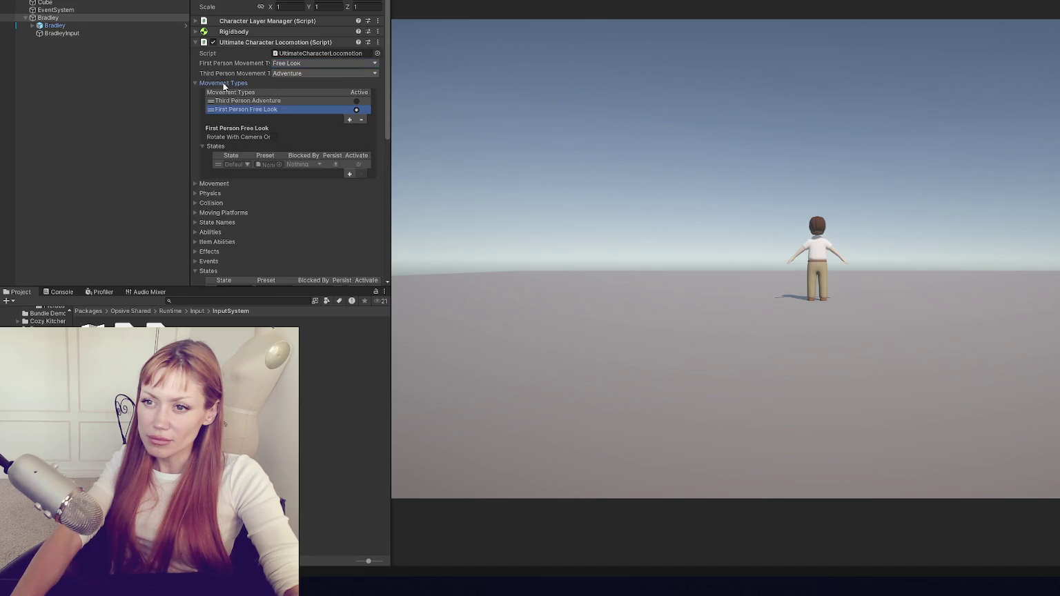
left_click(316, 102)
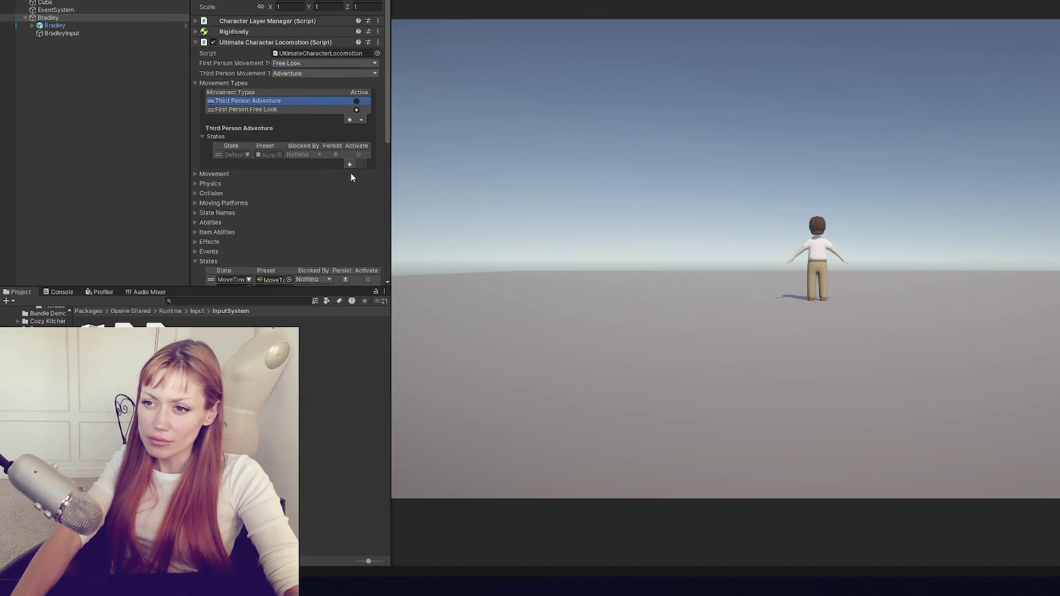
left_click(267, 110)
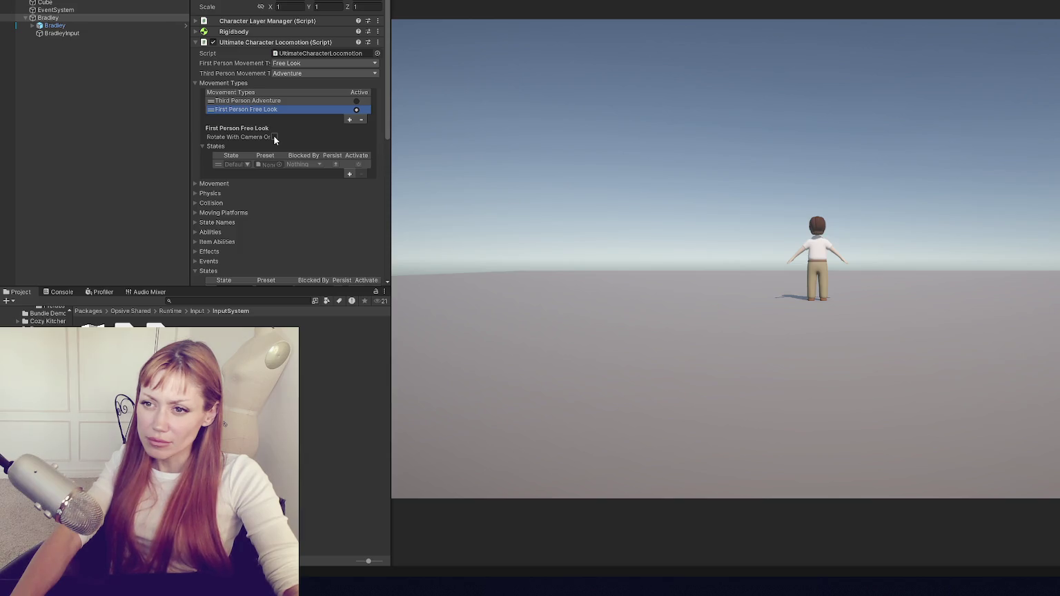
left_click(274, 137)
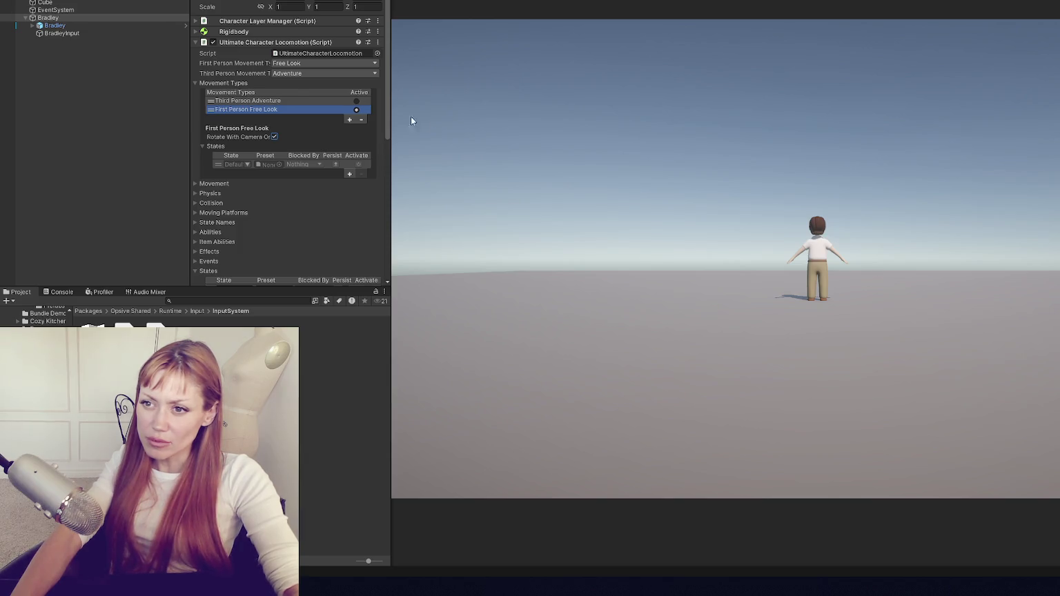
key("ctrl+p")
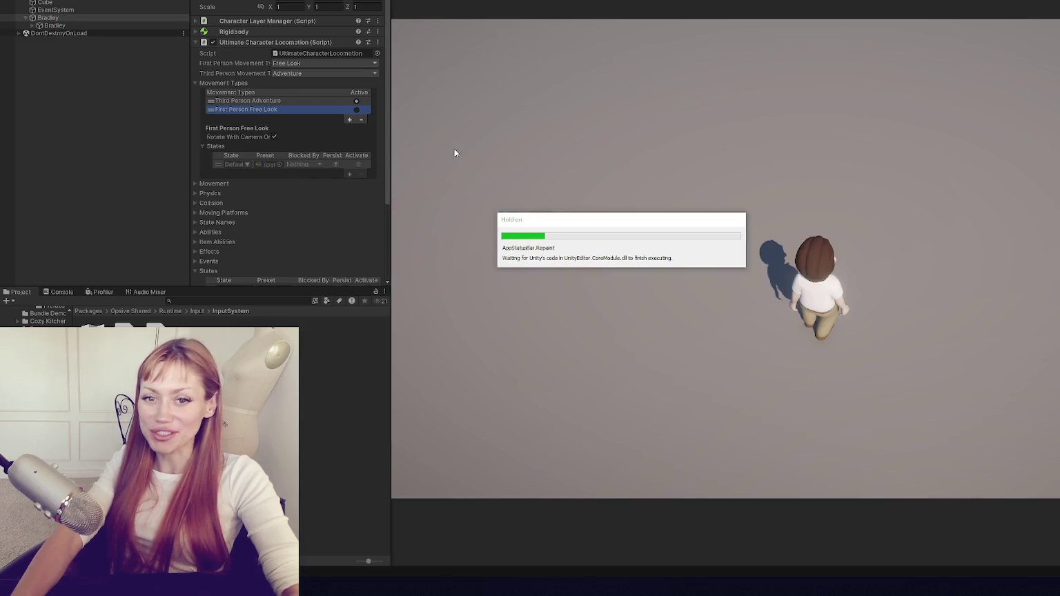
Walk the character, switch the play test to first-person view, then stop play mode.
key("a")
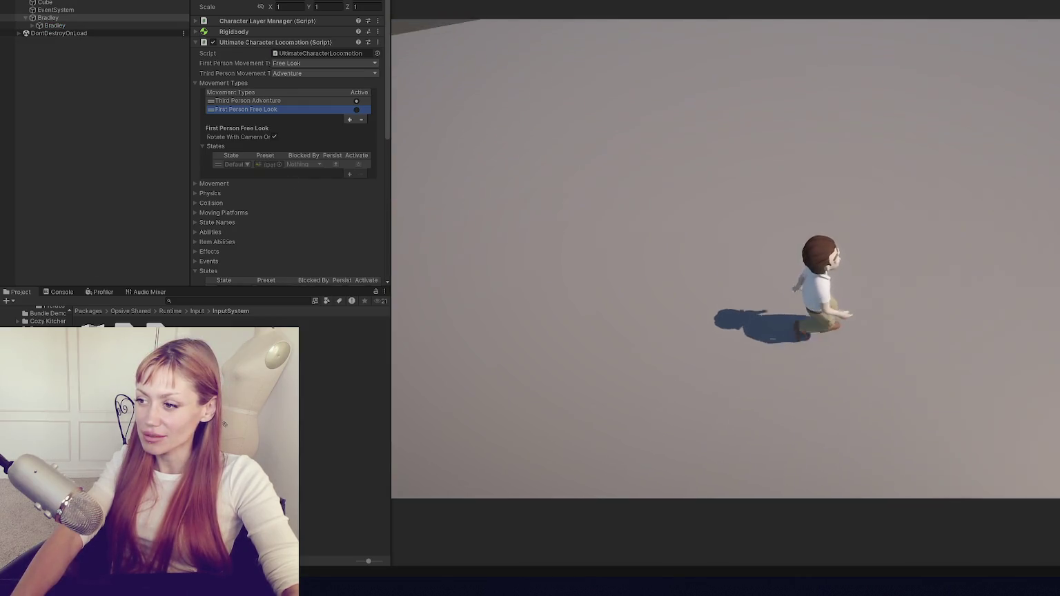
key("v")
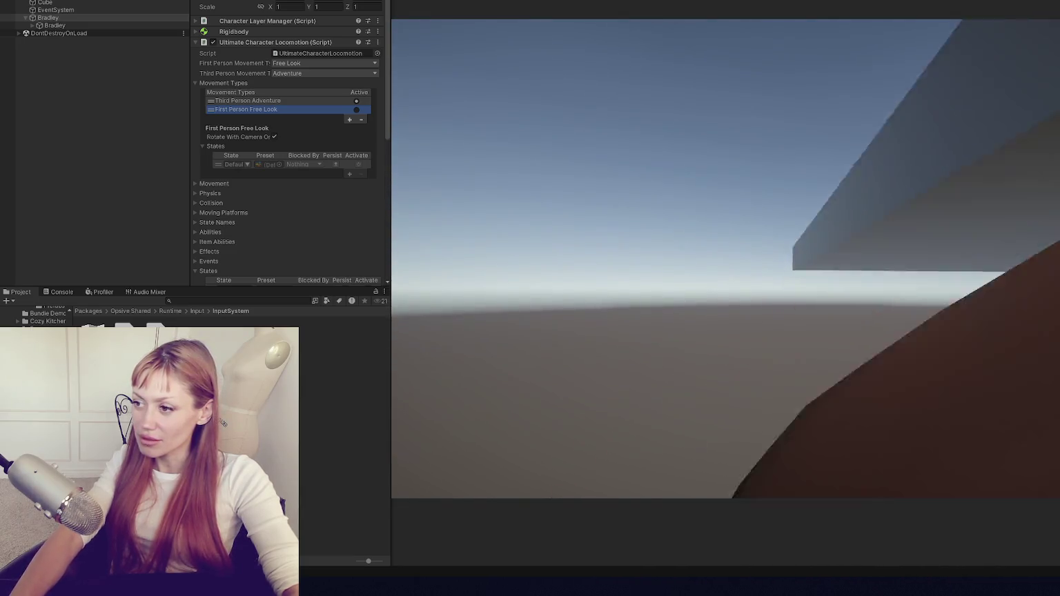
key("ctrl+p")
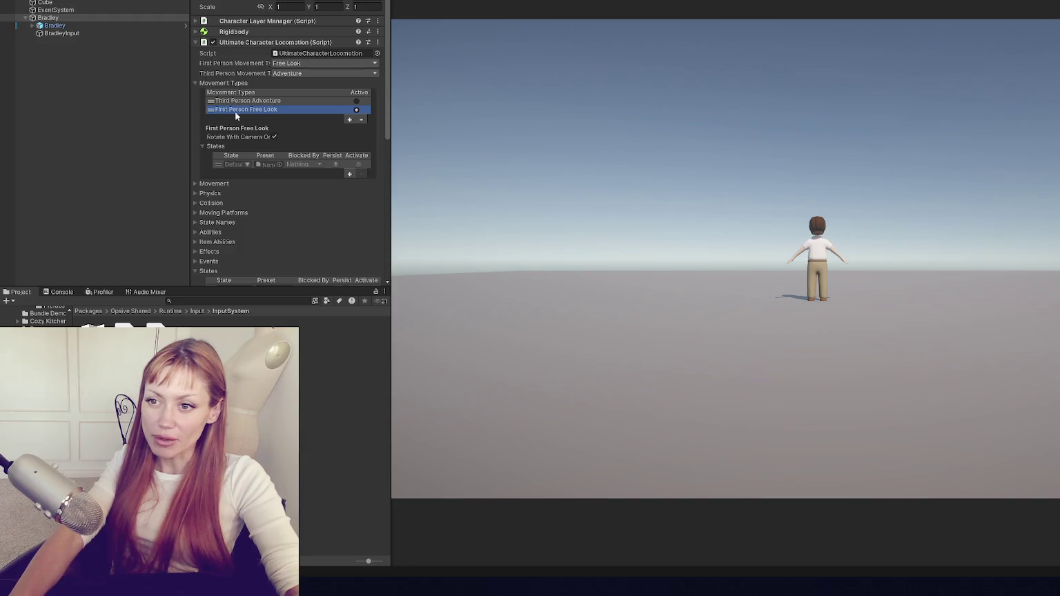
Browse the Movement, Physics, Collision and Moving Platforms foldouts, then select Third Person Adventure.
left_click(236, 84)
left_click(228, 93)
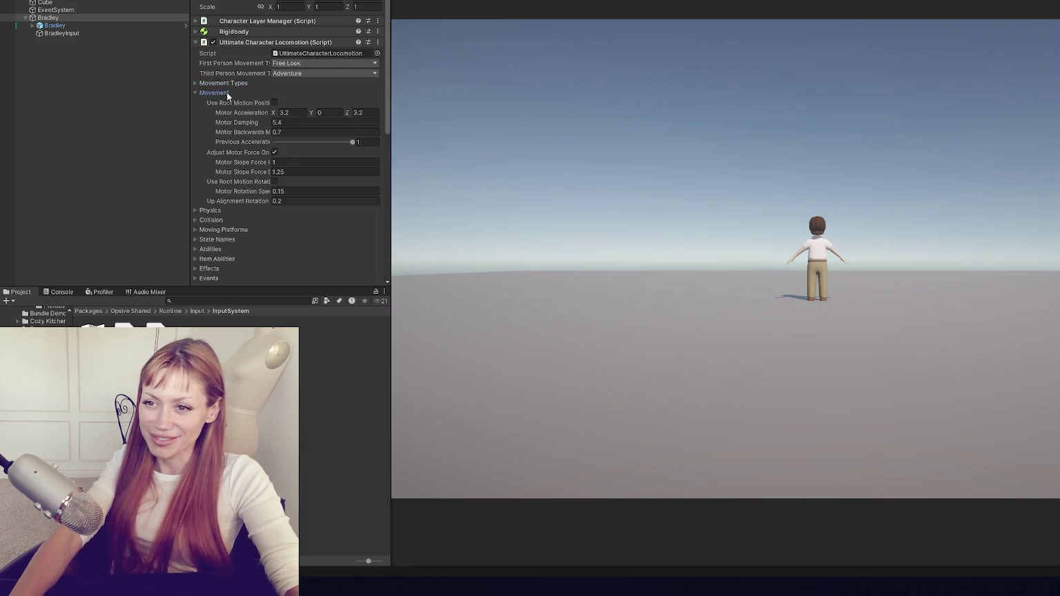
left_click(227, 93)
left_click(243, 102)
left_click(243, 103)
left_click(231, 112)
left_click(232, 113)
left_click(235, 123)
left_click(234, 123)
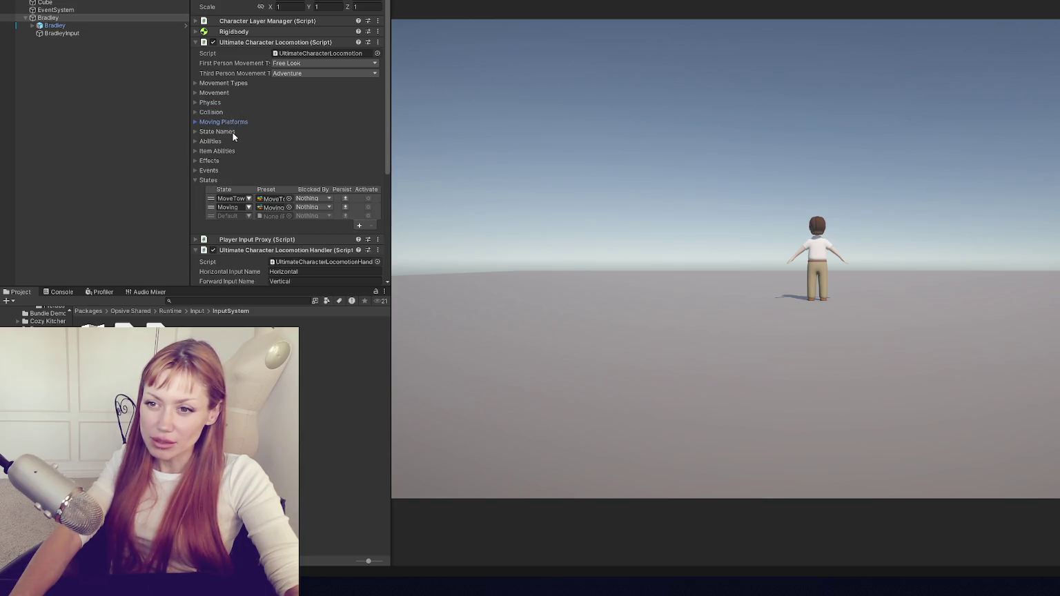
left_click(225, 84)
left_click(259, 101)
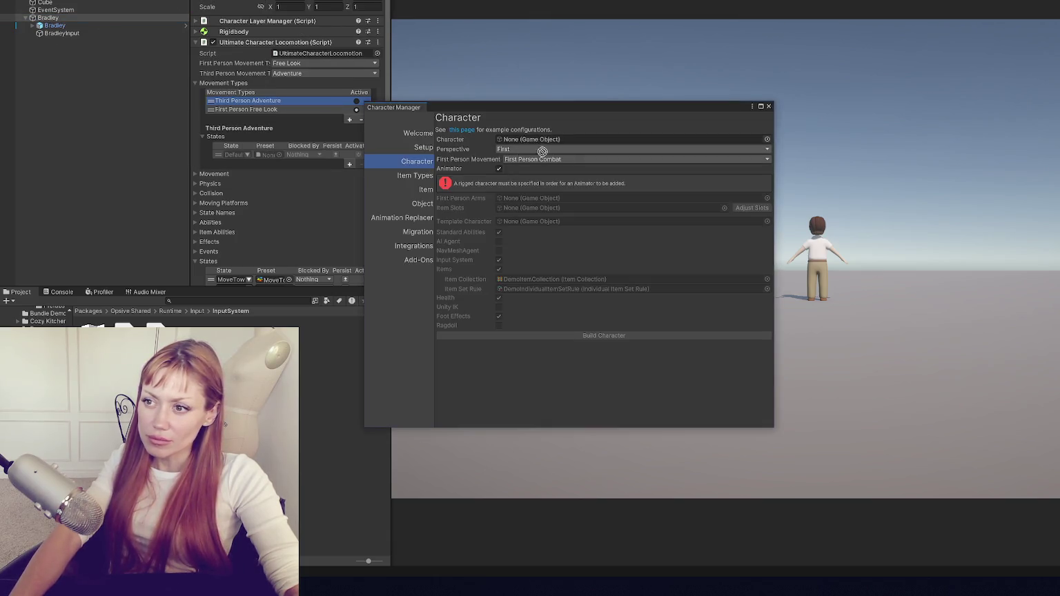
Update Bradley in Character Manager with Third Person Point Click movement and AI Agent enabled.
left_click(587, 170)
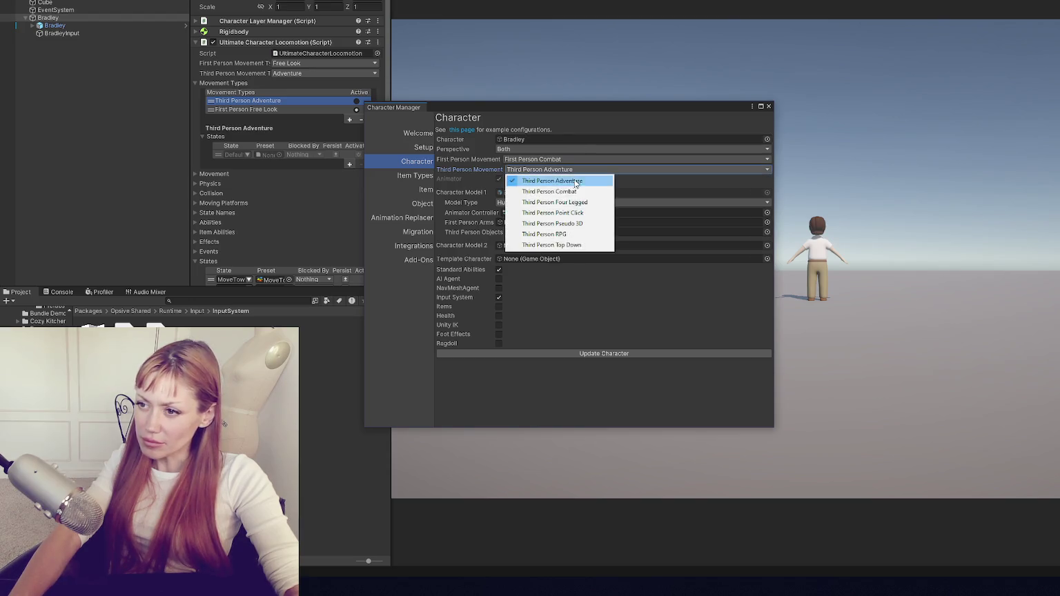
left_click(590, 215)
left_click(499, 278)
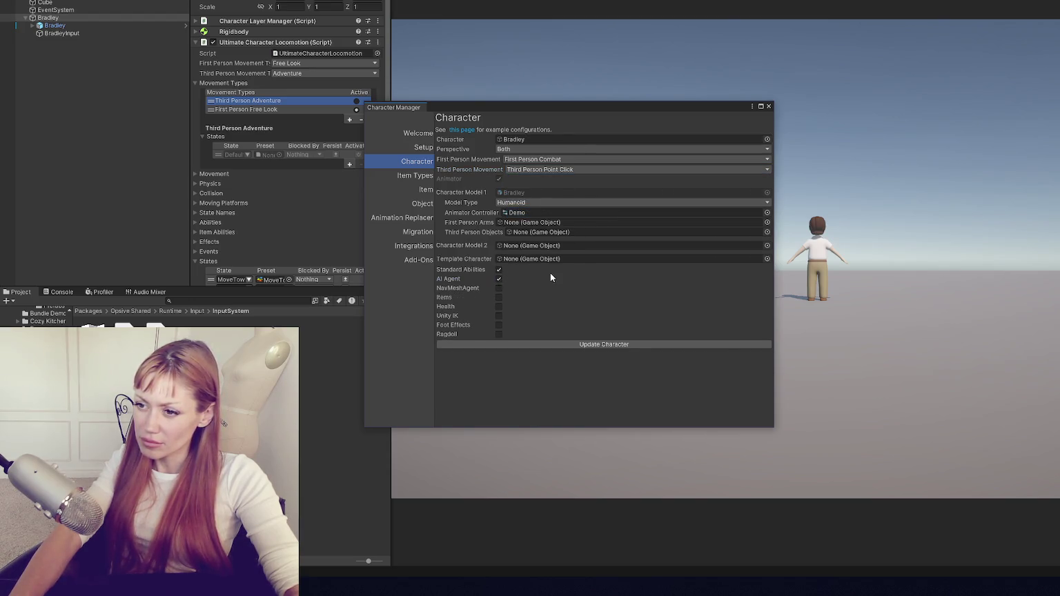
left_click(509, 344)
left_click(769, 106)
Set Bradley's Third Person Movement Type to Point Click and show its settings.
left_click(325, 73)
left_click(304, 95)
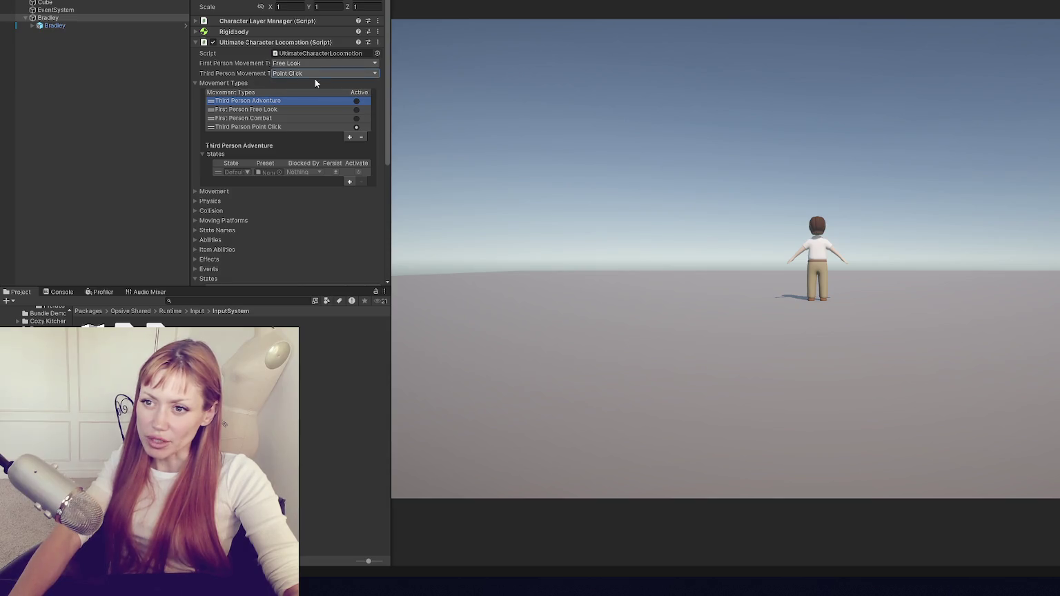
left_click(287, 127)
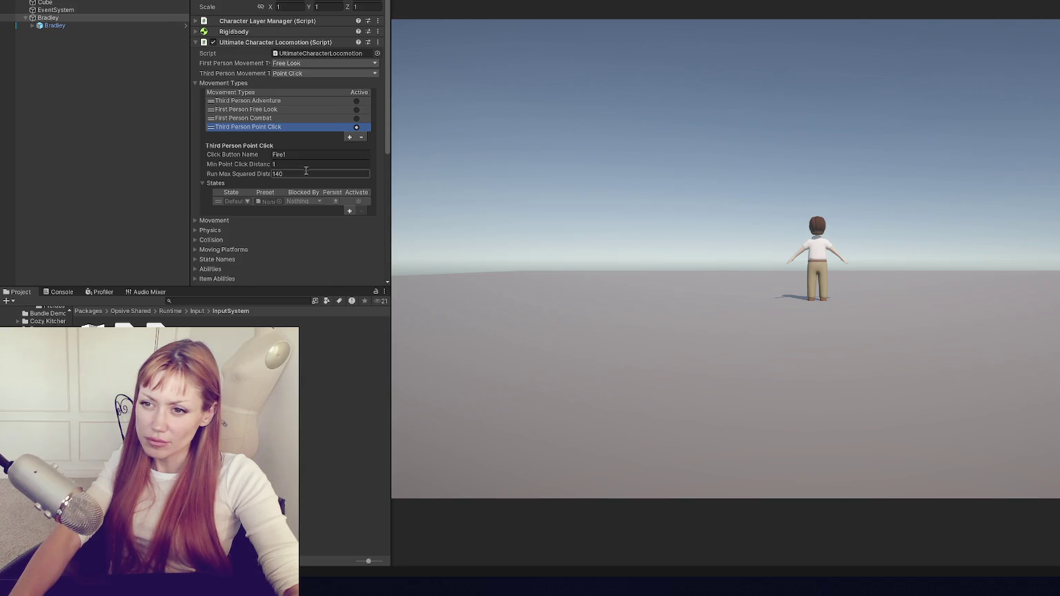
Browse the Point Click Movement, States, Moving Platforms and Physics foldouts.
scroll(318, 201, "down", 1)
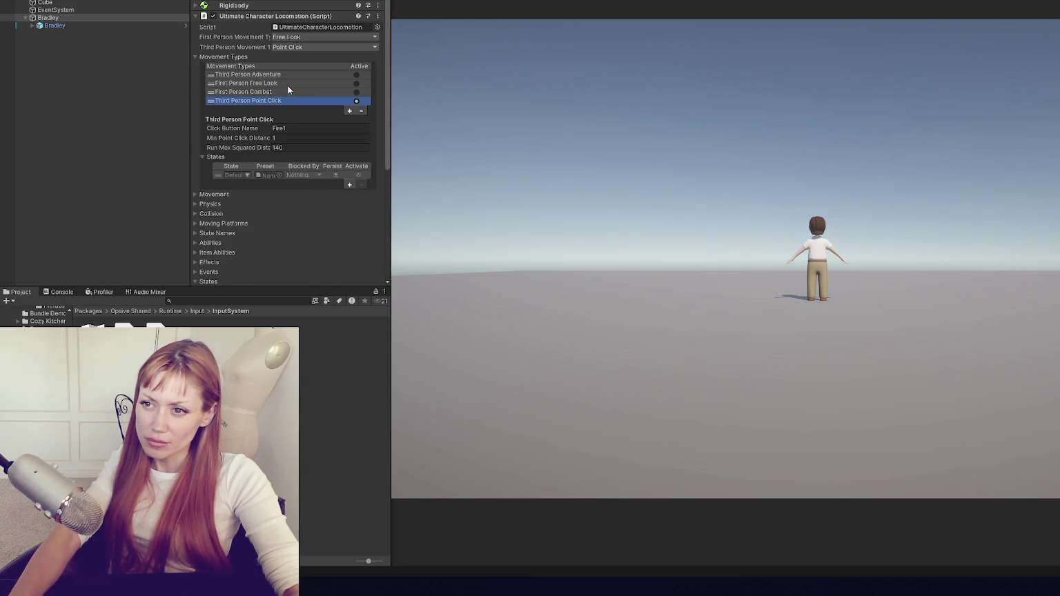
left_click(277, 195)
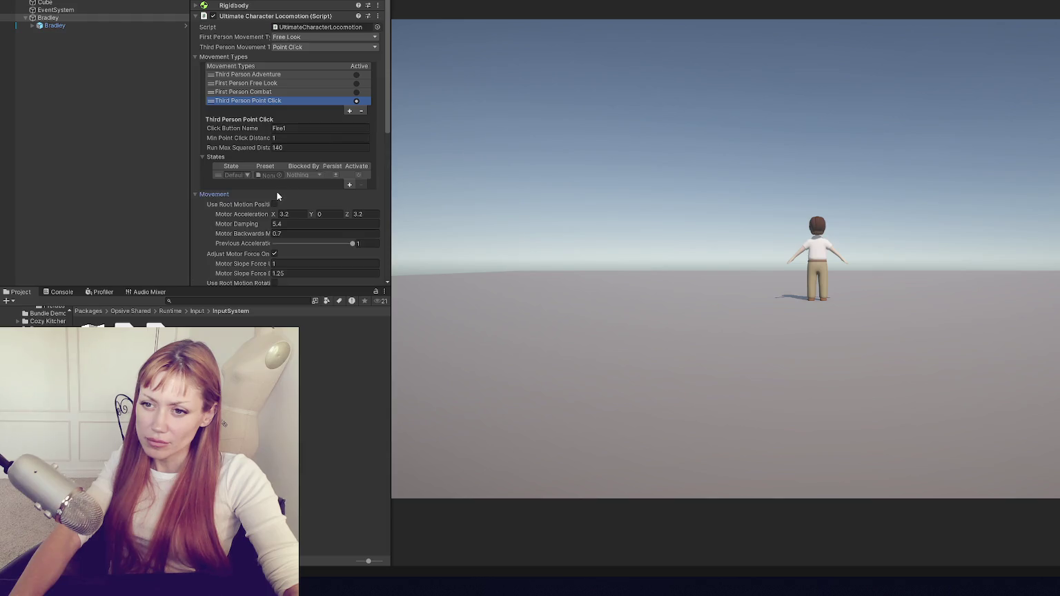
scroll(277, 196, "down", 5)
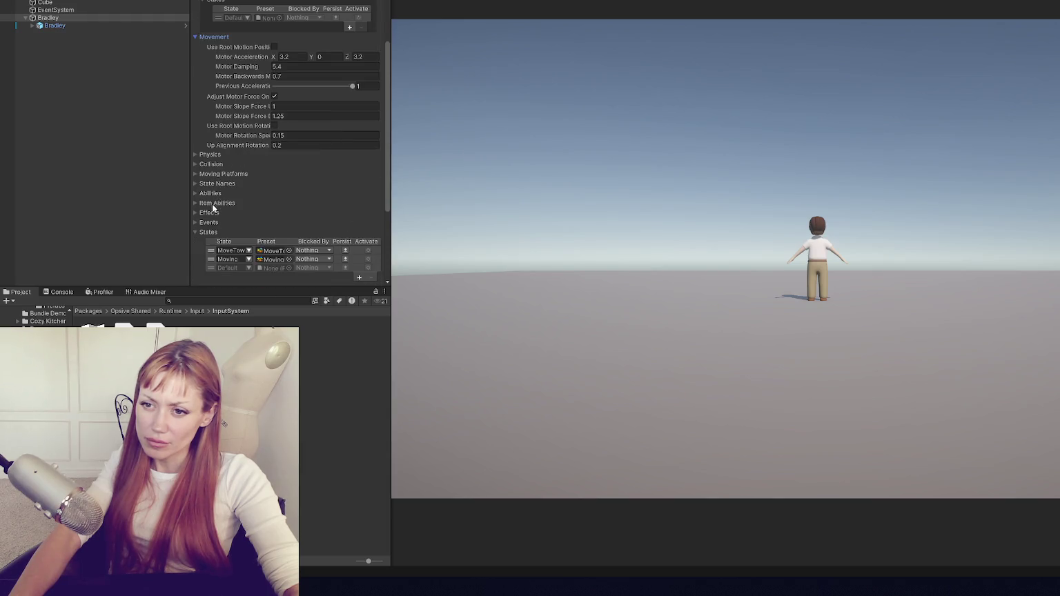
left_click(209, 233)
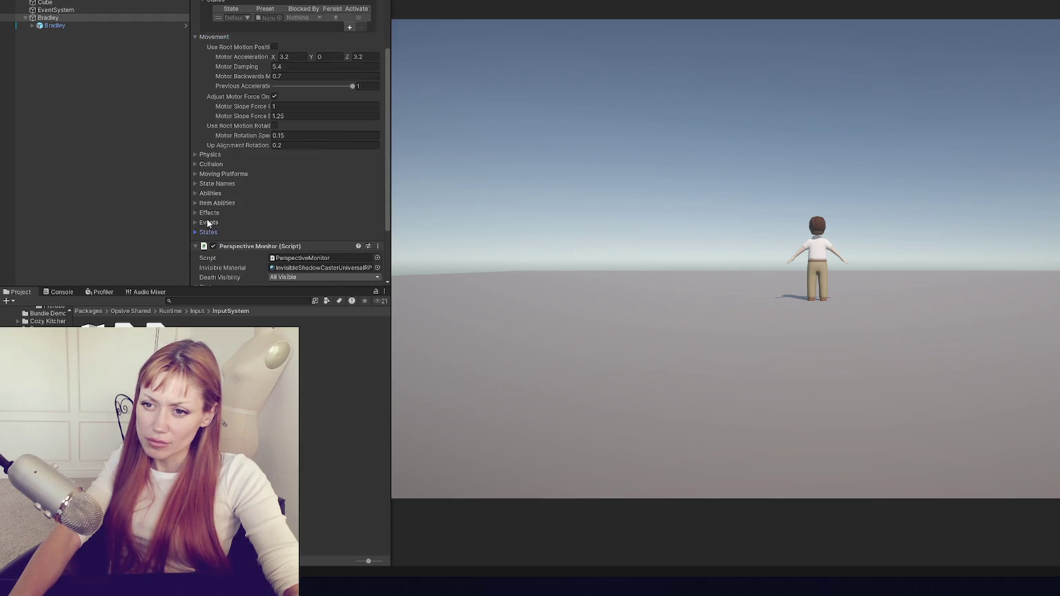
left_click(210, 176)
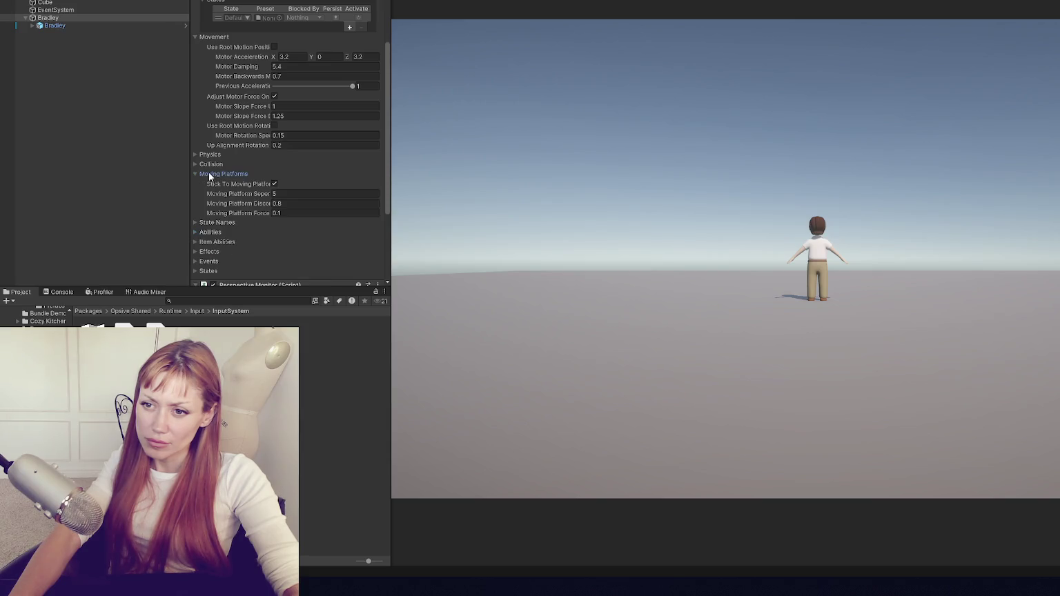
left_click(210, 175)
left_click(208, 155)
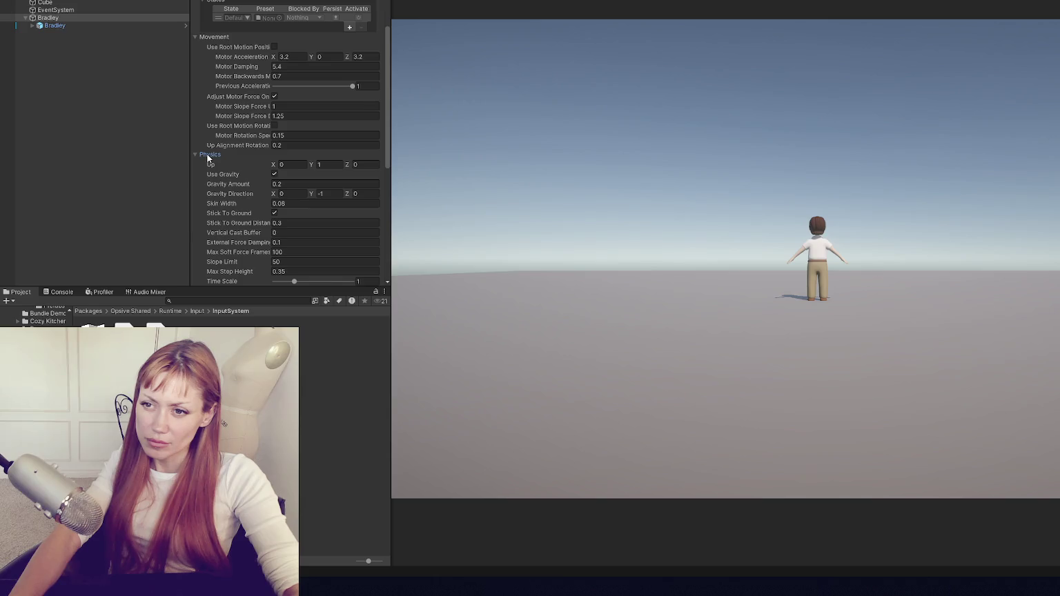
left_click(208, 156)
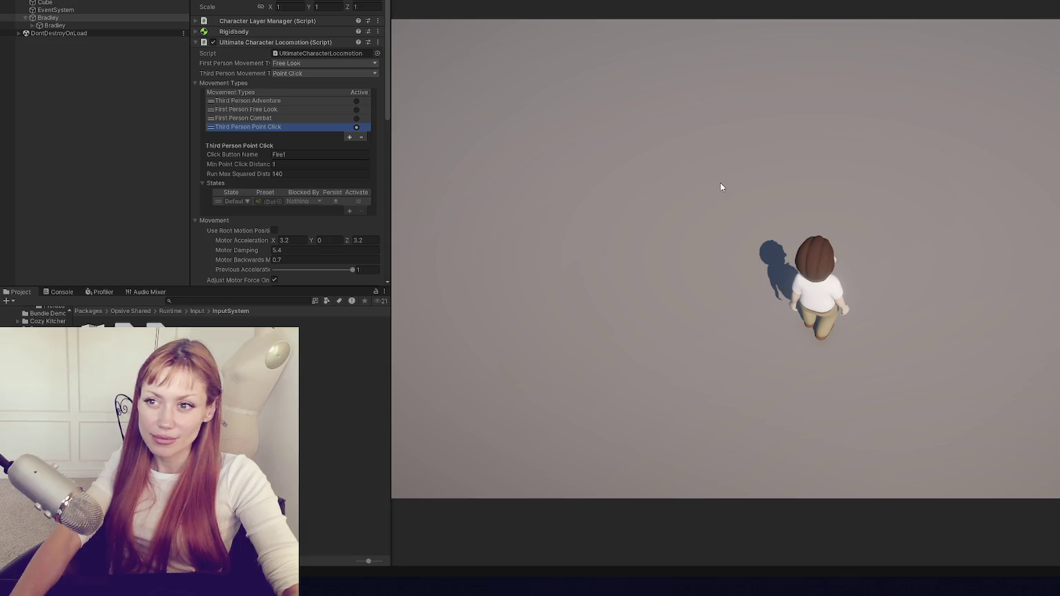
View the camera NullReferenceException from the Console in VS Code, then stop play mode.
left_click(58, 292)
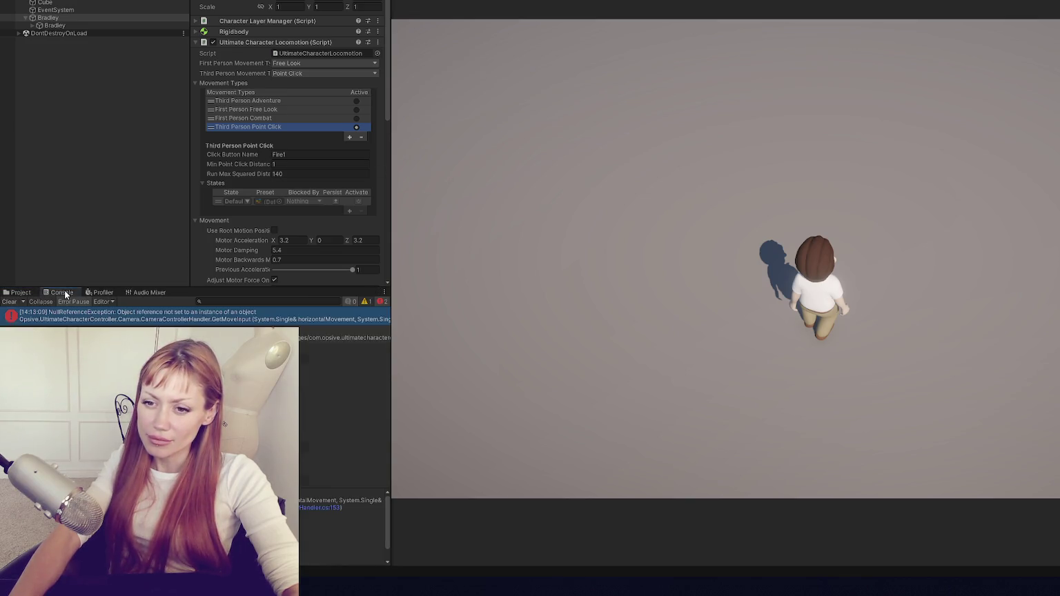
double_click(306, 322)
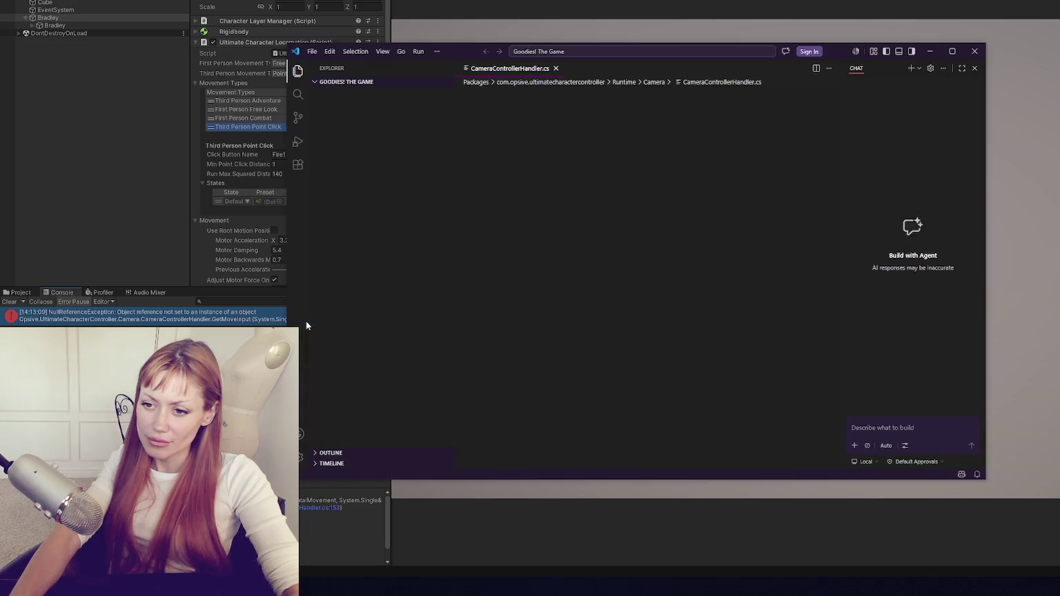
left_click(173, 216)
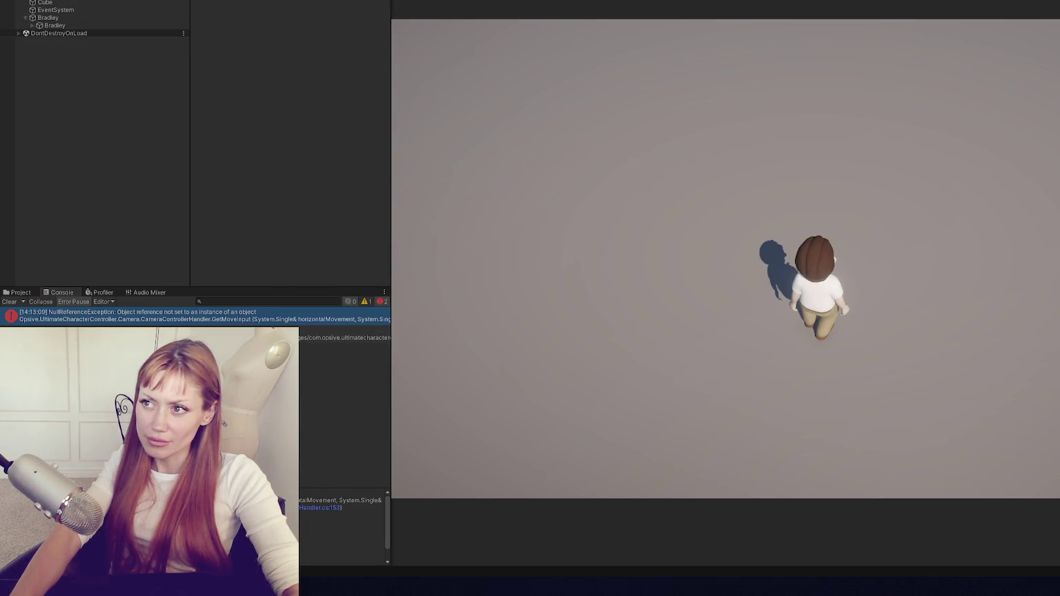
key("ctrl+p")
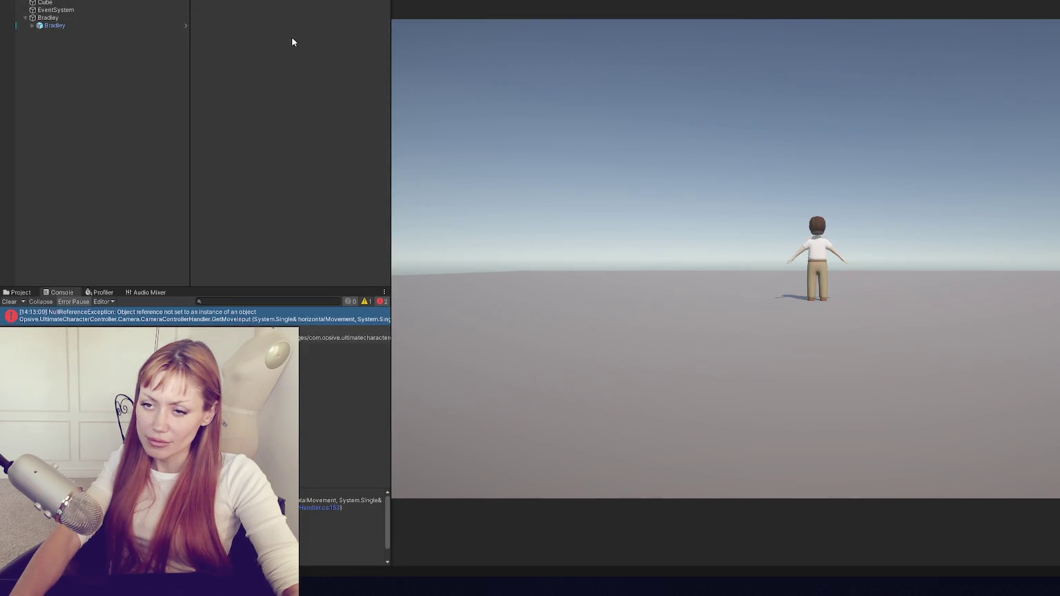
Select the parent Bradley and set Third Person Movement Type back to Adventure, toggling play.
left_click(107, 25)
left_click(116, 19)
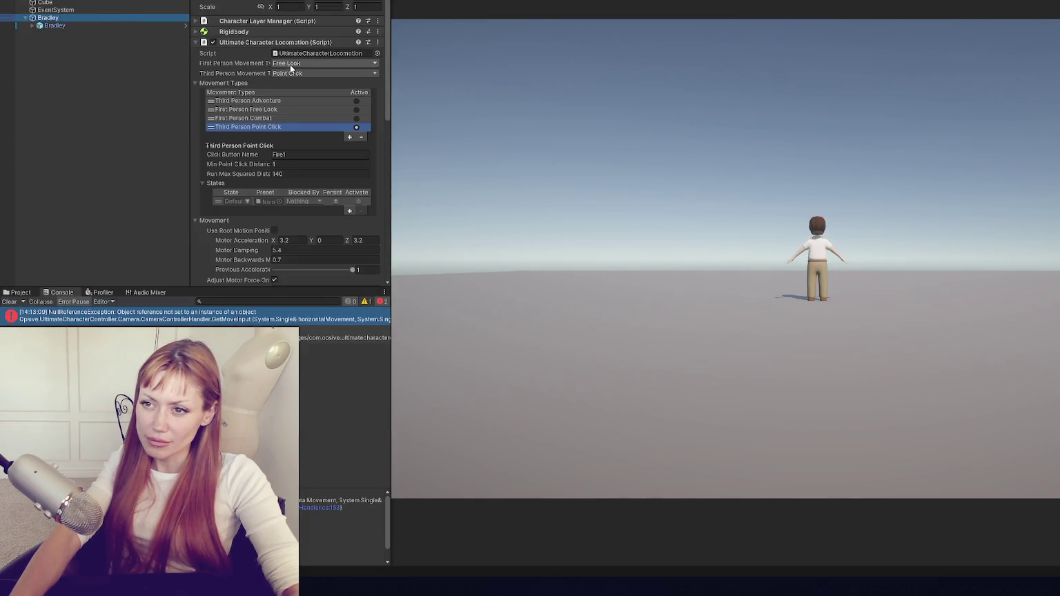
left_click(306, 67)
left_click(368, 71)
left_click(368, 73)
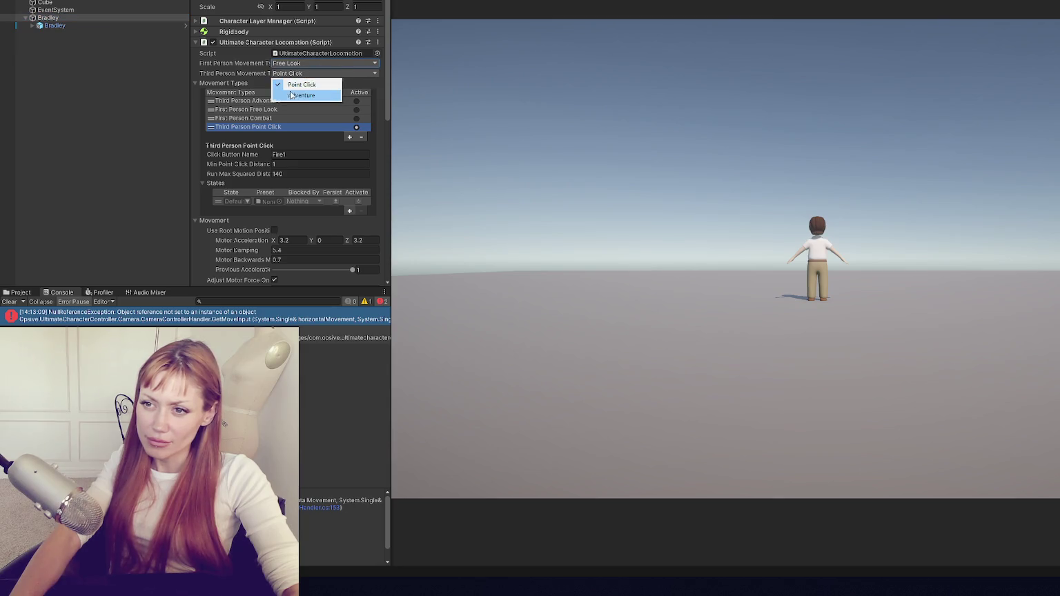
left_click(298, 96)
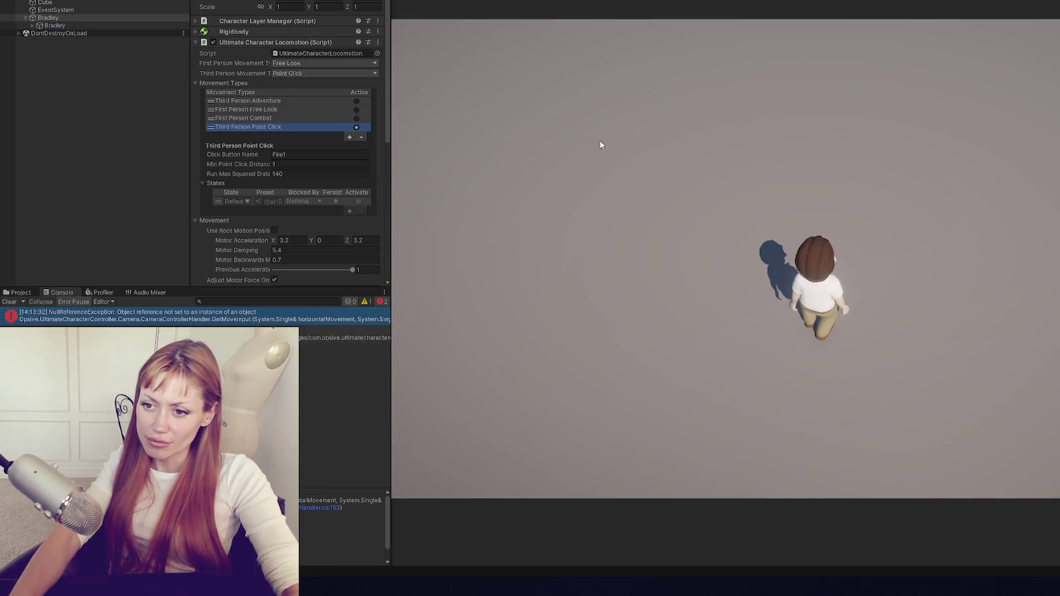
key("ctrl+p")
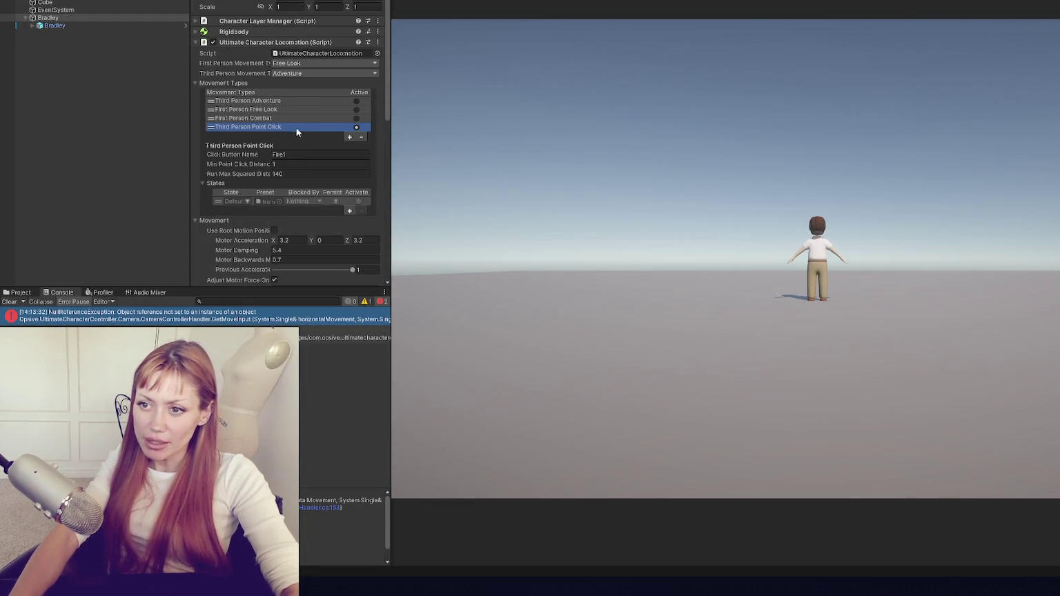
Remove Third Person Point Click and First Person Combat from the movement types, selecting Third Person Adventure.
left_click(361, 137)
left_click(295, 108)
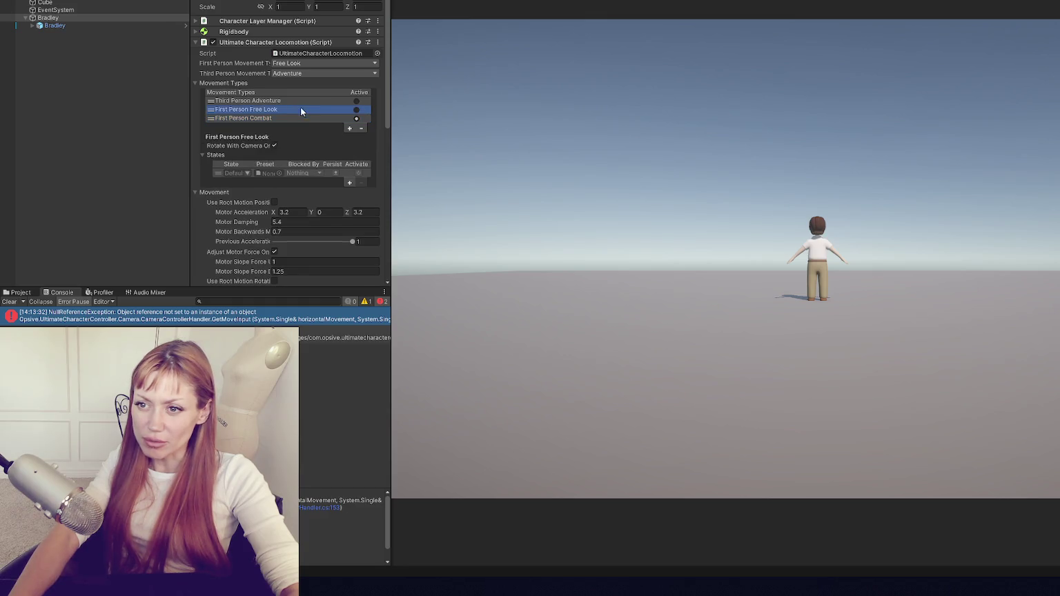
left_click(321, 101)
left_click(309, 118)
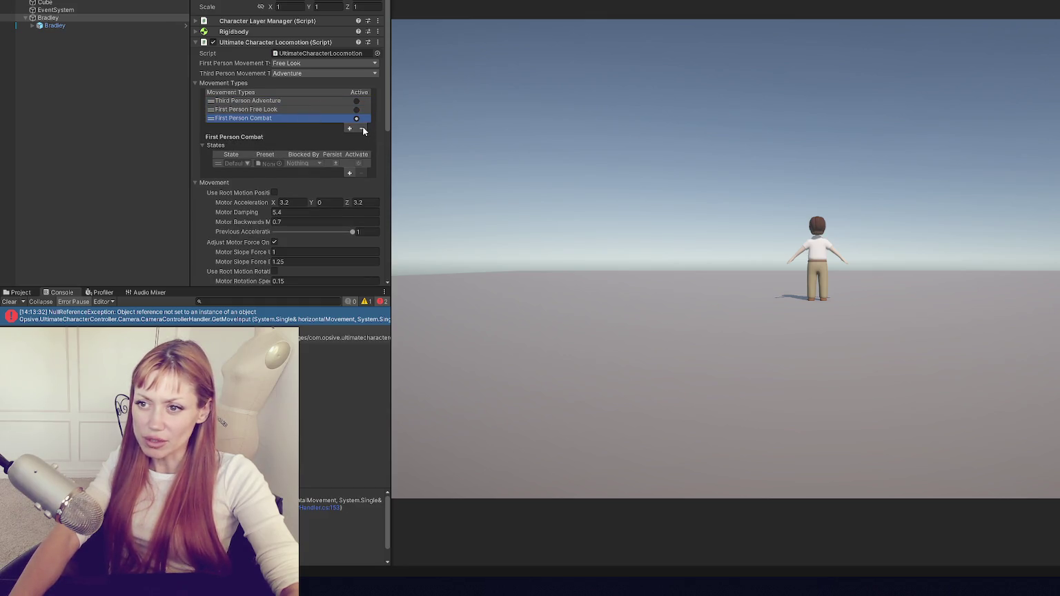
left_click(362, 129)
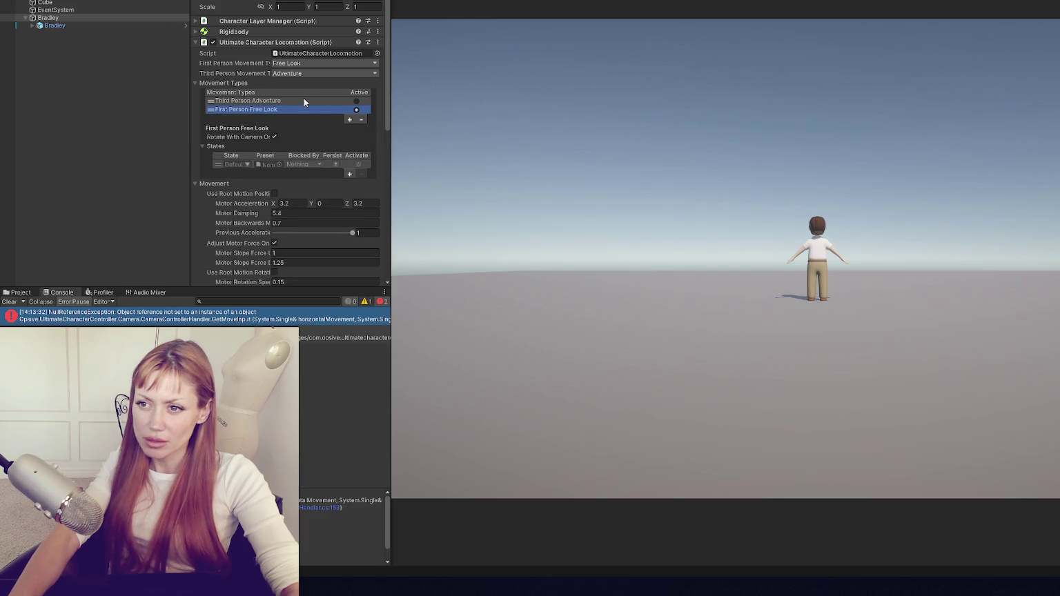
left_click(283, 102)
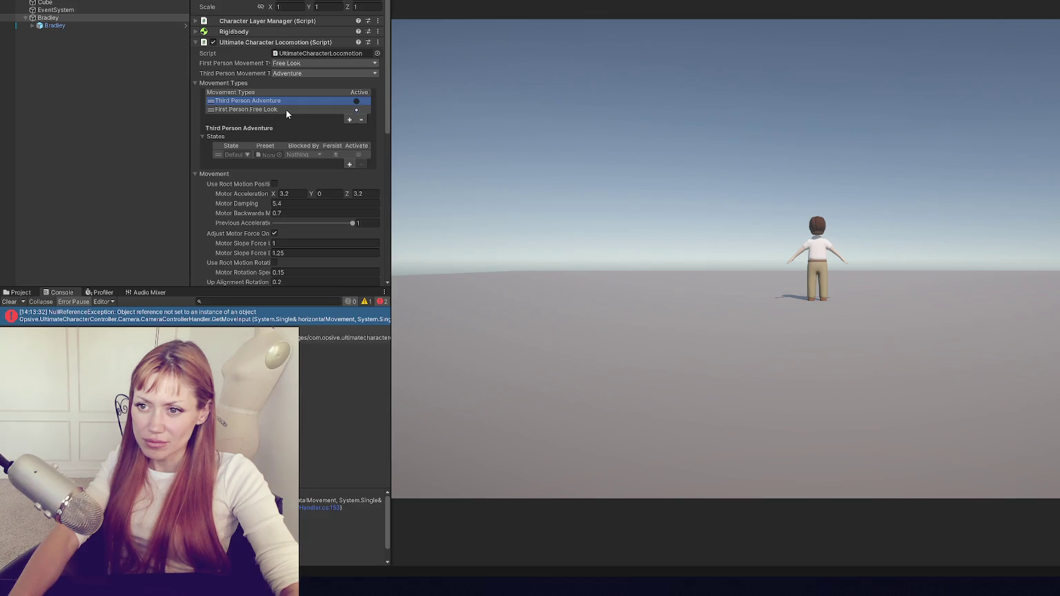
Add an Adventure state from its existing preset to Third Person Adventure's states.
left_click(241, 136)
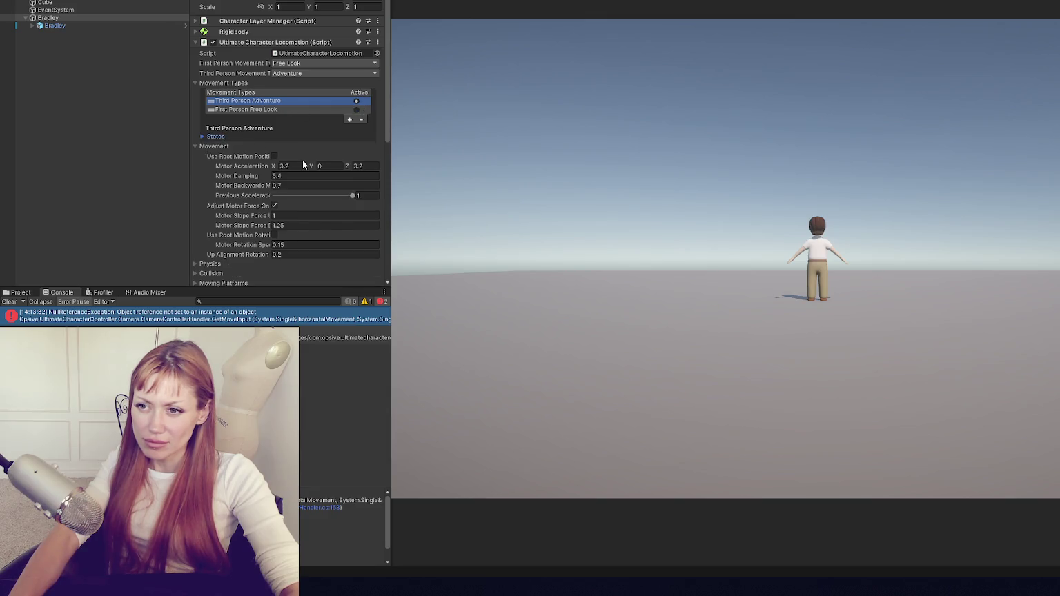
left_click(272, 137)
left_click(350, 164)
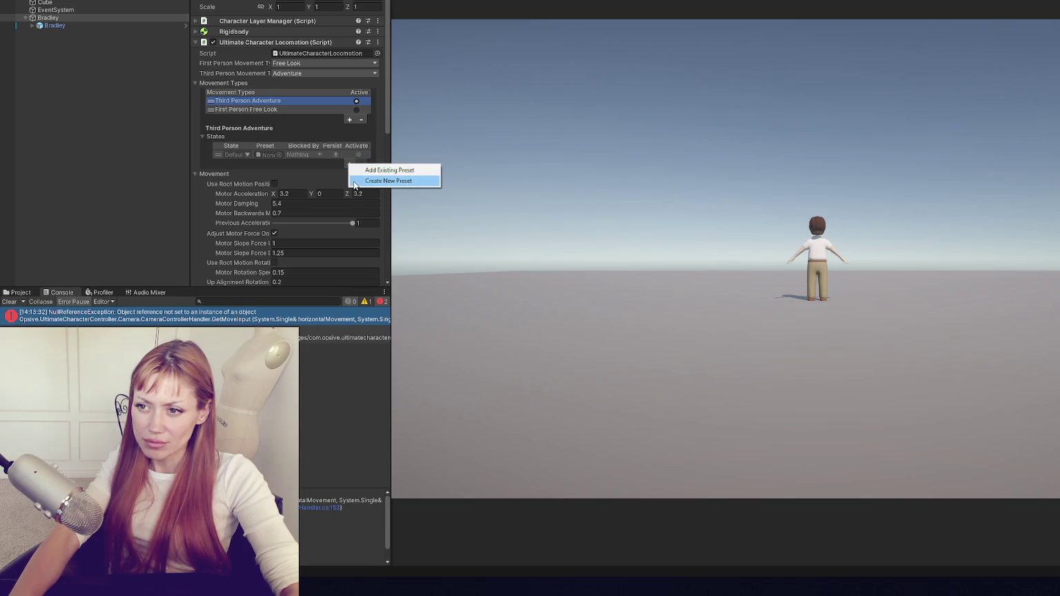
left_click(354, 181)
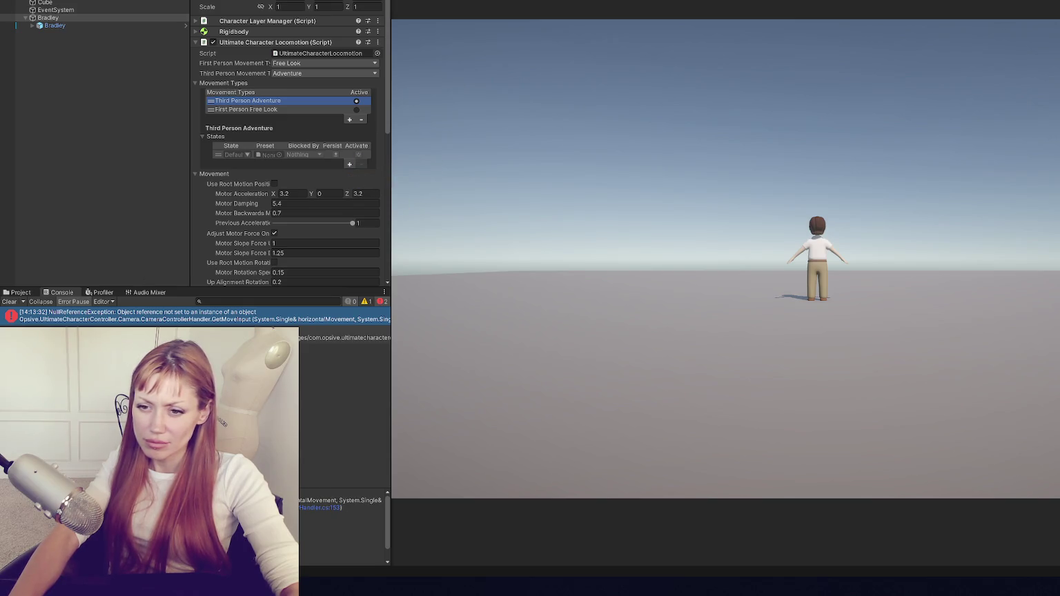
left_click(349, 164)
left_click(368, 184)
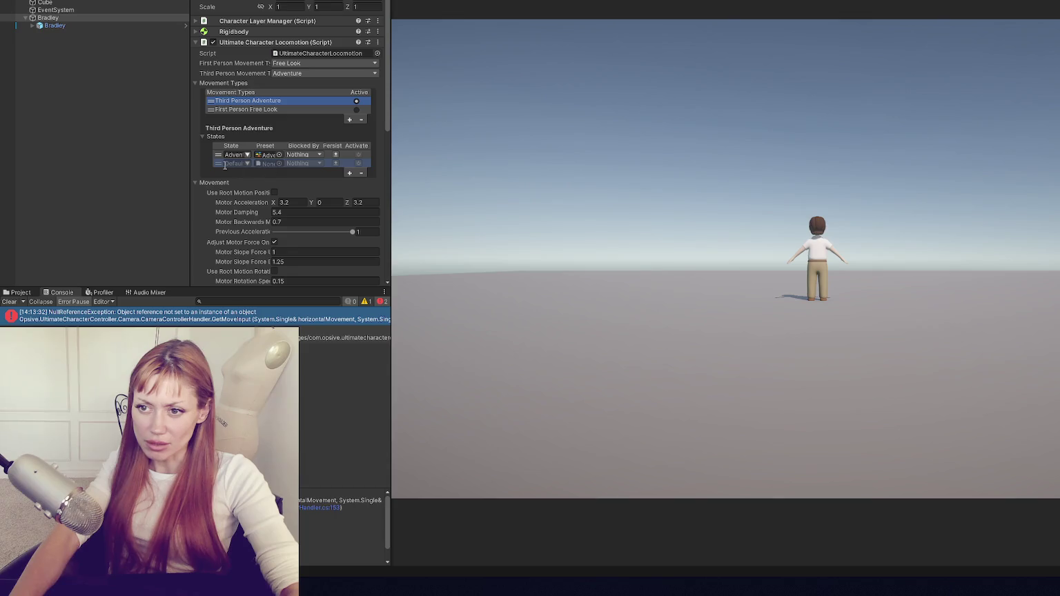
Review the Adventure state's blocking options and the list of available state names.
left_click(312, 155)
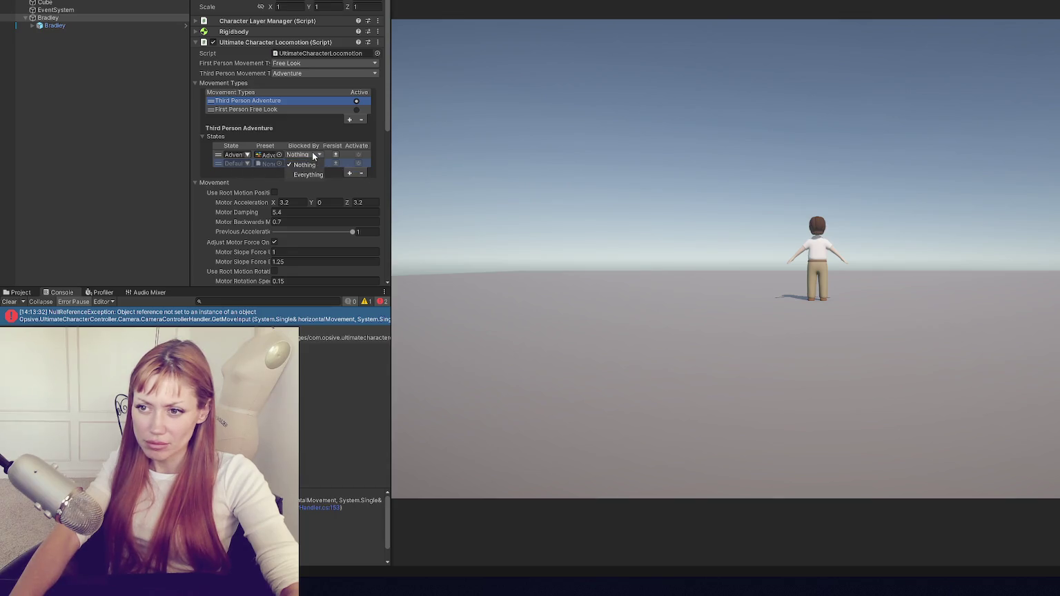
left_click(234, 156)
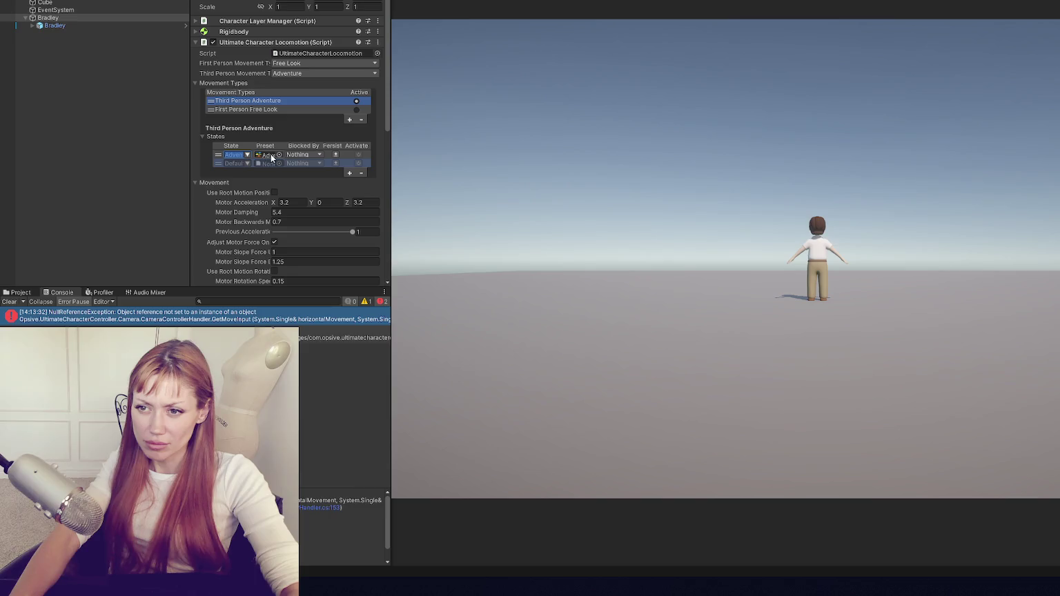
left_click(246, 156)
scroll(252, 220, "down", 10)
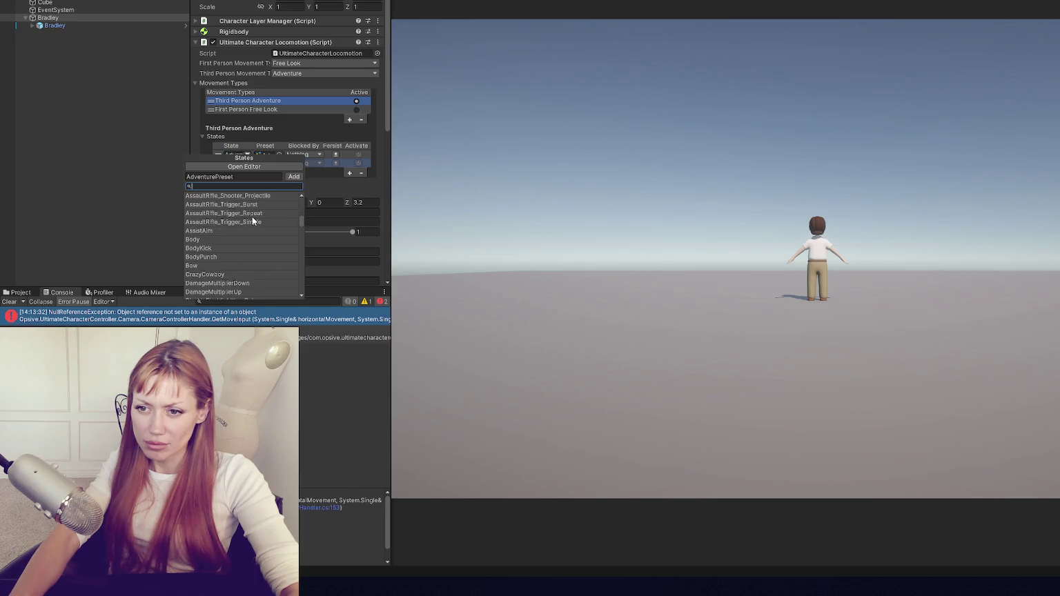
scroll(253, 219, "down", 6)
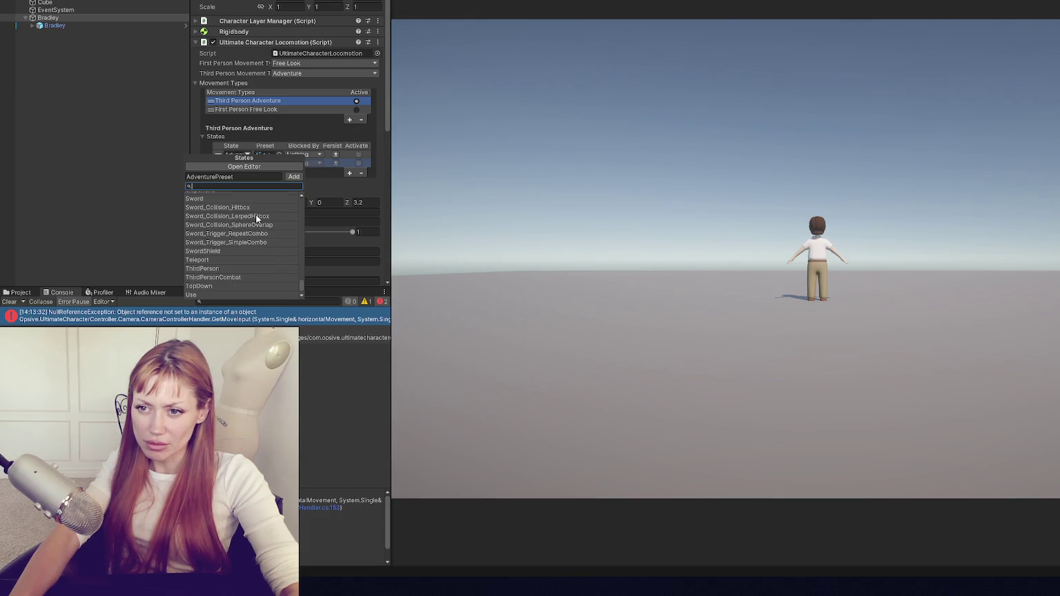
scroll(257, 219, "up", 15)
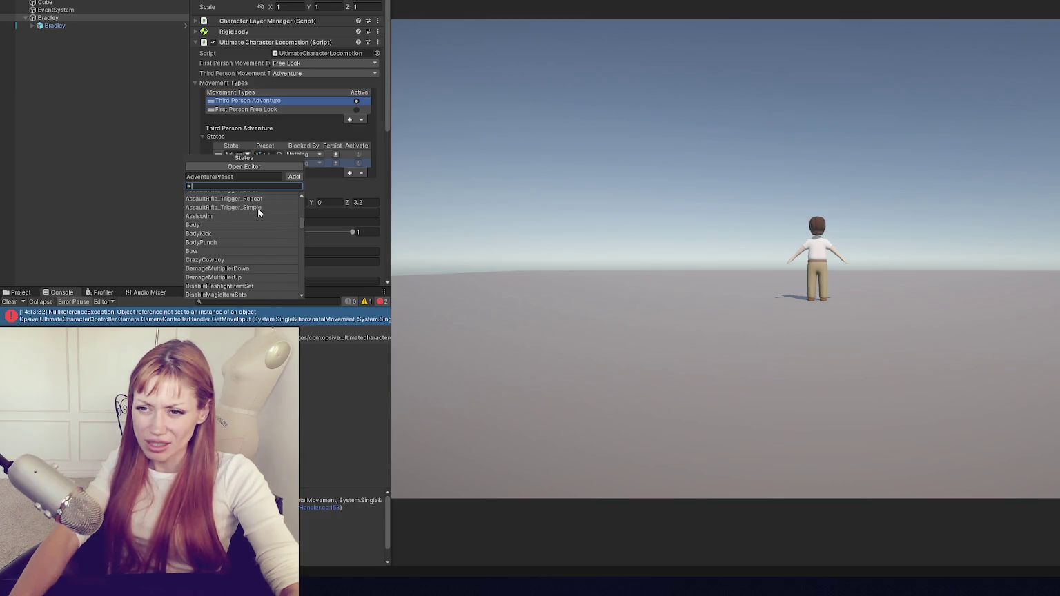
scroll(257, 208, "up", 3)
left_click(288, 135)
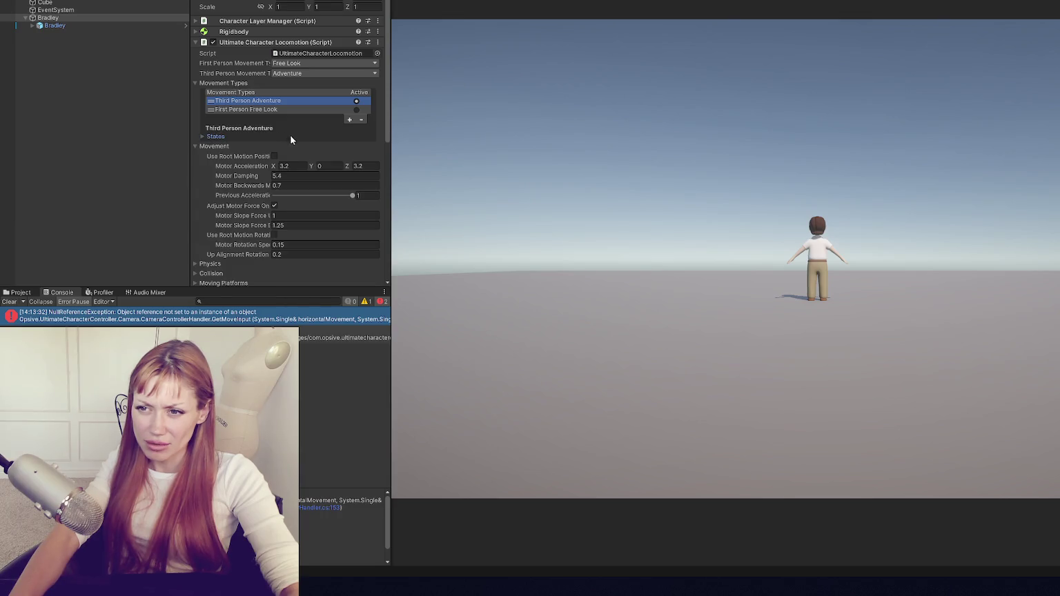
left_click(230, 137)
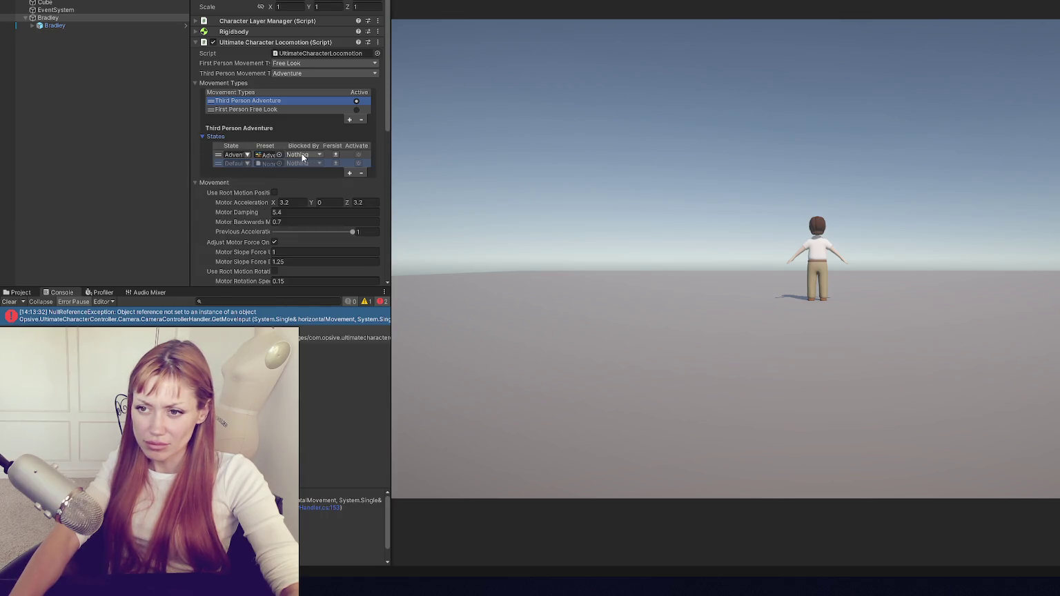
Delete the Adventure state row and collapse the states list.
left_click(330, 155)
left_click(359, 173)
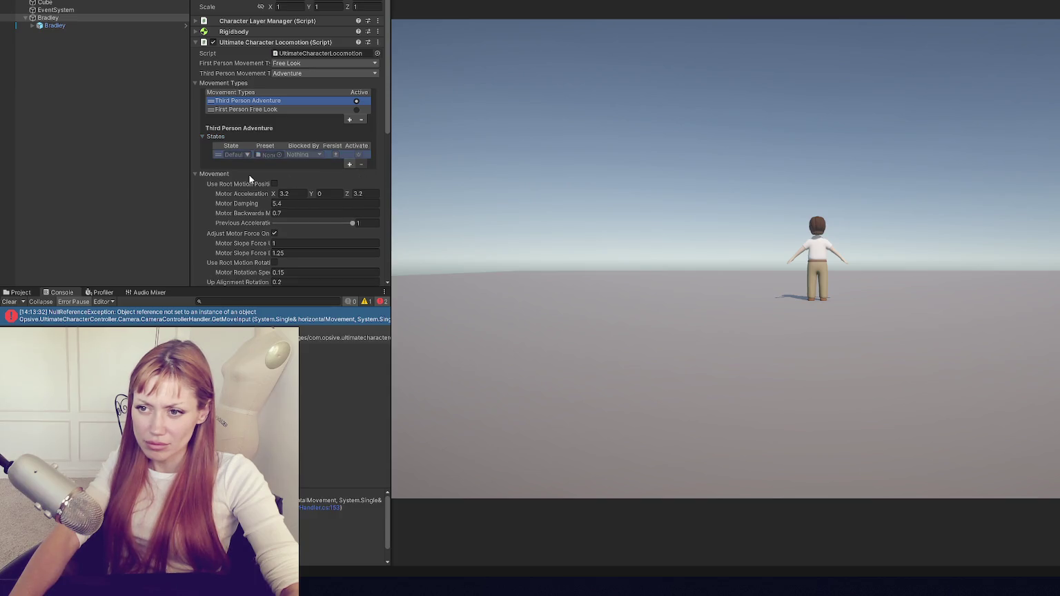
left_click(250, 136)
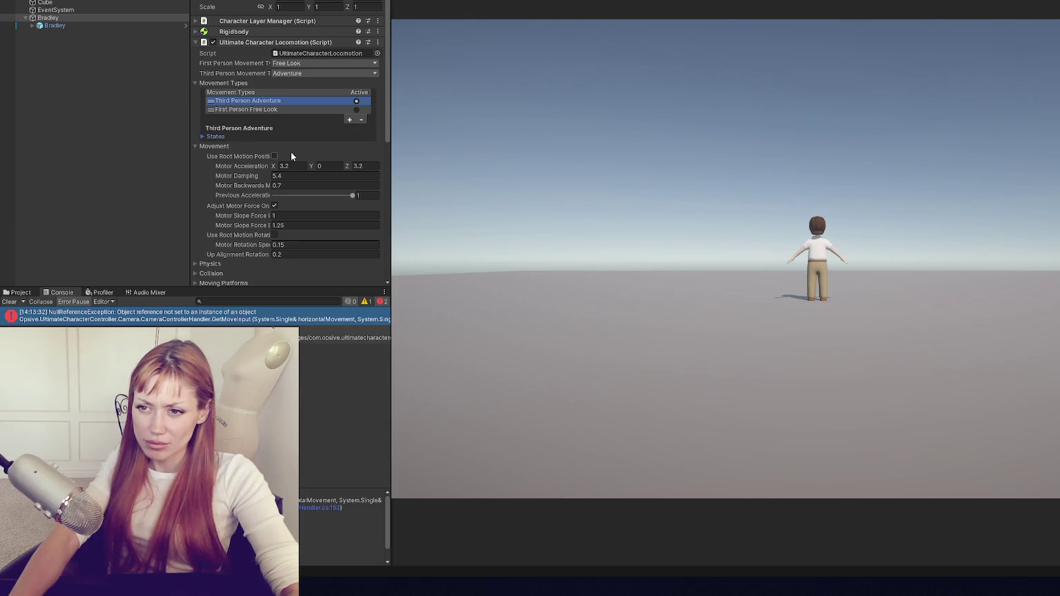
scroll(290, 152, "down", 1)
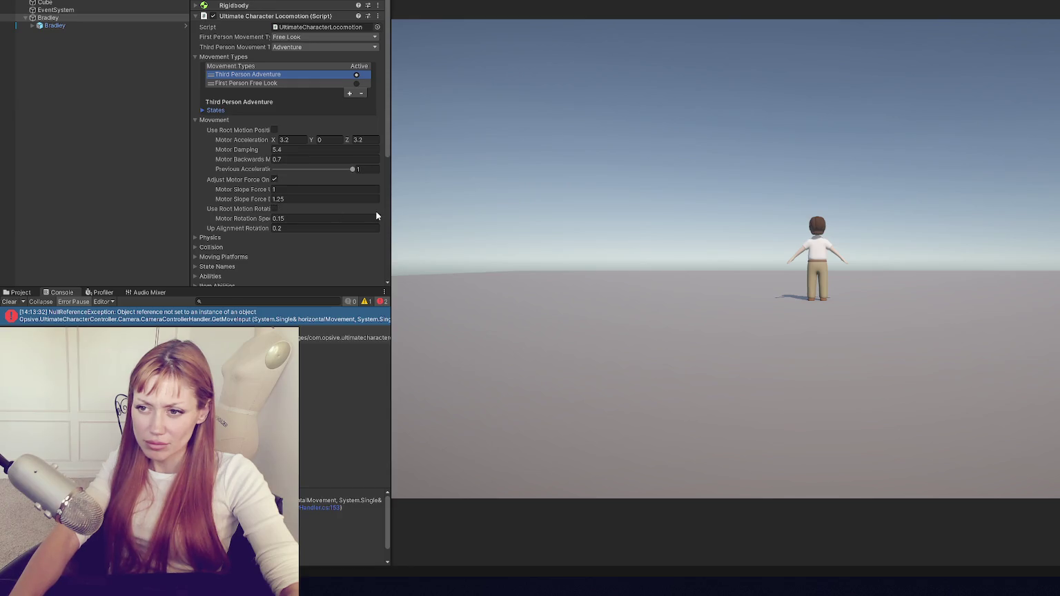
Widen the Inspector and expand the Physics, Collision, Moving Platforms and State Names foldouts.
mouse_move(389, 205)
left_mouse_down()
mouse_move(489, 208)
mouse_move(474, 212)
left_mouse_up()
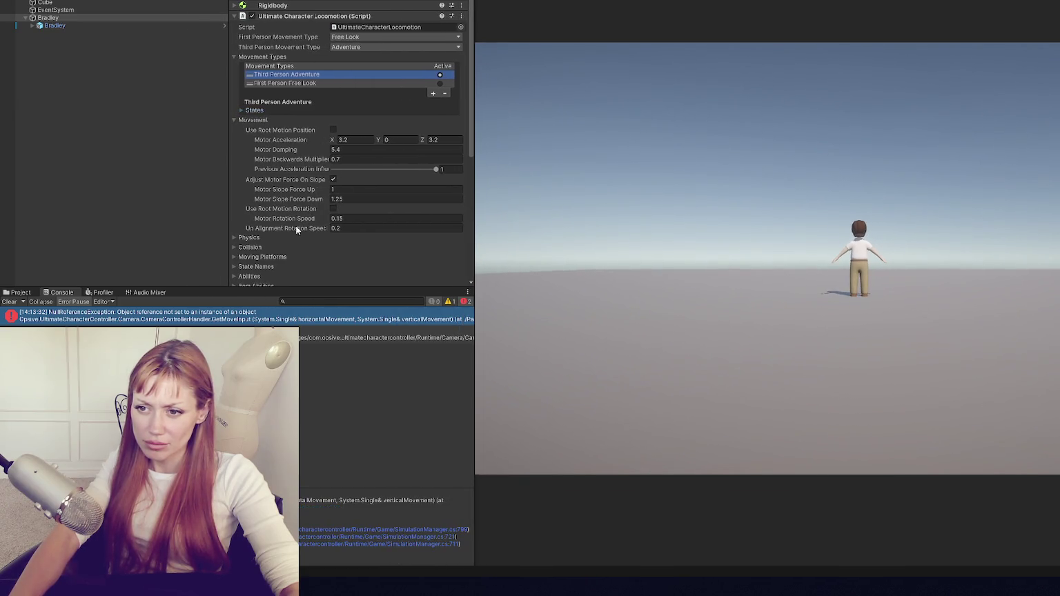
left_click(260, 238)
scroll(263, 190, "down", 5)
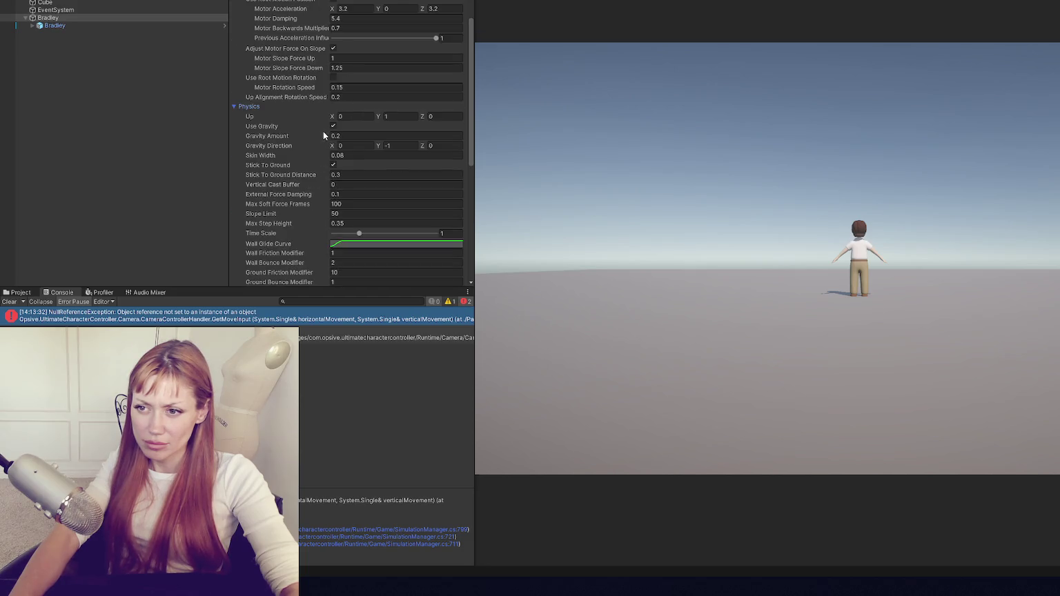
scroll(323, 134, "down", 7)
left_click(258, 109)
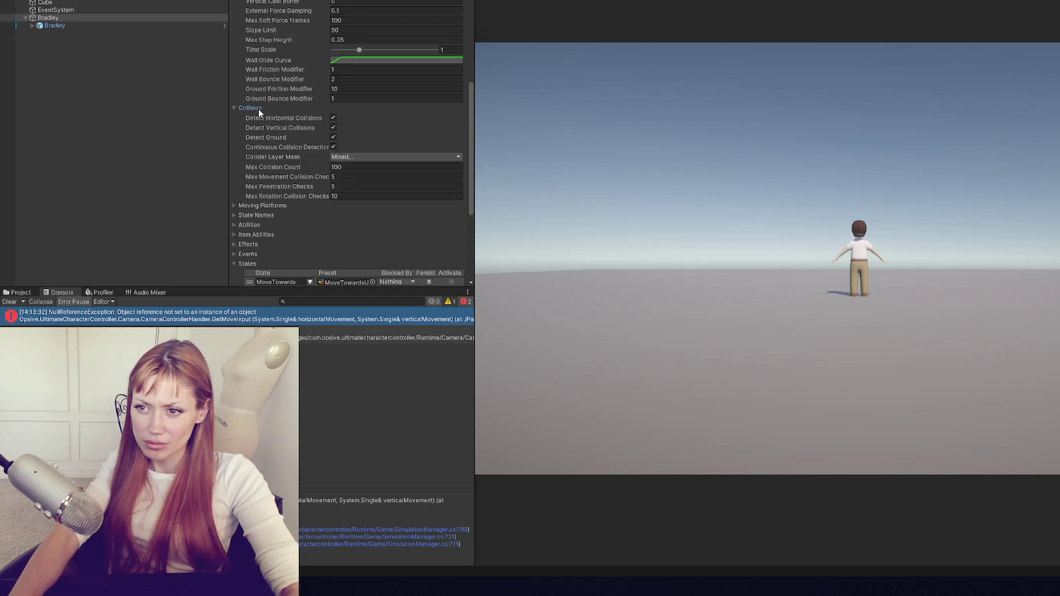
left_click(288, 207)
left_click(262, 254)
scroll(291, 204, "down", 6)
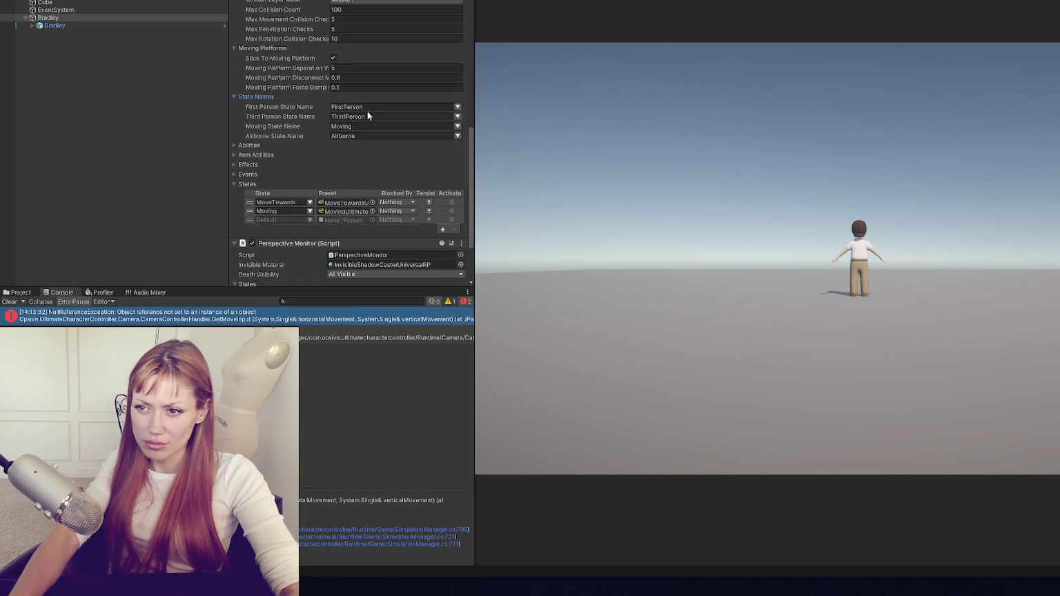
Expand the Abilities and Item Abilities lists, check Events, and view the add-state options.
left_click(250, 146)
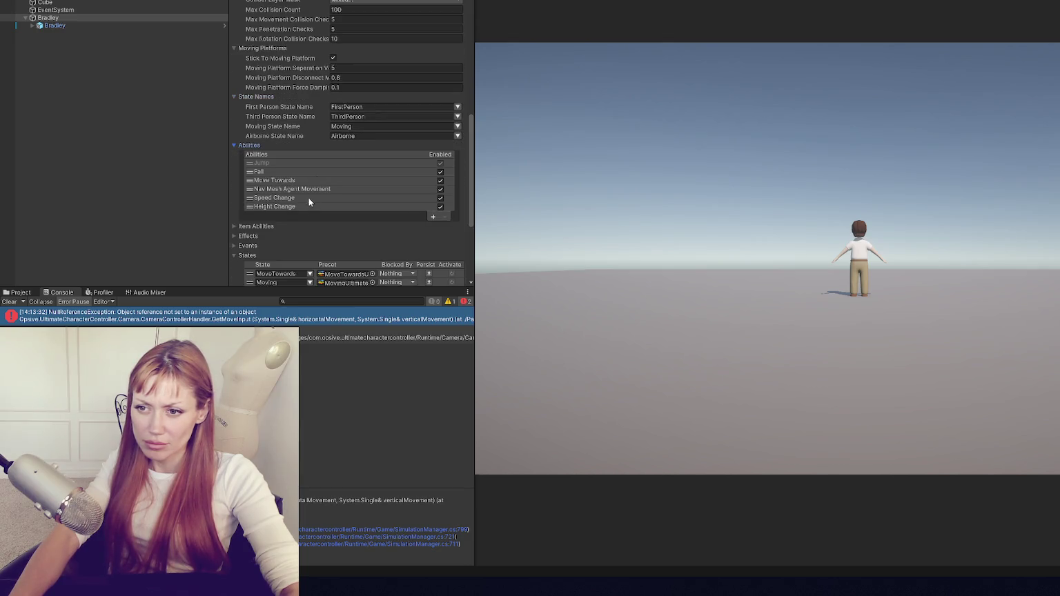
scroll(304, 199, "down", 1)
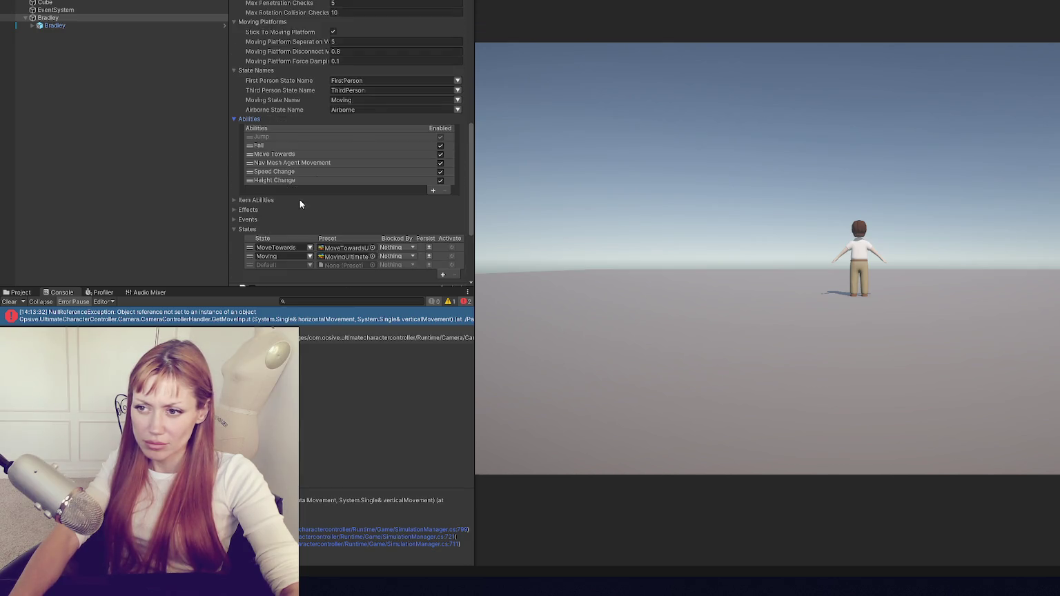
left_click(265, 201)
scroll(299, 167, "down", 3)
left_click(250, 170)
left_click(250, 170)
left_click(249, 169)
left_click(248, 169)
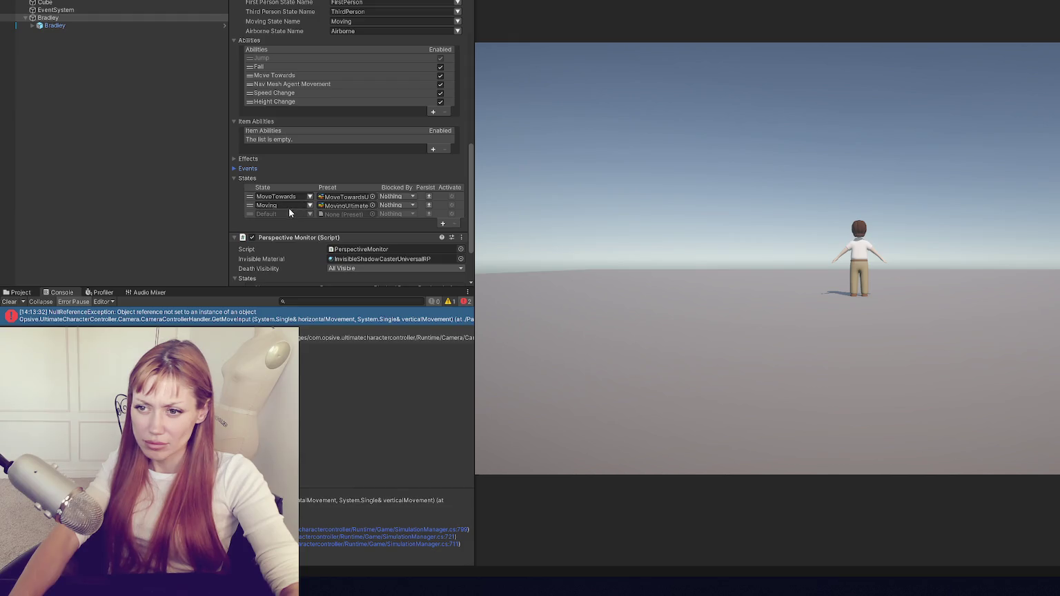
scroll(295, 205, "down", 1)
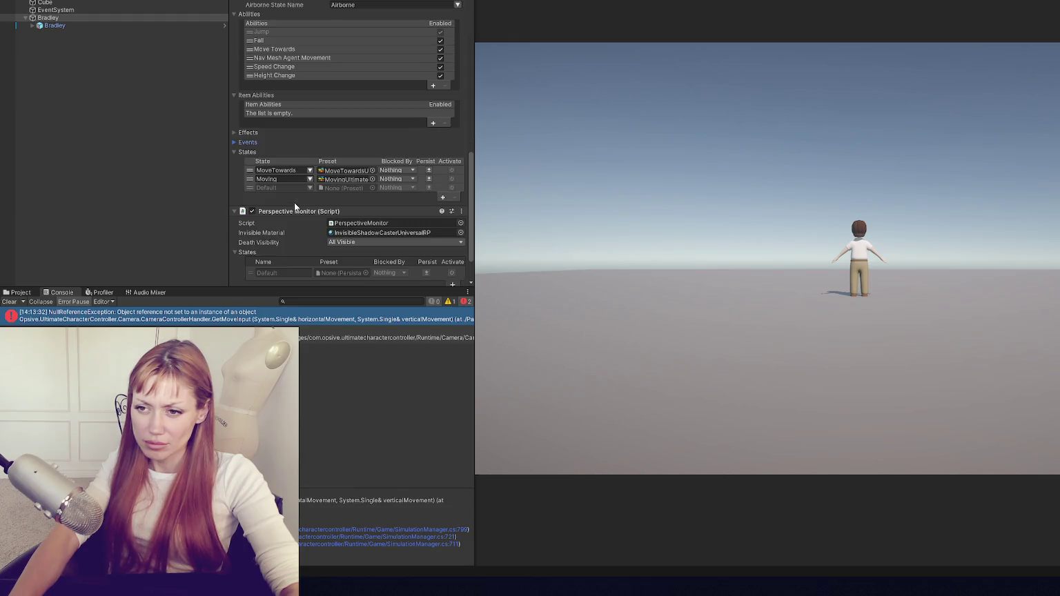
left_click(443, 197)
Collapse all the expanded foldouts and show the Third Person Adventure states again.
scroll(250, 156, "up", 5)
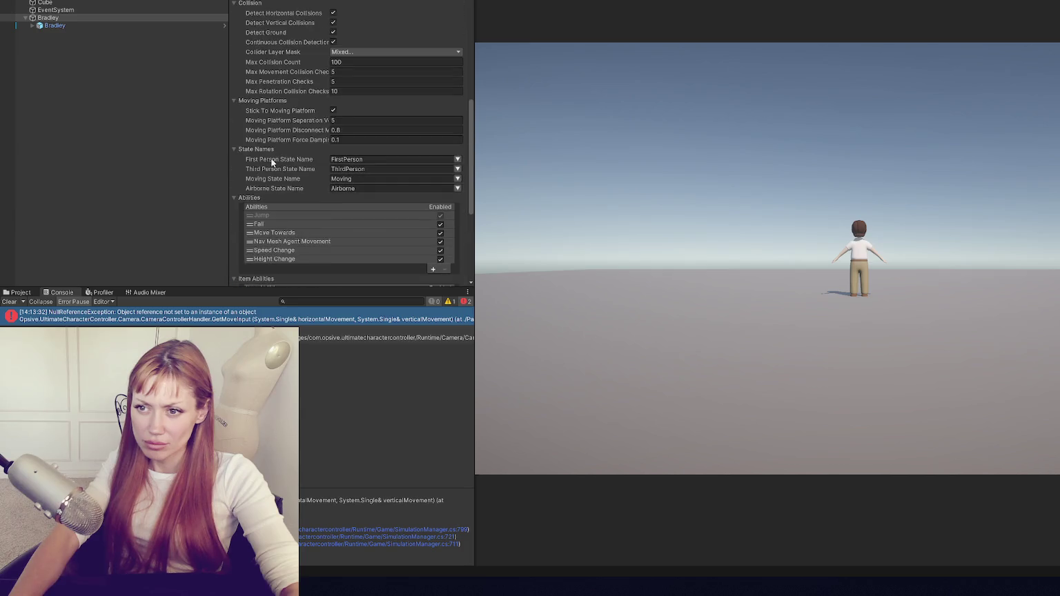
left_click(245, 202)
left_click(248, 120)
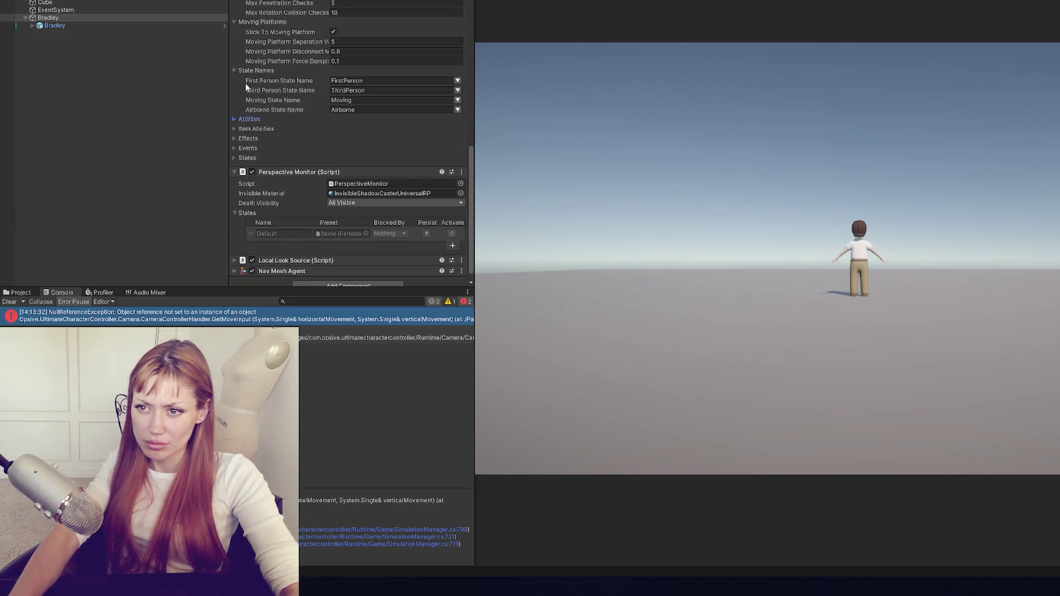
left_click(249, 71)
left_click(253, 154)
left_click(245, 56)
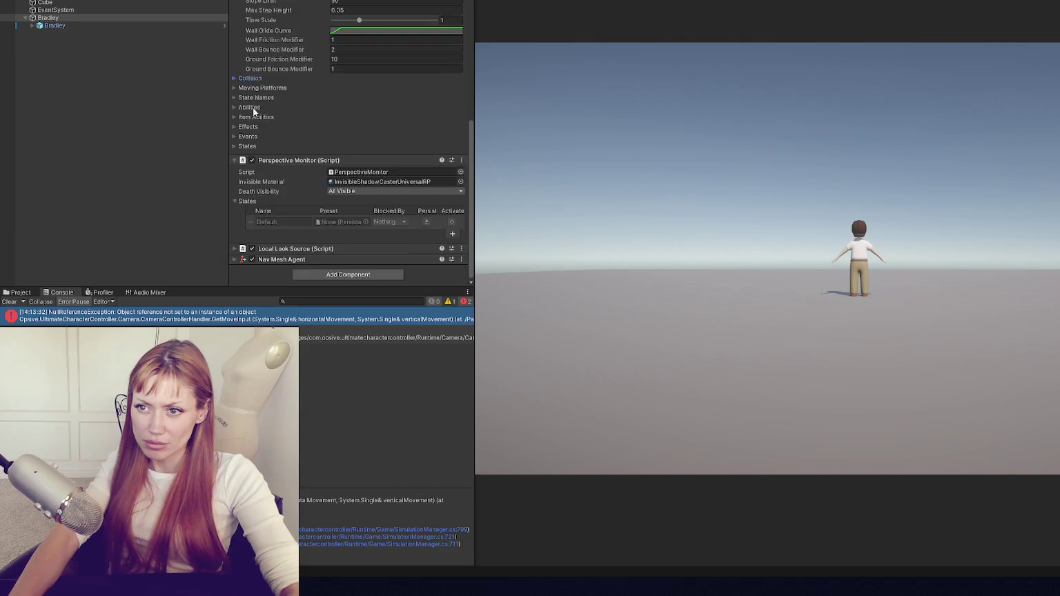
scroll(272, 132, "up", 5)
left_click(248, 183)
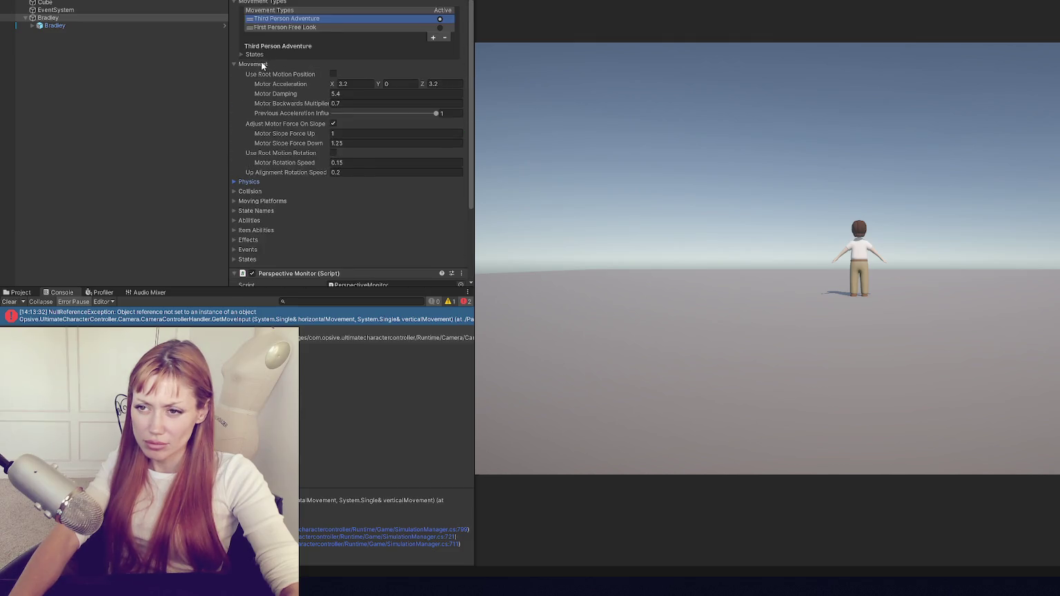
scroll(373, 103, "up", 3)
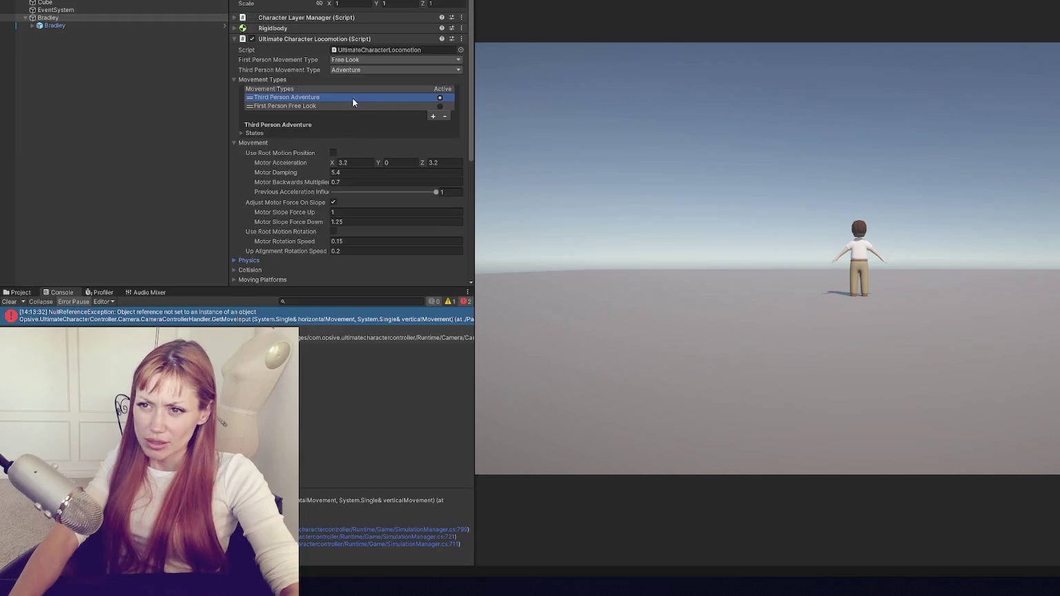
left_click(250, 132)
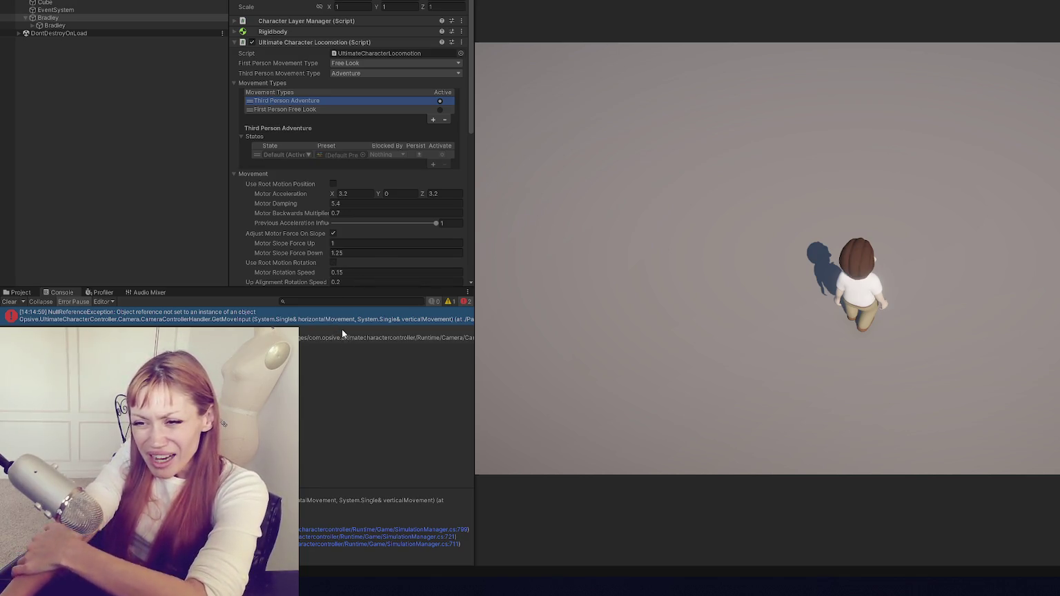
Exit play mode and bring up the Opsive Character Manager window.
key("ctrl+p")
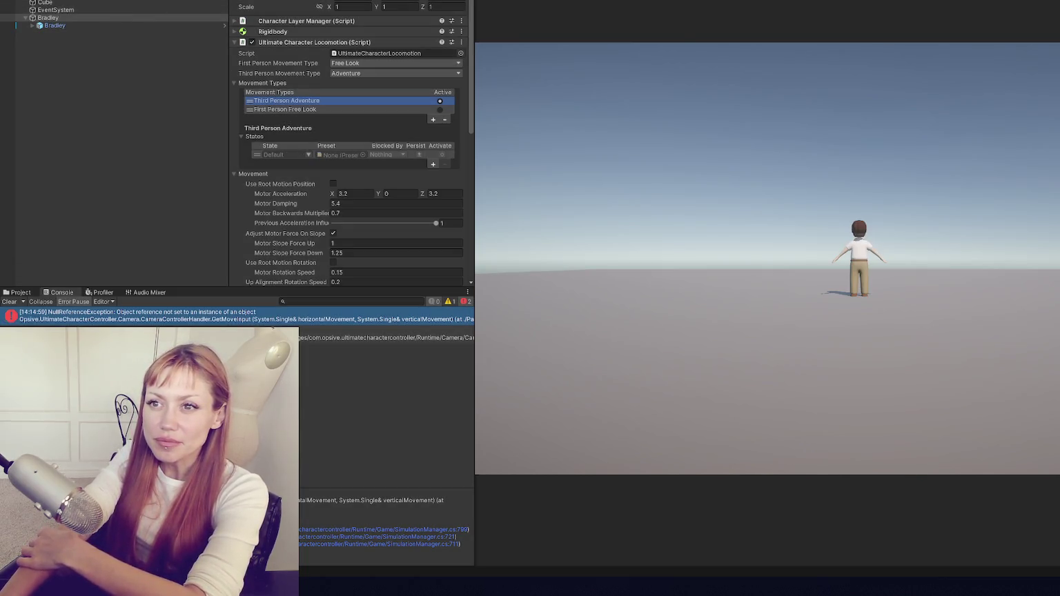
left_click(387, 16)
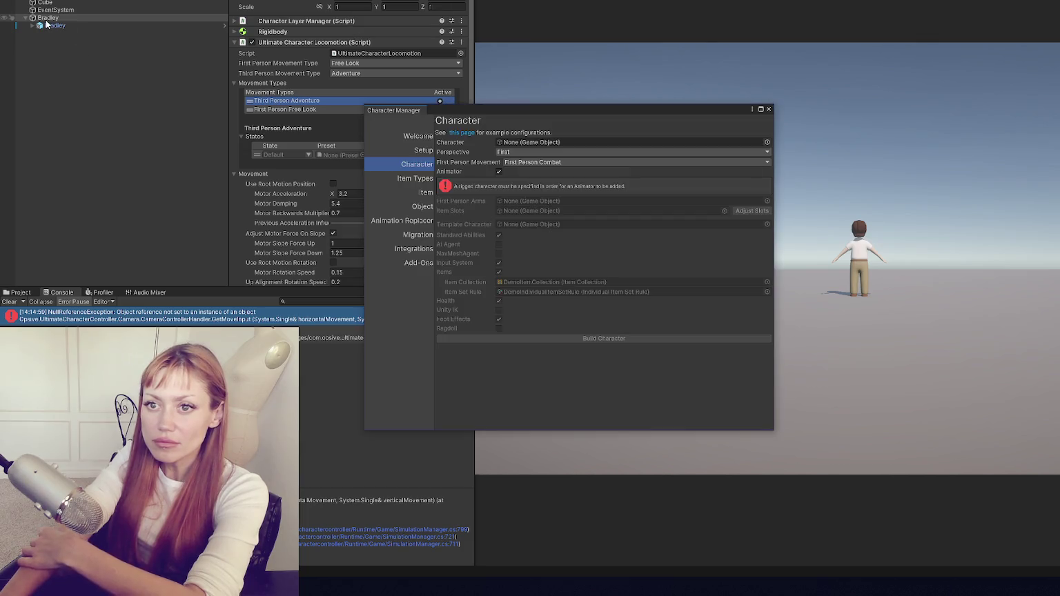
Update Bradley as Third perspective only, AI Agent off and Input System on.
left_click(566, 153)
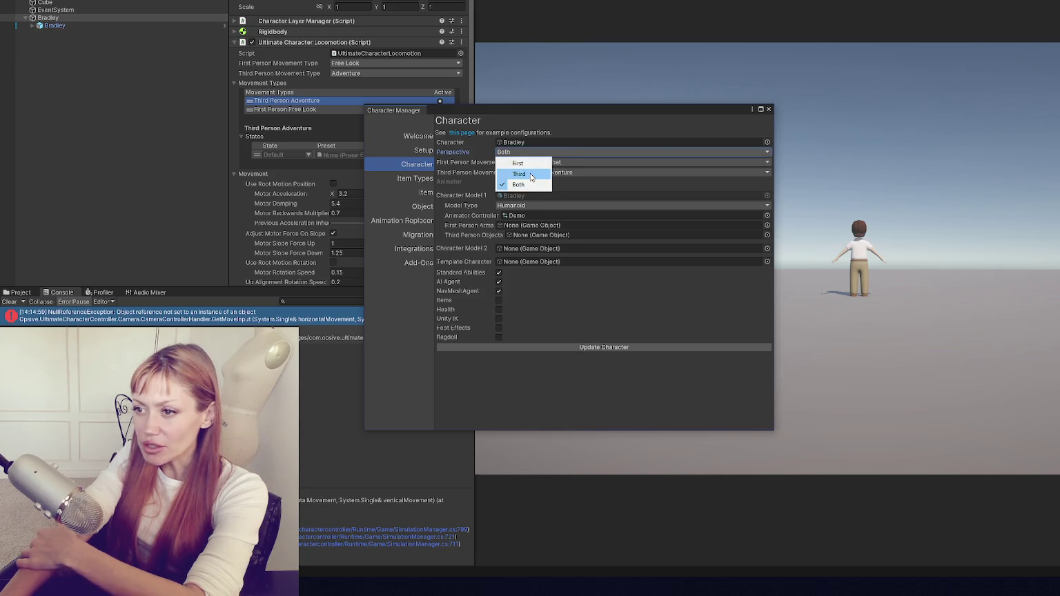
left_click(549, 169)
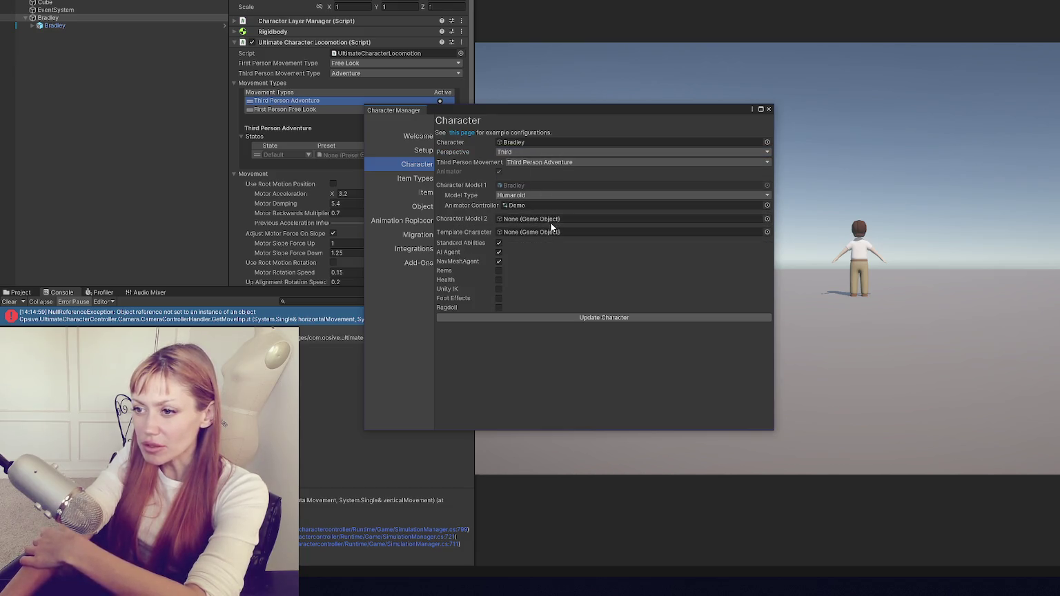
left_click(499, 252)
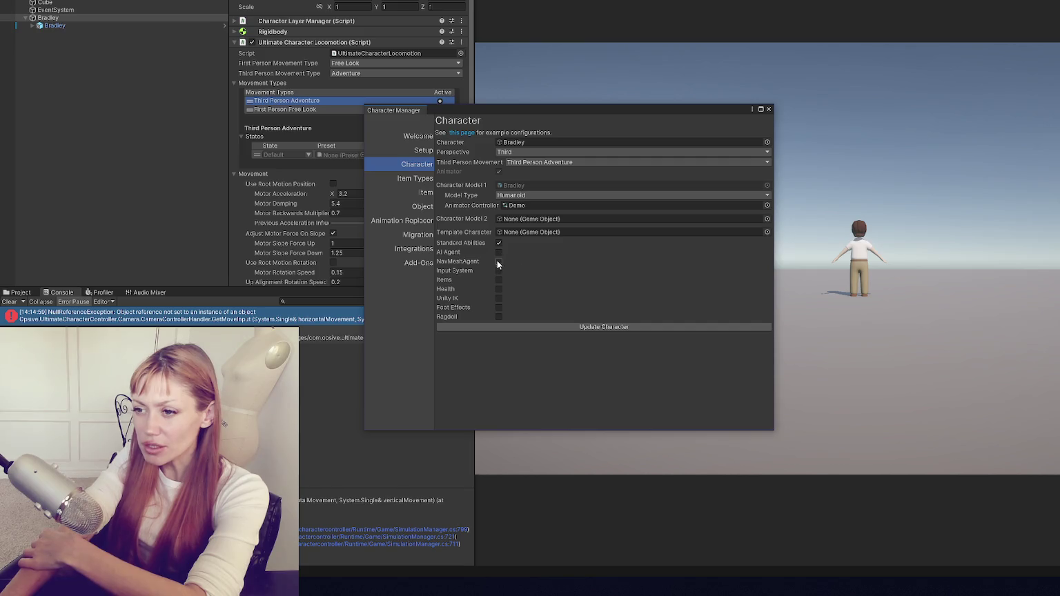
left_click(498, 269)
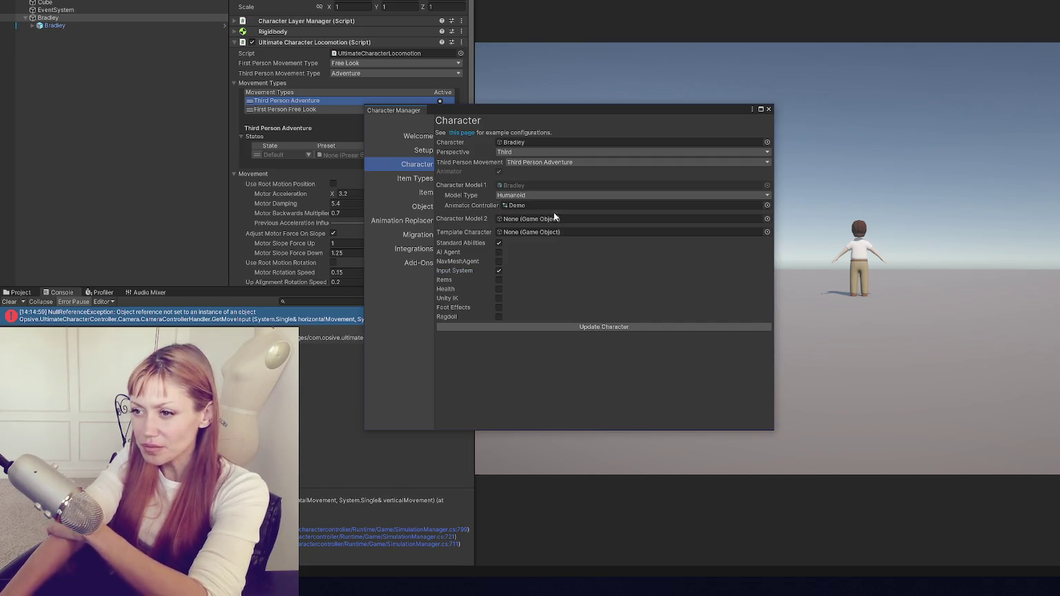
left_click(597, 328)
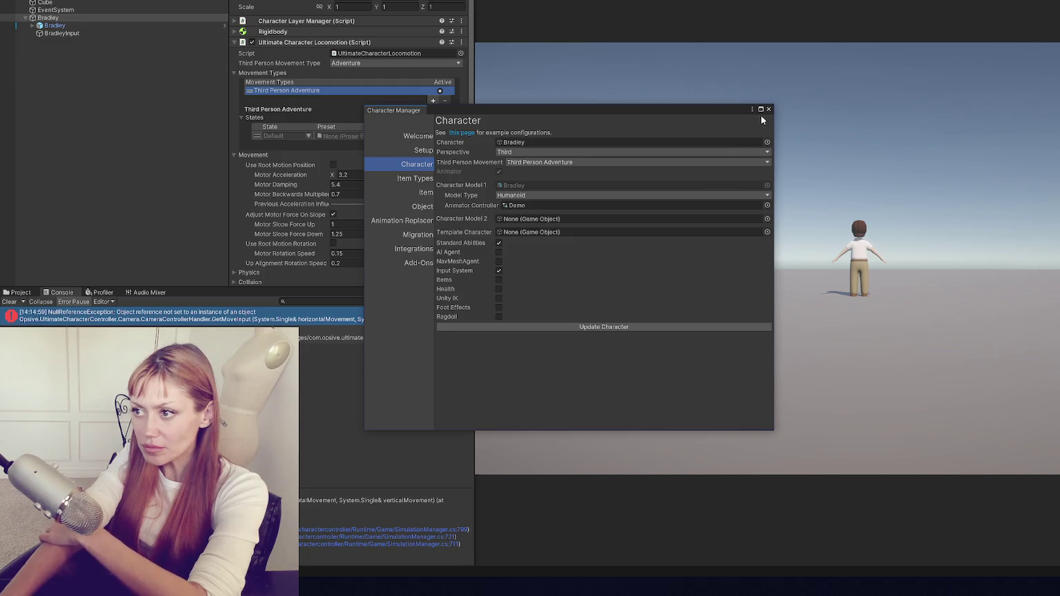
left_click(769, 110)
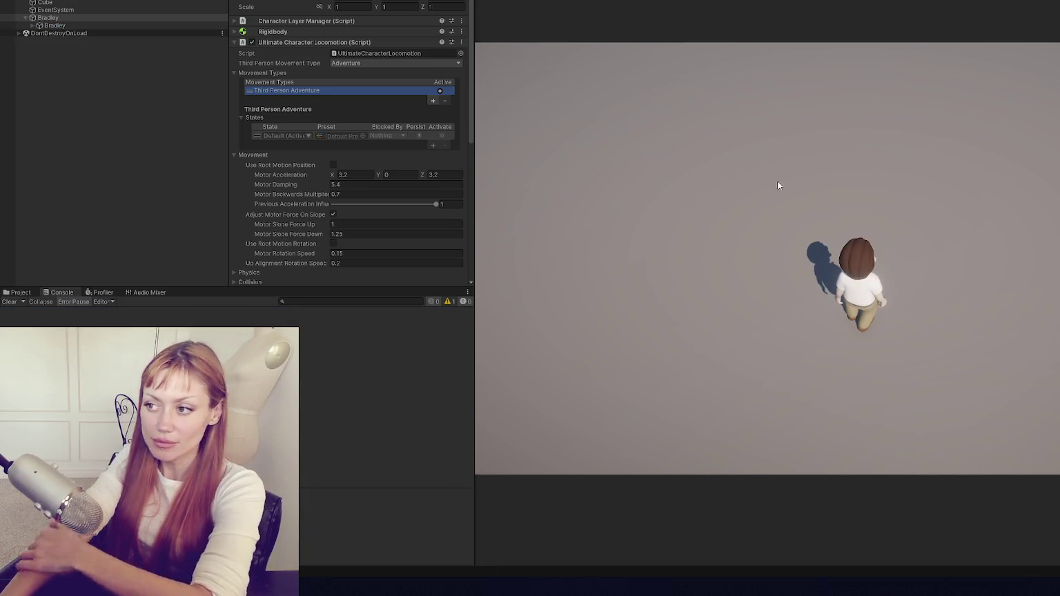
Walk Bradley around the Game view with WASD and the camera, then exit play mode.
left_click(771, 181)
key("a")
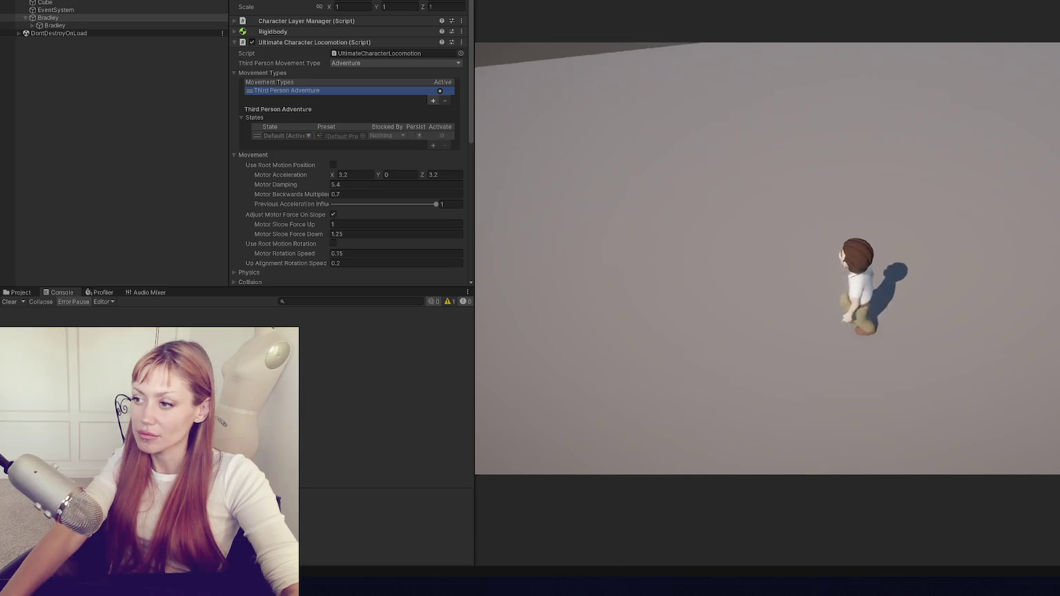
key("w")
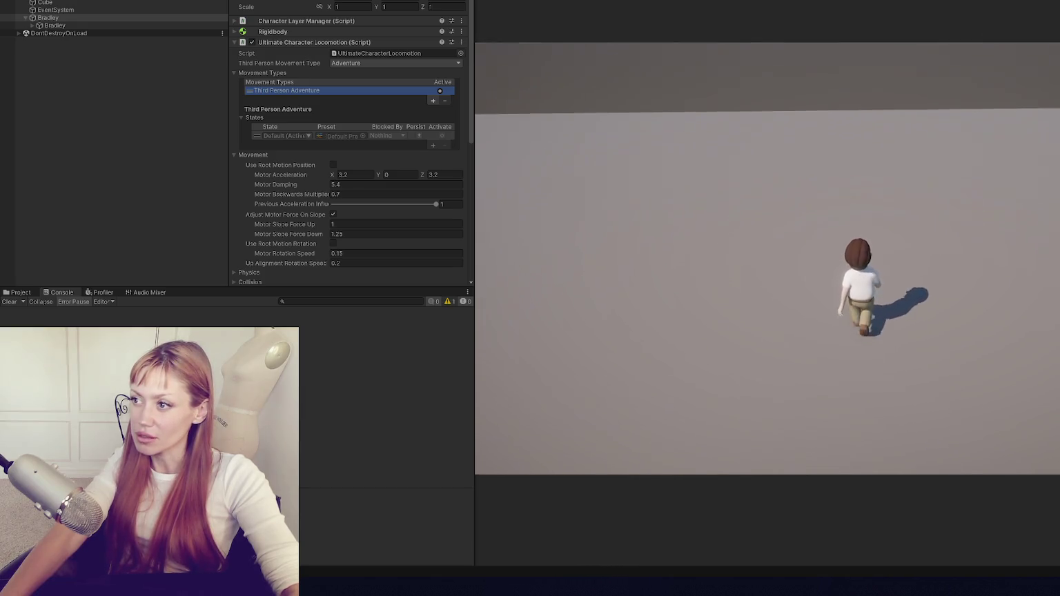
key("a")
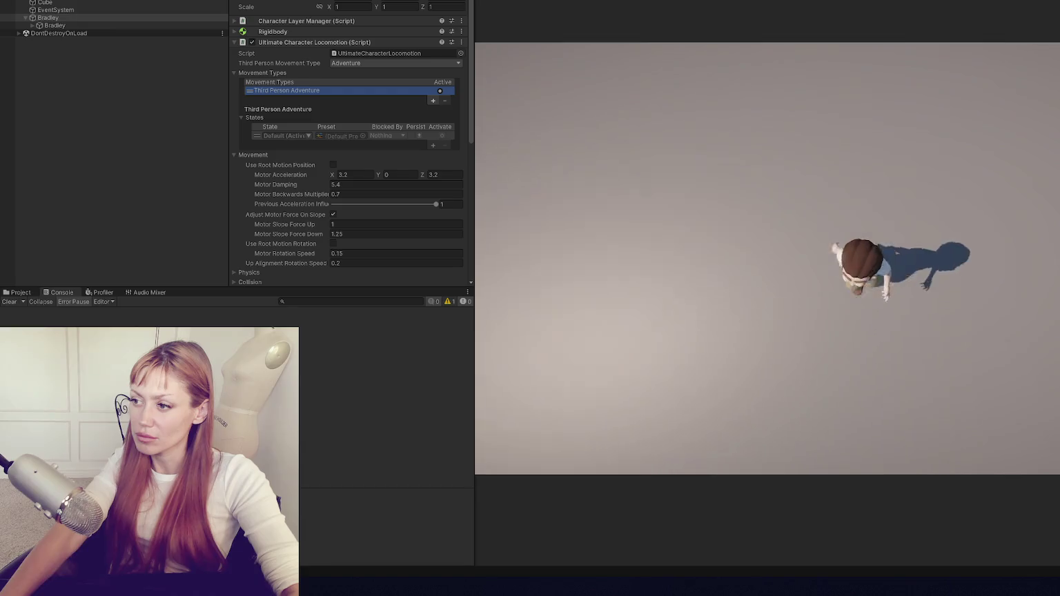
key("w")
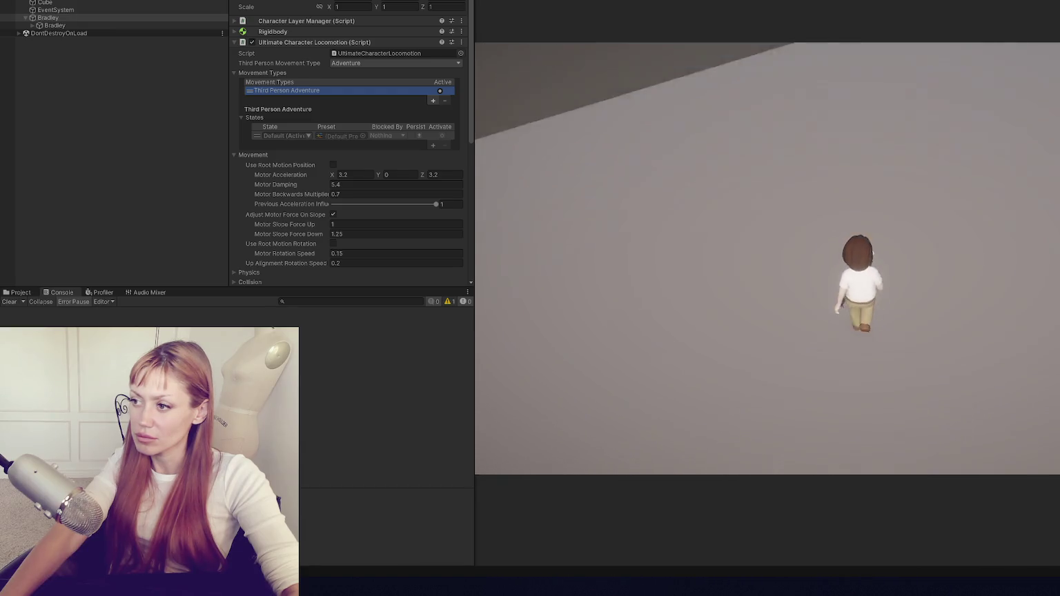
key("Escape")
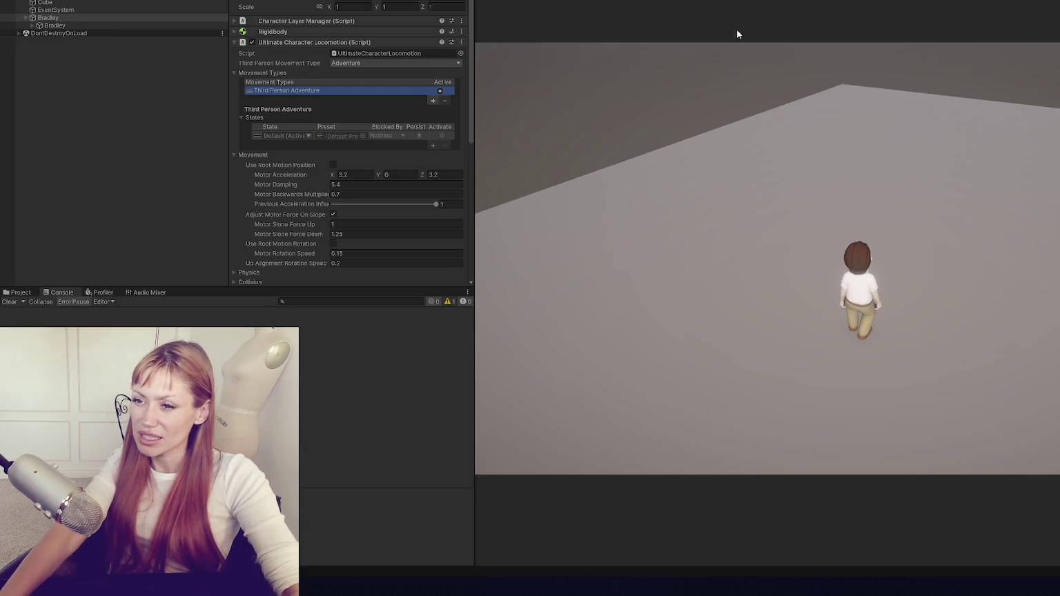
key("ctrl+p")
left_click(207, 0)
key("Escape")
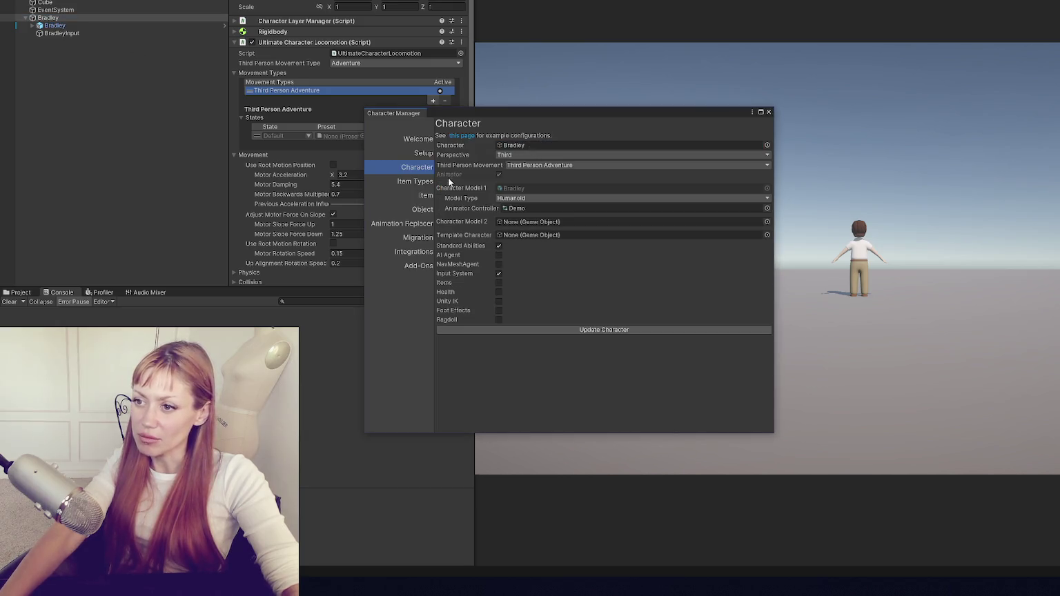
Choose Third Person Combat movement in Character Manager, then check Bradley's Inspector movement types.
left_click(538, 167)
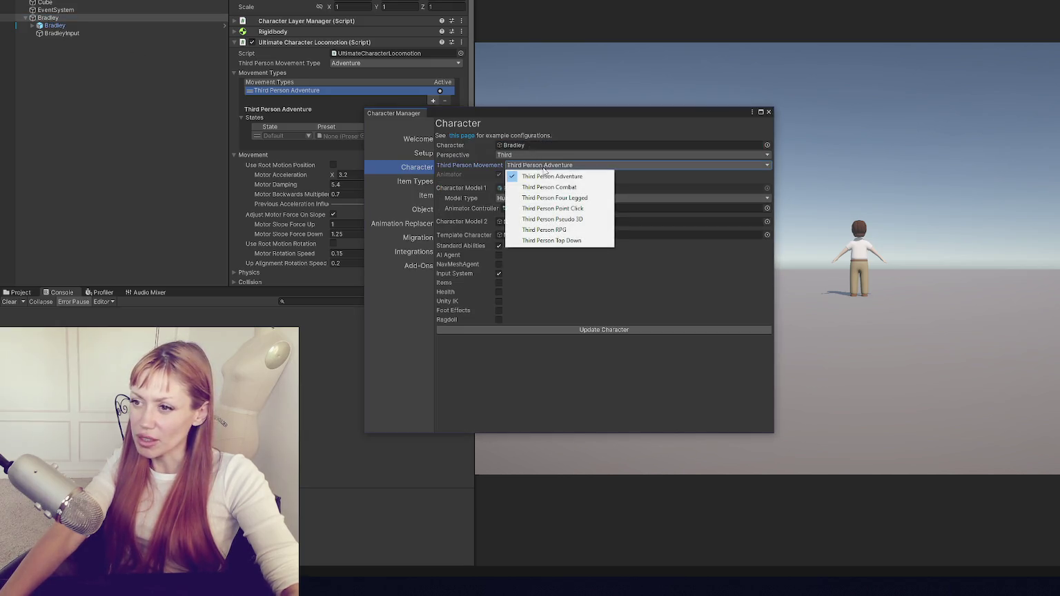
left_click(594, 186)
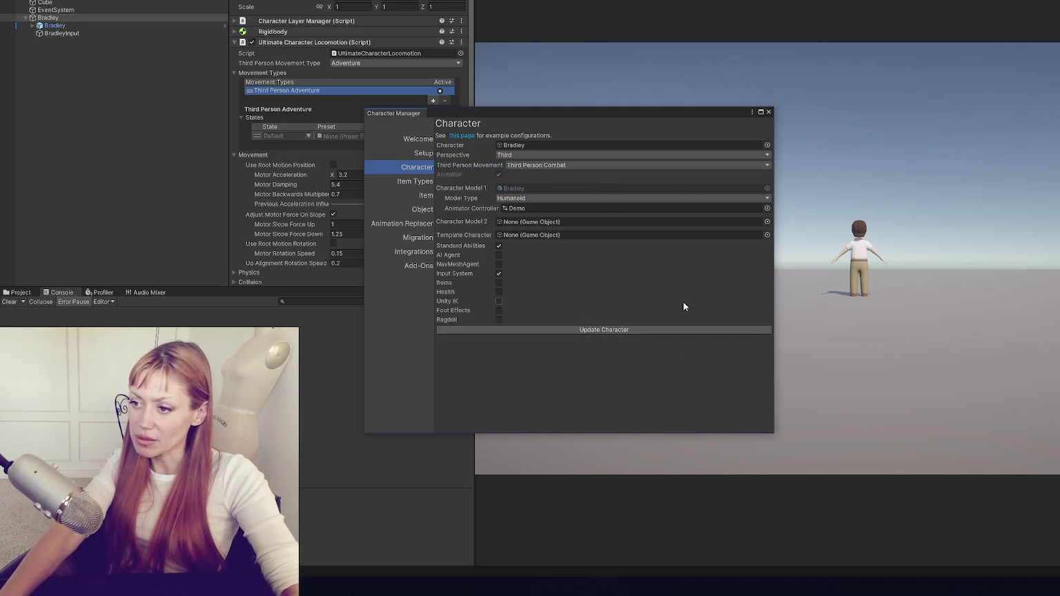
left_click(769, 112)
left_click(381, 63)
left_click(452, 72)
left_click(428, 63)
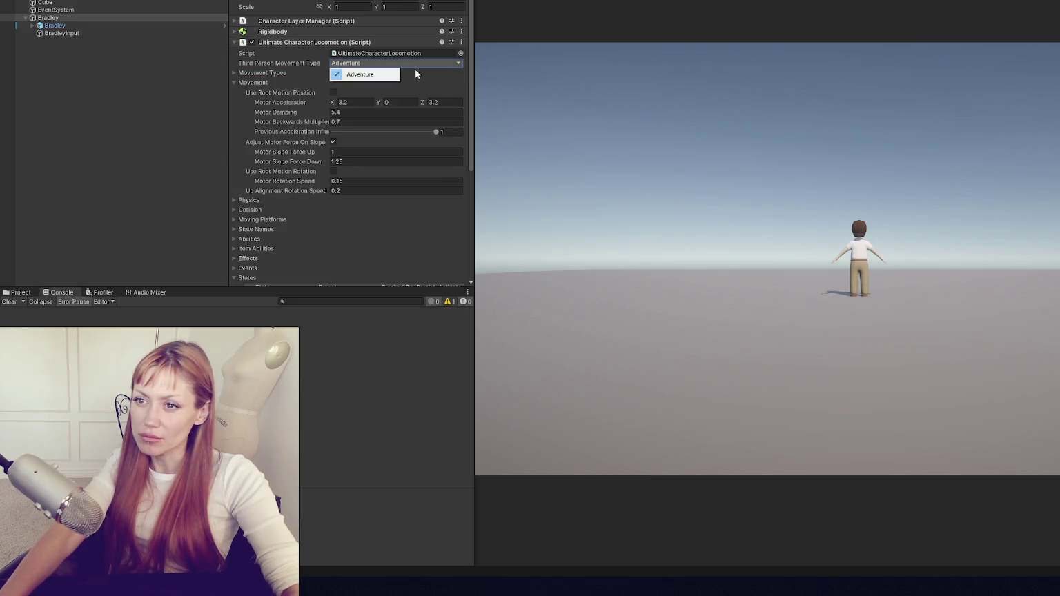
left_click(253, 74)
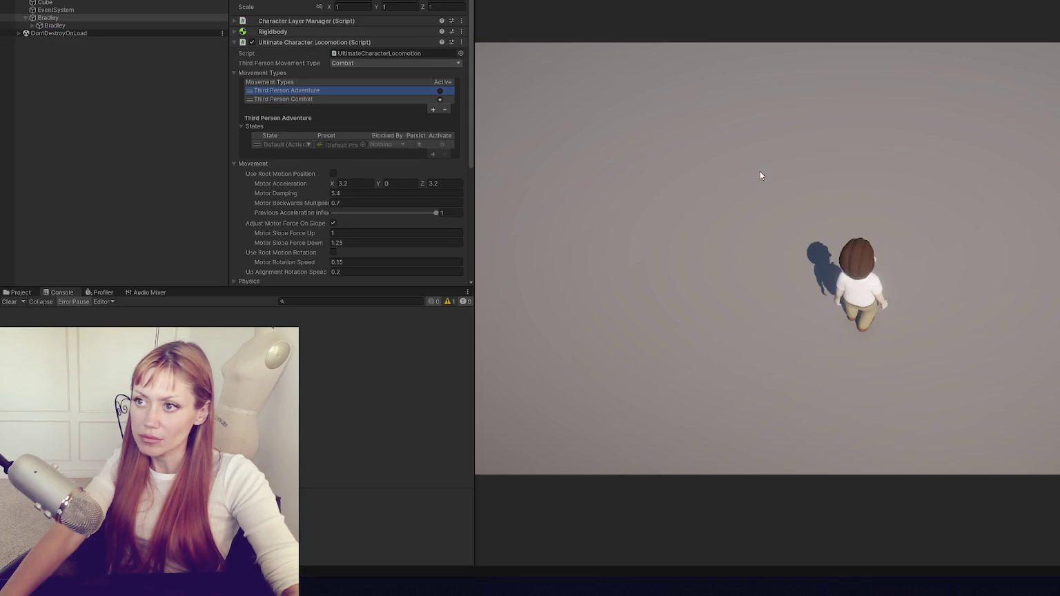
Walk Bradley briefly in play mode, then stop the game.
key("s")
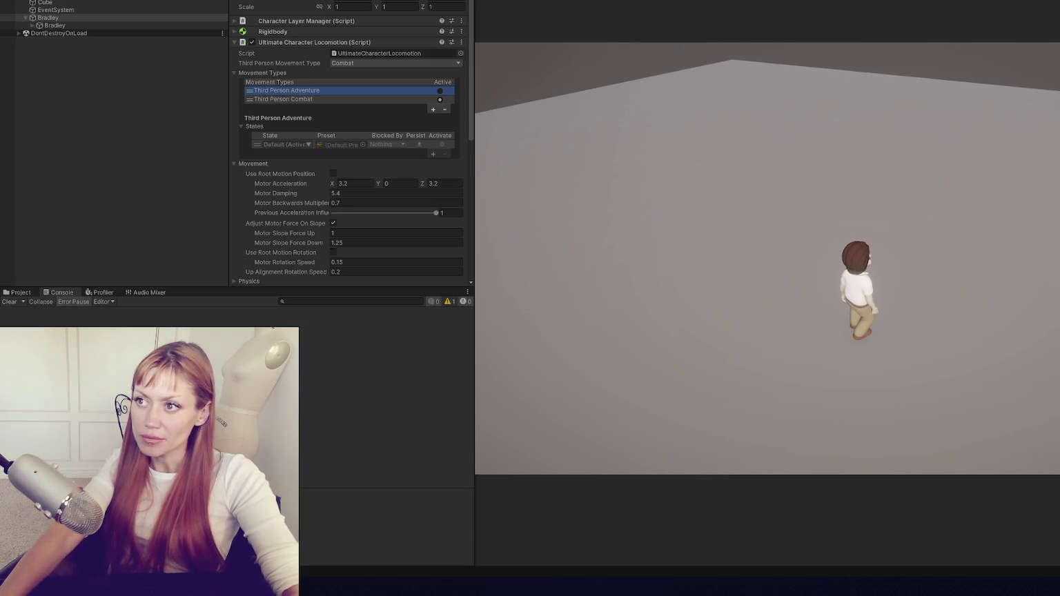
key("ctrl+p")
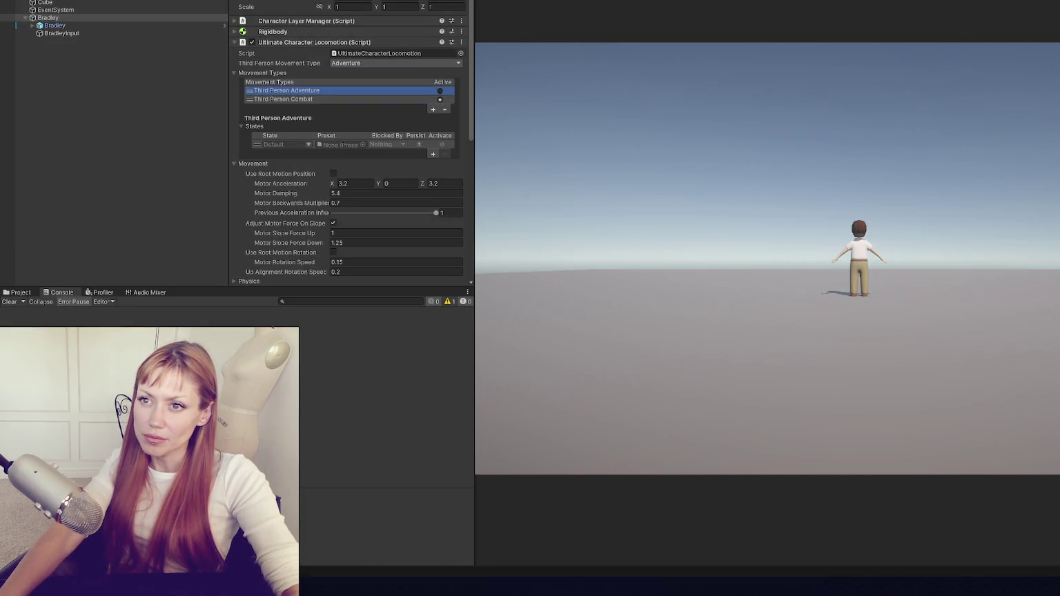
left_click(400, 1)
left_click(393, 0)
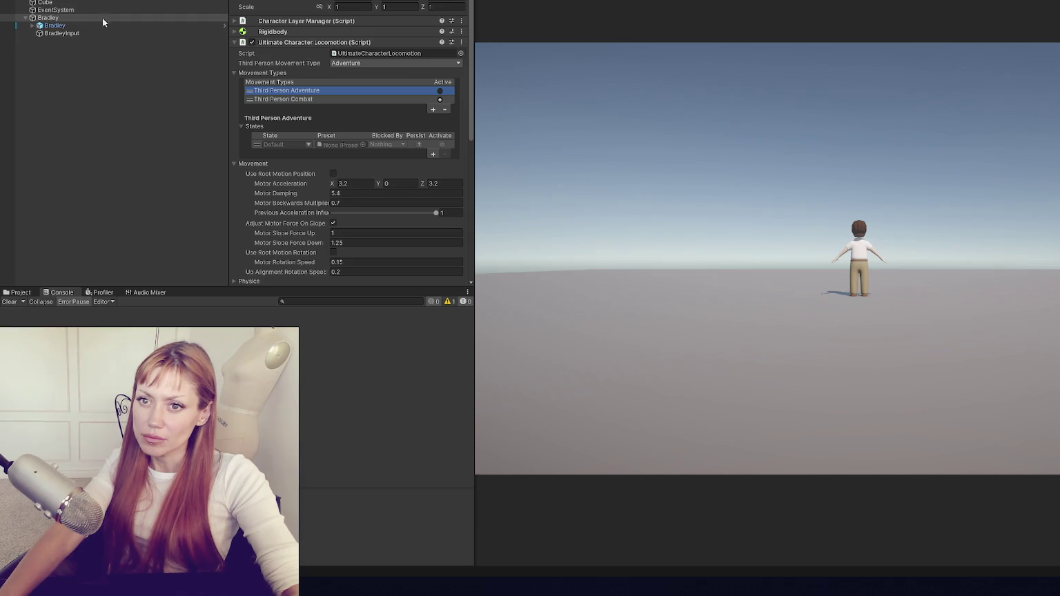
Switch Bradley's third-person movement to Third Person Top Down, update the character, and close Character Manager.
left_click_drag(571, 148, 567, 146)
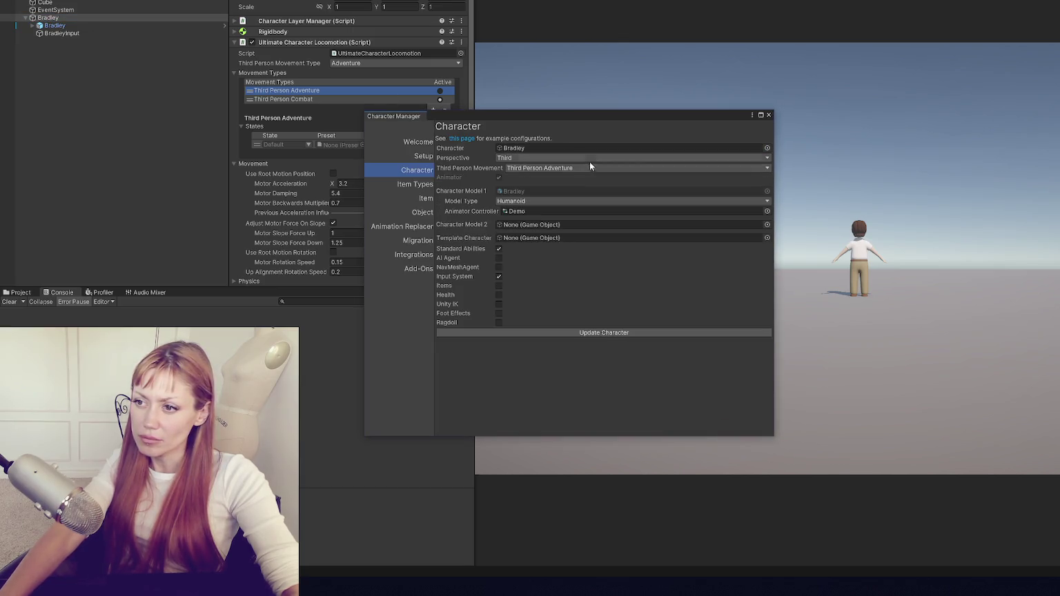
left_click(562, 168)
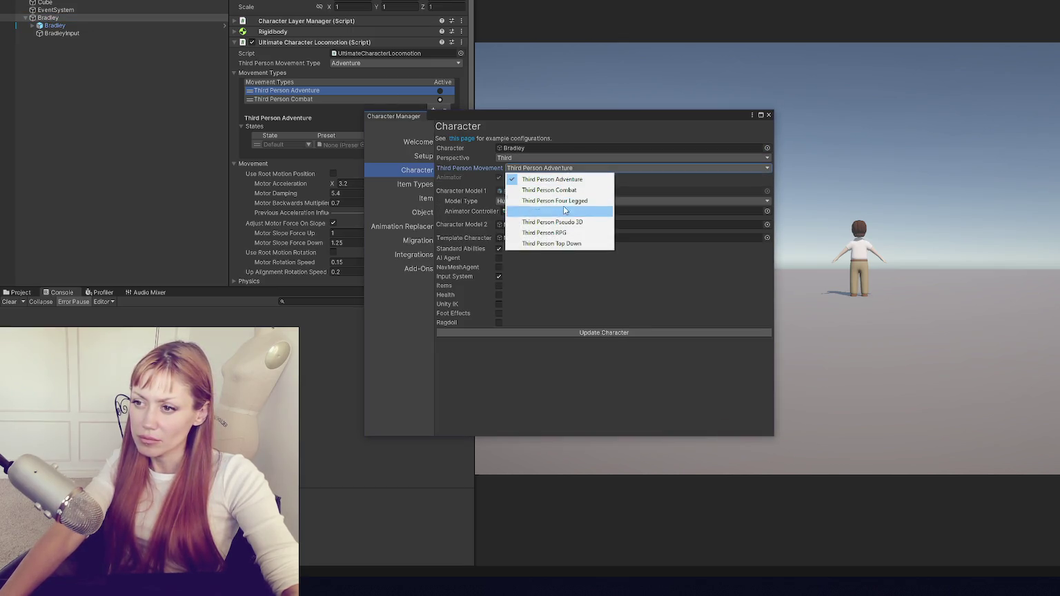
left_click(584, 244)
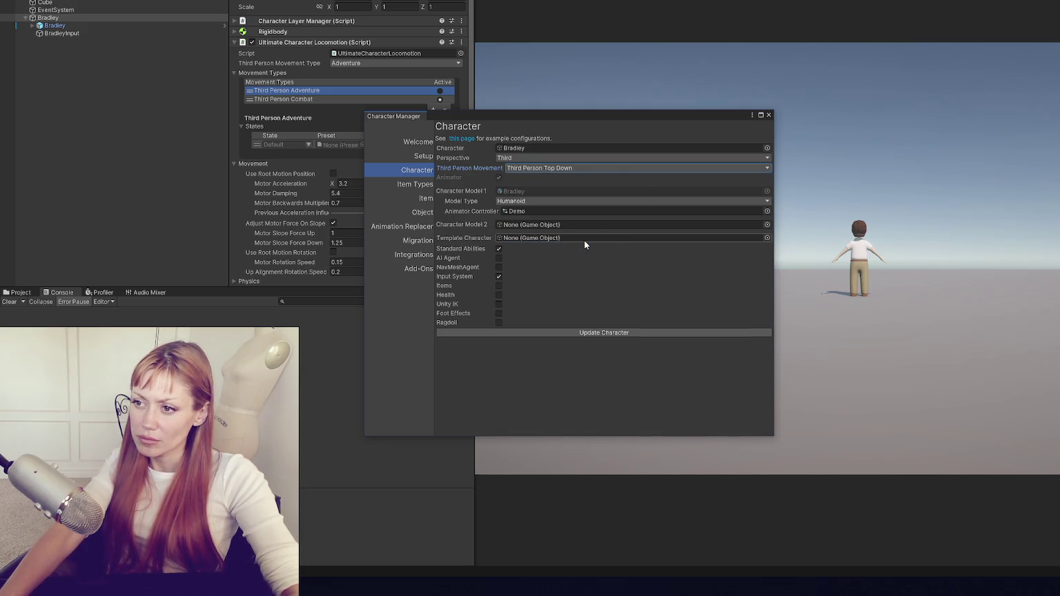
left_click(584, 334)
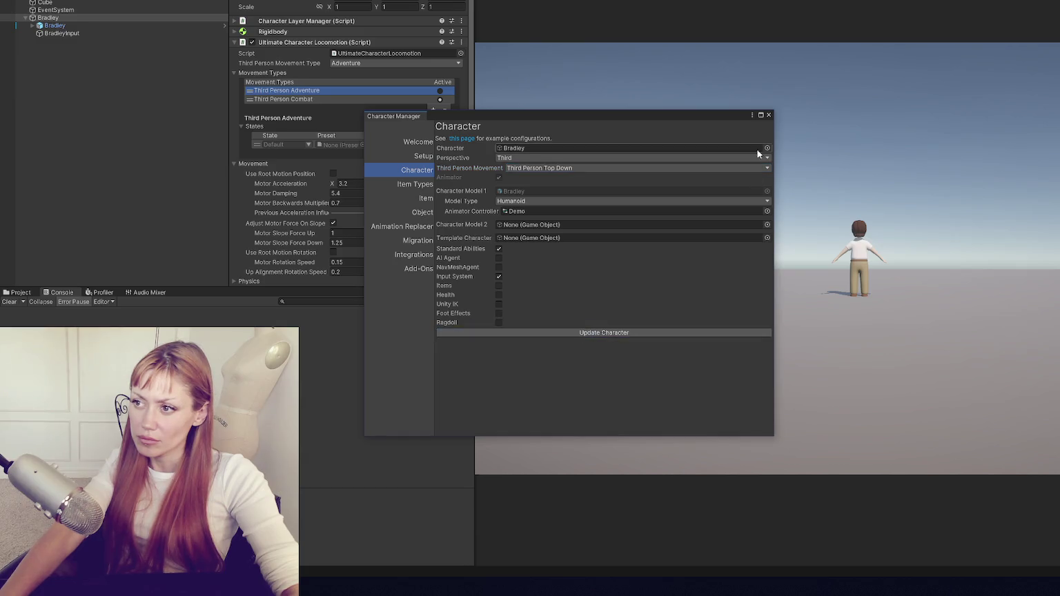
left_click(768, 115)
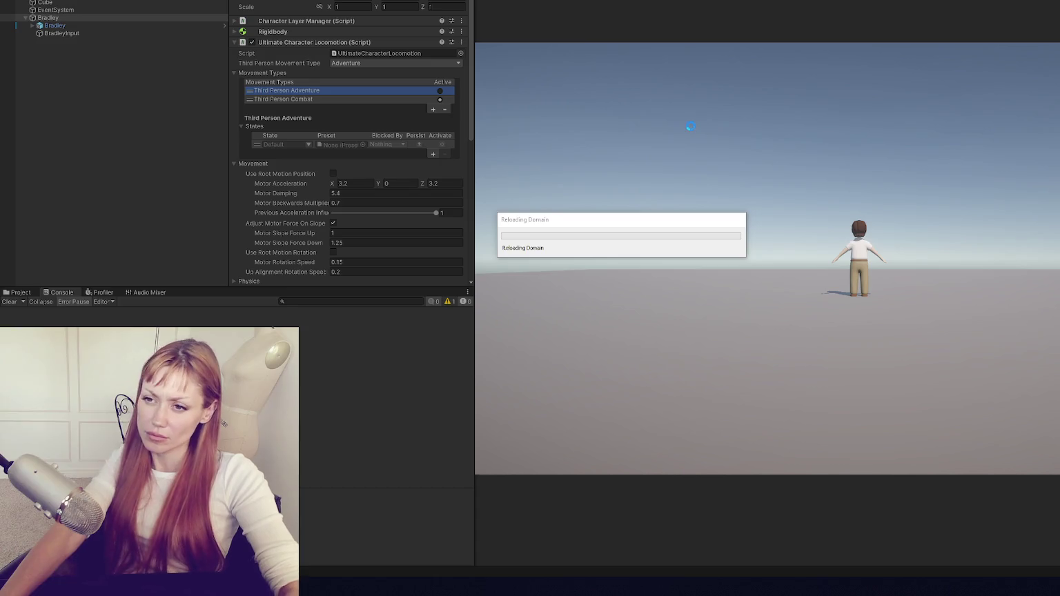
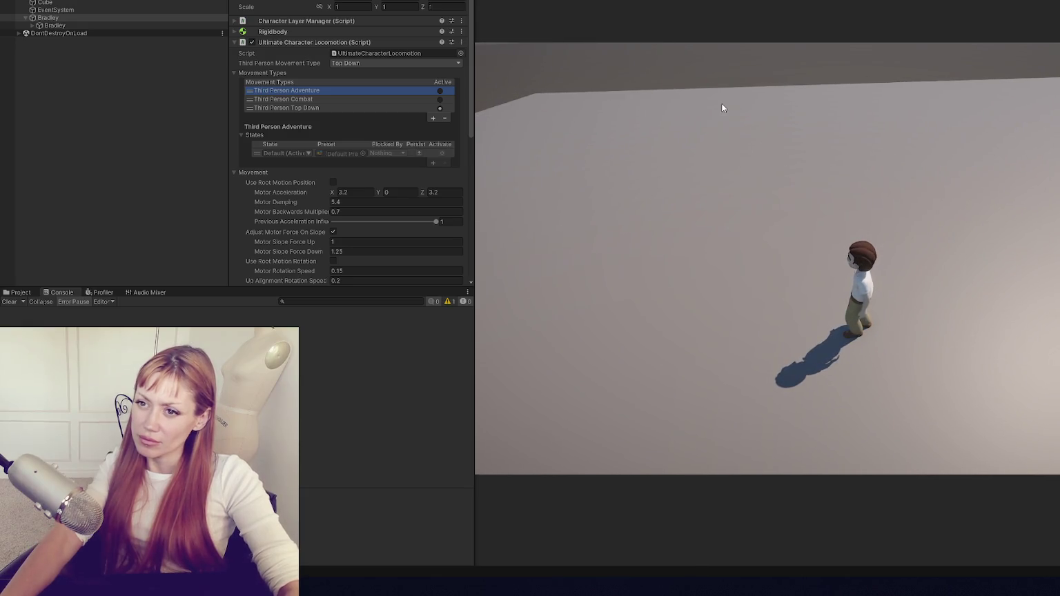
Stop the running play test, leaving the third-person movement type unchanged.
key("ctrl+p")
left_click(366, 63)
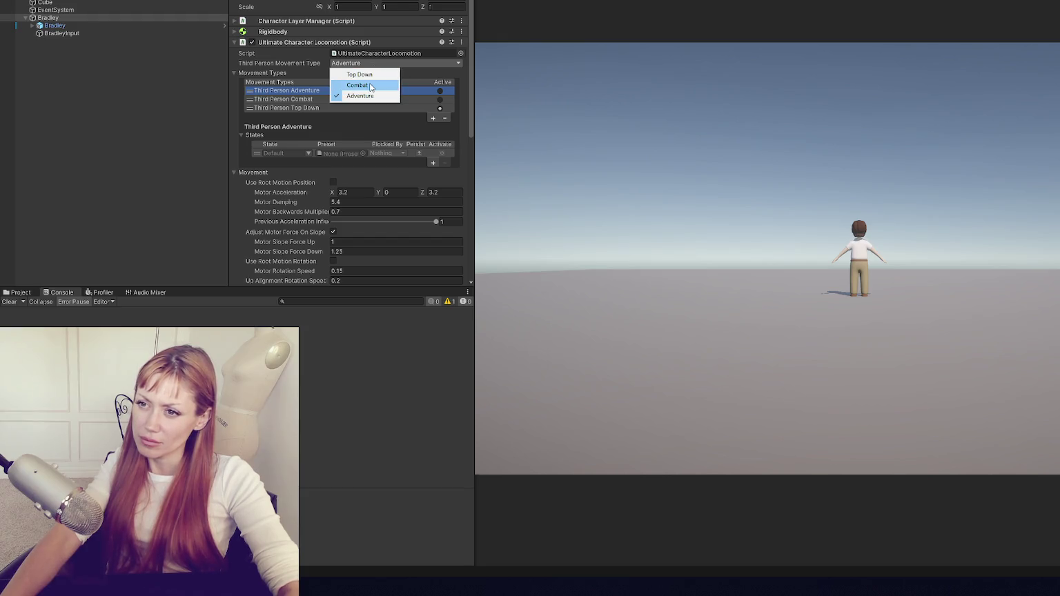
key("Escape")
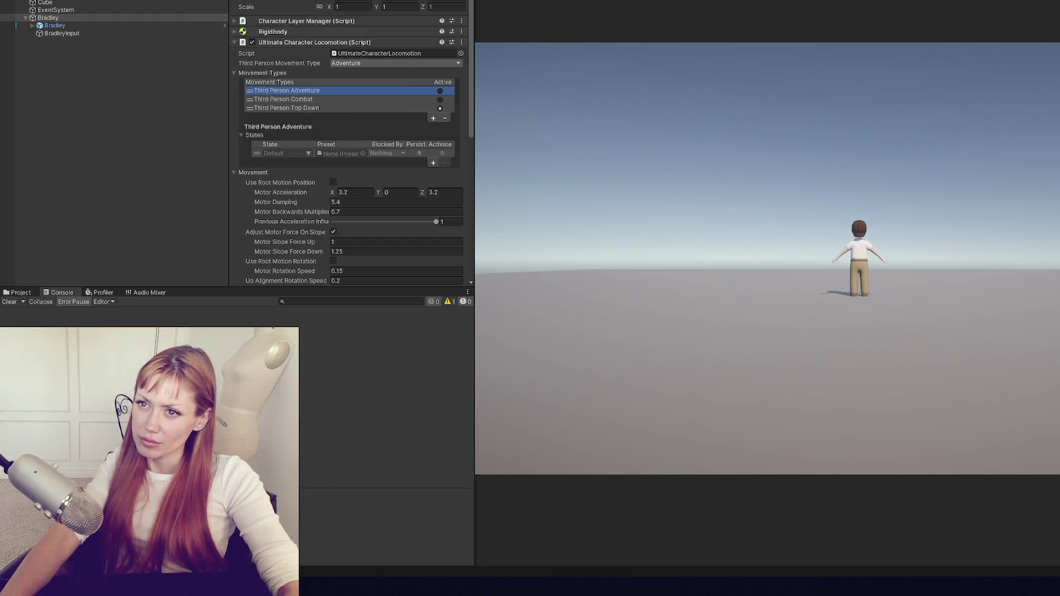
Update Bradley to Third Person Point Click movement in the Character Manager and play-test it.
left_click(396, 1)
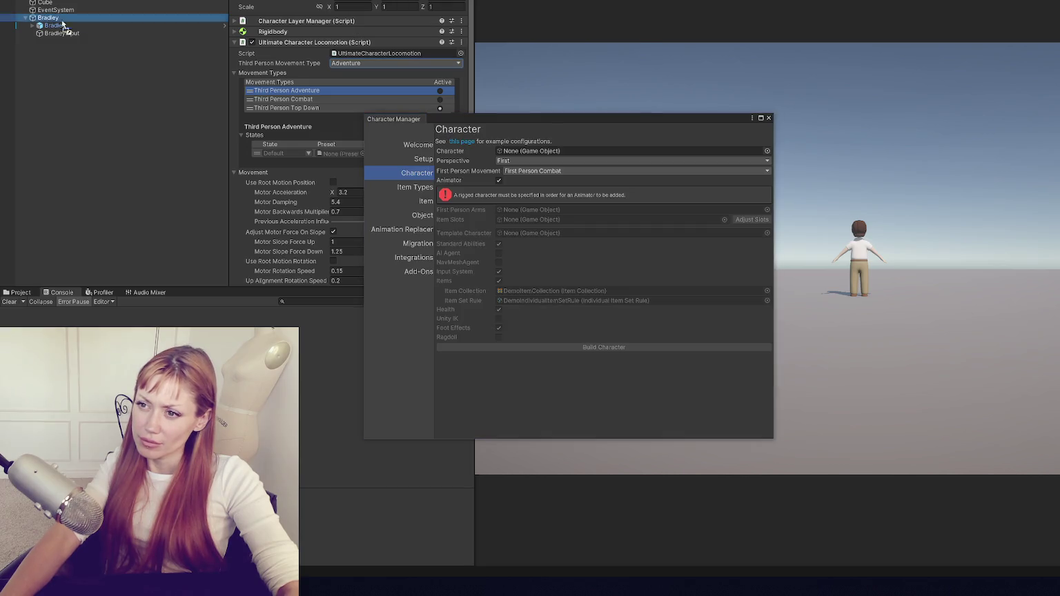
left_click(538, 171)
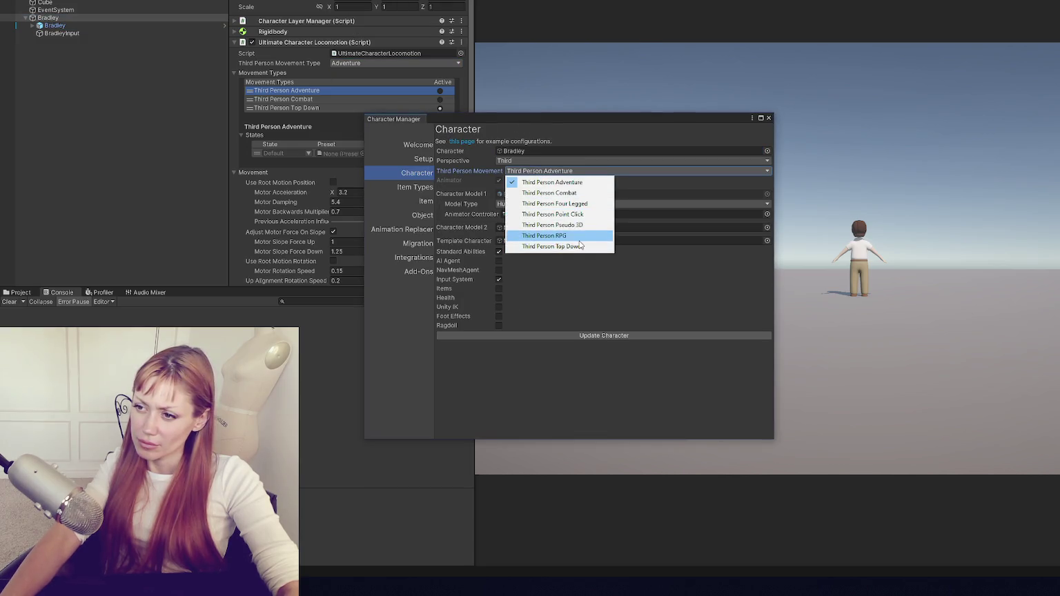
left_click(589, 215)
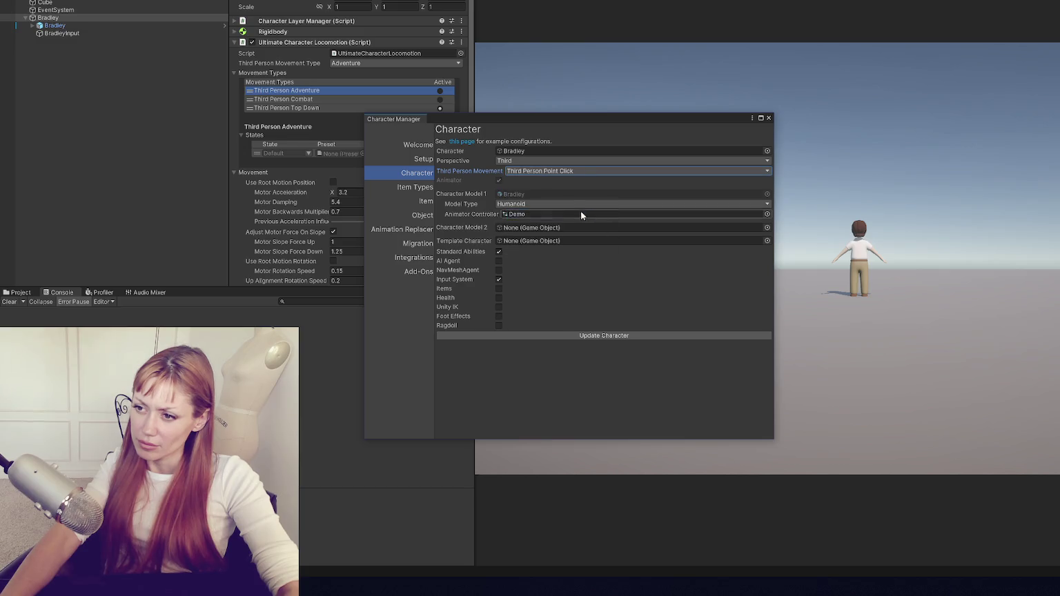
left_click(581, 336)
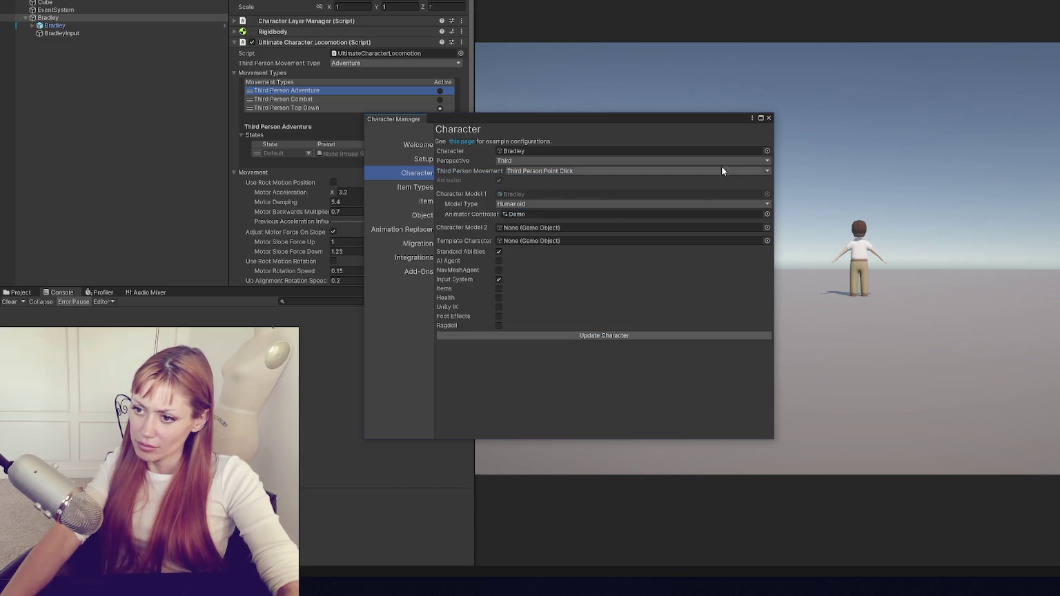
left_click(760, 119)
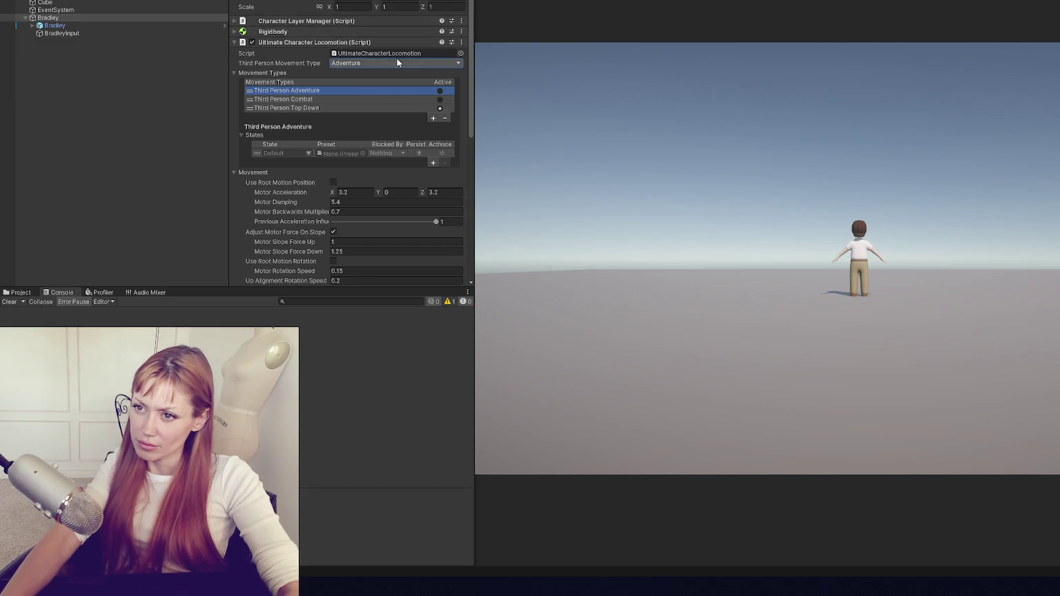
left_click(416, 64)
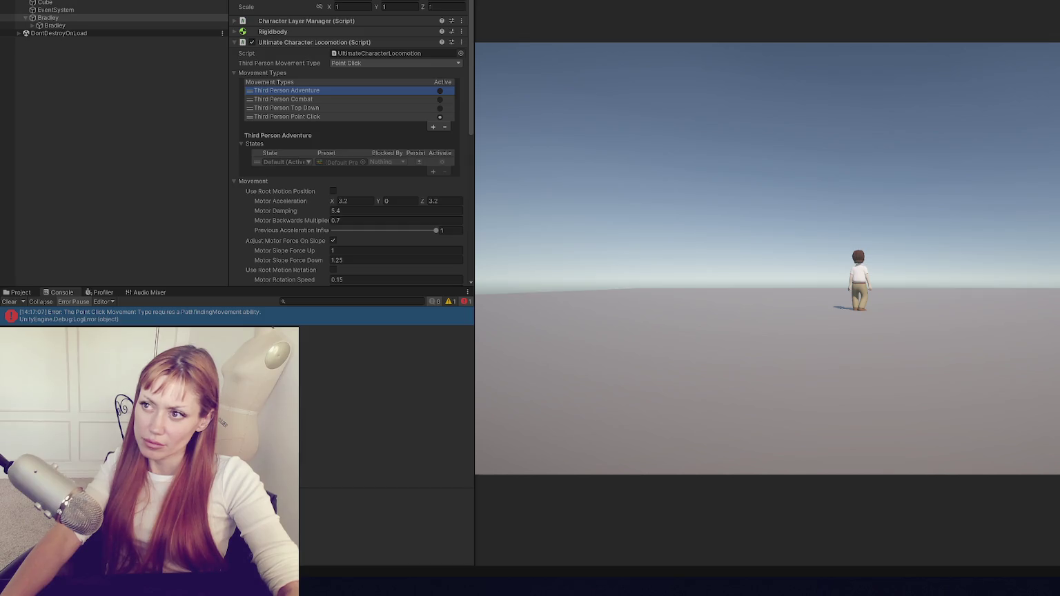
Add the Third Person Follow Pseudo 3D Path ability to Ultimate Character Locomotion and replay.
key("ctrl+p")
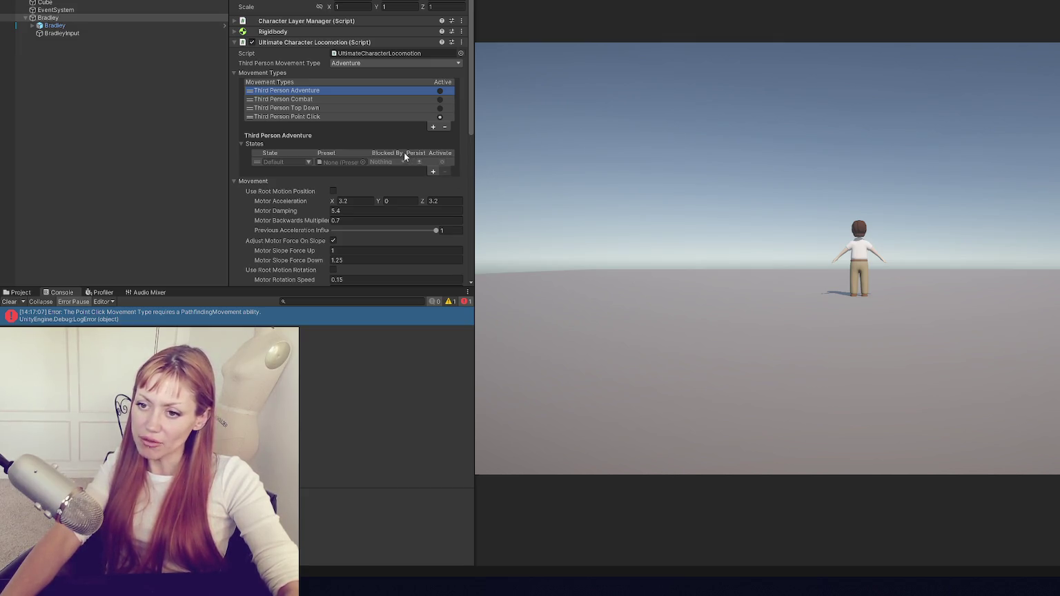
scroll(406, 146, "down", 3)
scroll(372, 148, "down", 3)
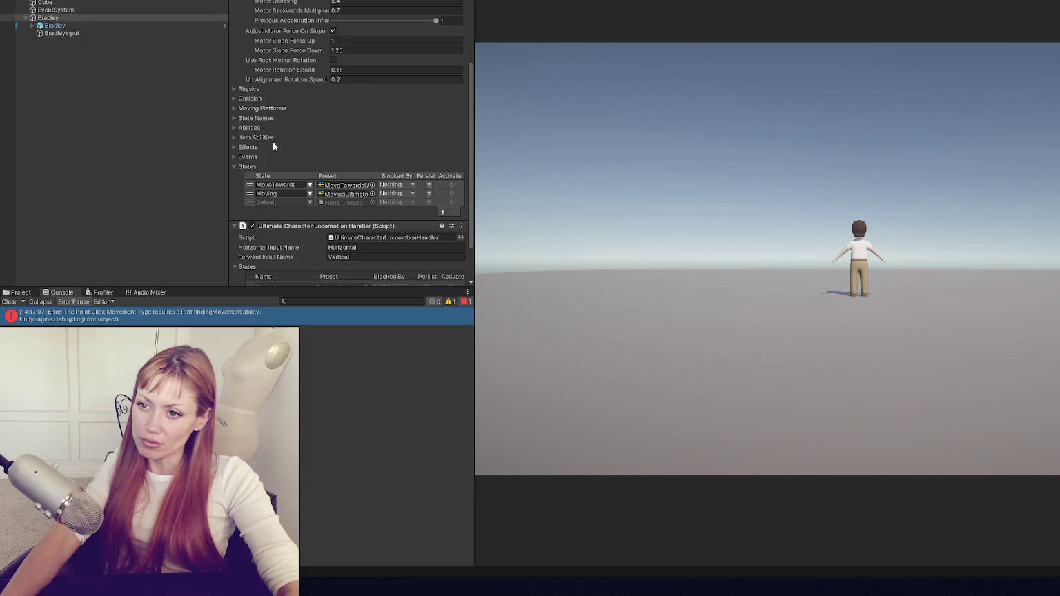
left_click(251, 130)
left_click(434, 191)
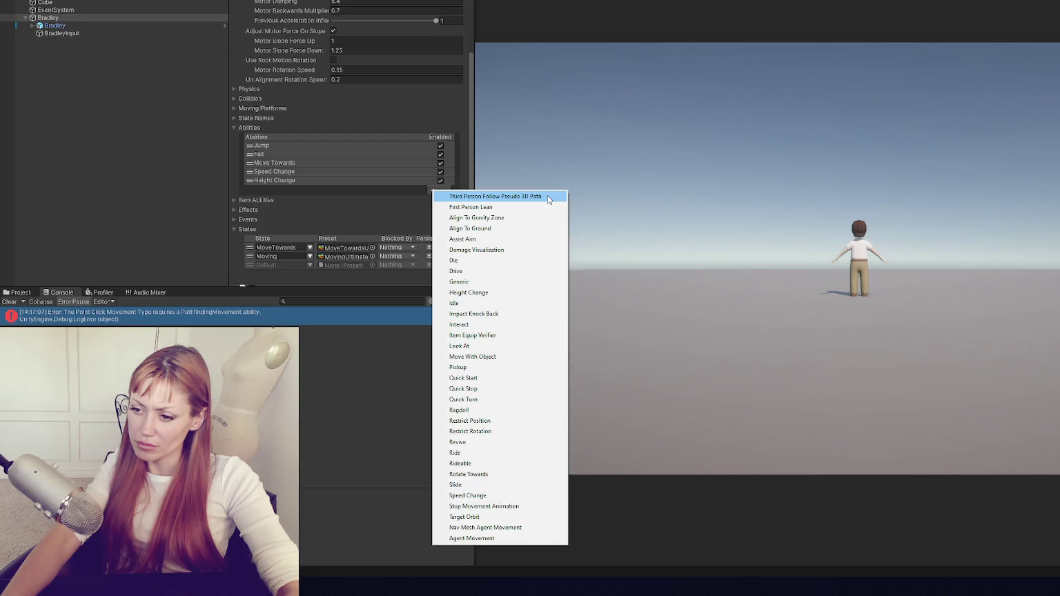
left_click(549, 199)
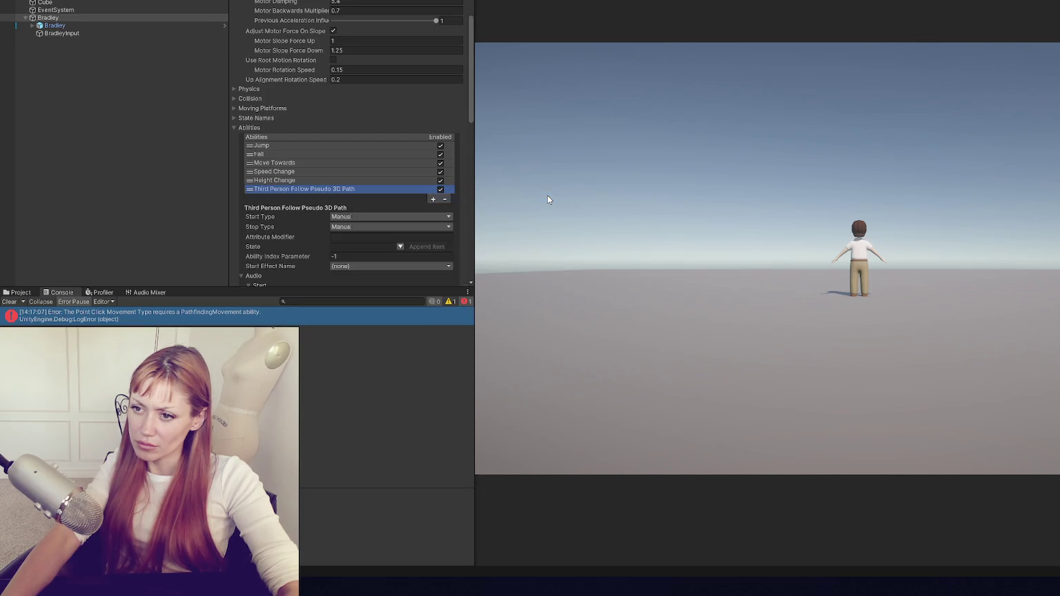
scroll(390, 176, "down", 3)
scroll(389, 173, "down", 7)
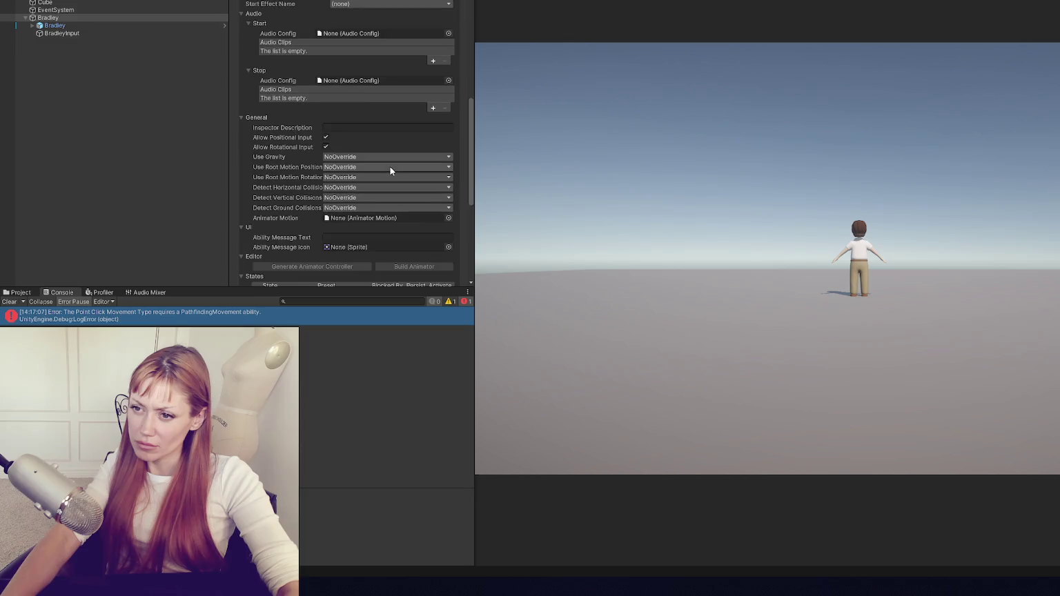
key("ctrl+p")
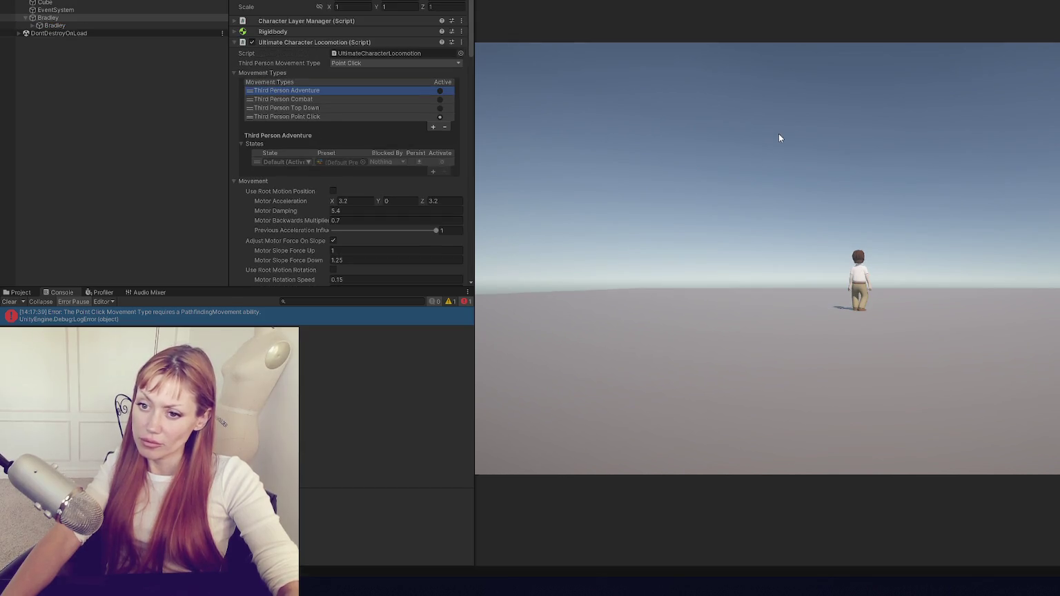
Stop play mode and delete the old Bradley from the Hierarchy.
key("ctrl+p")
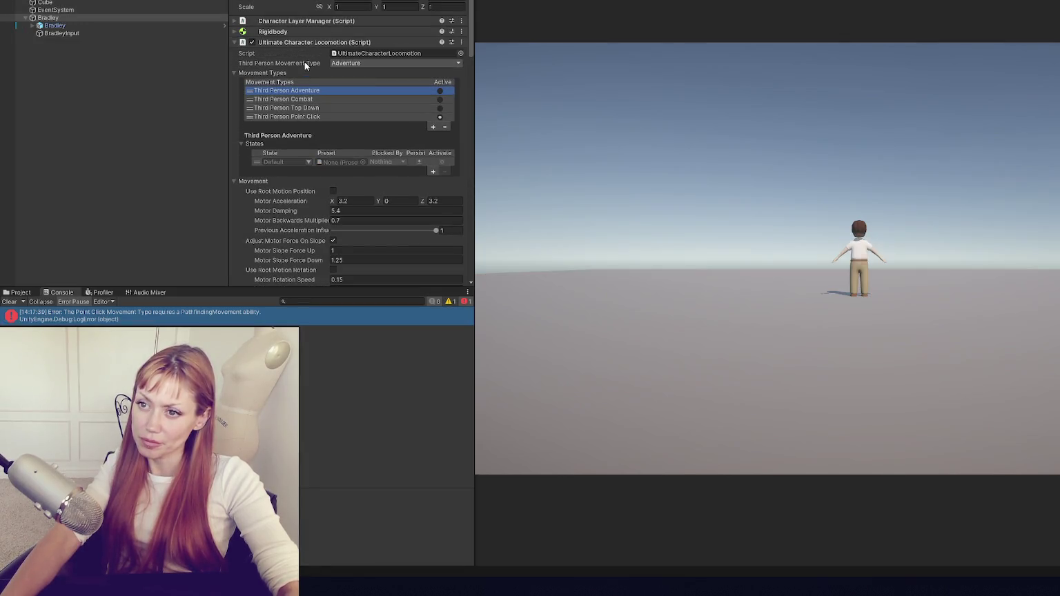
left_click(94, 40)
left_click(117, 17)
key("Delete")
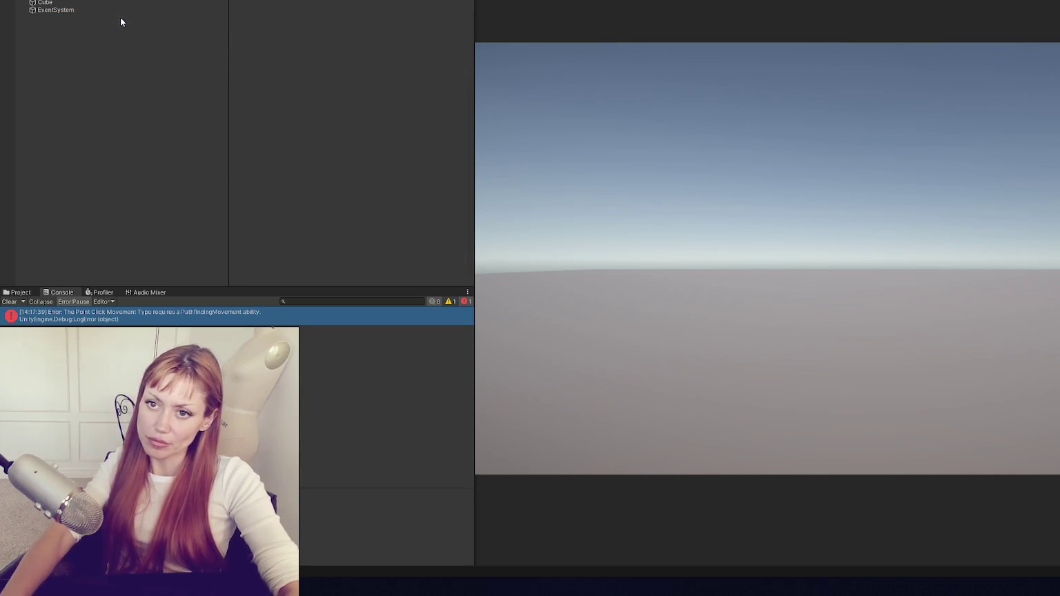
Drag a fresh Bradley prefab from Assets/Goodies!/Besties/Bradley/Prefab into the scene.
left_click(21, 292)
scroll(34, 317, "up", 5)
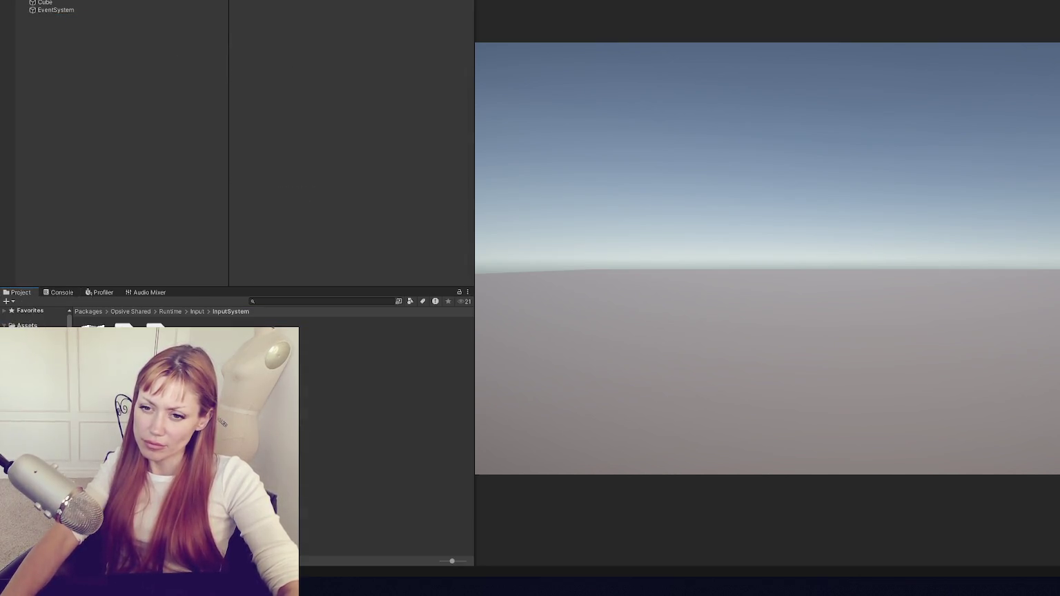
left_click(41, 359)
left_click_drag(86, 217, 86, 218)
right_click(196, 17)
key("Escape")
right_click(350, 1)
key("Escape")
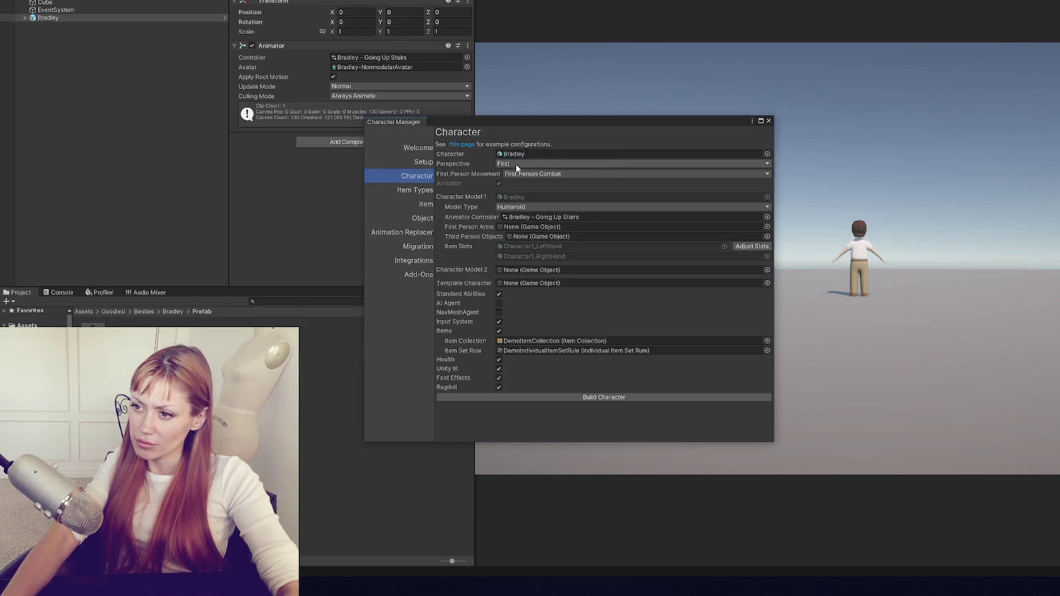
Set the perspective to Third and the movement to Third Person Point Click.
left_click(528, 164)
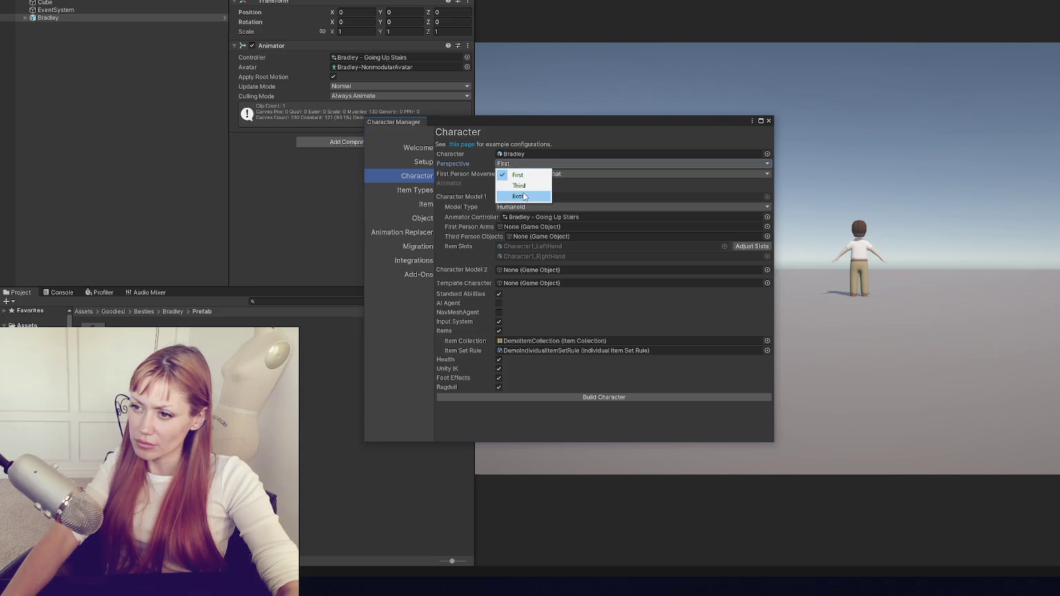
left_click(525, 184)
left_click(544, 174)
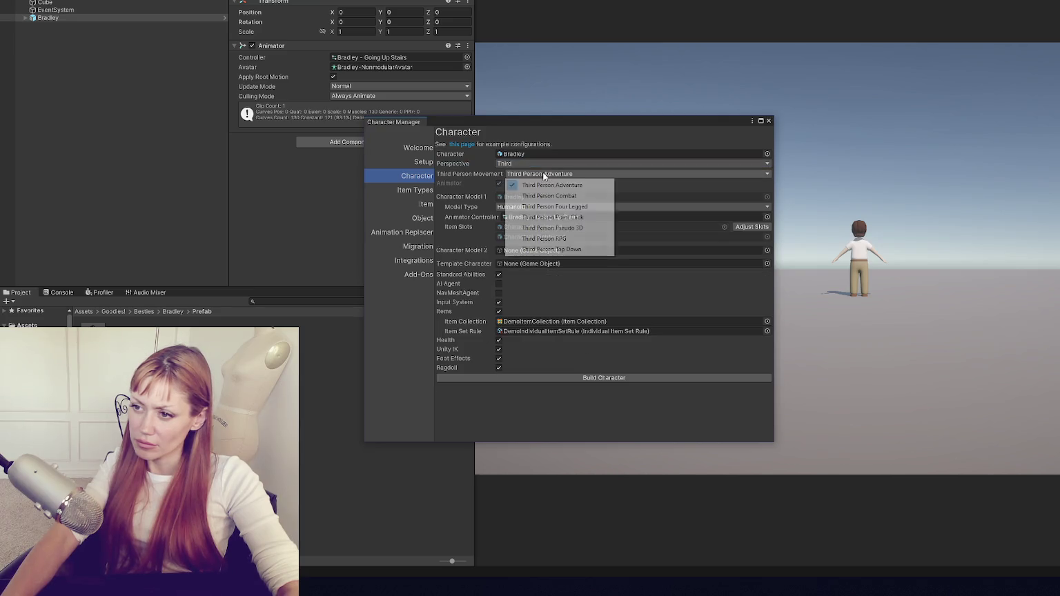
left_click(593, 199)
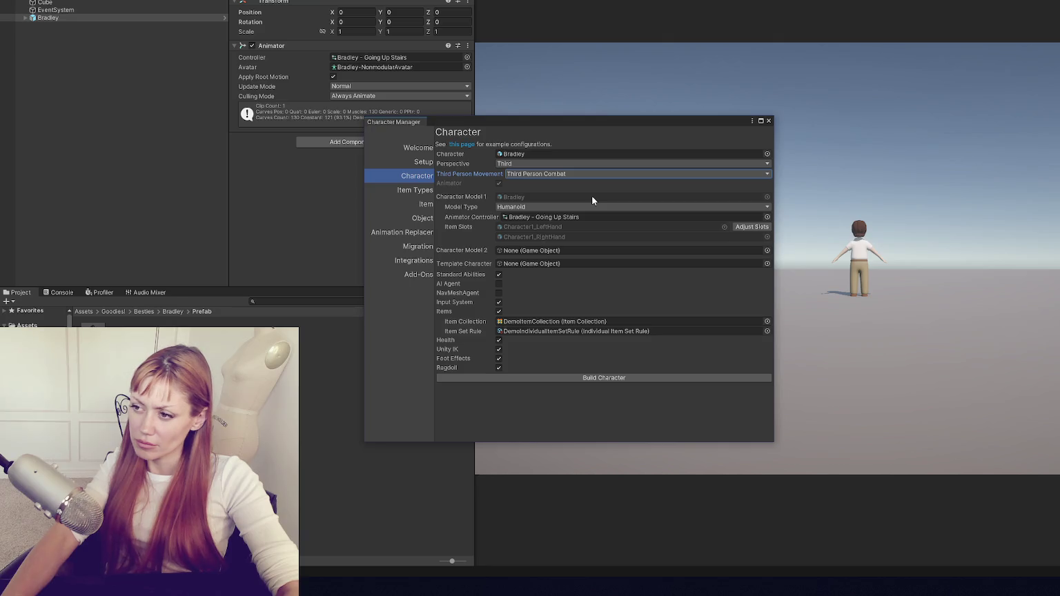
left_click(575, 174)
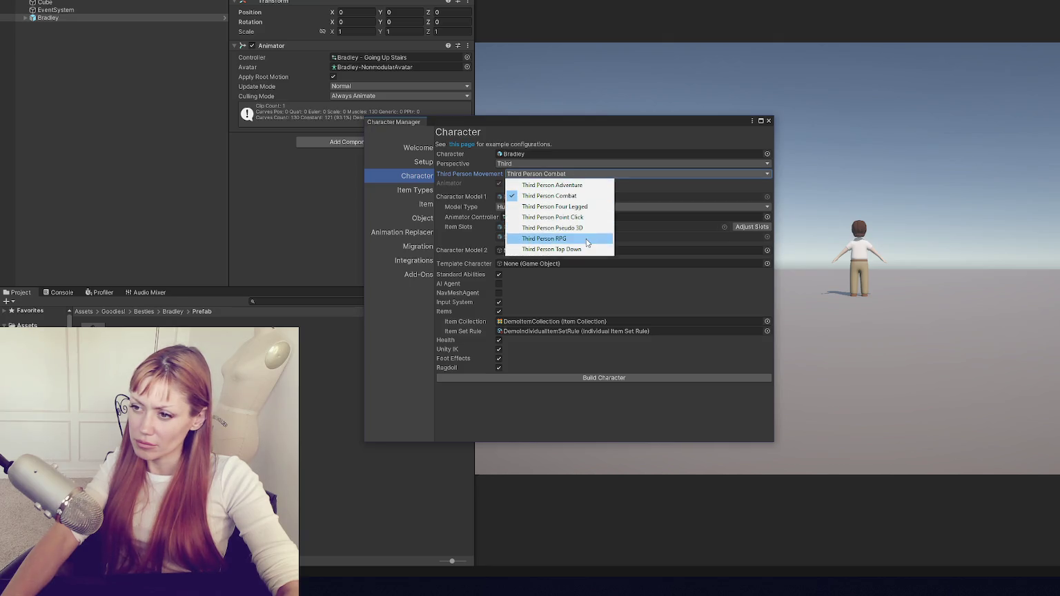
left_click(589, 217)
Enable AI Agent and NavMeshAgent, disable Items and Foot Effects, and build the character.
left_click(499, 285)
left_click(499, 309)
left_click(500, 309)
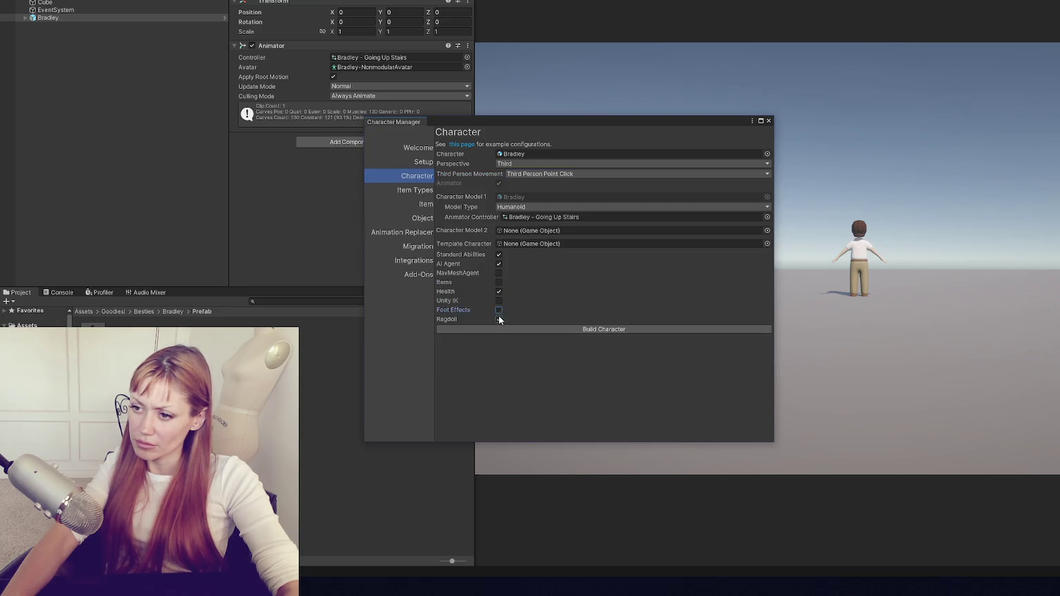
left_click(500, 274)
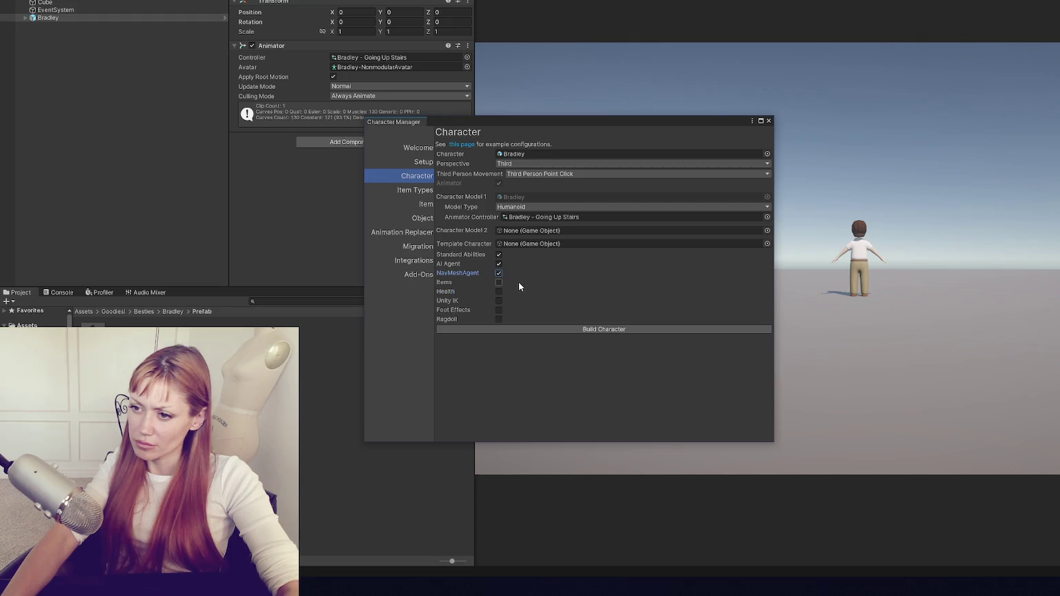
left_click(540, 331)
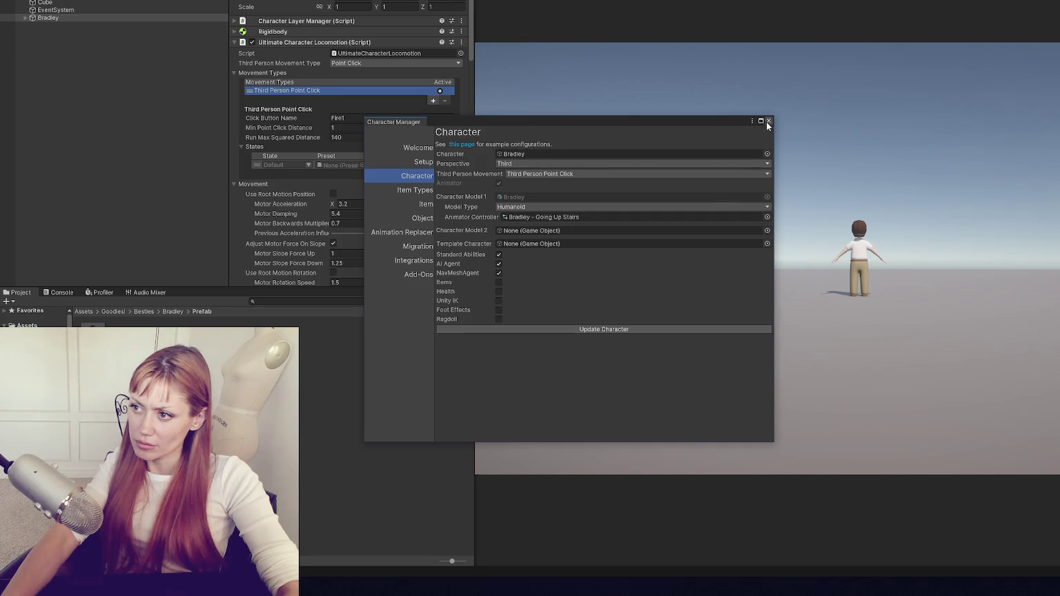
left_click(768, 122)
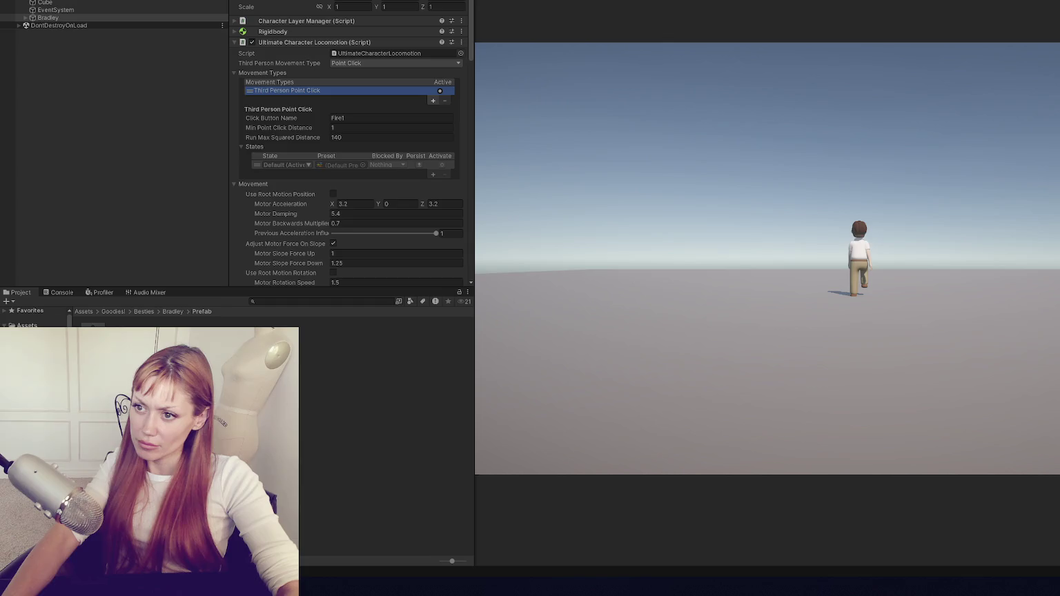
Assign the Demo animator controller to Bradley's child model.
key("ctrl+p")
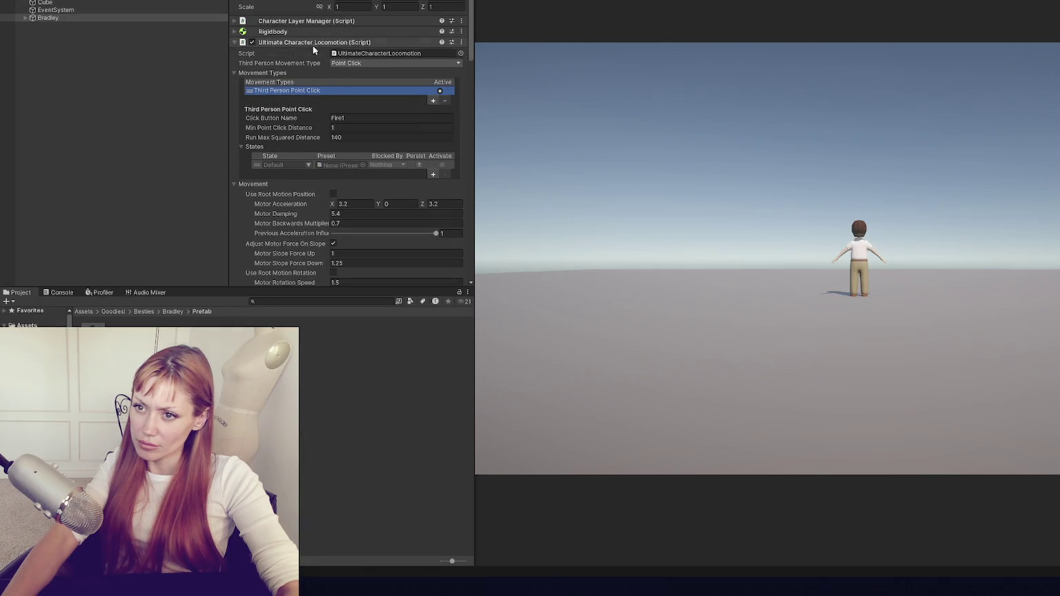
left_click(25, 17)
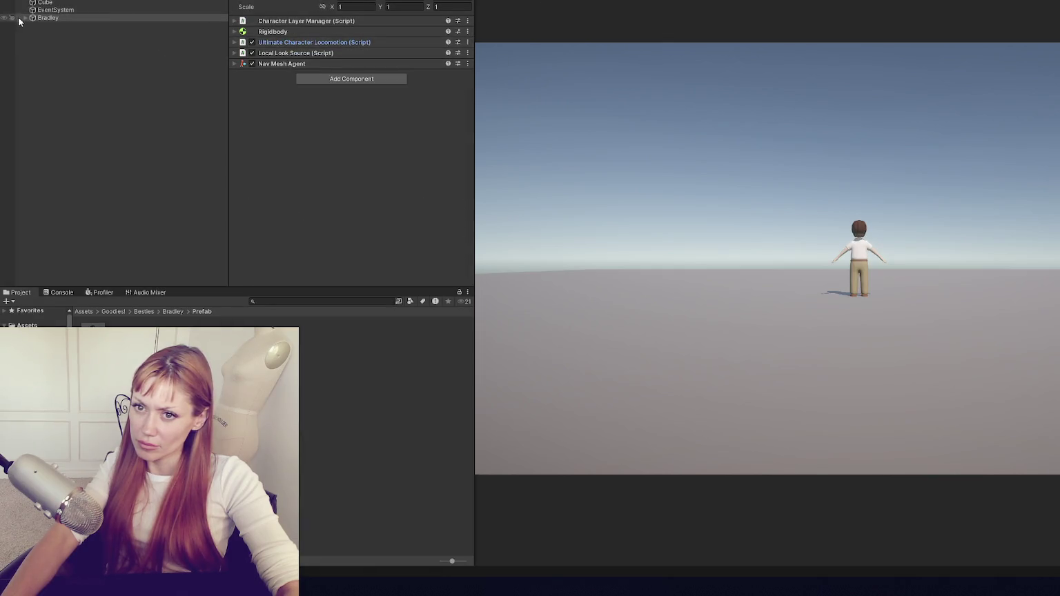
left_click(66, 26)
left_click(460, 58)
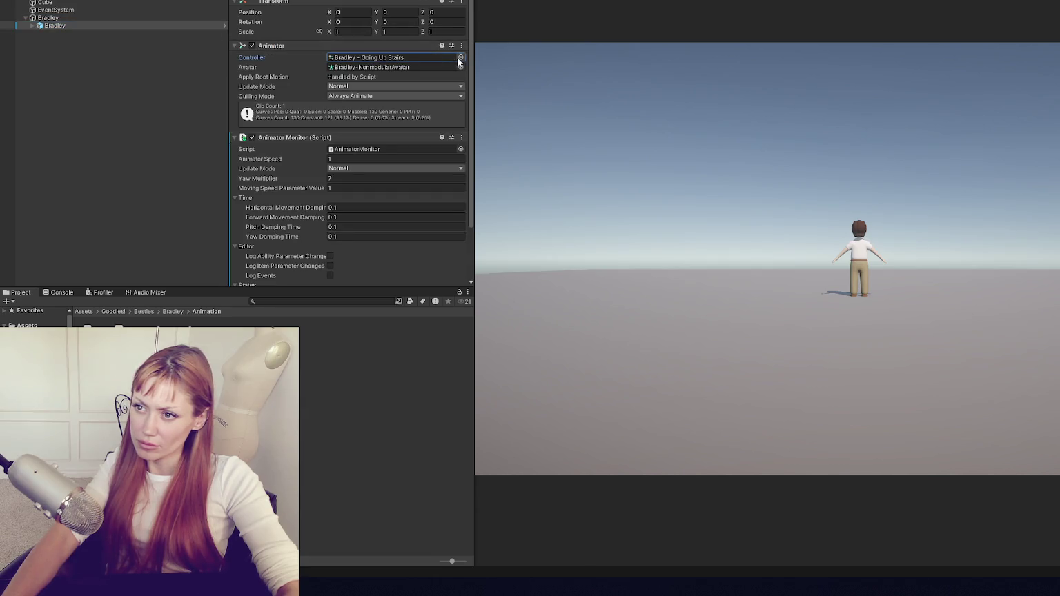
double_click(743, 104)
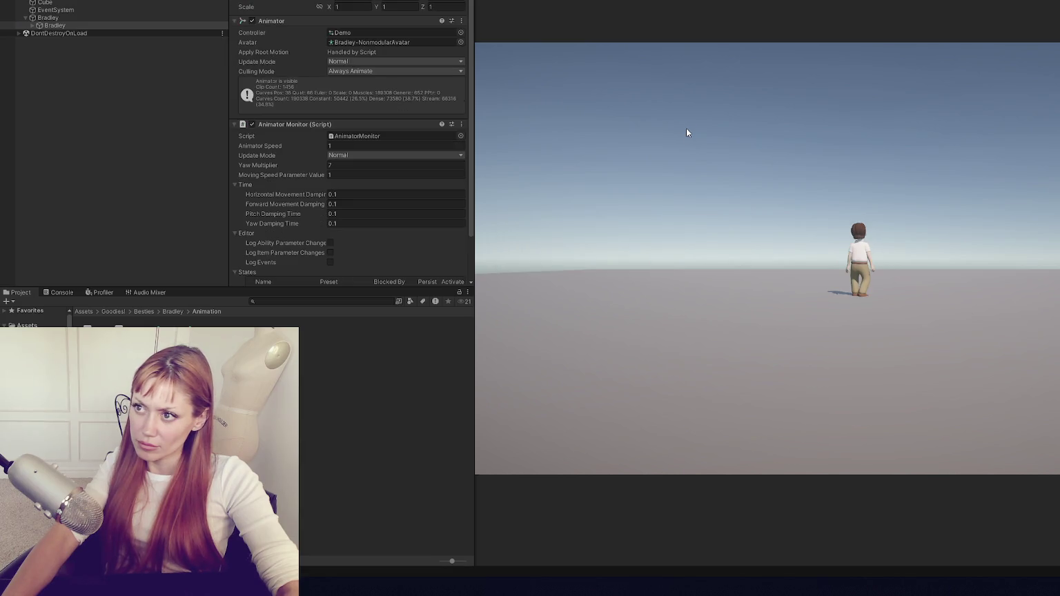
Stop the play test and delete Bradley from the scene.
key("ctrl+p")
left_click(134, 18)
key("Delete")
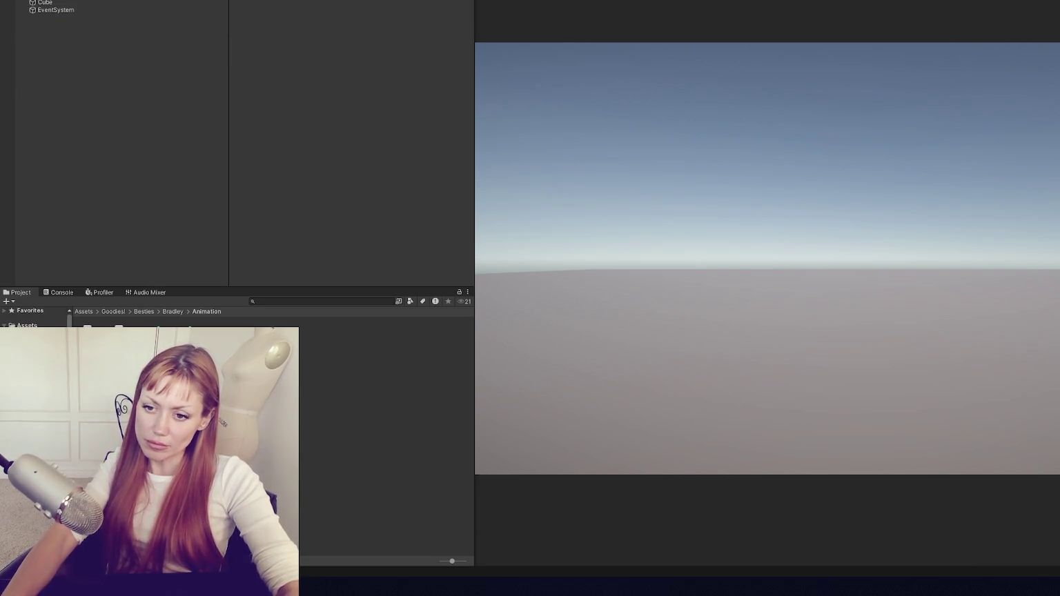
Place the Bradley prefab in the scene and assign it the Demo animator controller.
left_click(138, 359)
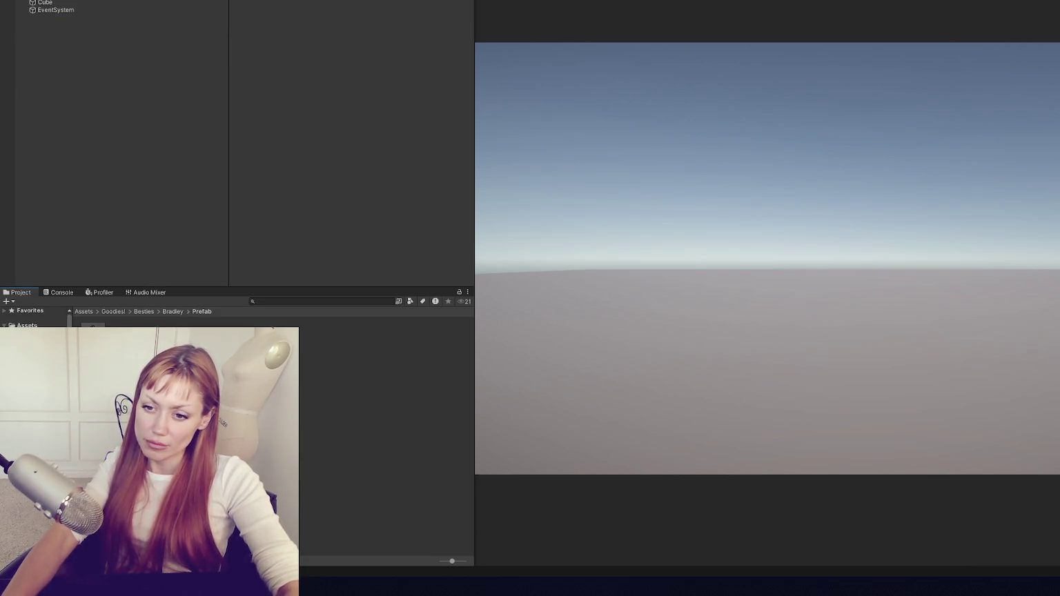
left_click_drag(139, 359, 83, 21)
left_click(467, 58)
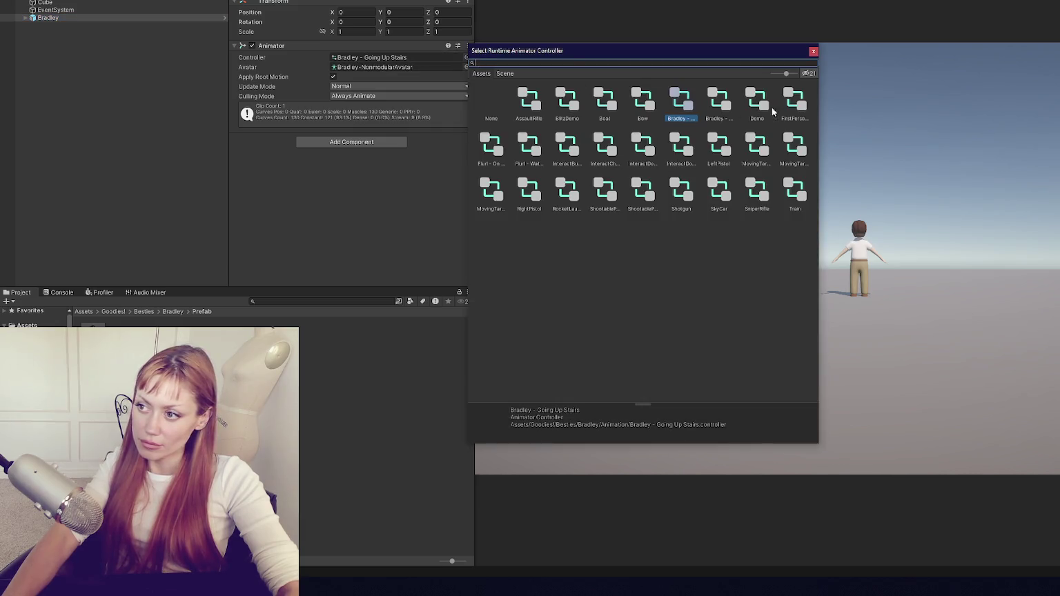
double_click(763, 107)
In the Character Manager, choose Third perspective with Third Person Point Click movement.
left_click(207, 0)
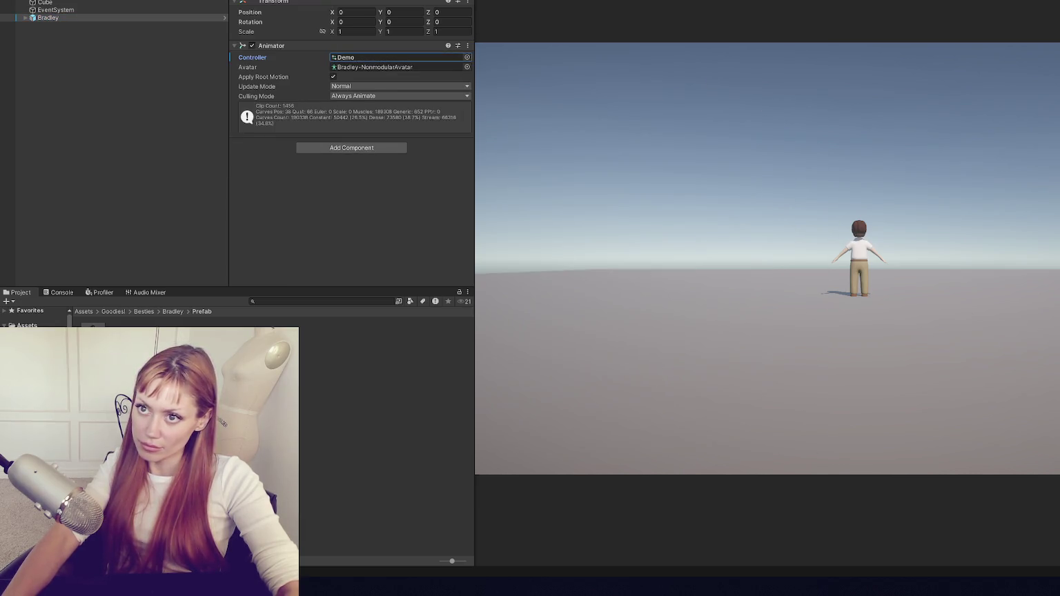
left_click(387, 0)
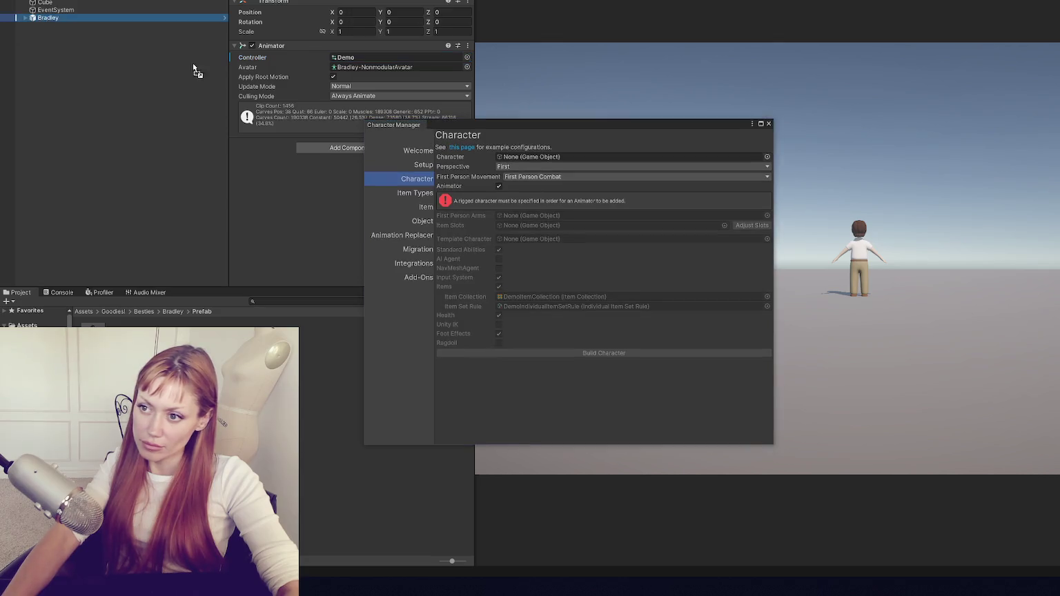
left_click(525, 167)
left_click(519, 188)
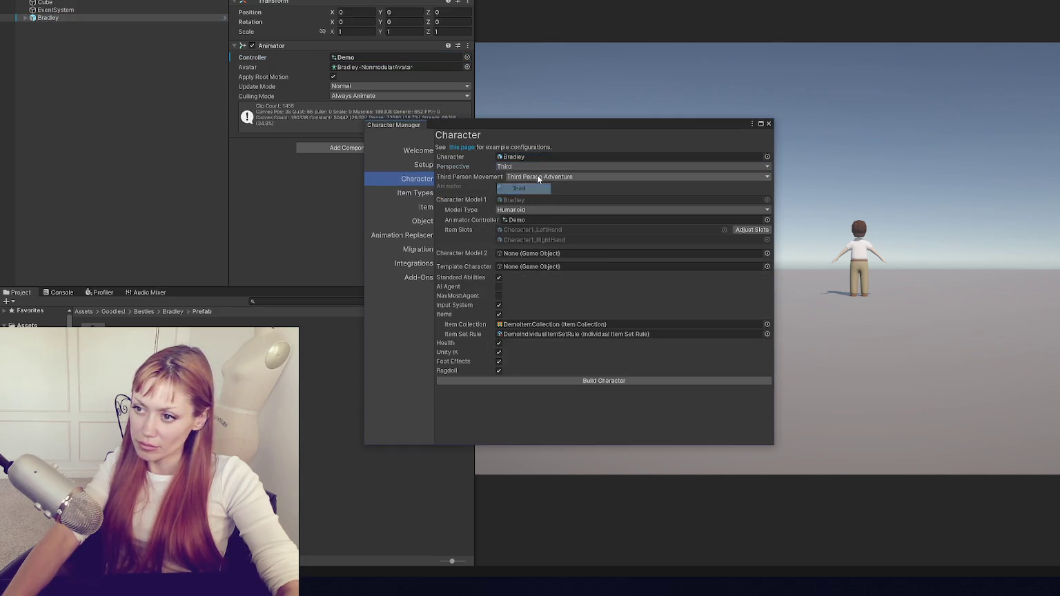
left_click(540, 176)
left_click(579, 221)
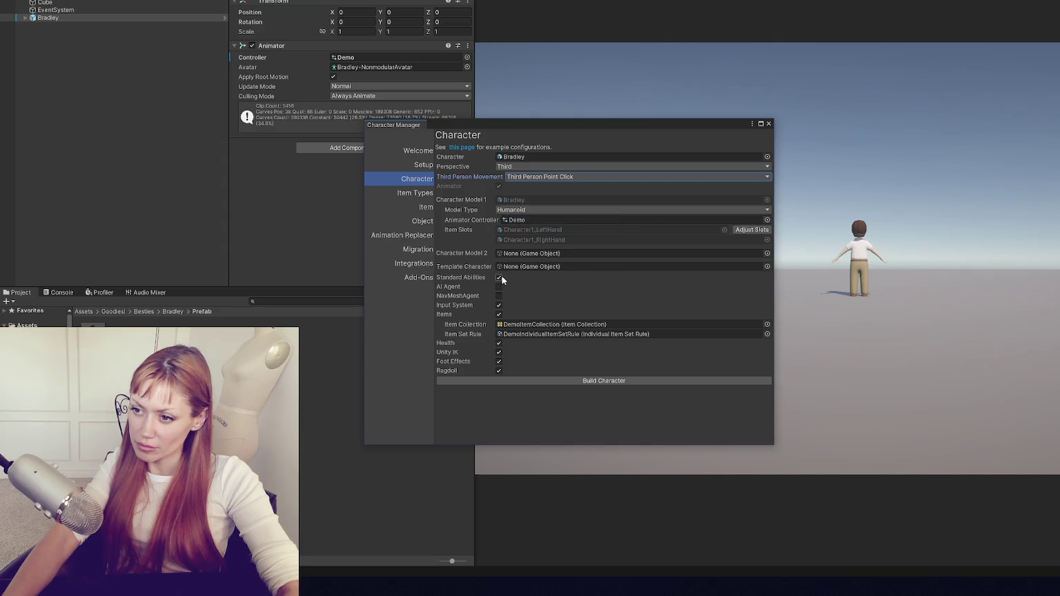
Turn off items, make Bradley an AI NavMesh agent, and build the character.
left_click(500, 314)
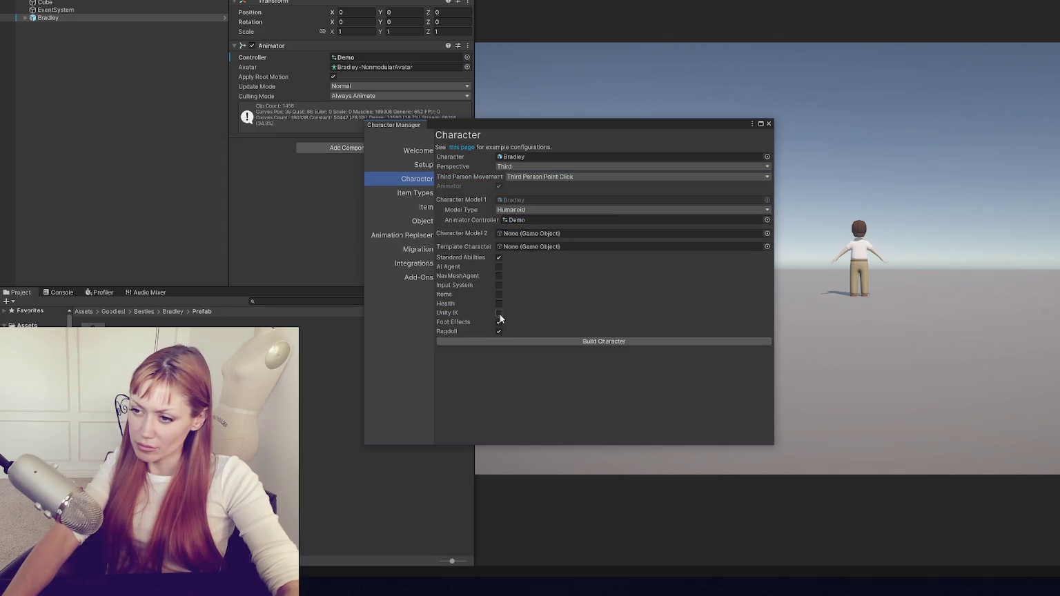
left_click(499, 267)
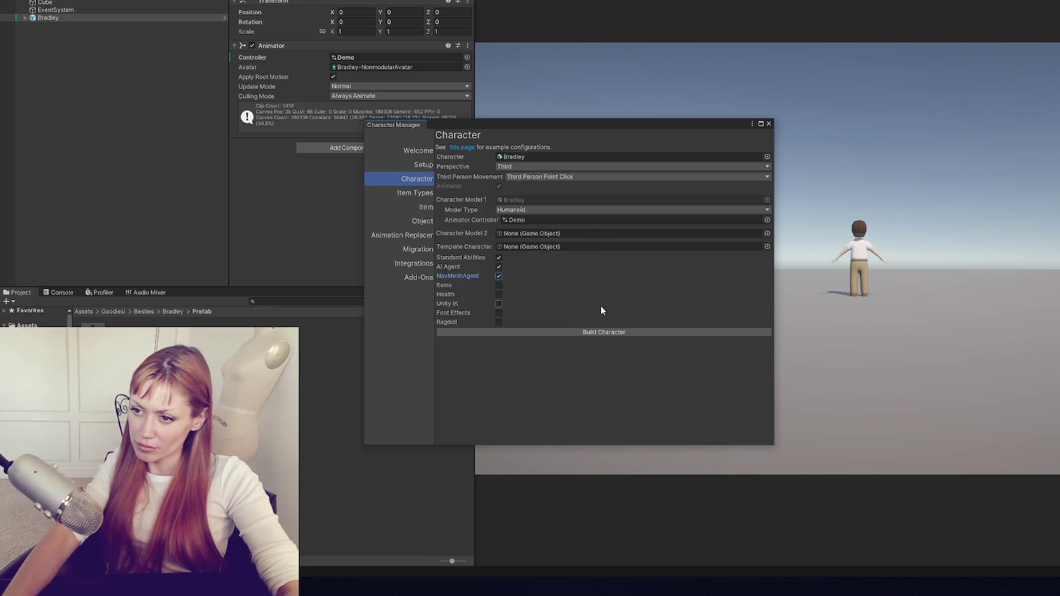
left_click(599, 332)
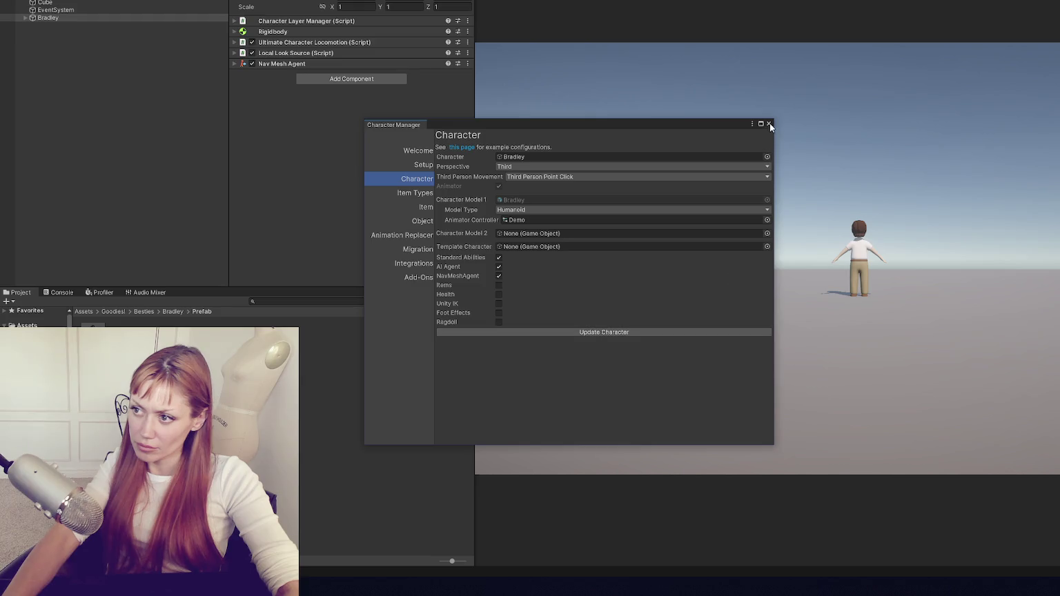
left_click(770, 125)
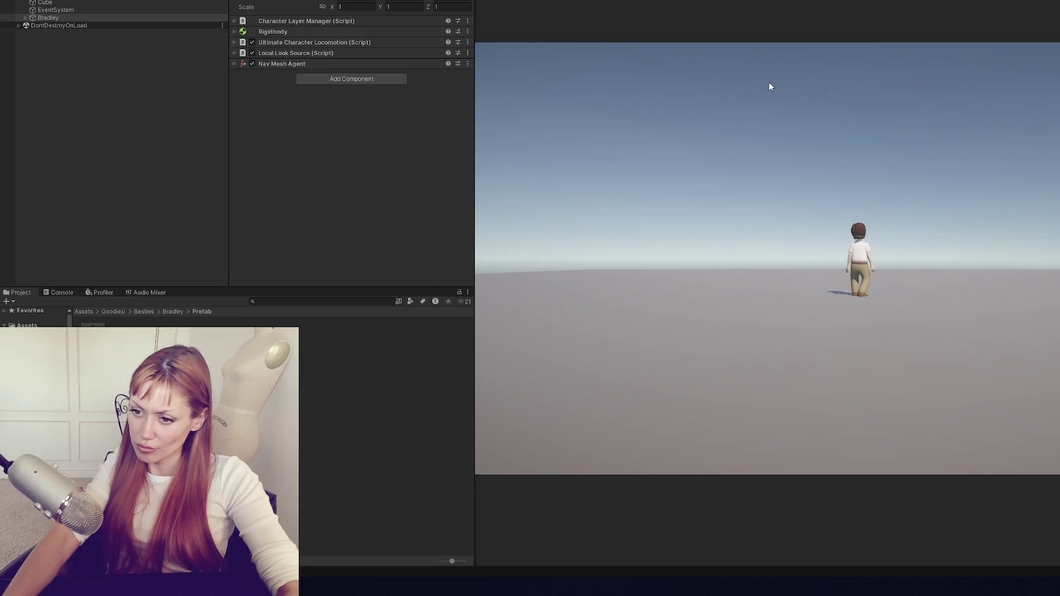
Read the camera error in the Console and run a brief play test.
left_click(62, 292)
left_click(205, 315)
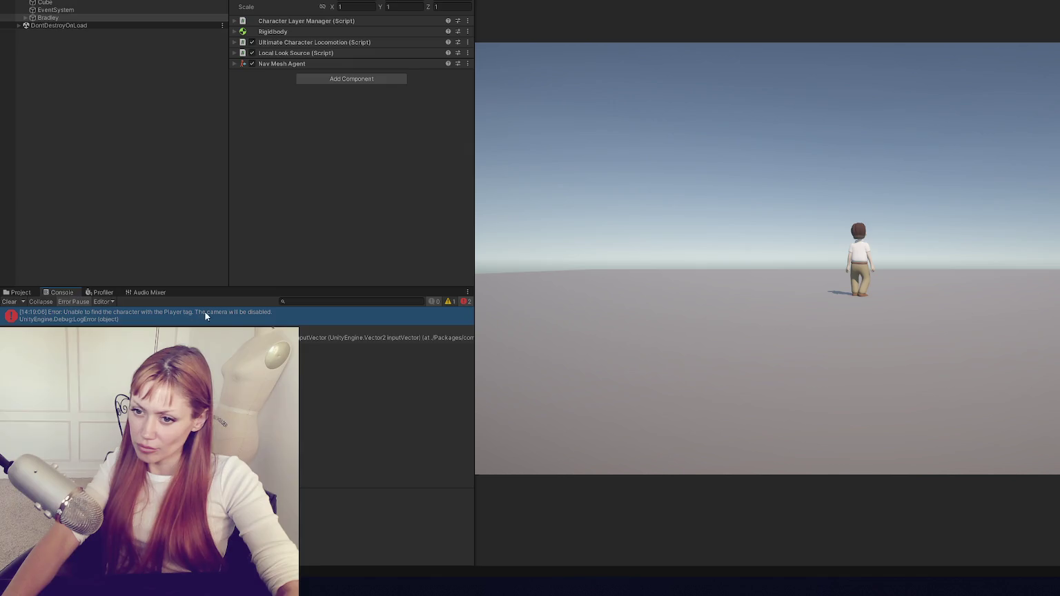
key("ctrl+p")
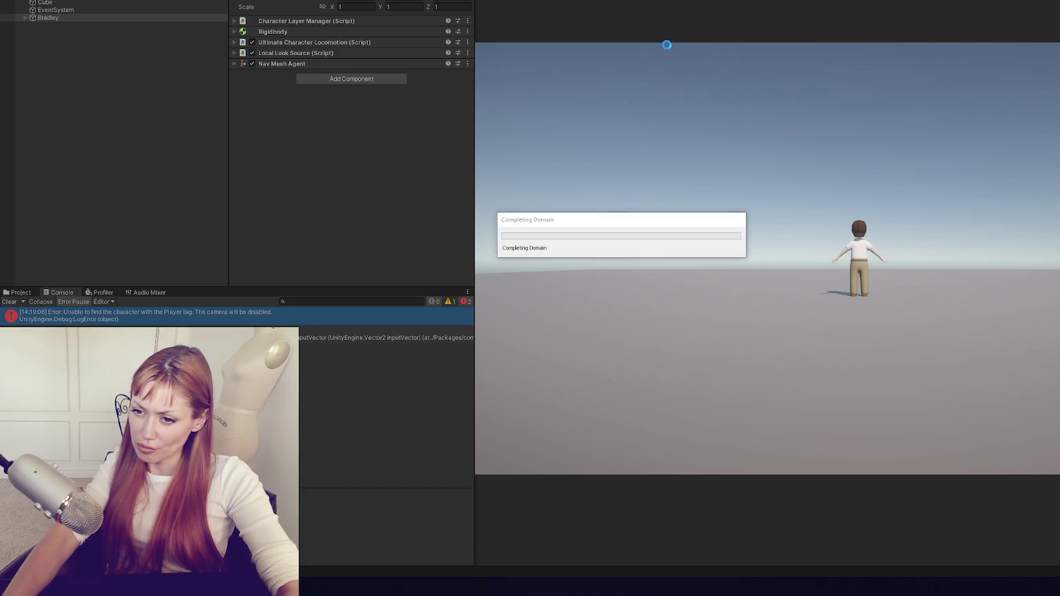
key("ctrl+p")
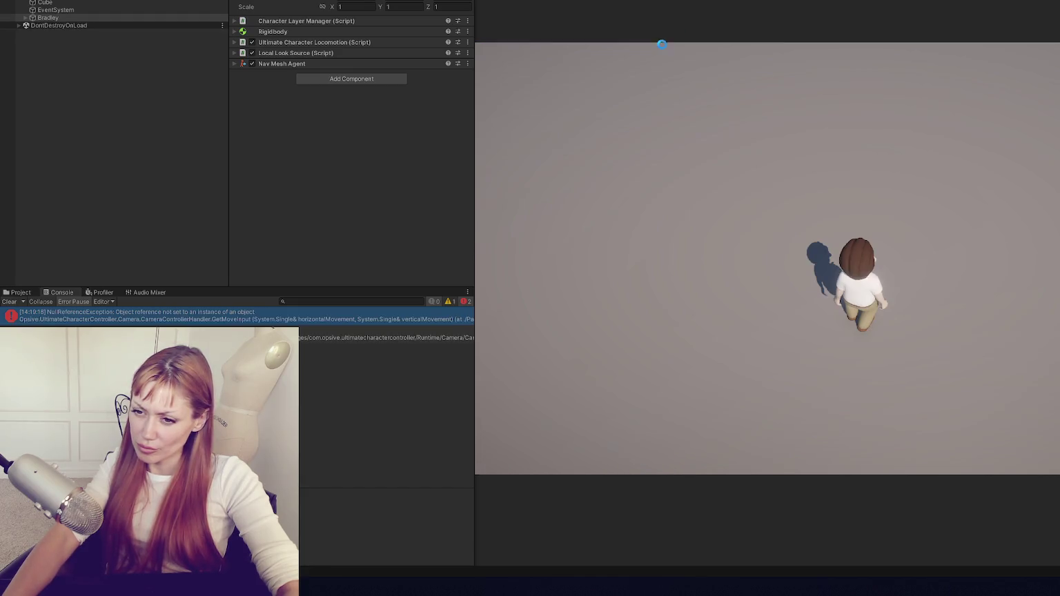
key("ctrl+p")
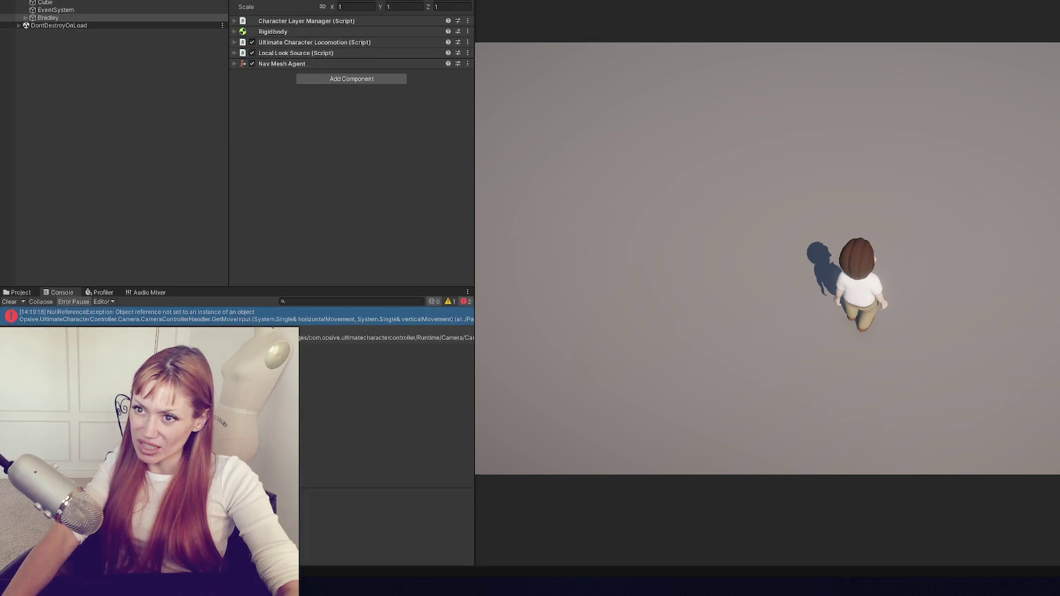
Give Bradley the Demo animator controller again and reopen the Character Manager.
left_click(115, 18)
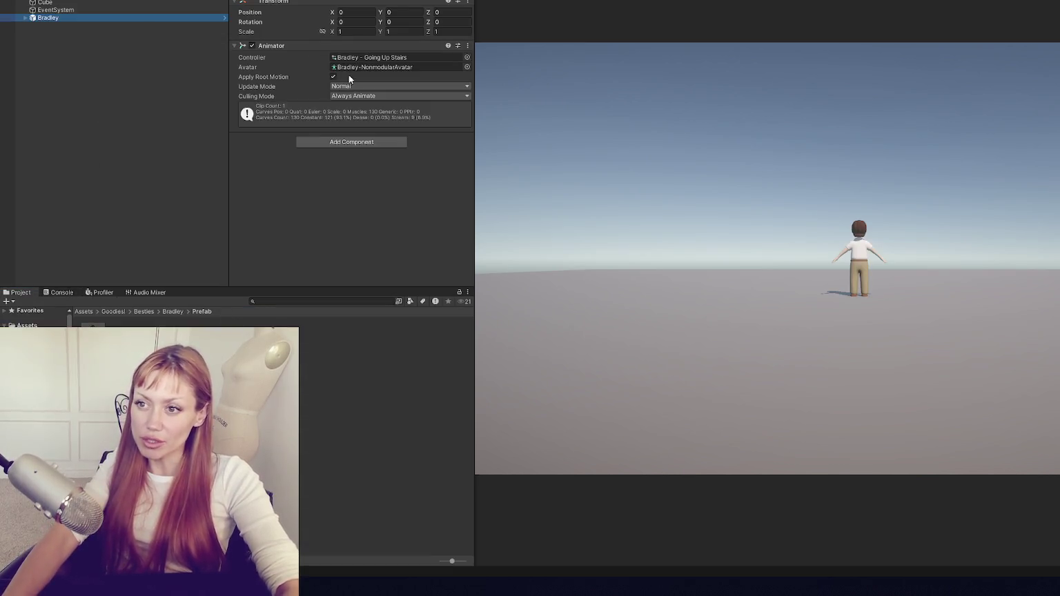
left_click(466, 58)
double_click(757, 97)
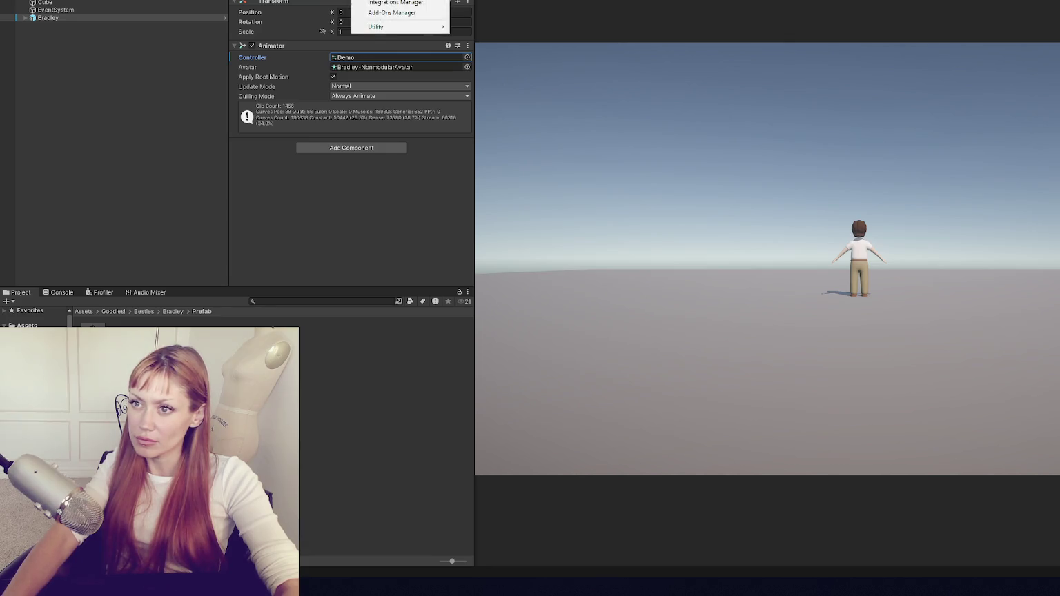
left_click(515, 169)
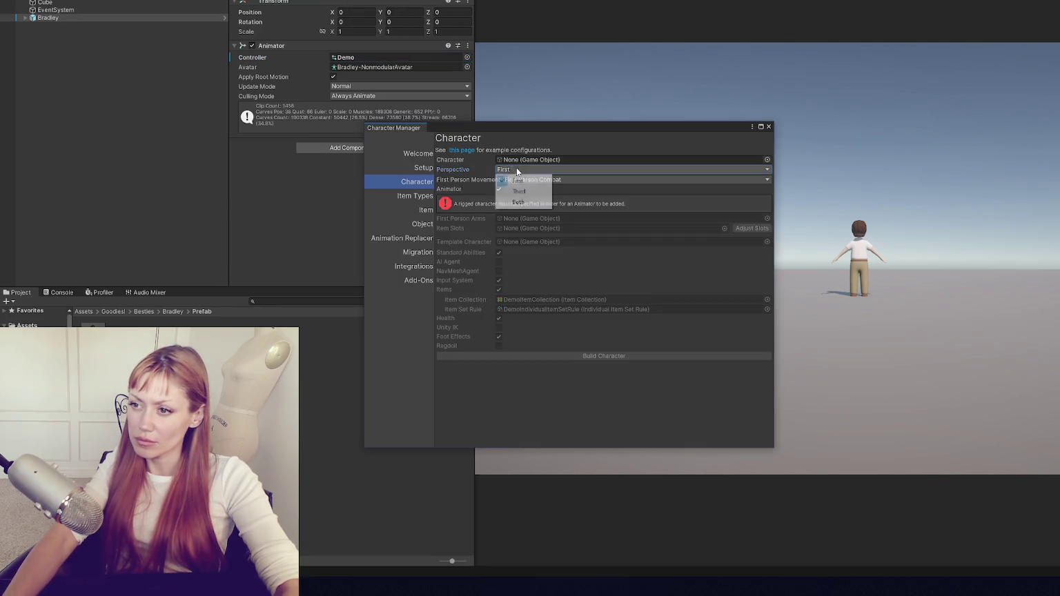
Set the perspective to Third and assign Bradley as the character to build.
left_click(528, 190)
left_click(534, 192)
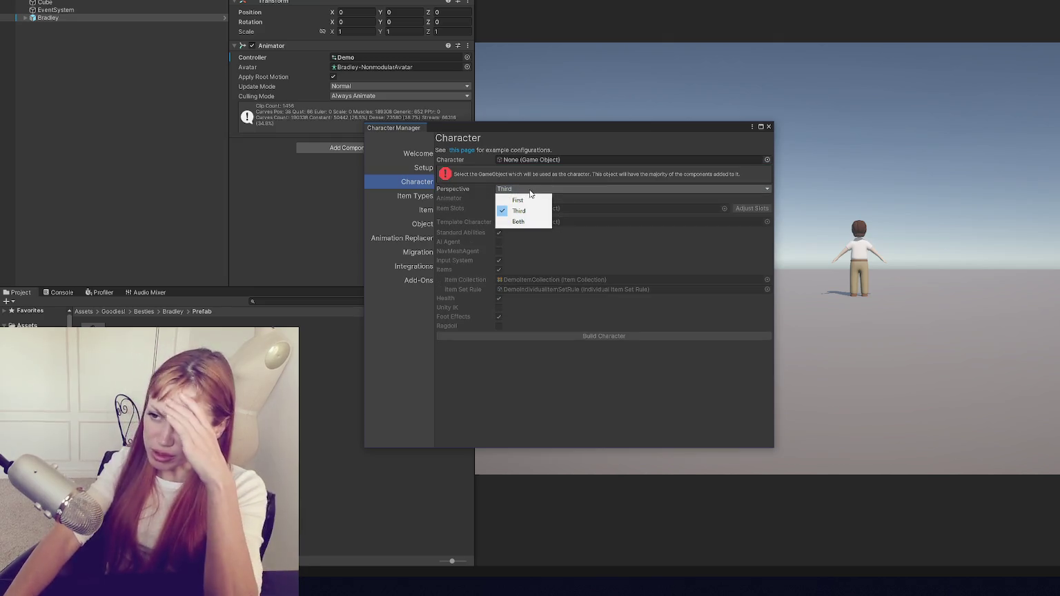
left_click(519, 211)
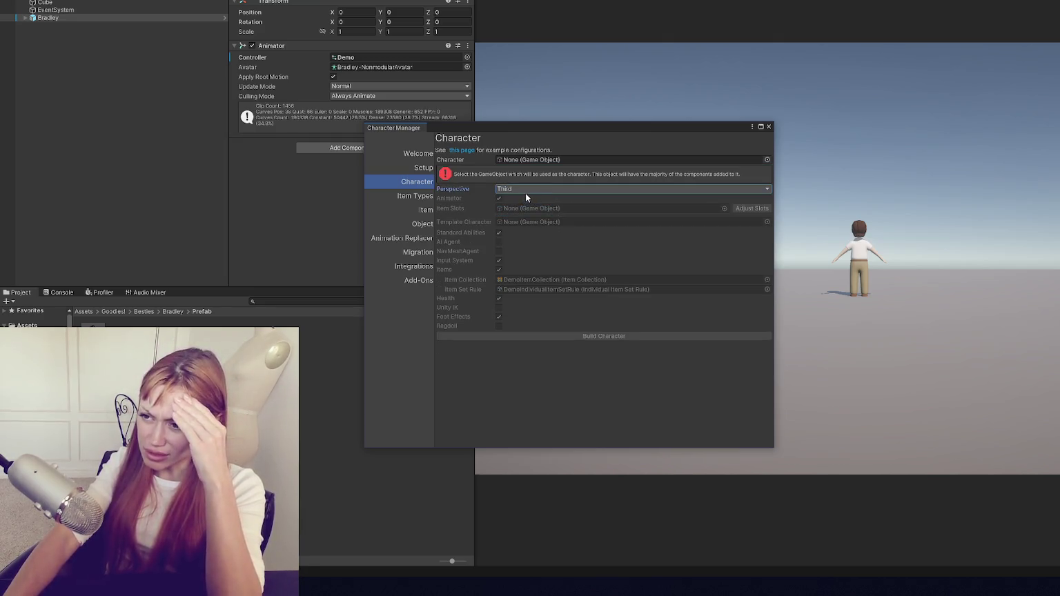
left_click_drag(52, 18, 519, 160)
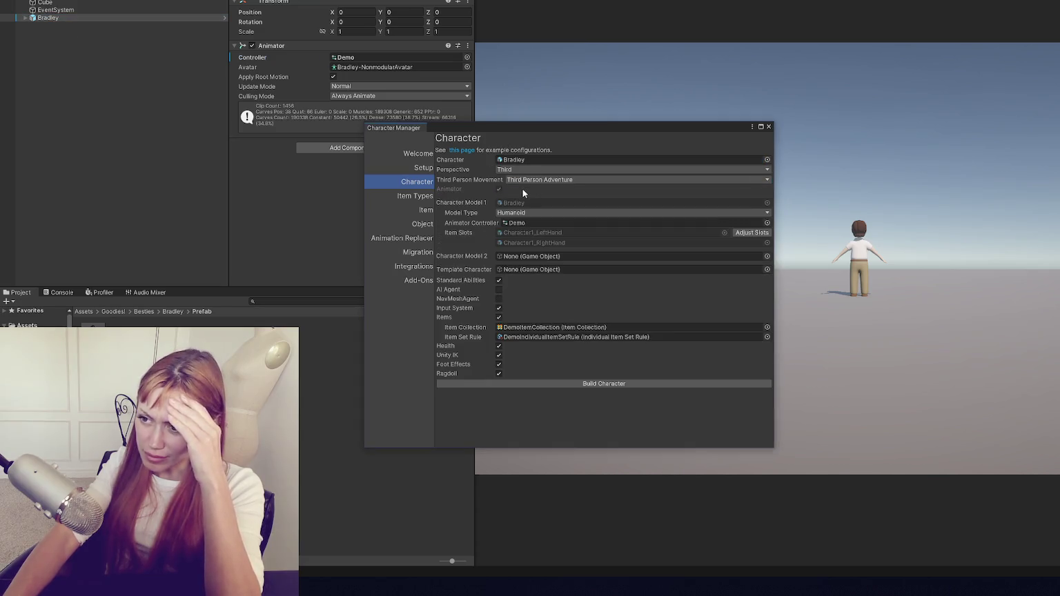
Choose Third Person RPG movement, uncheck Items, and build the character.
left_click(522, 182)
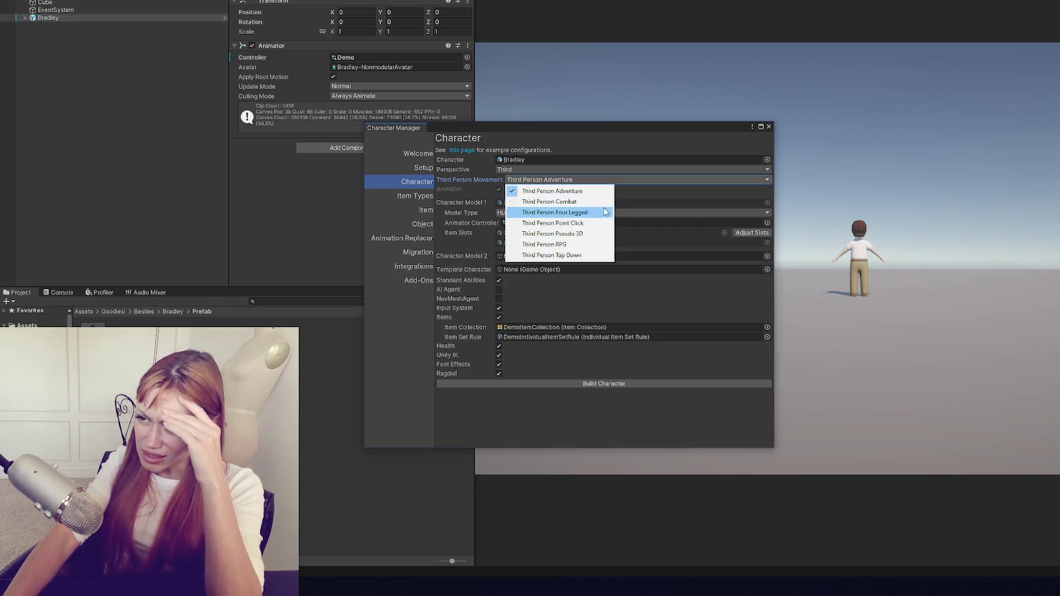
left_click(590, 245)
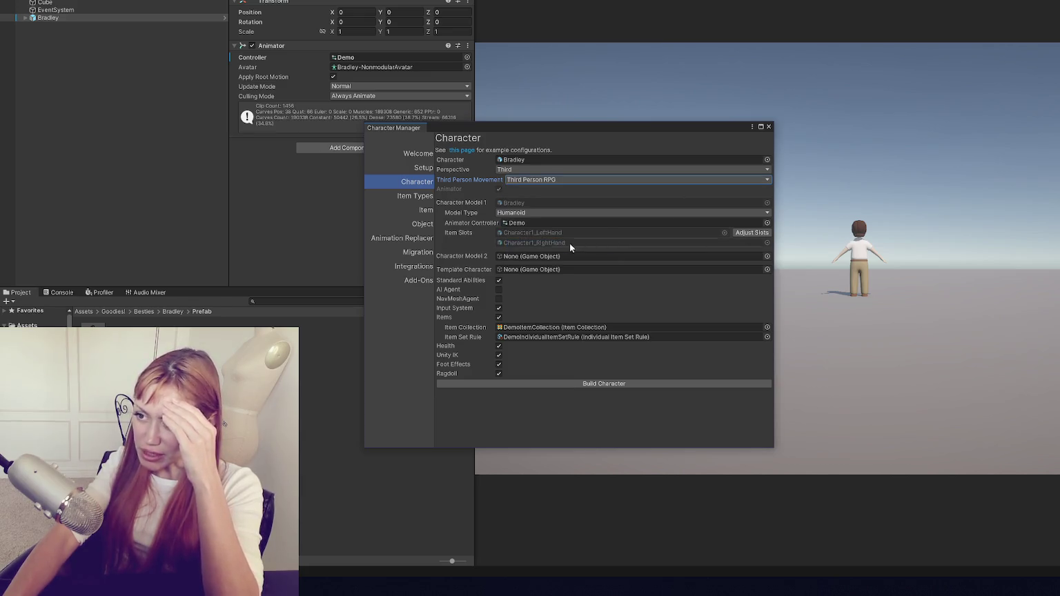
left_click(499, 317)
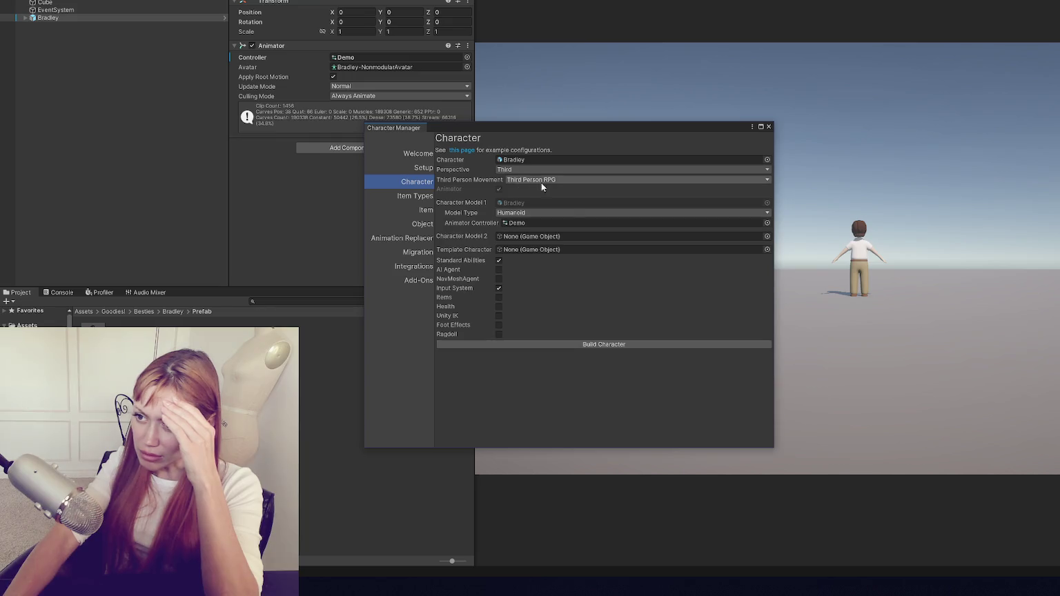
left_click(545, 345)
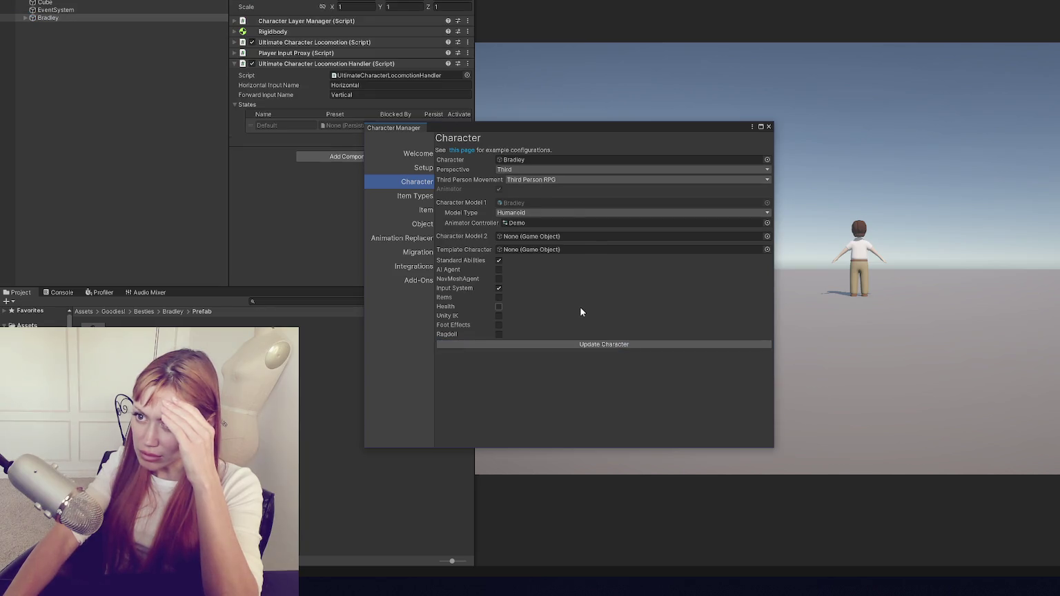
left_click(769, 126)
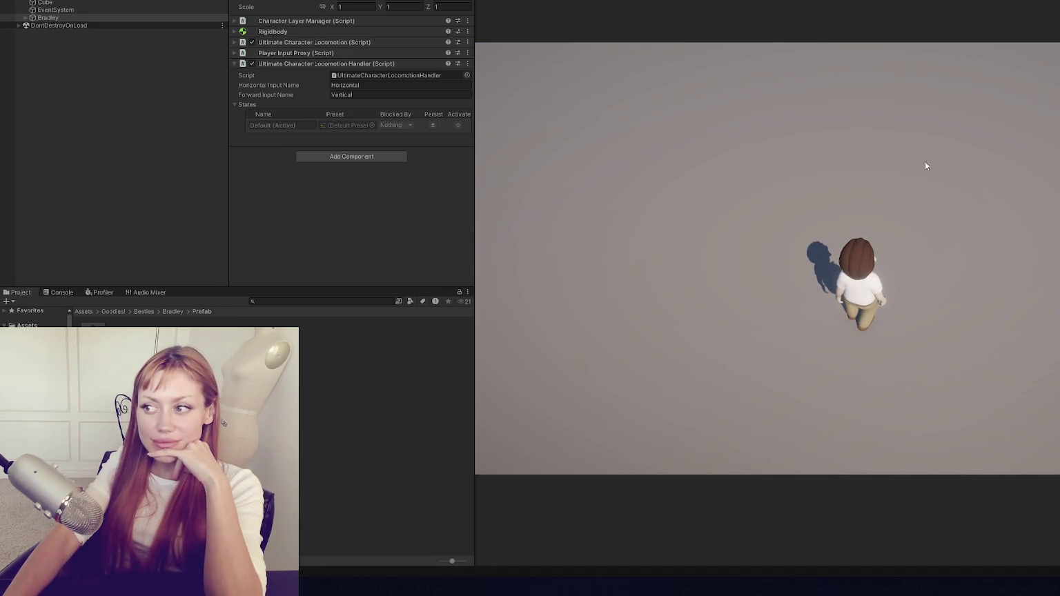
Walk and turn Bradley with S, W and A, then stop and select its child model.
key("s")
key("w")
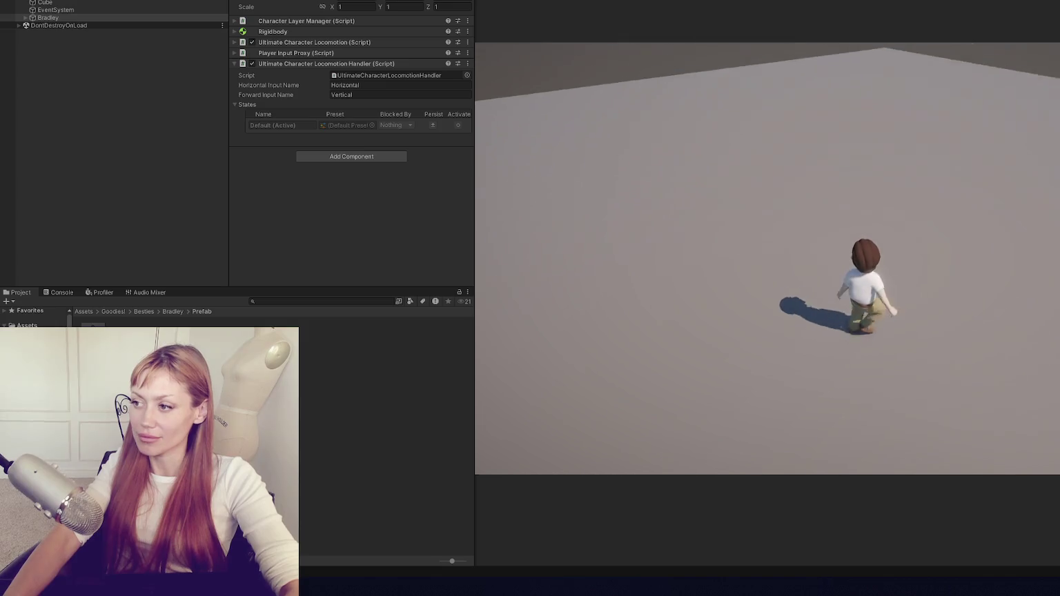
key("a")
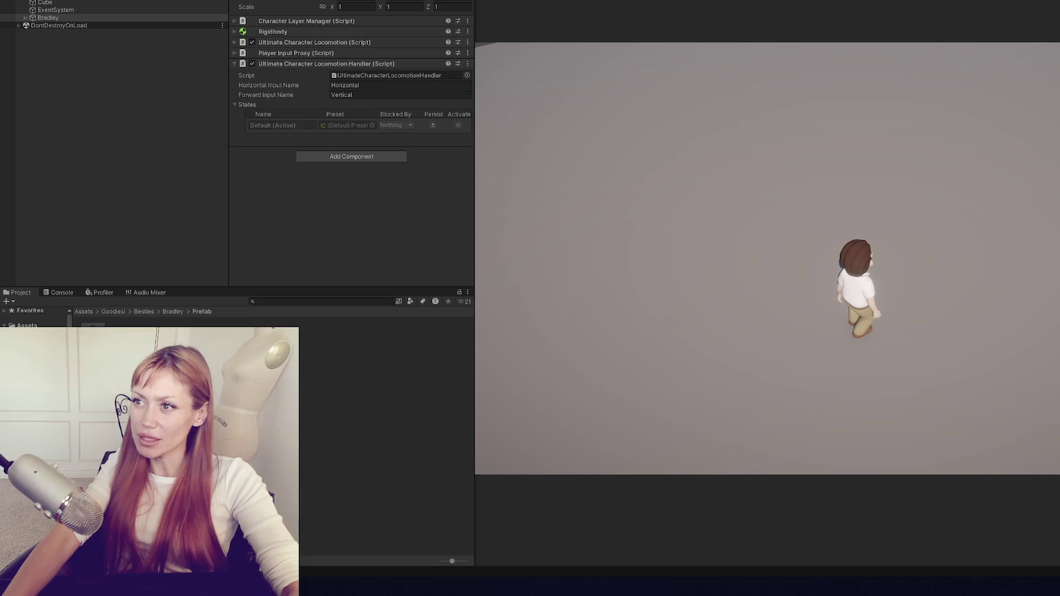
key("ctrl+p")
left_click(25, 17)
left_click(55, 25)
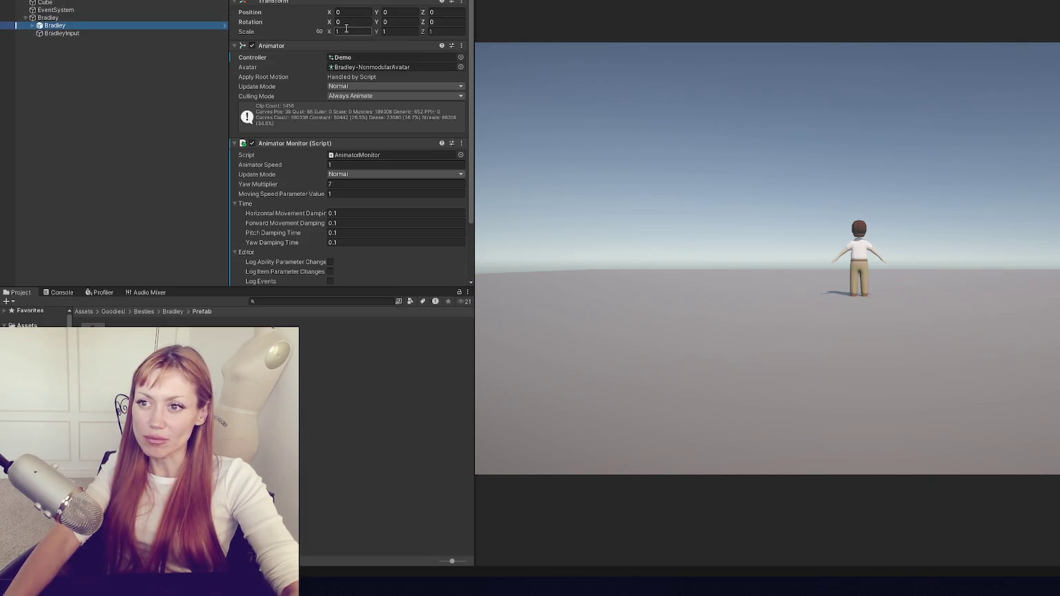
From BradleyInput's settings, create the project's Input System settings asset.
scroll(279, 90, "down", 3)
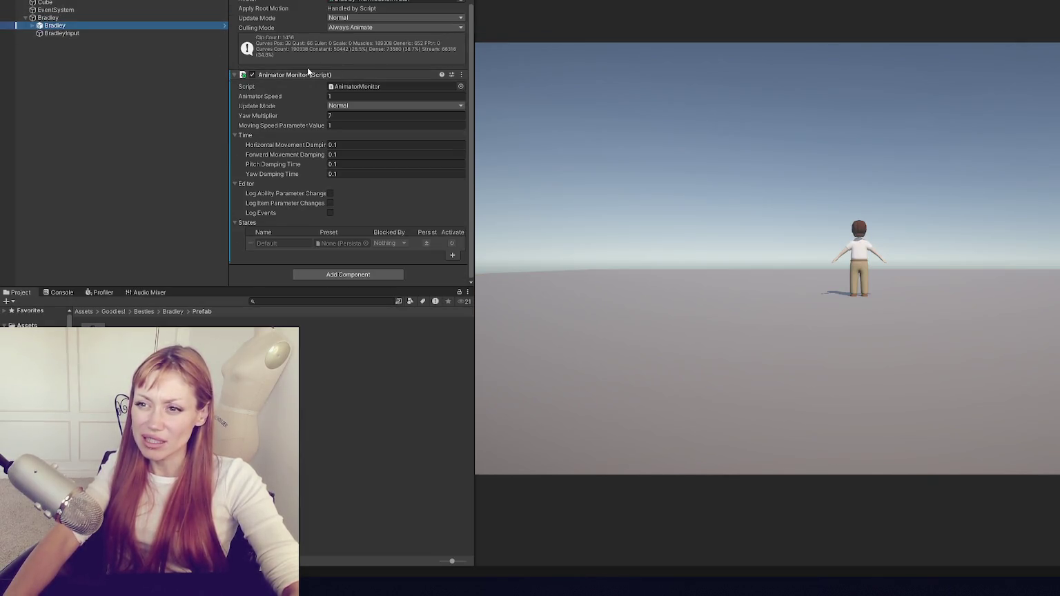
scroll(352, 114, "up", 3)
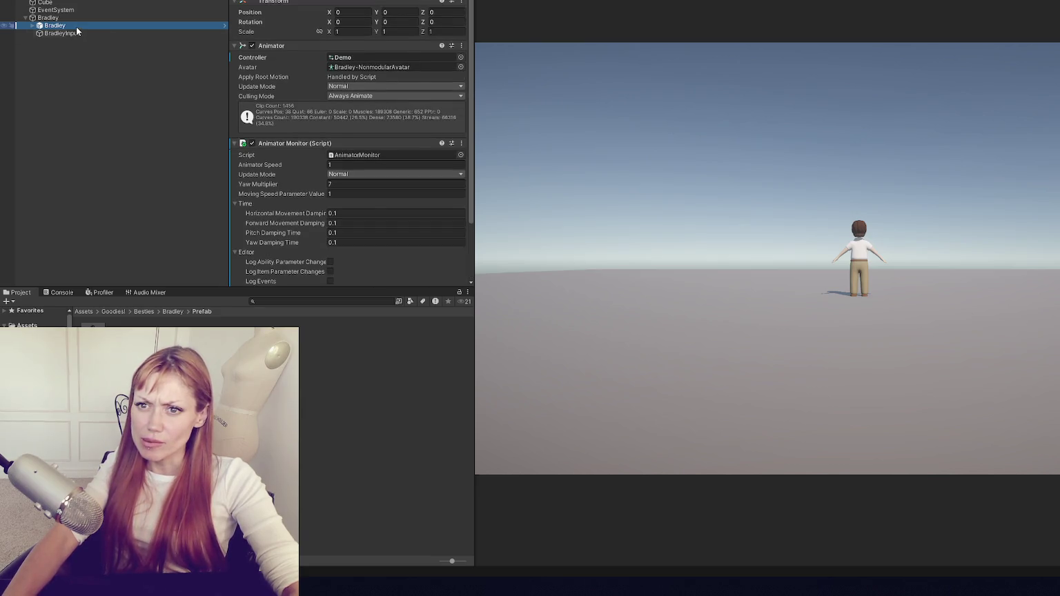
left_click(69, 33)
scroll(371, 70, "down", 4)
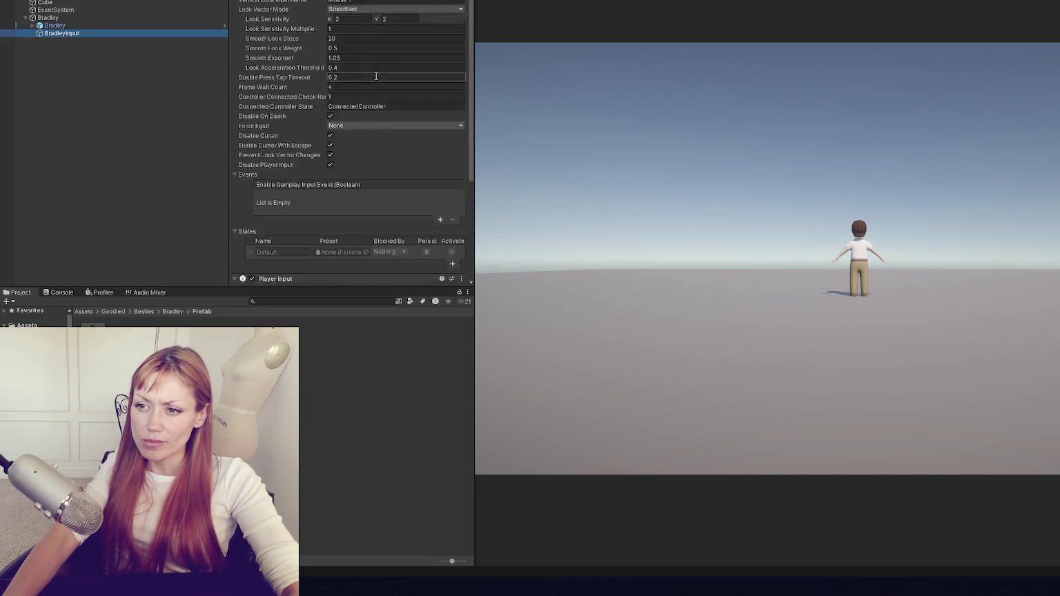
scroll(374, 71, "down", 4)
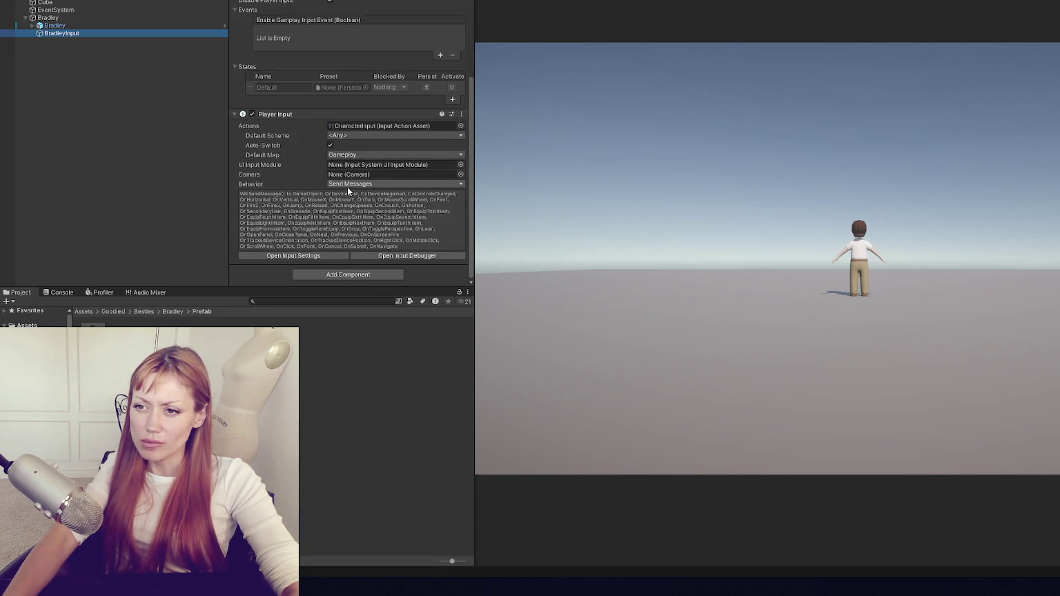
left_click(315, 254)
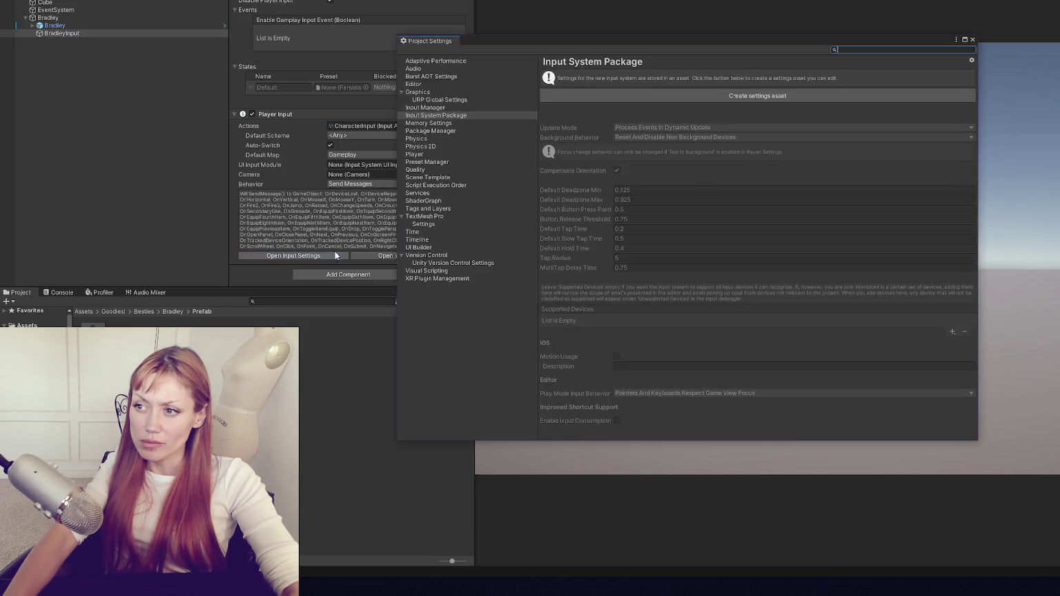
left_click(877, 96)
left_click(973, 39)
Inspect the Mouse X Delta/X [Mouse] binding in the CharacterInput actions, then close the editor.
left_click(408, 256)
left_click(648, 199)
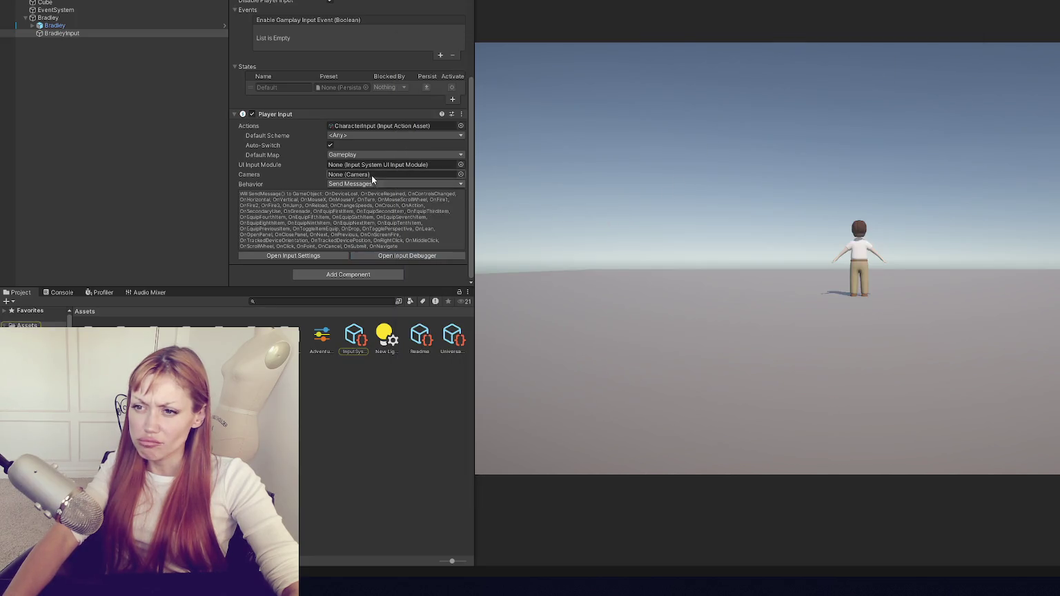
scroll(373, 177, "up", 1)
double_click(366, 153)
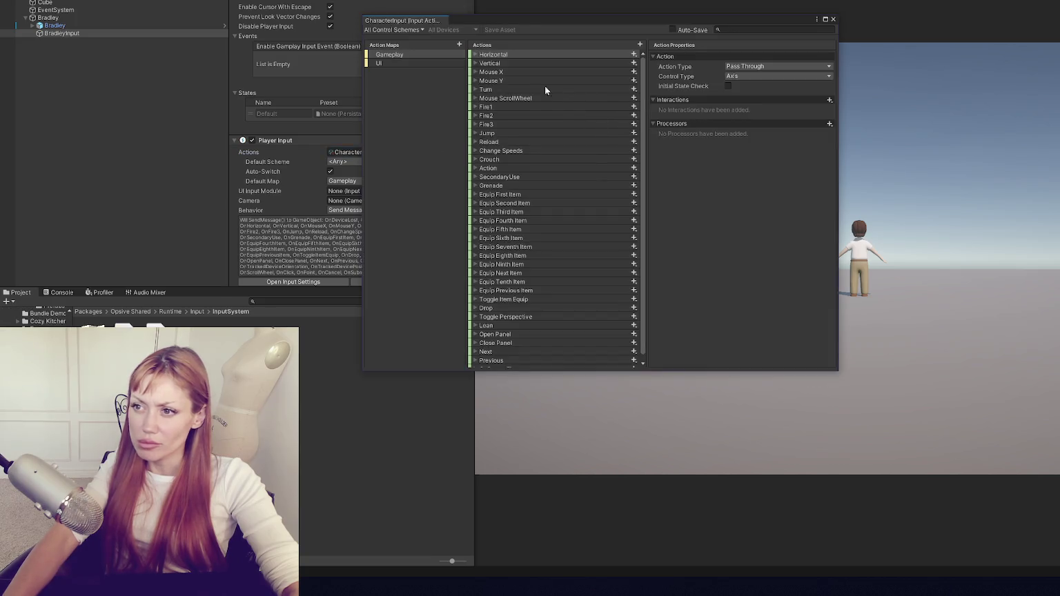
left_click(490, 73)
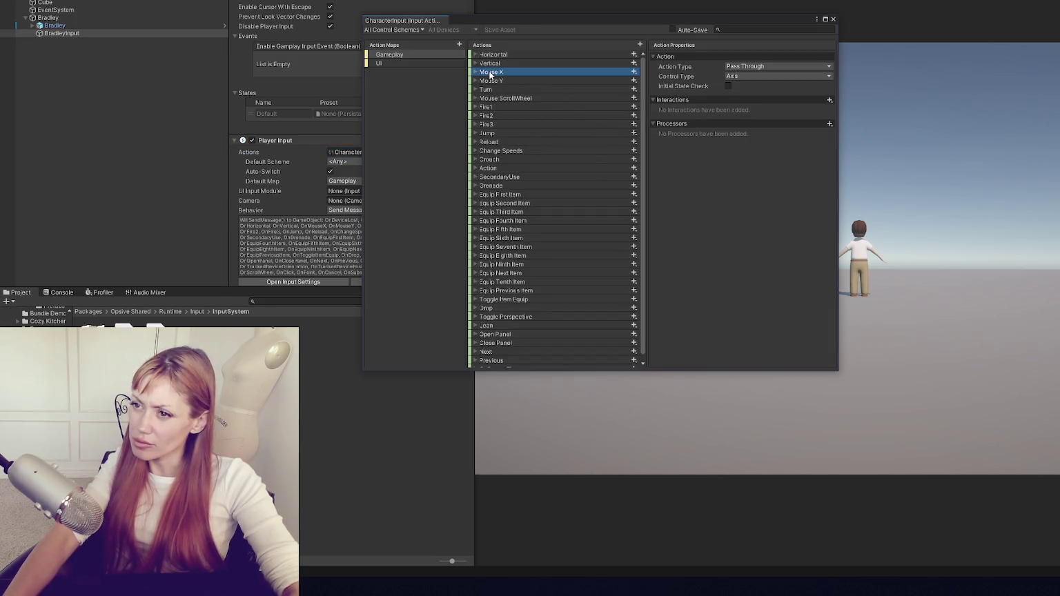
double_click(483, 73)
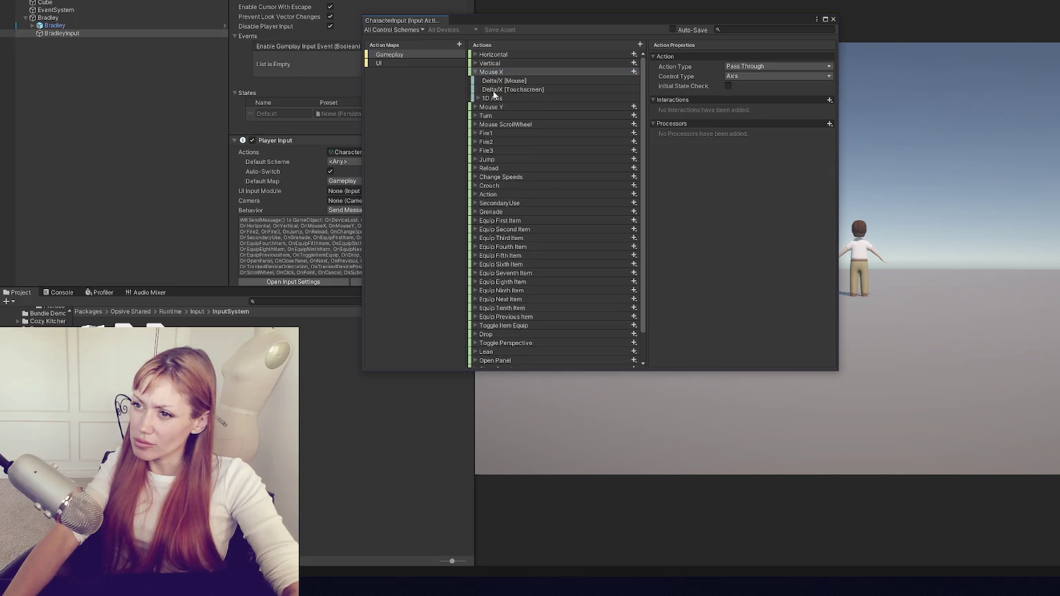
left_click(494, 81)
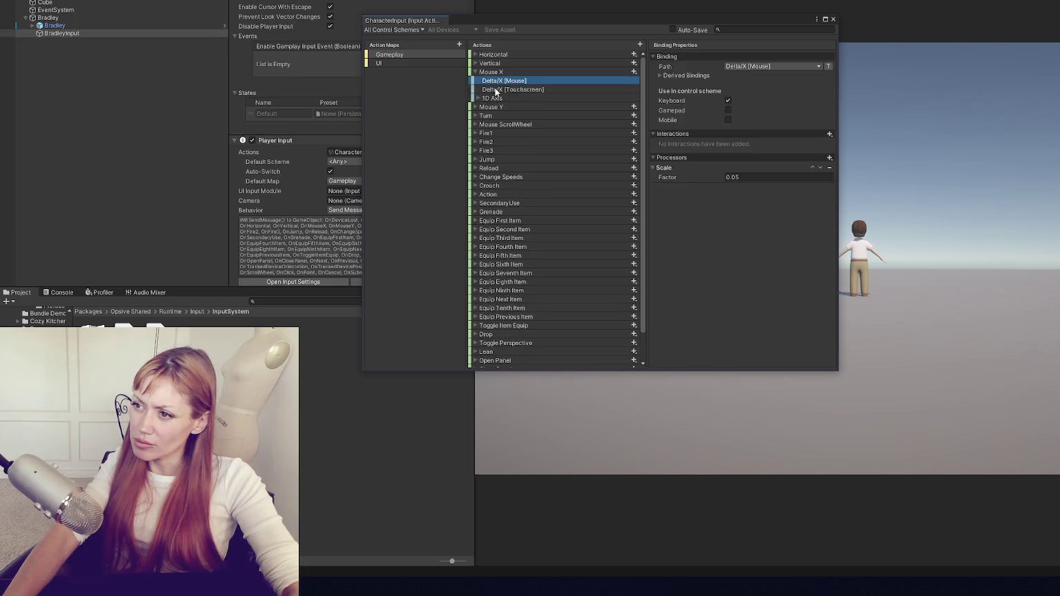
left_click(833, 20)
scroll(347, 125, "up", 5)
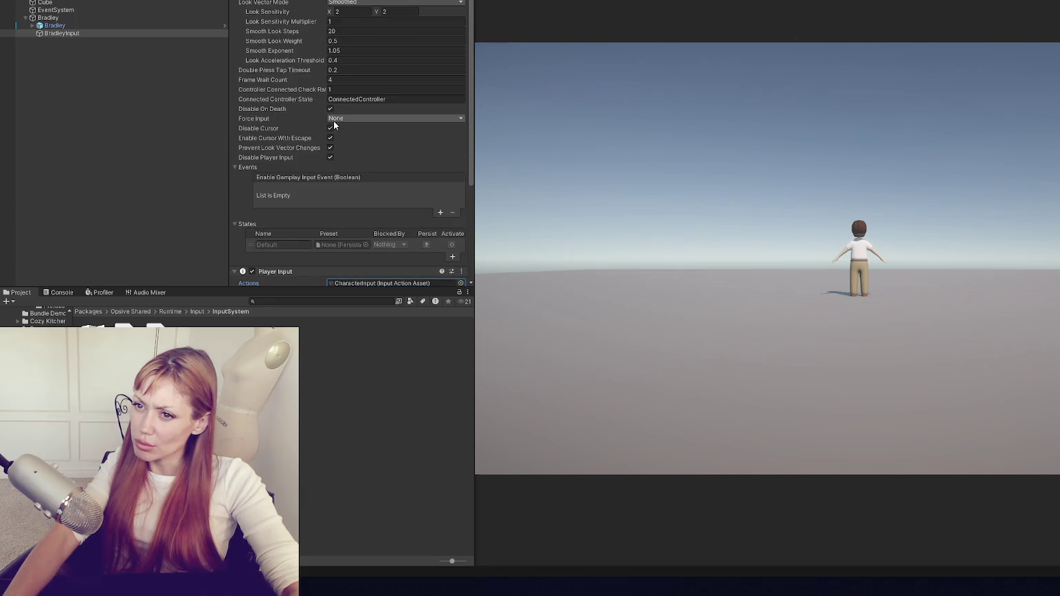
scroll(336, 117, "up", 3)
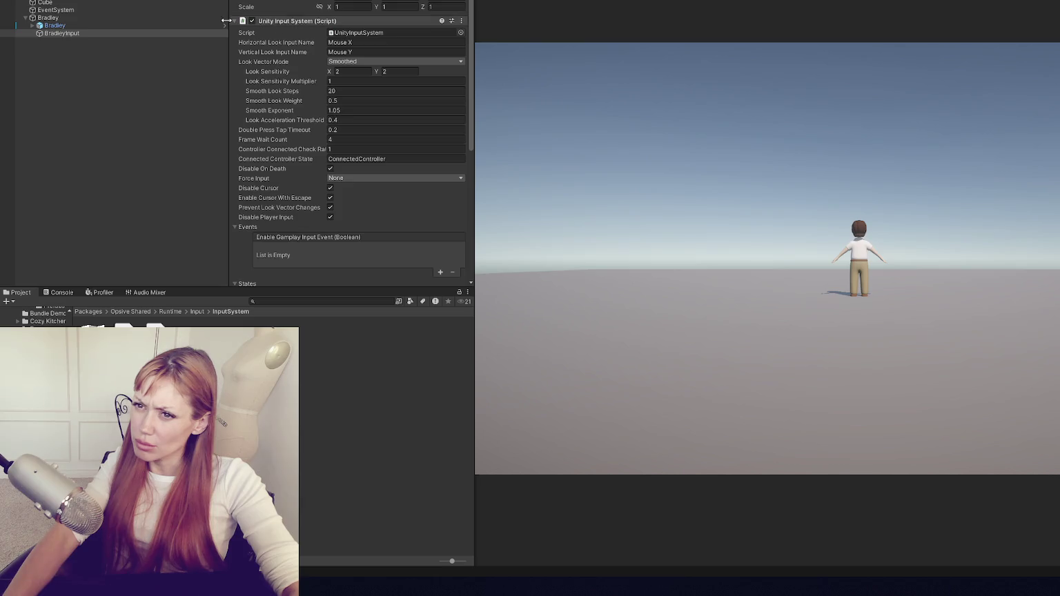
Browse Bradley's nested model hierarchy down to Character1_Reference, then select the top-level Bradley.
left_click(109, 27)
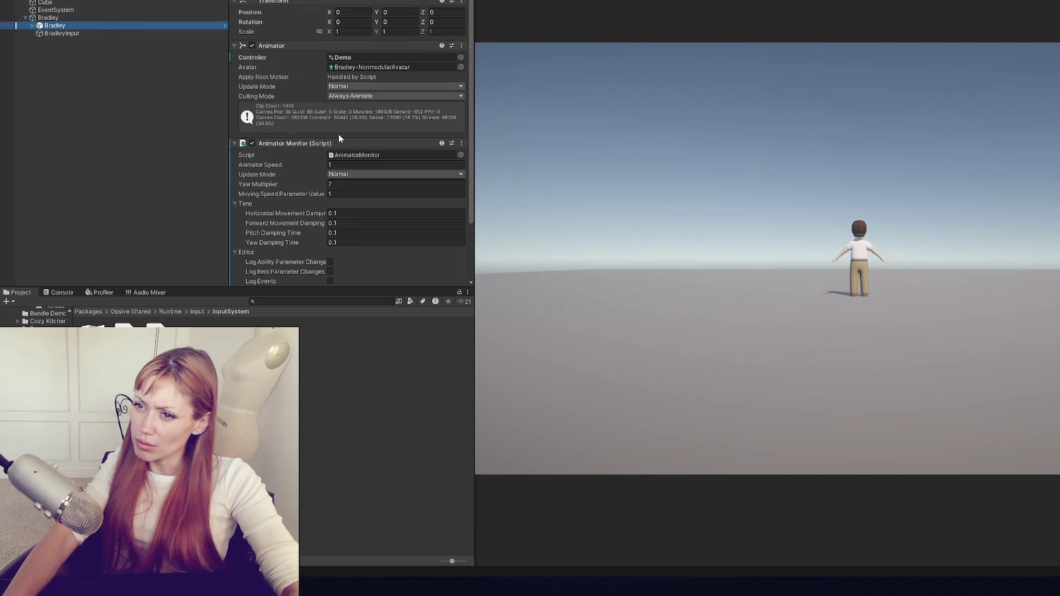
scroll(297, 100, "down", 2)
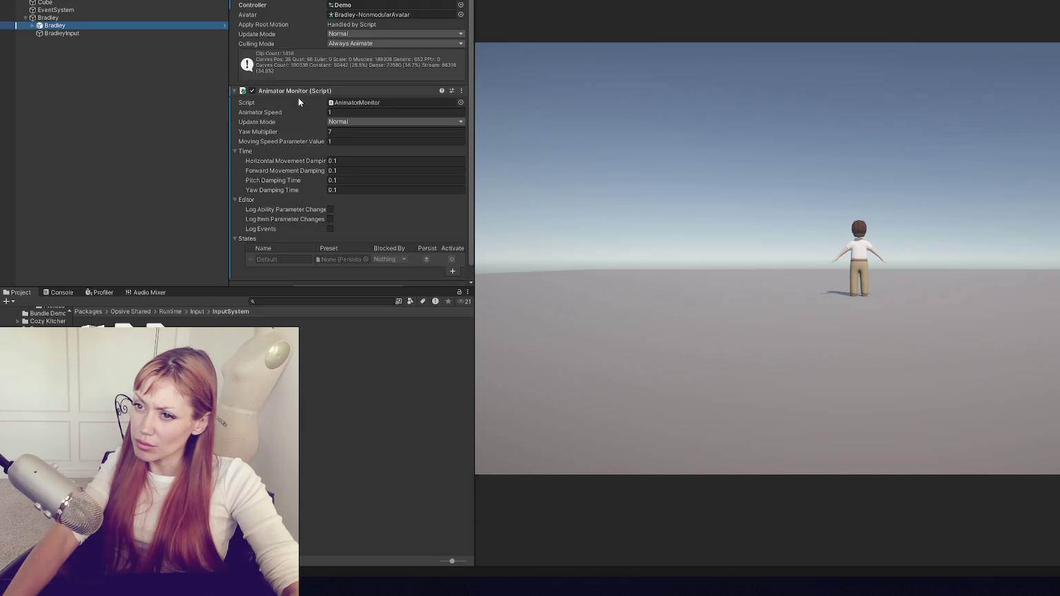
scroll(299, 102, "down", 1)
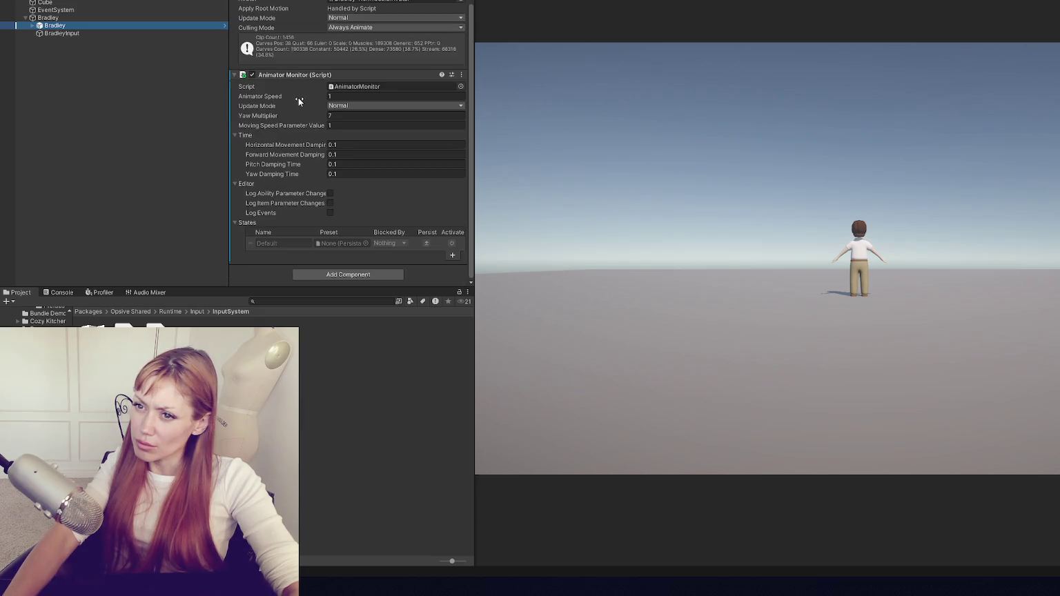
left_click(96, 18)
left_click(33, 26)
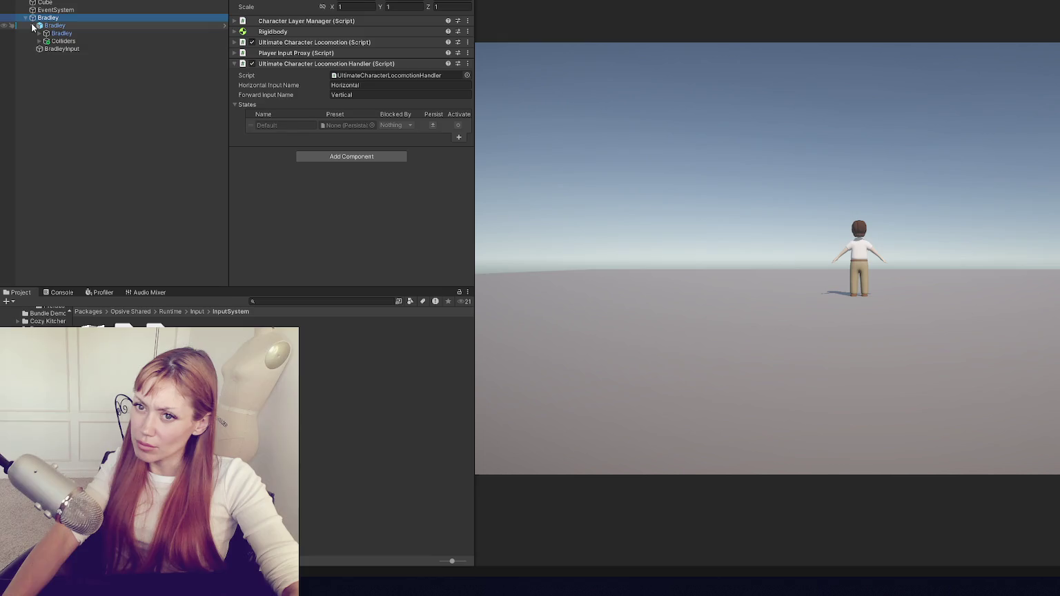
left_click(53, 34)
left_click(40, 33)
left_click(74, 40)
left_click(80, 49)
left_click(48, 17)
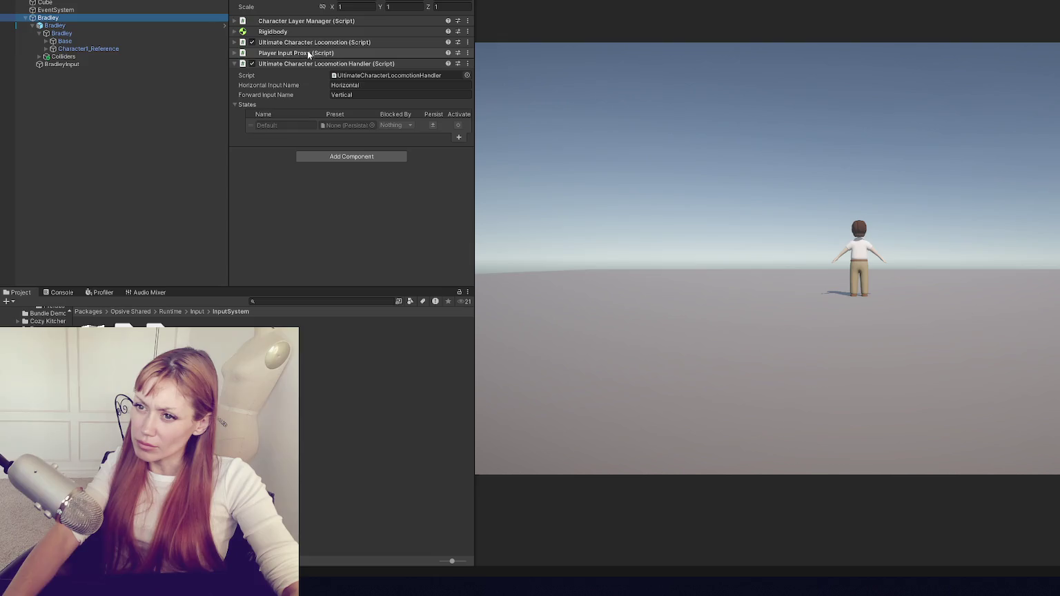
Inspect Bradley's Player Input Proxy, Locomotion Handler and Ultimate Character Locomotion settings.
left_click(273, 64)
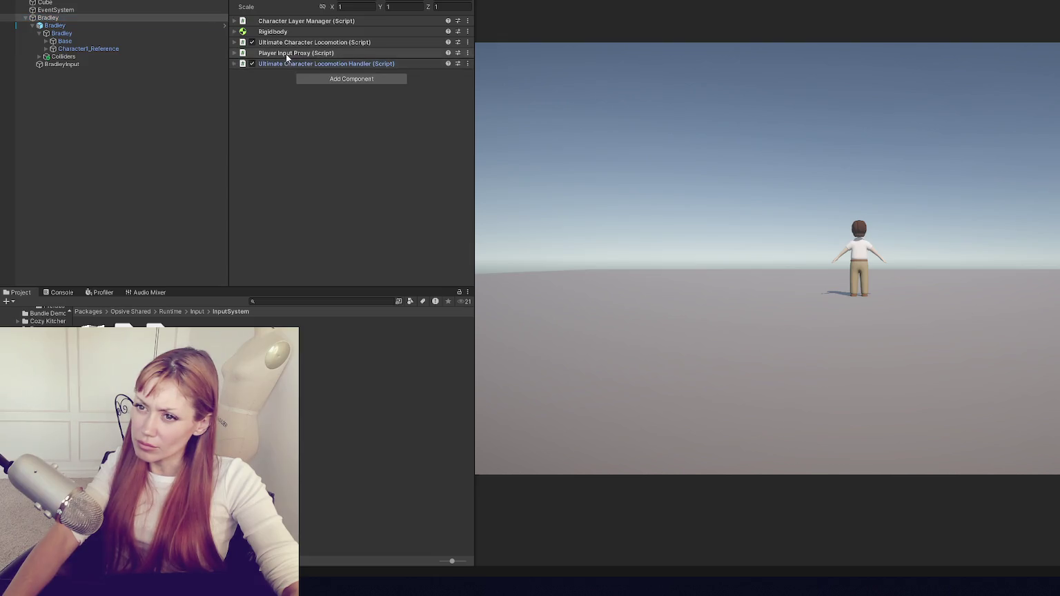
left_click(286, 54)
left_click(343, 74)
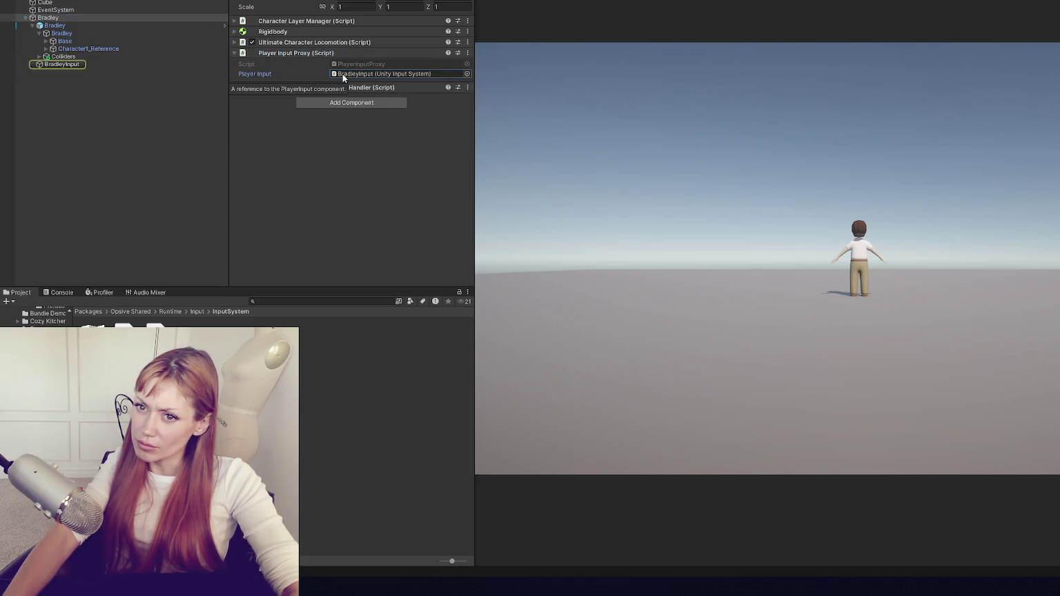
left_click(311, 55)
left_click(300, 62)
left_click(397, 74)
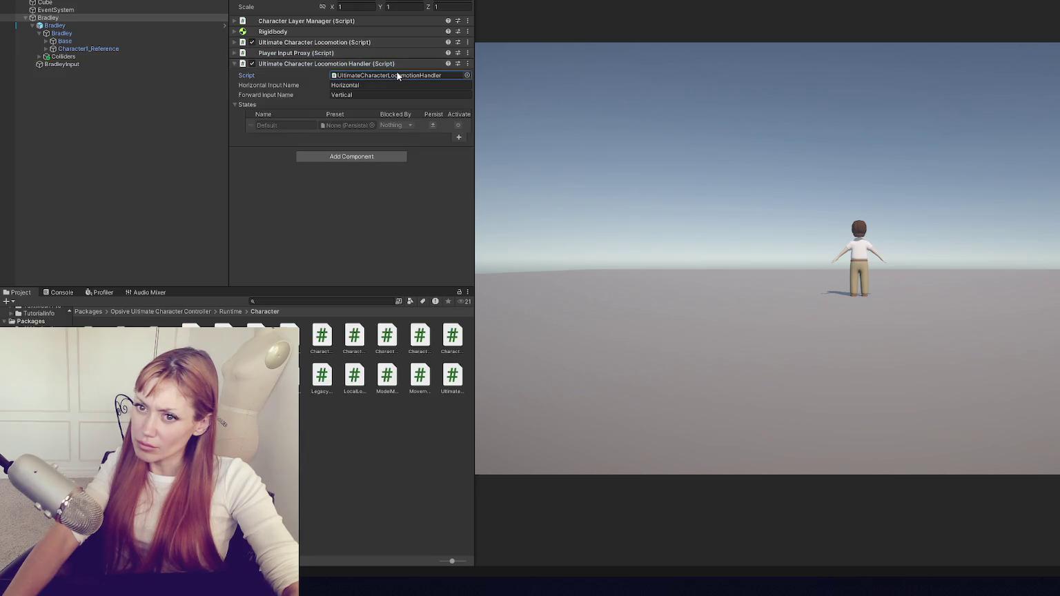
left_click(297, 42)
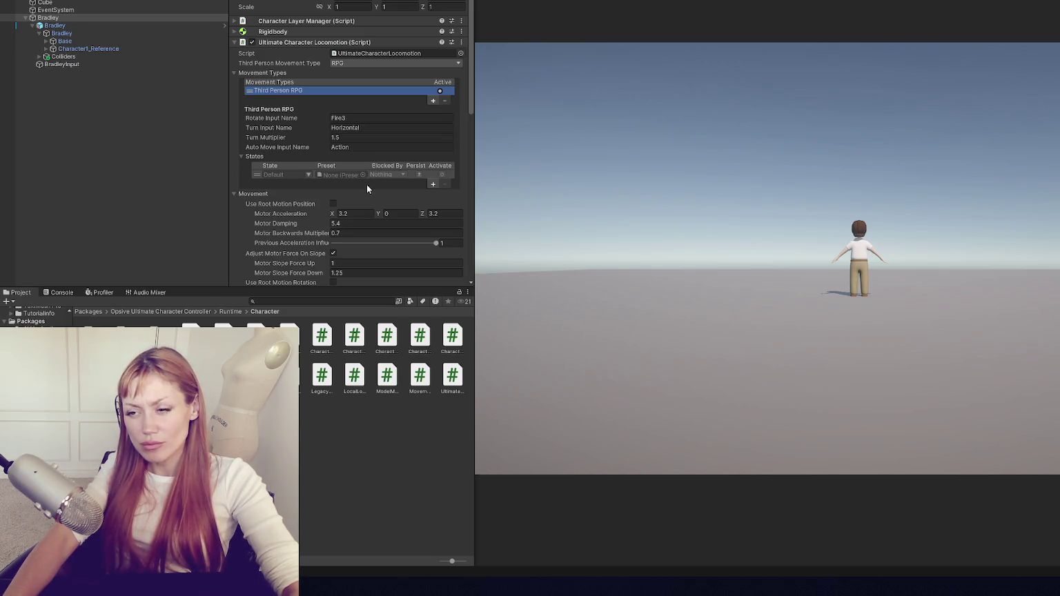
Create a new RPGPreset state preset for the Third Person RPG movement type.
left_click(434, 184)
left_click(466, 198)
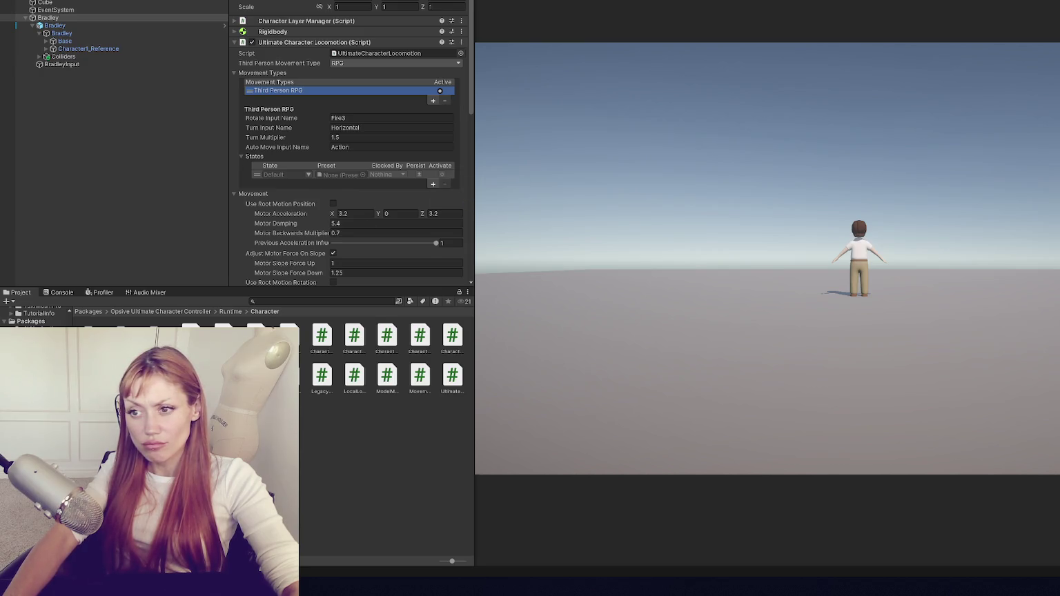
left_click(309, 177)
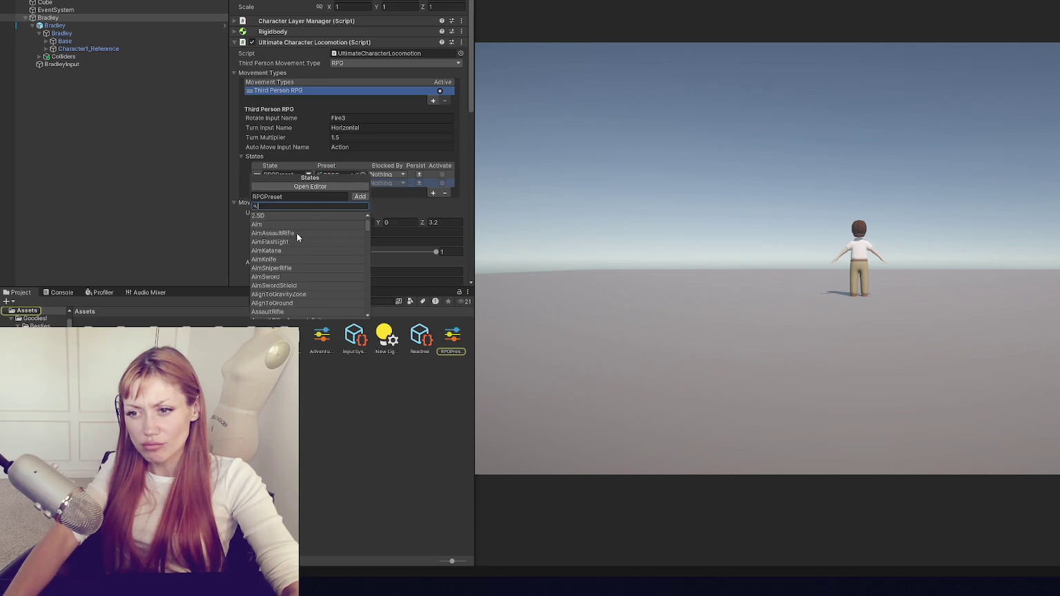
scroll(296, 253, "down", 8)
scroll(304, 240, "down", 15)
scroll(307, 241, "down", 6)
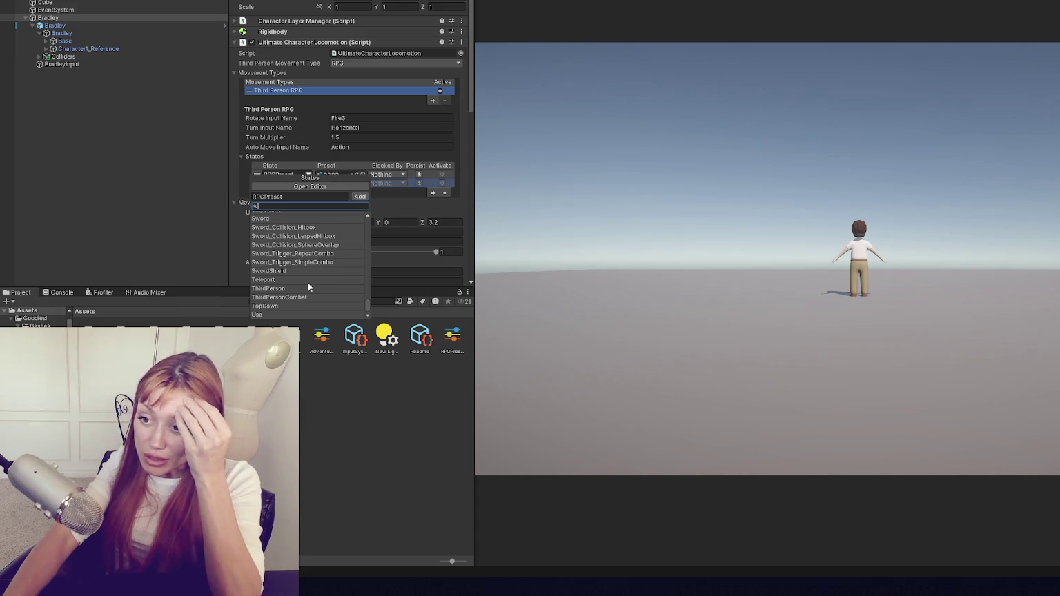
left_click(211, 171)
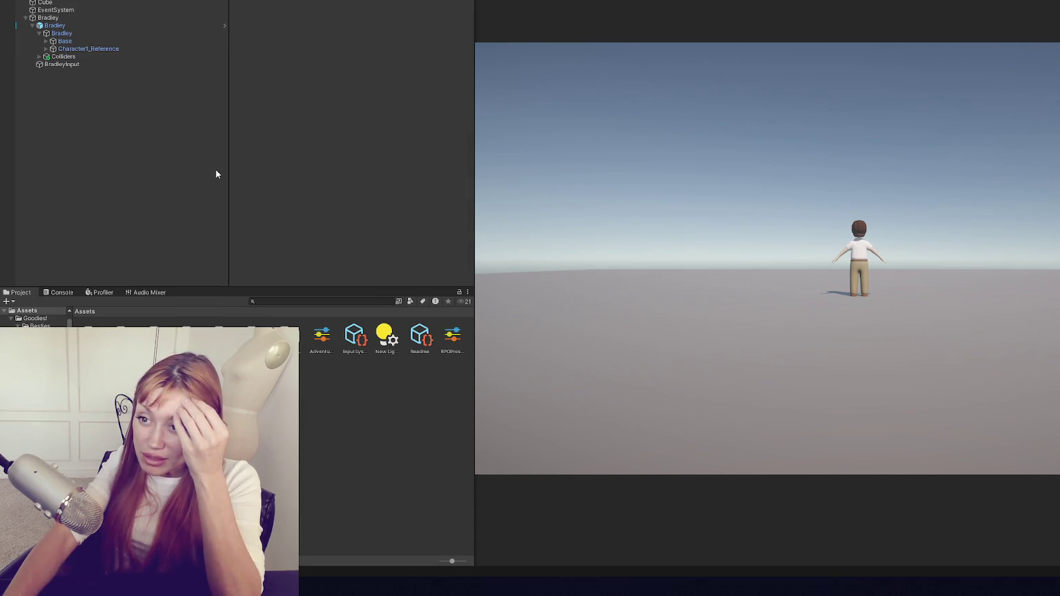
Reselect Bradley and check the RPGPreset state in the States list.
left_click(89, 19)
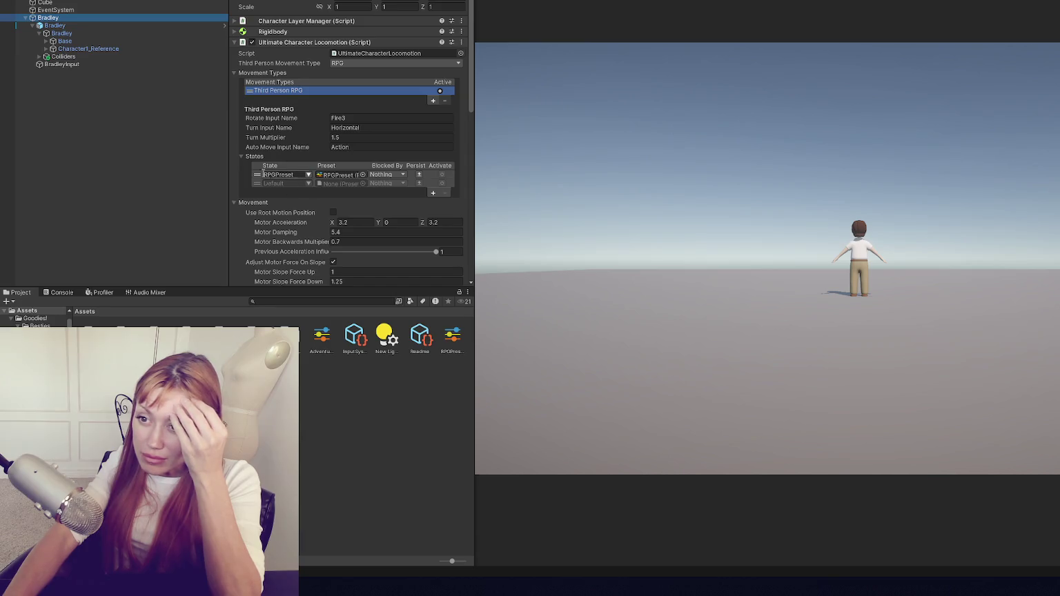
left_click(261, 177)
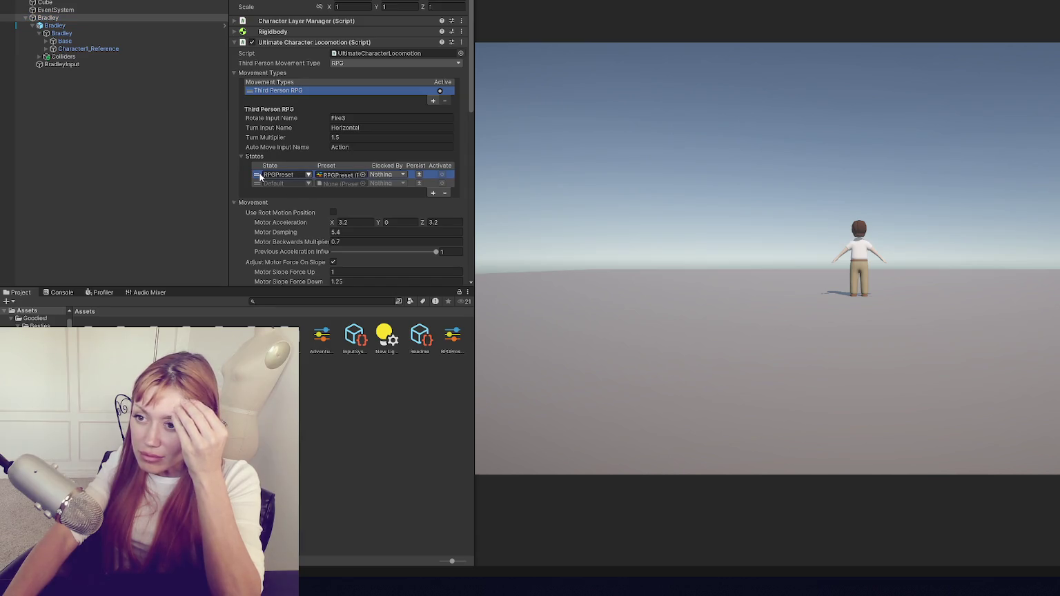
left_click(433, 194)
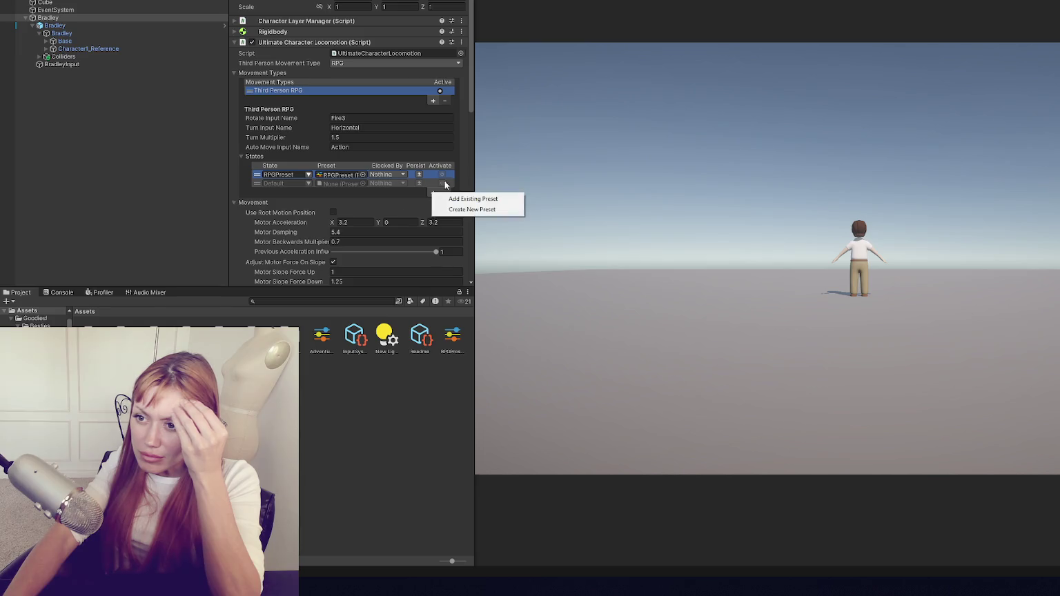
left_click(423, 199)
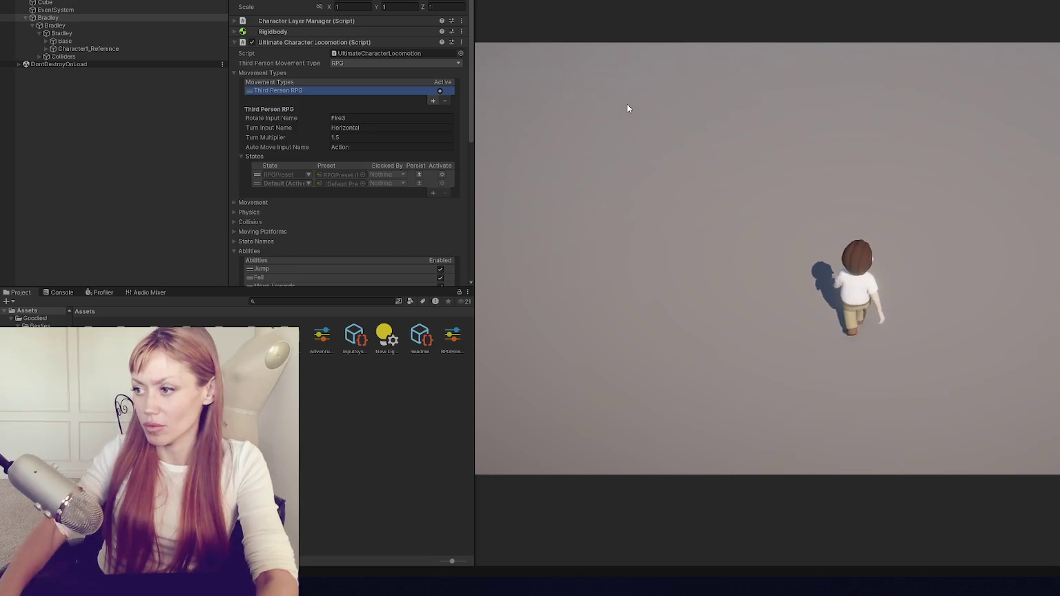
Walk Bradley briefly in the running game, then stop the play test.
left_click(627, 103)
key("a")
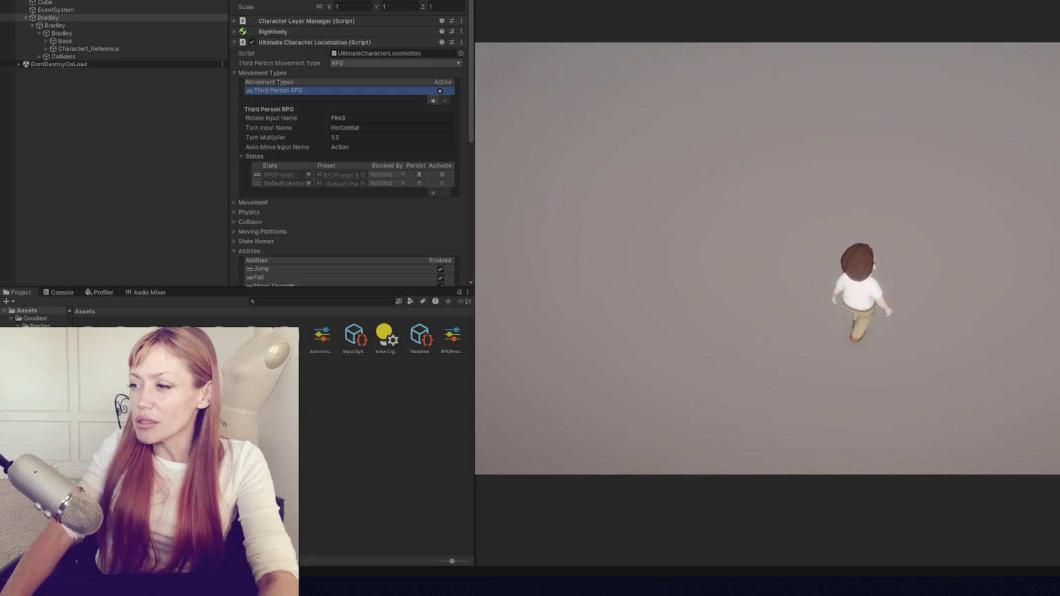
key("ctrl+p")
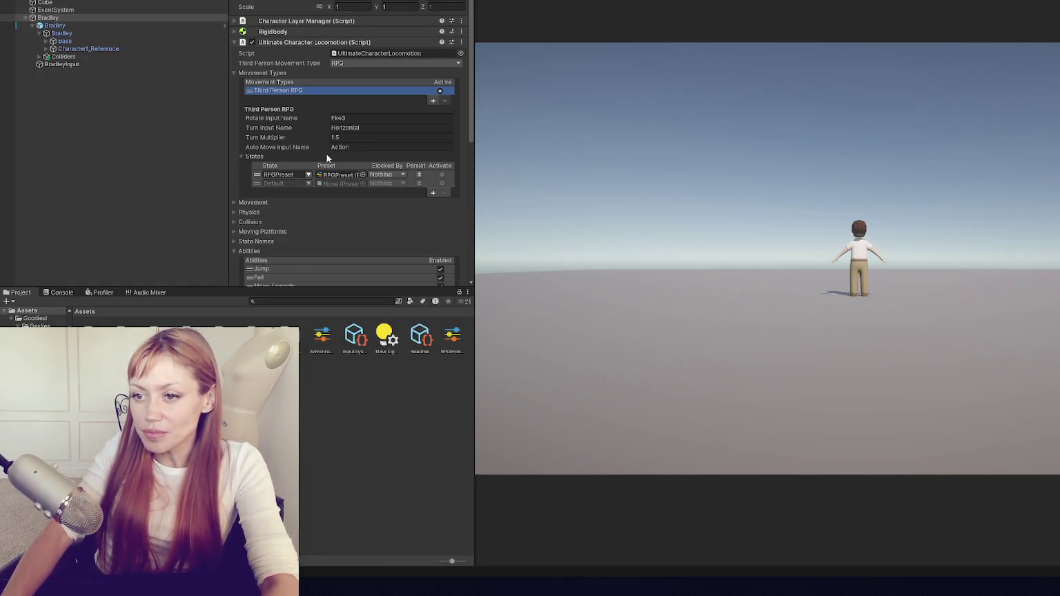
Collapse the States, Movement Types, Physics and Abilities foldouts and show the Movement motor settings.
left_click(256, 156)
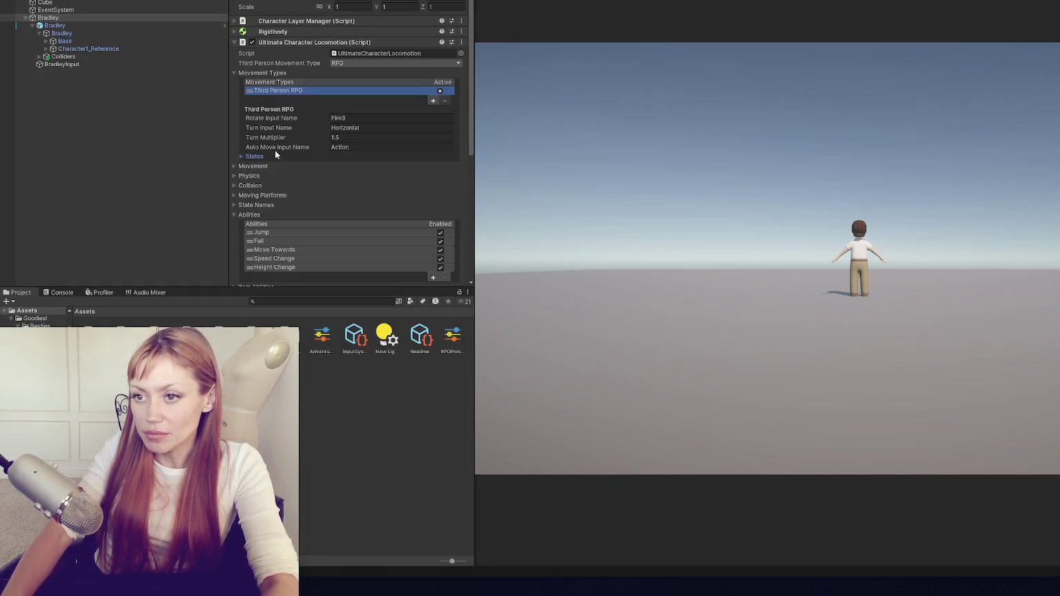
left_click(289, 76)
left_click(253, 83)
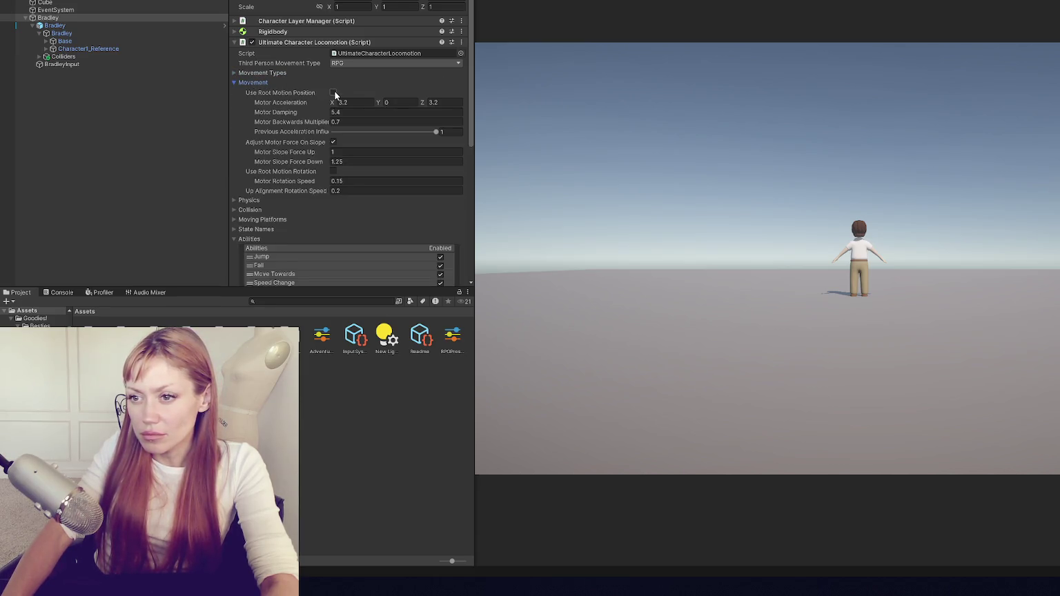
left_click(269, 200)
left_click(269, 200)
left_click(261, 240)
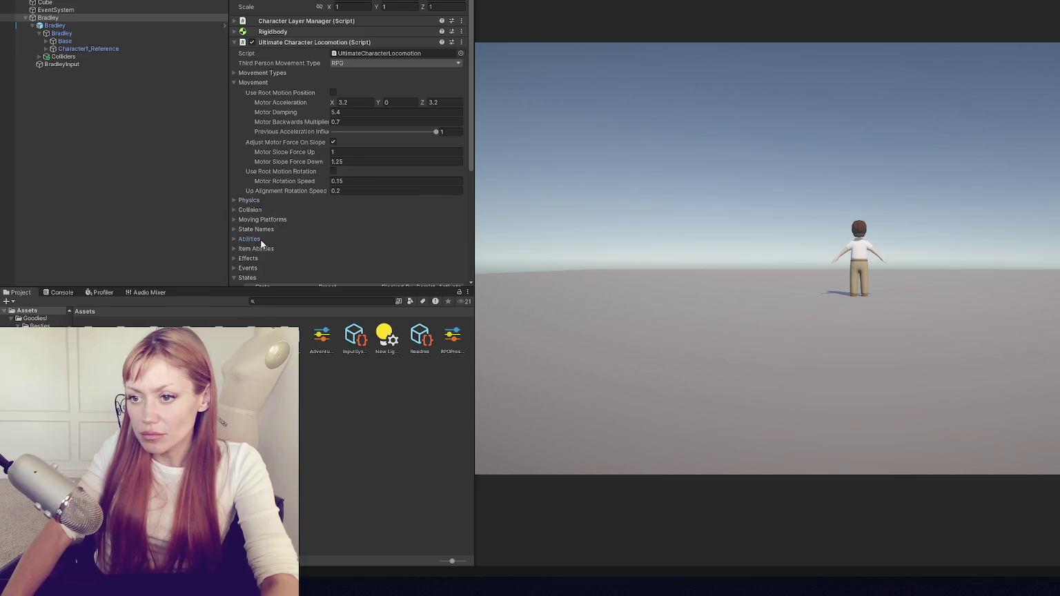
left_click(250, 277)
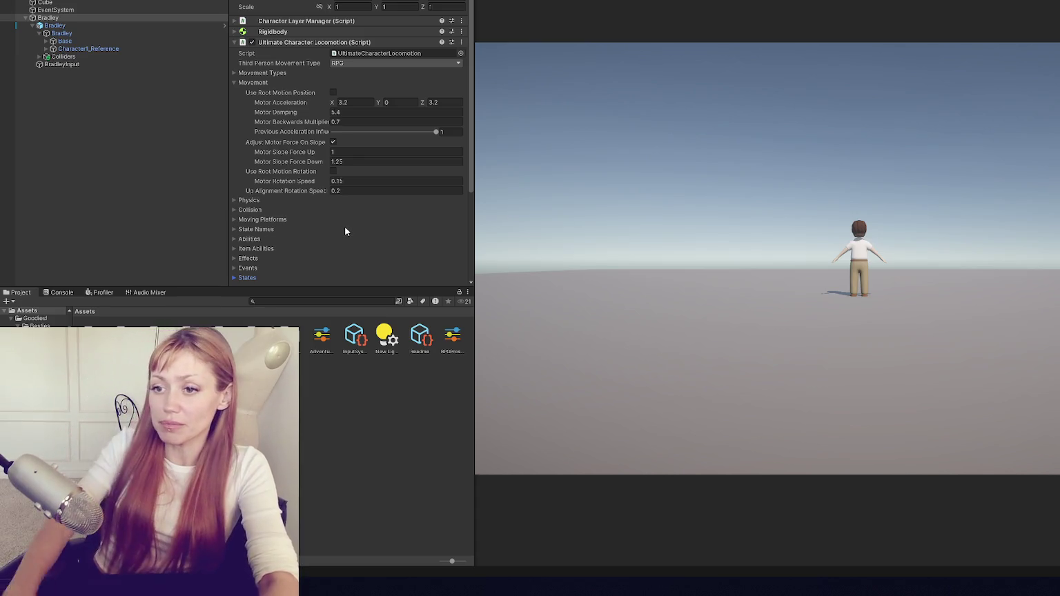
scroll(345, 228, "down", 3)
scroll(276, 162, "up", 3)
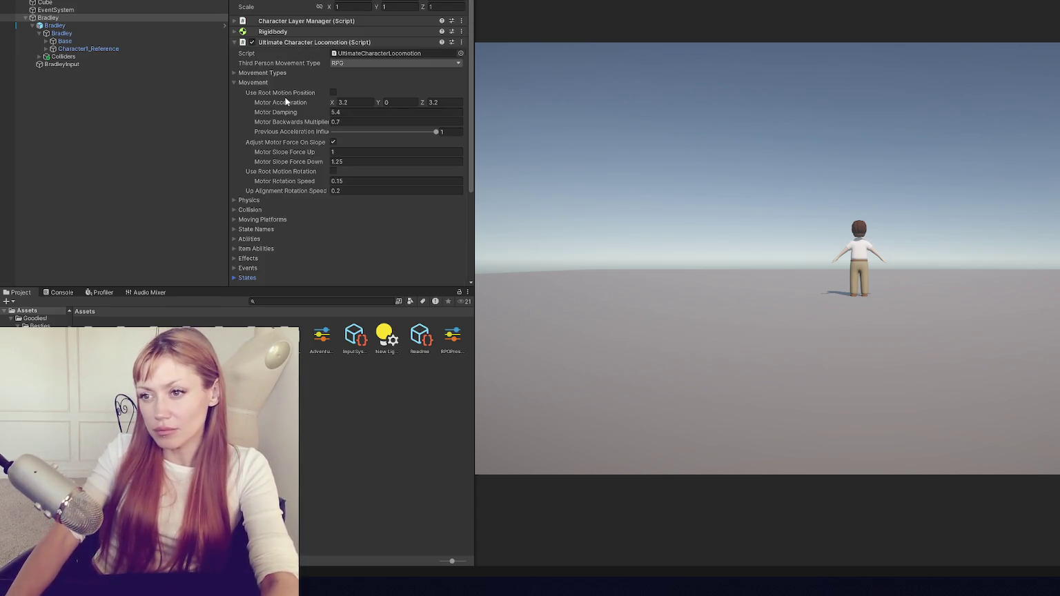
Review the Movement Types and Movement foldouts, collapse the Locomotion Handler, and walk Bradley forward in play.
left_click(256, 73)
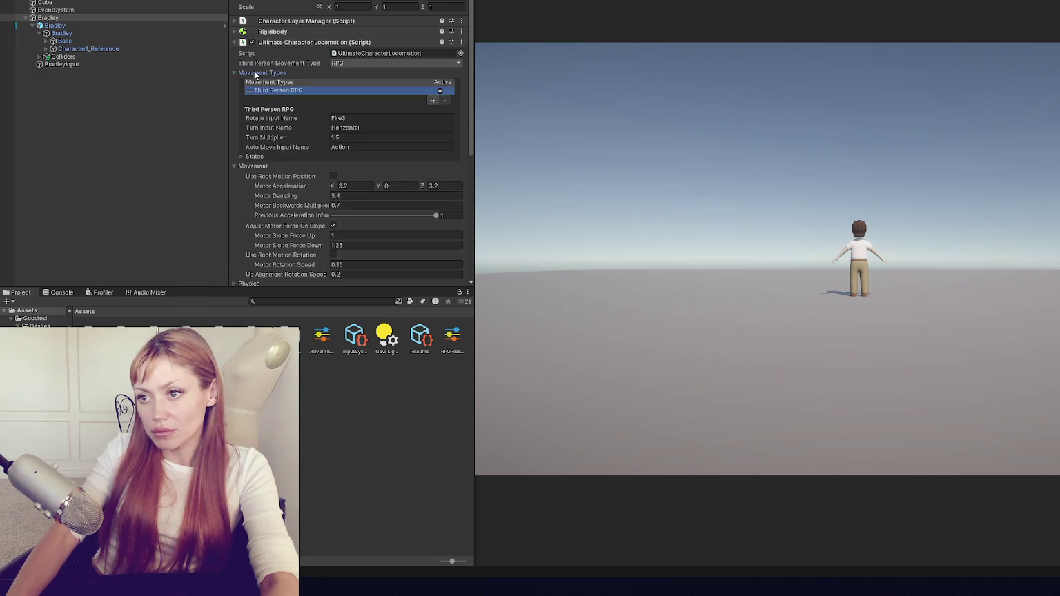
left_click(255, 73)
left_click(254, 82)
left_click(254, 83)
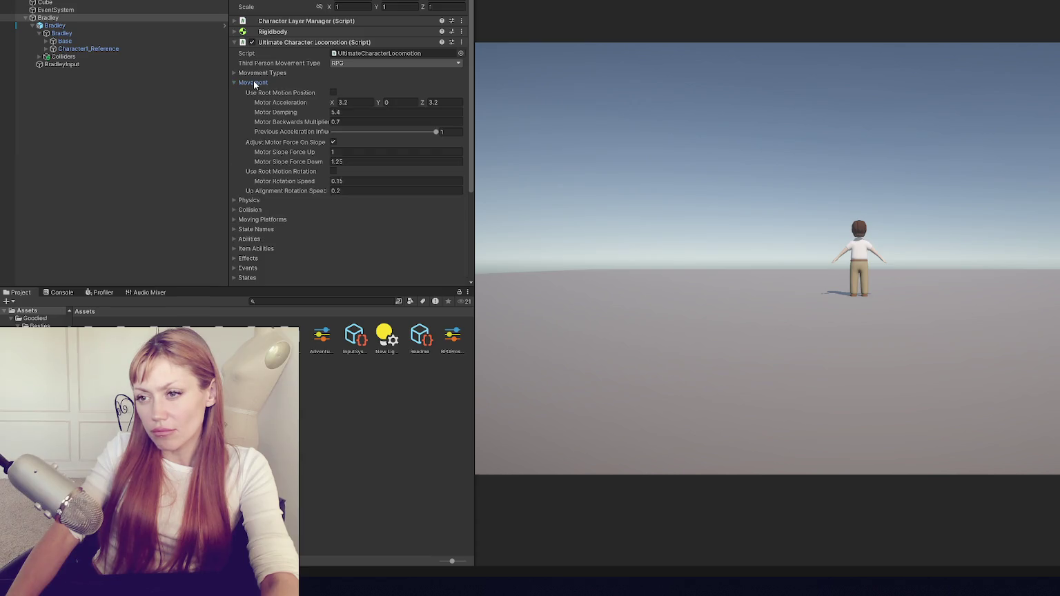
left_click(272, 84)
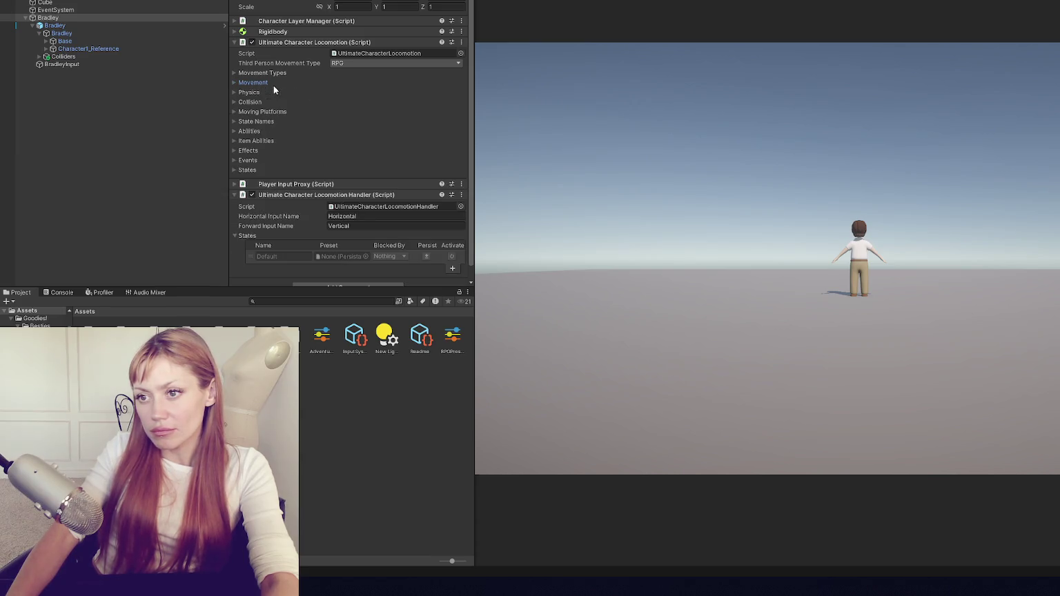
left_click(283, 194)
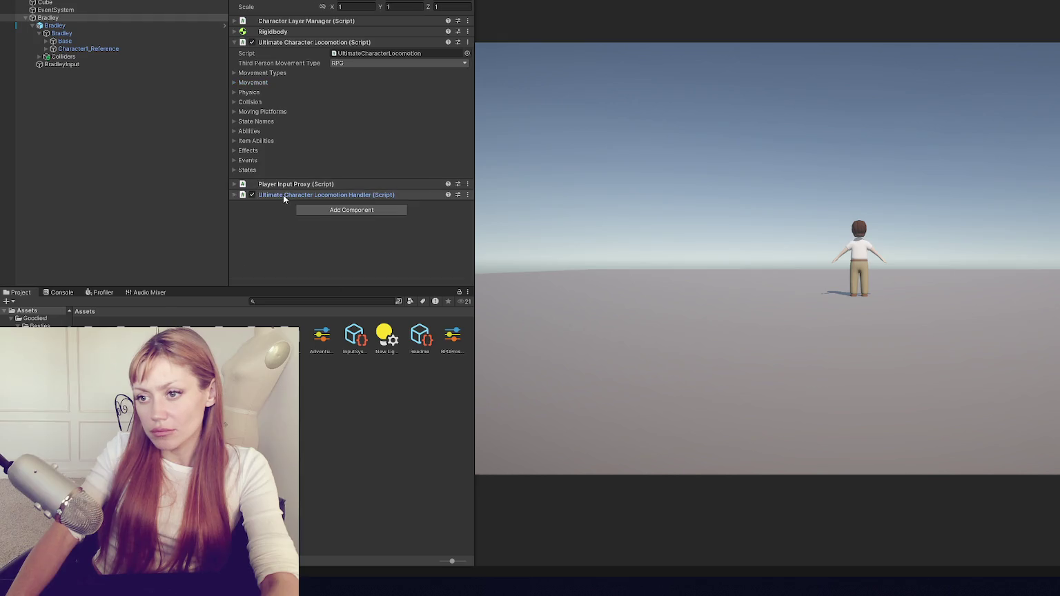
left_click(263, 72)
left_click(264, 72)
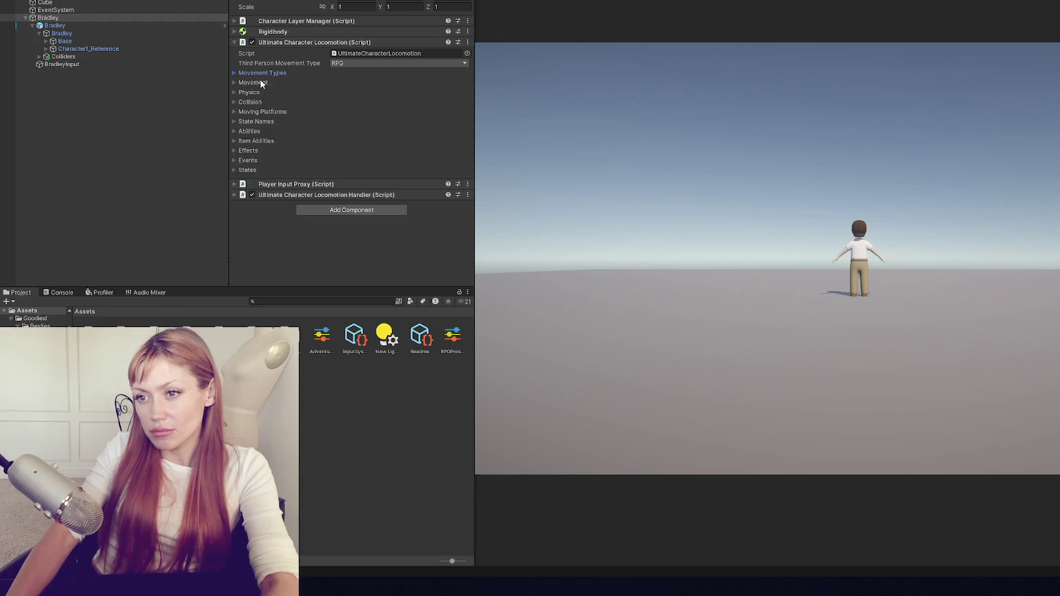
left_click(258, 83)
left_click(258, 83)
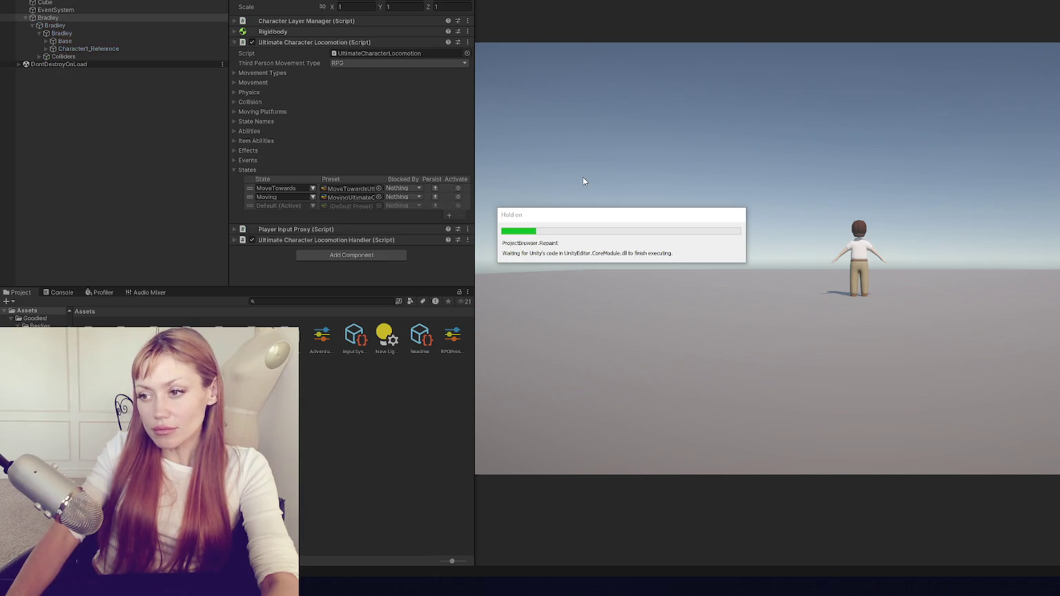
left_click(567, 153)
key("w")
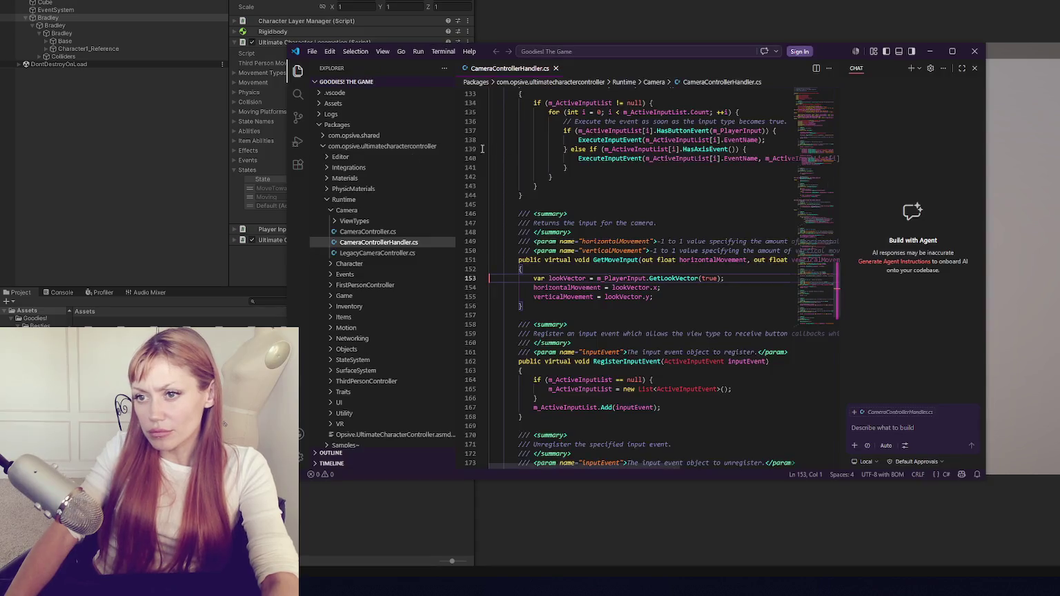
Confirm Bradley's movement type stays Third Person RPG, then stop the play test.
left_click(156, 171)
left_click(139, 18)
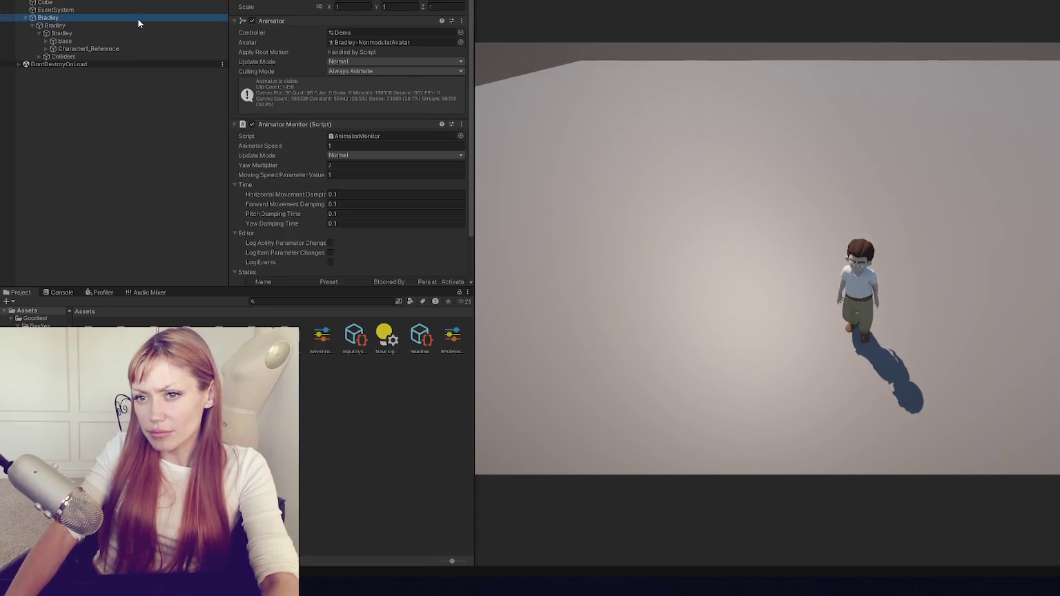
left_click(398, 62)
left_click(274, 74)
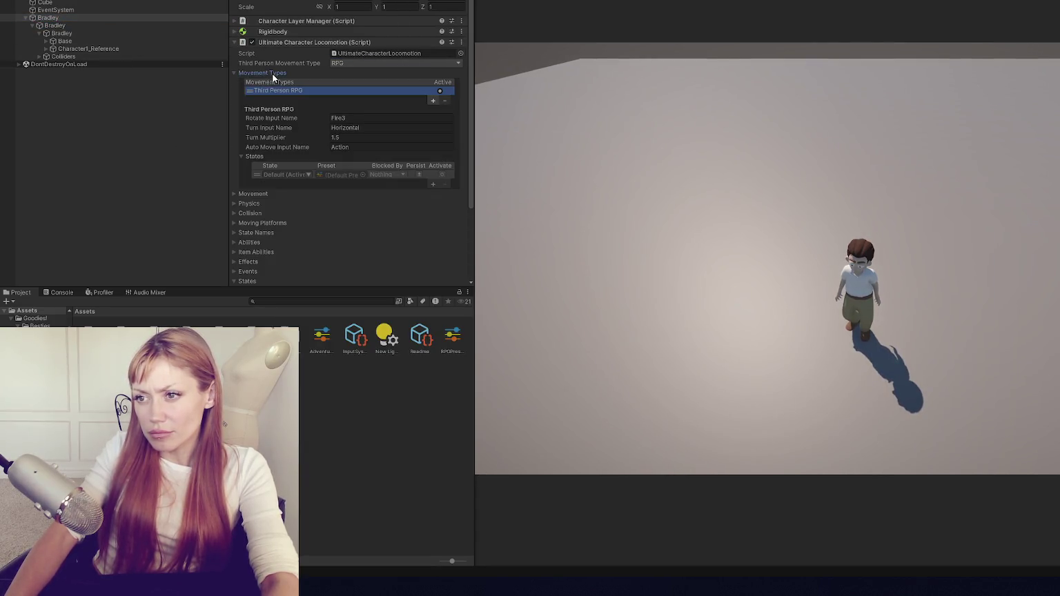
left_click(275, 74)
key("ctrl+p")
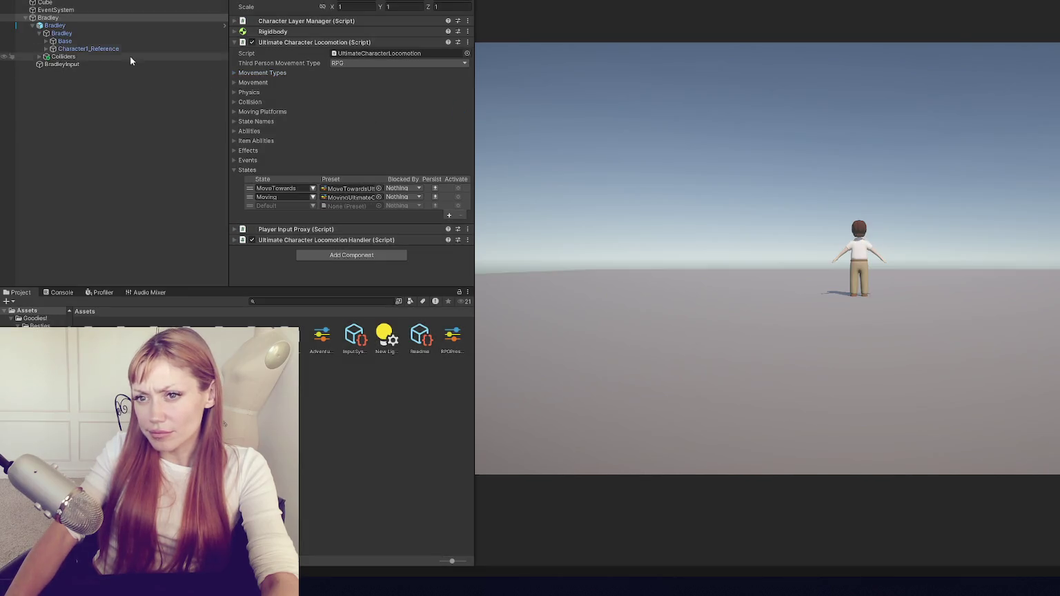
left_click(183, 199)
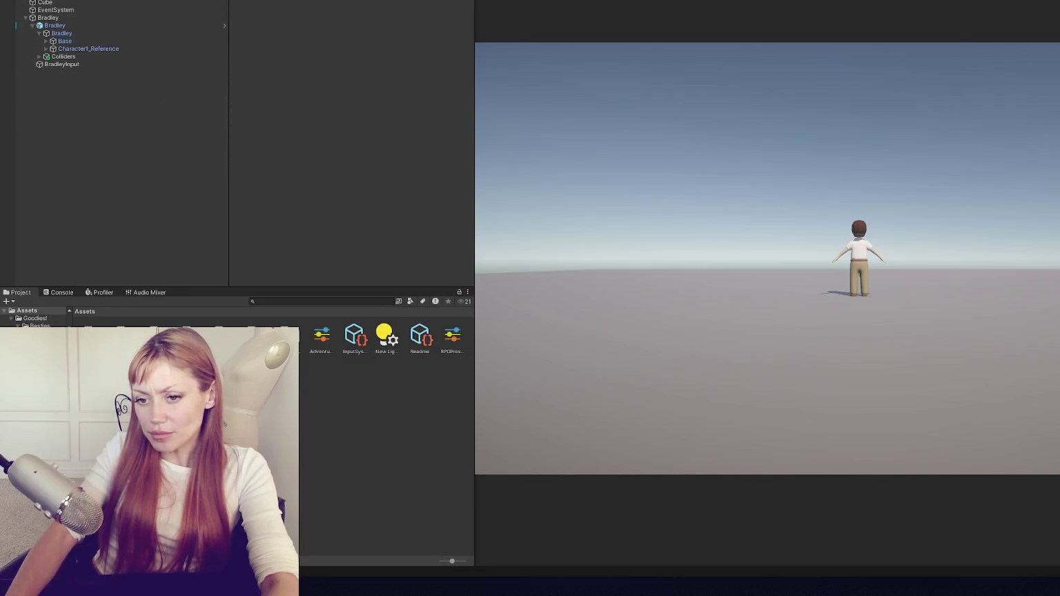
Deactivate the original Bradley and drag a new Bradley prefab into the scene.
left_click(130, 21)
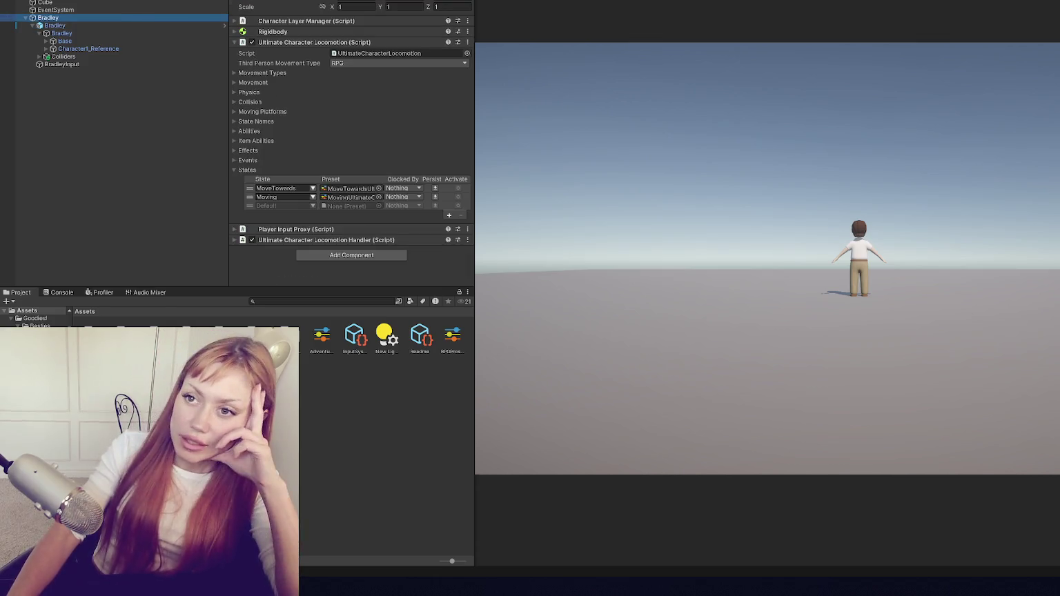
key("alt+shift+a")
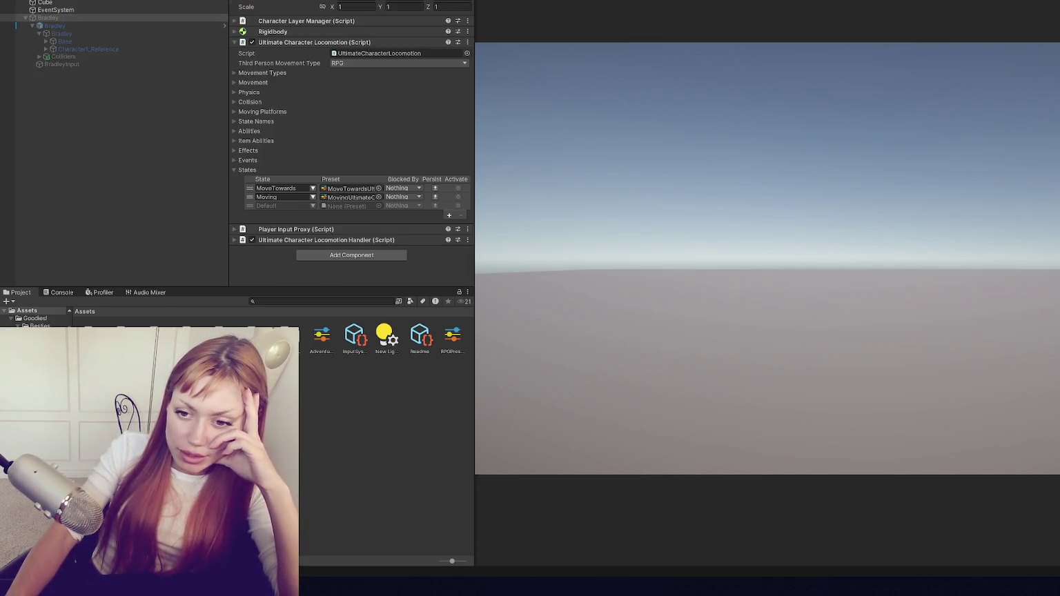
double_click(103, 325)
left_click_drag(103, 324, 89, 141)
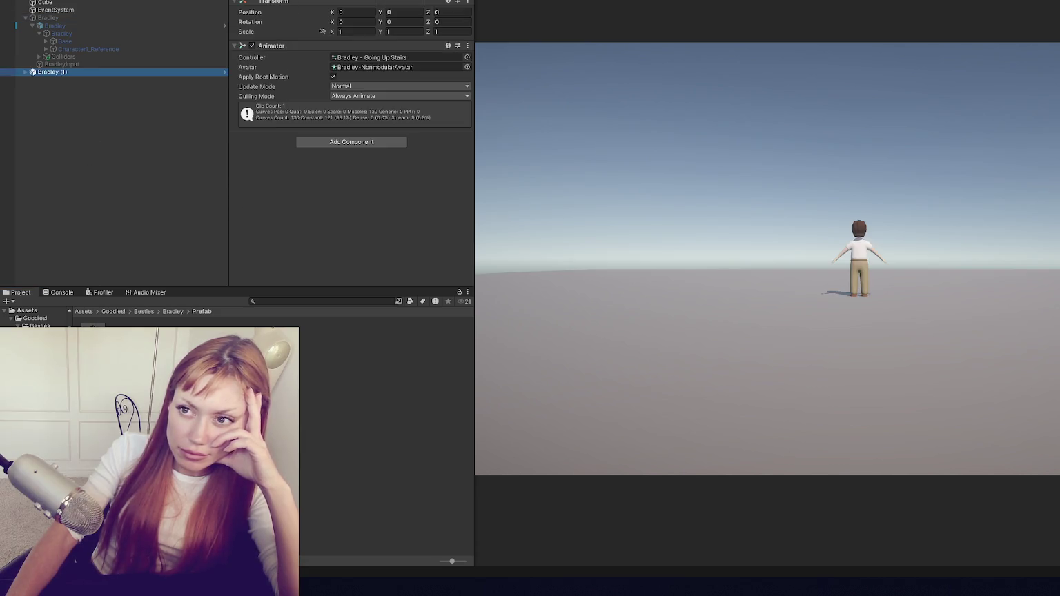
Assign the Demo animator controller to Bradley (1) and open Opsive's Character Manager.
left_click(467, 57)
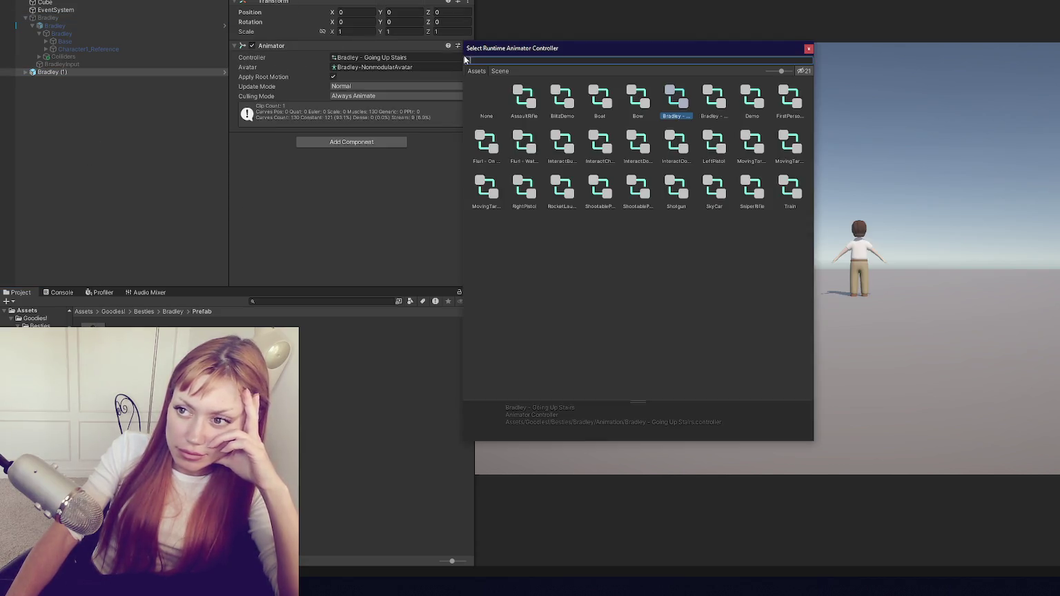
double_click(674, 105)
left_click(207, 0)
left_click(207, 0)
left_click(365, 0)
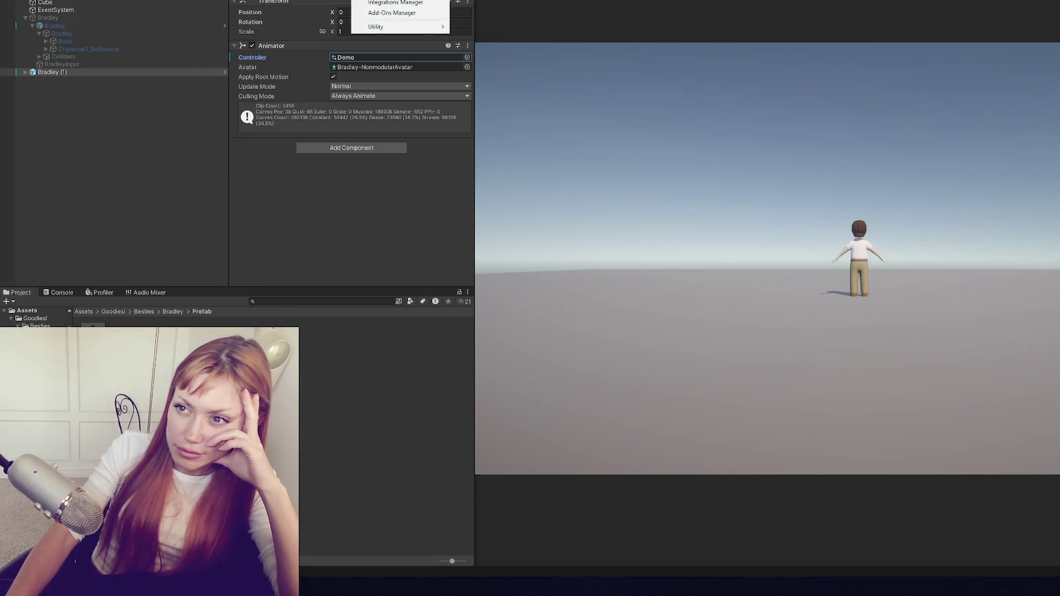
left_click(394, 0)
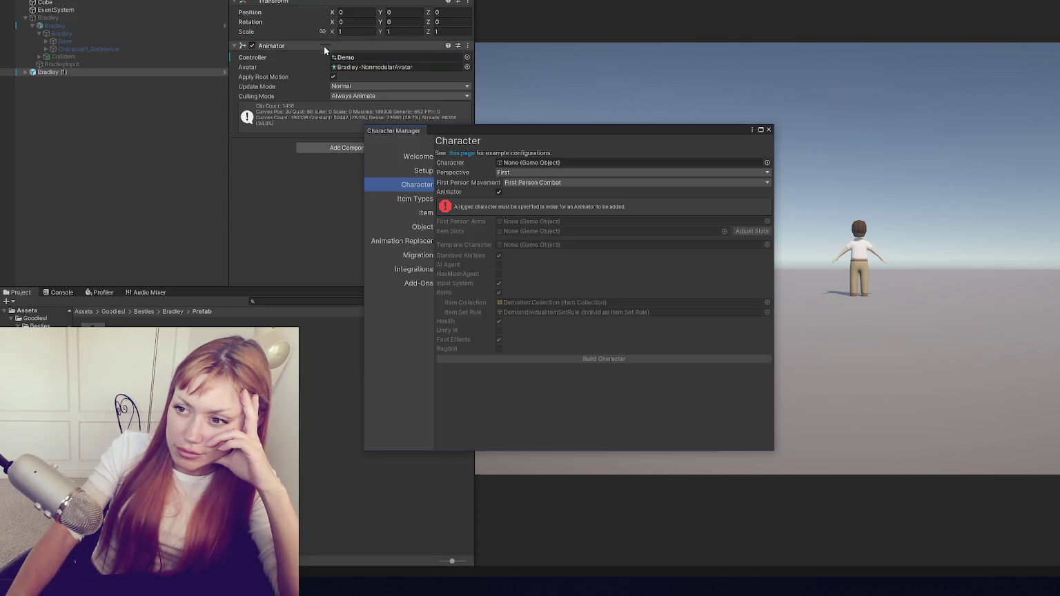
Set Bradley (1) as the character with Third perspective and Third Person Combat movement.
mouse_move(51, 72)
left_mouse_down()
mouse_move(387, 58)
mouse_move(563, 164)
left_mouse_up()
left_click(519, 173)
left_click(519, 194)
left_click(552, 183)
left_click(554, 195)
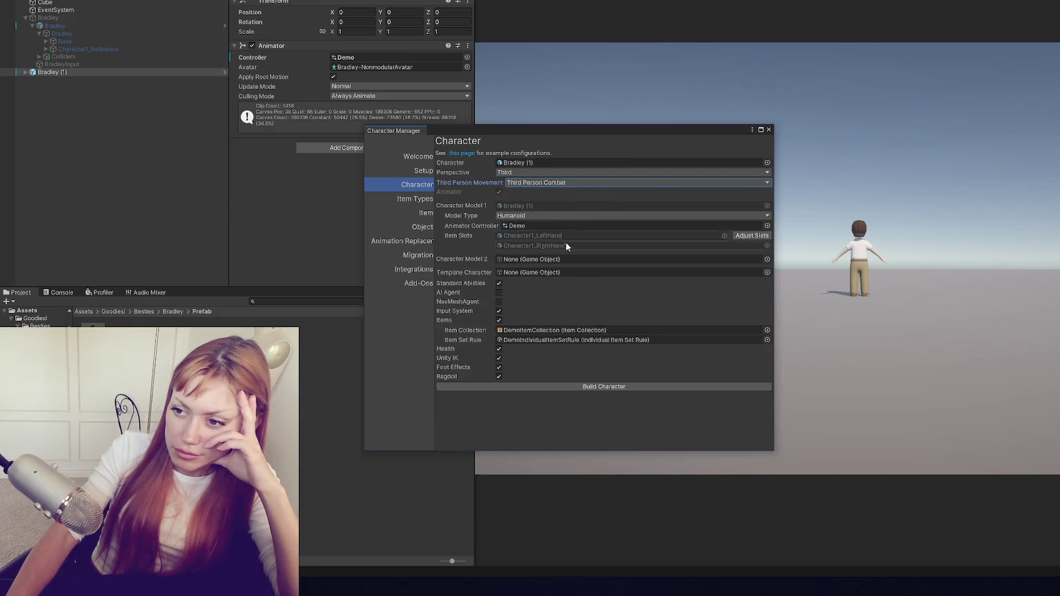
Untick Items, Health, Unity IK, Foot Effects and Ragdoll, build the character, and close the manager.
left_click(499, 320)
left_click(499, 309)
left_click(499, 319)
left_click(500, 328)
left_click(499, 336)
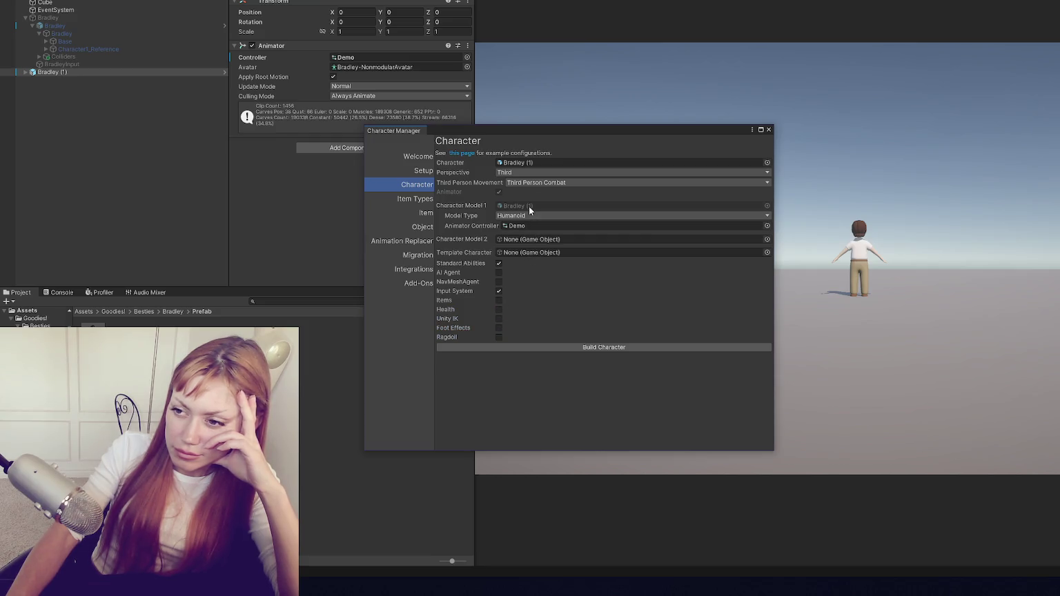
left_click(590, 349)
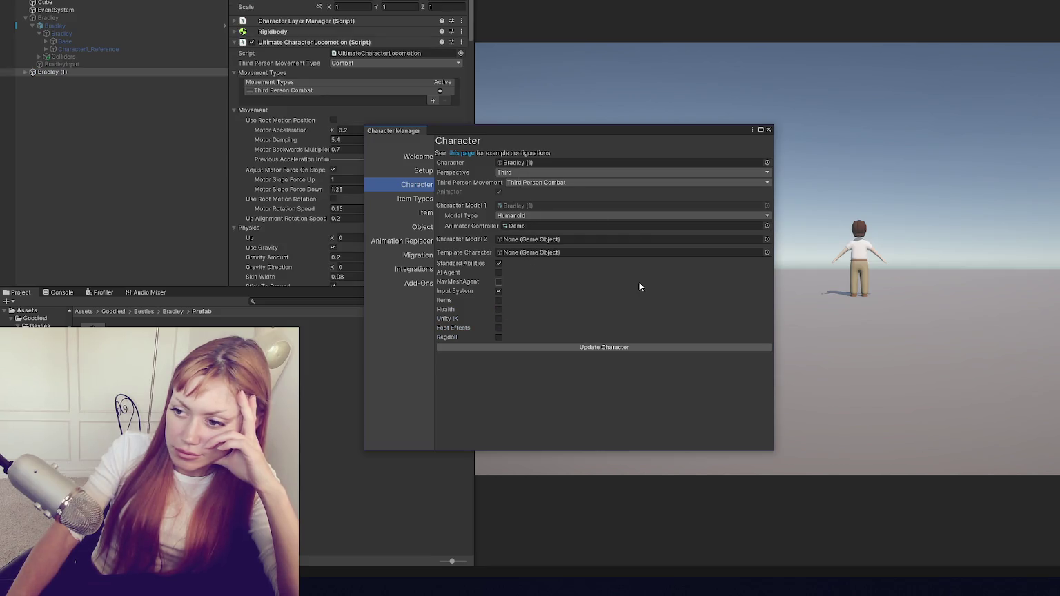
left_click(769, 130)
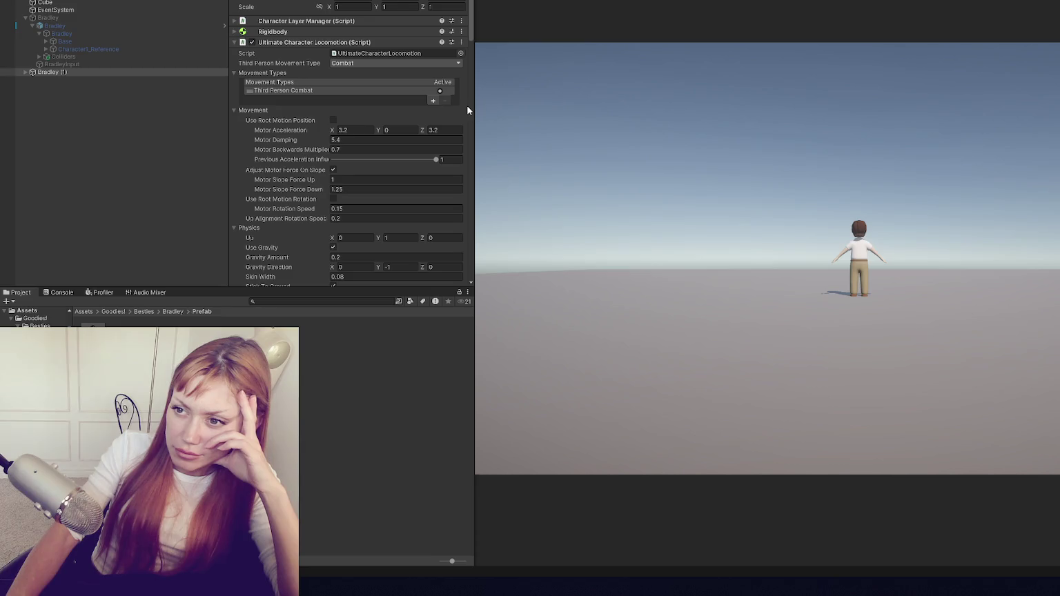
Inspect the Third Person Combat movement type and review CameraControllerHandler.cs in the code editor.
left_click(331, 90)
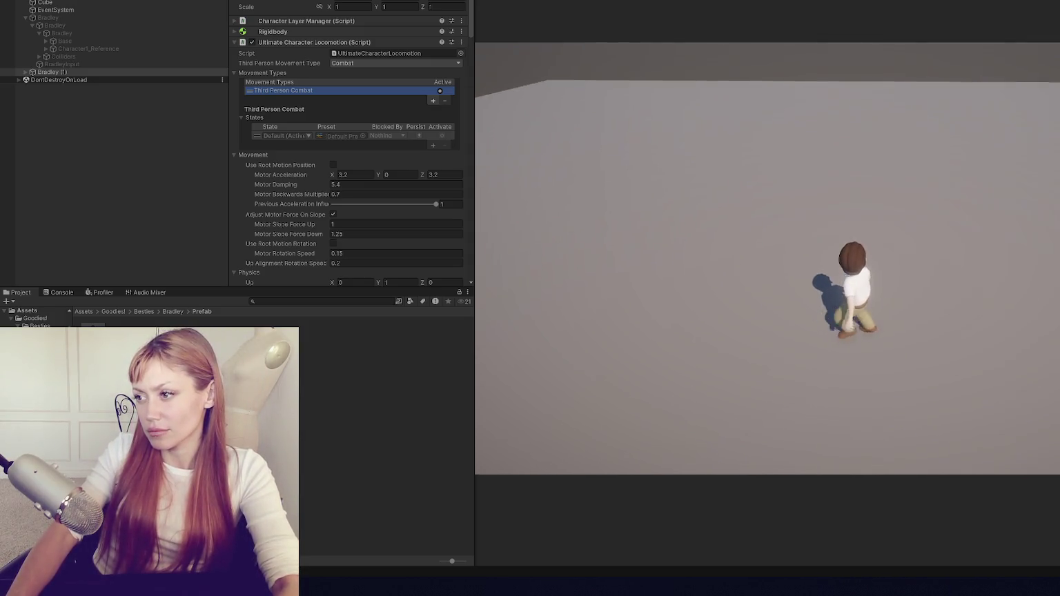
key("alt+Tab")
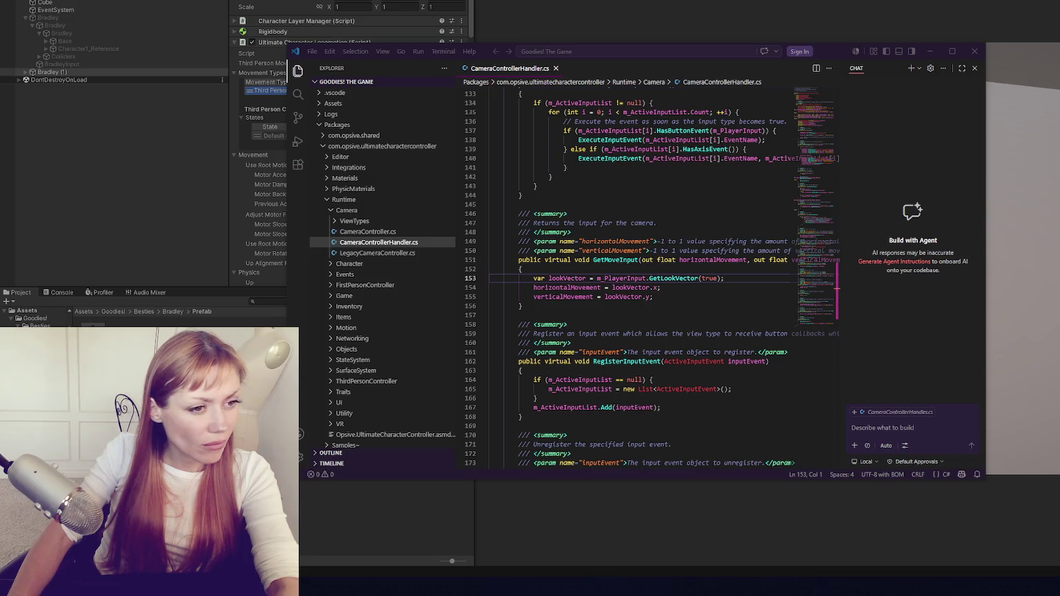
left_click(975, 53)
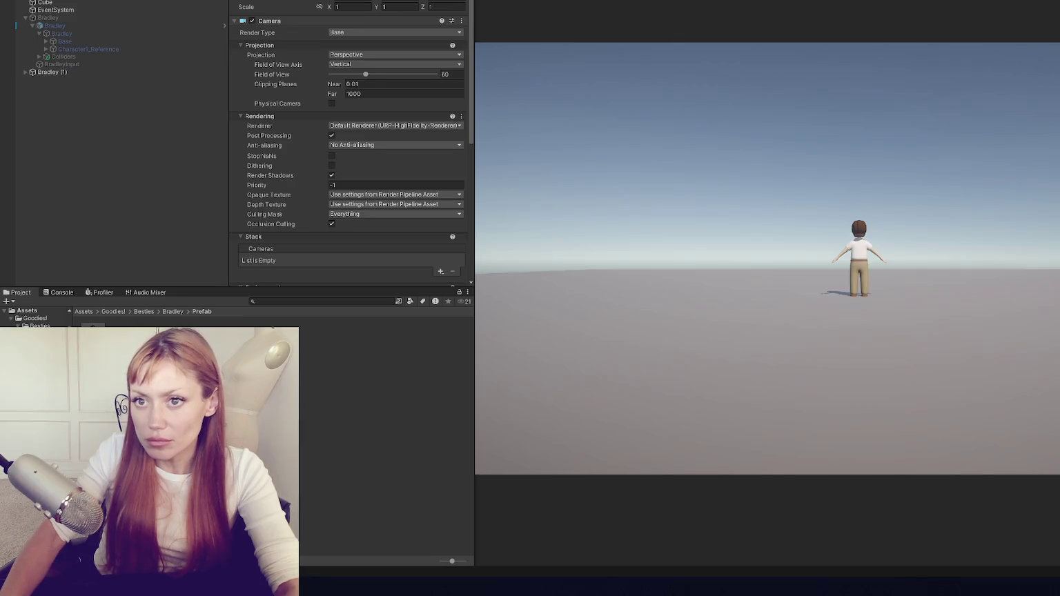
Stop play mode and open the Character Manager at its Setup page.
left_click(207, 0)
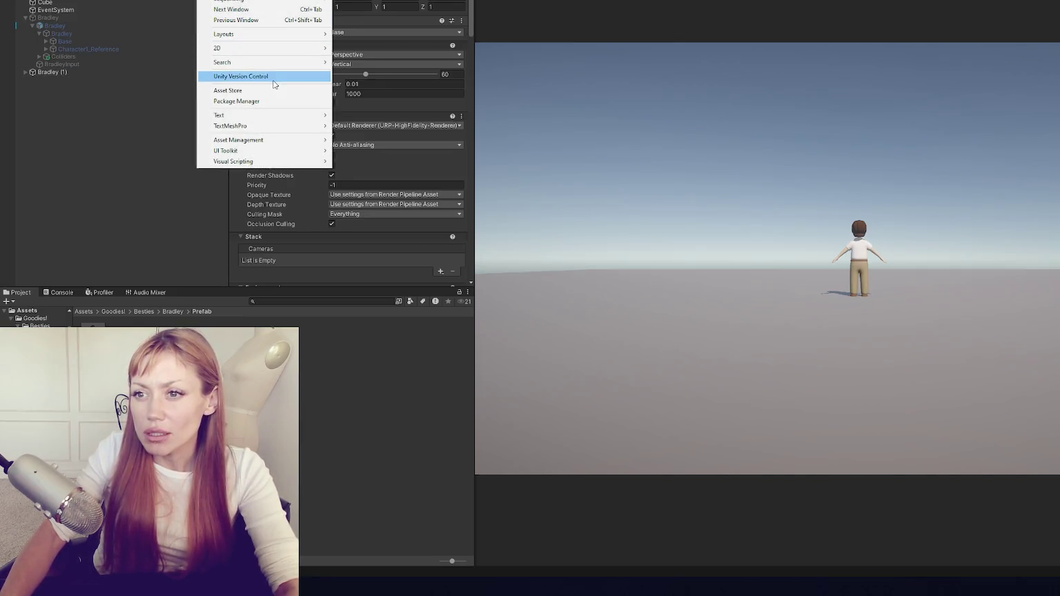
left_click(239, 101)
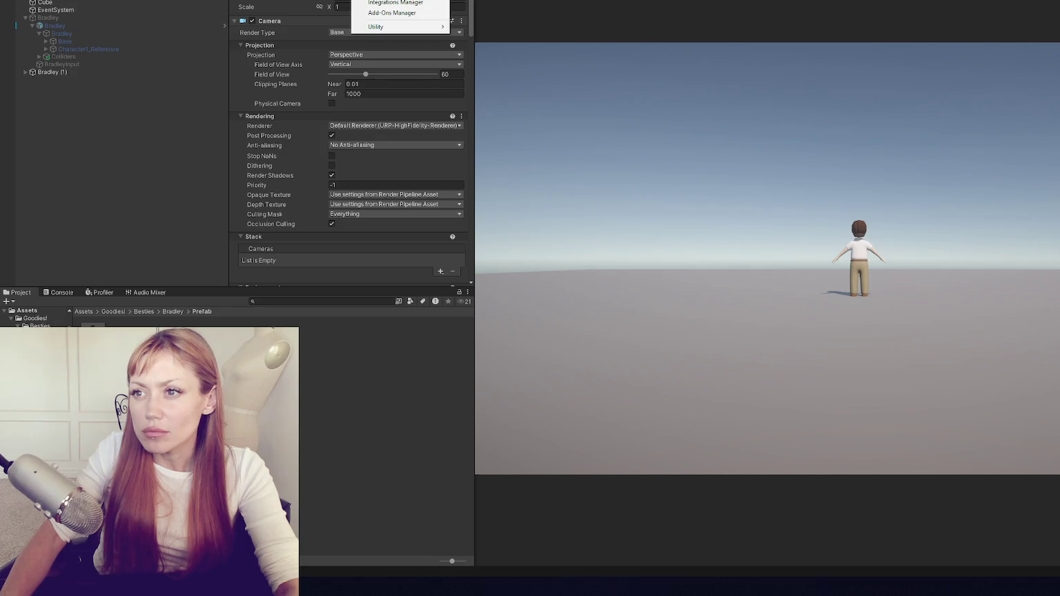
left_click(395, 1)
left_click(421, 174)
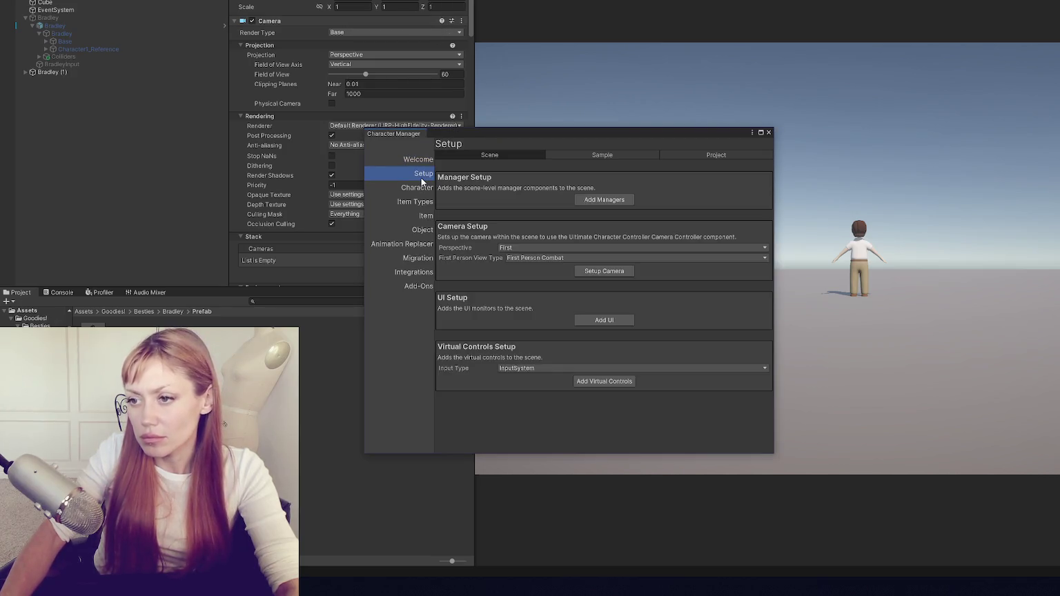
Browse the Add-Ons, Migration, Animation Replacer, Object Builder, Item and Character pages, returning to Setup.
left_click(425, 247)
left_click(425, 259)
left_click(426, 272)
left_click(427, 285)
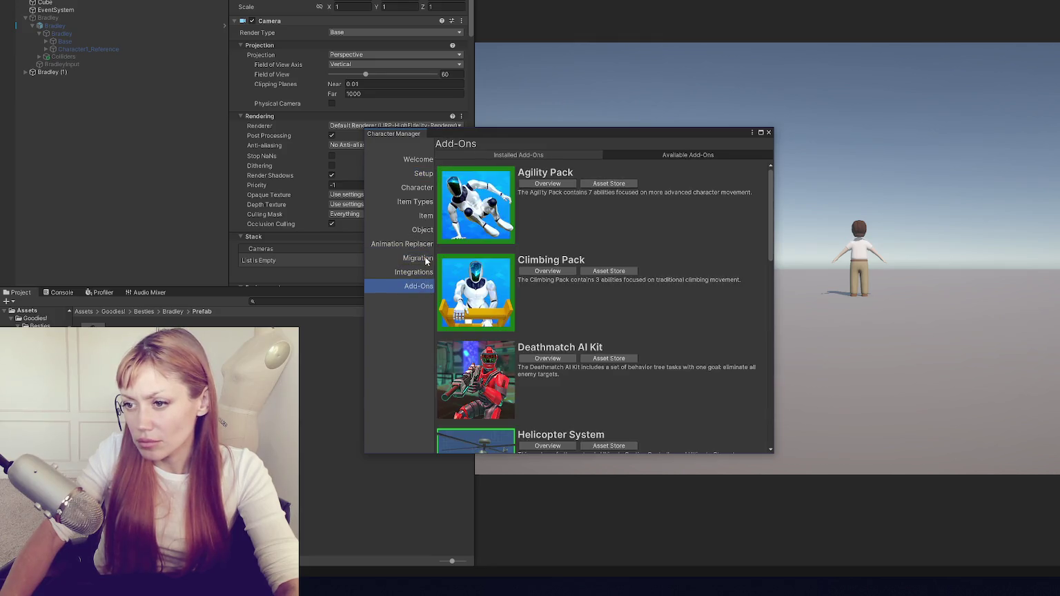
left_click(424, 259)
left_click(419, 246)
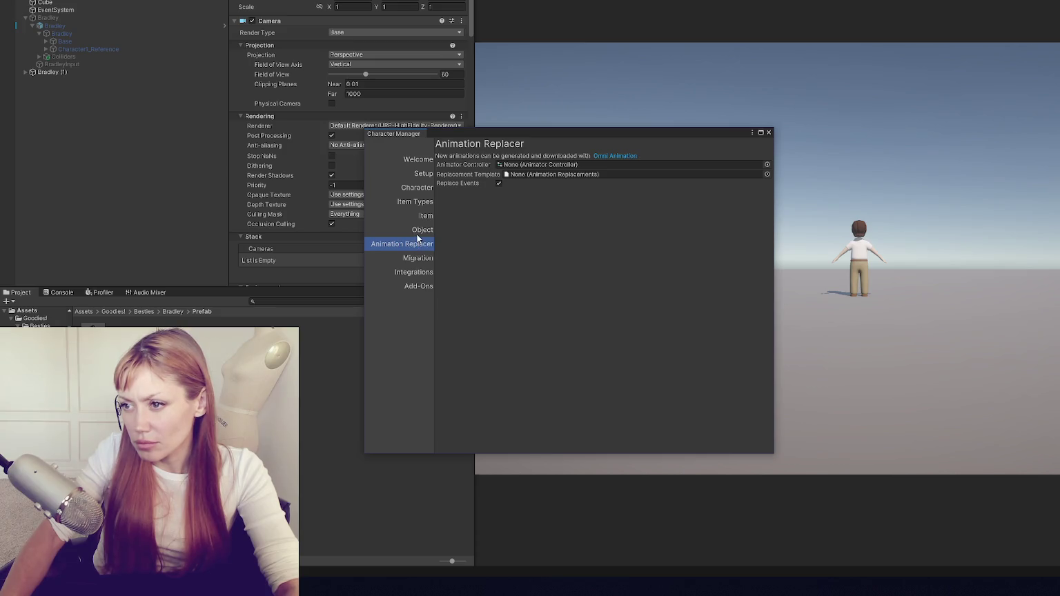
left_click(417, 236)
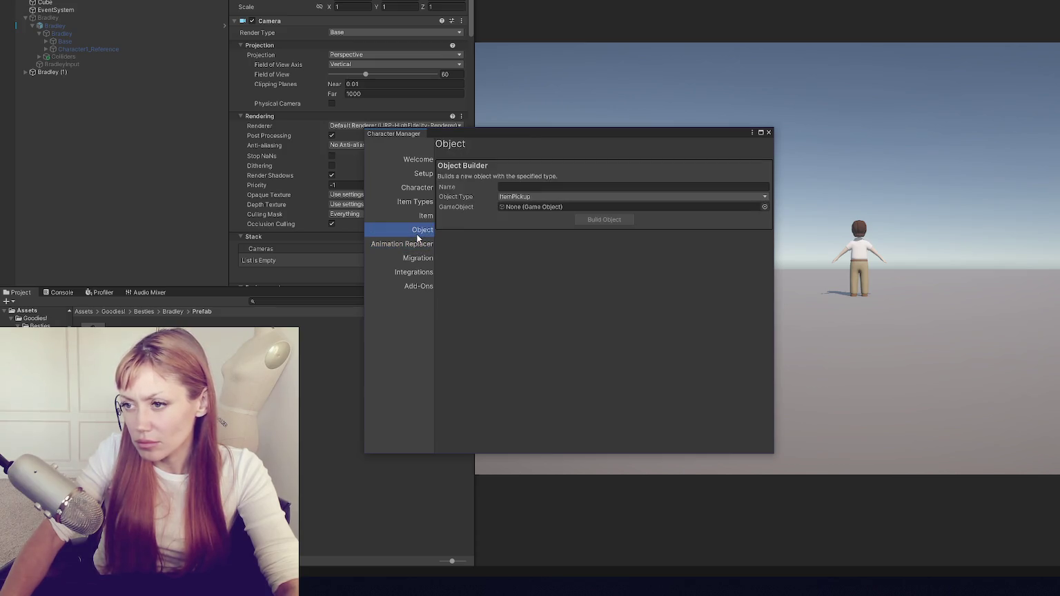
left_click(421, 217)
left_click(420, 202)
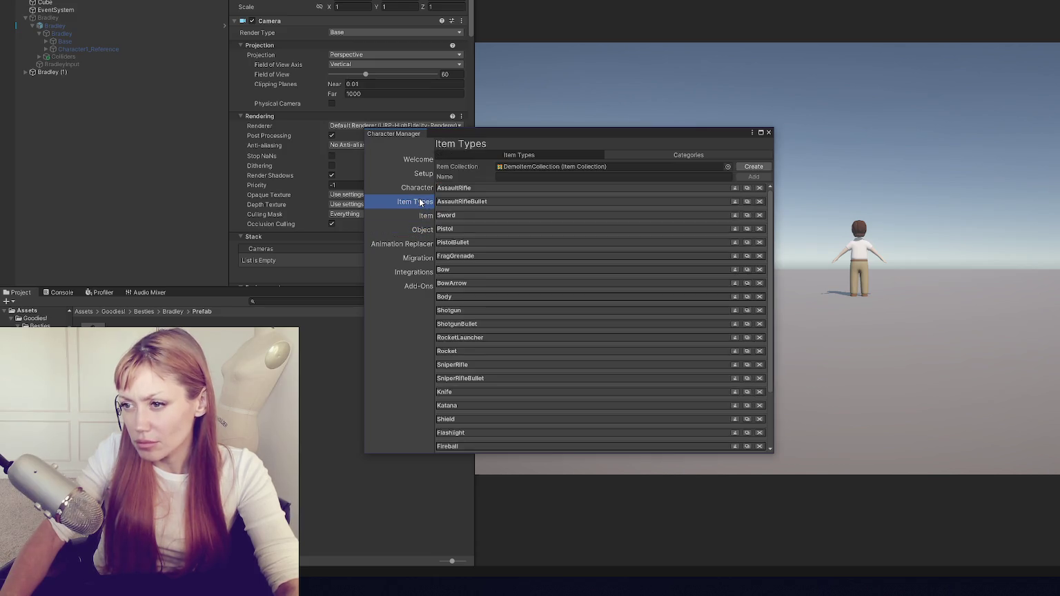
left_click(418, 188)
left_click(421, 176)
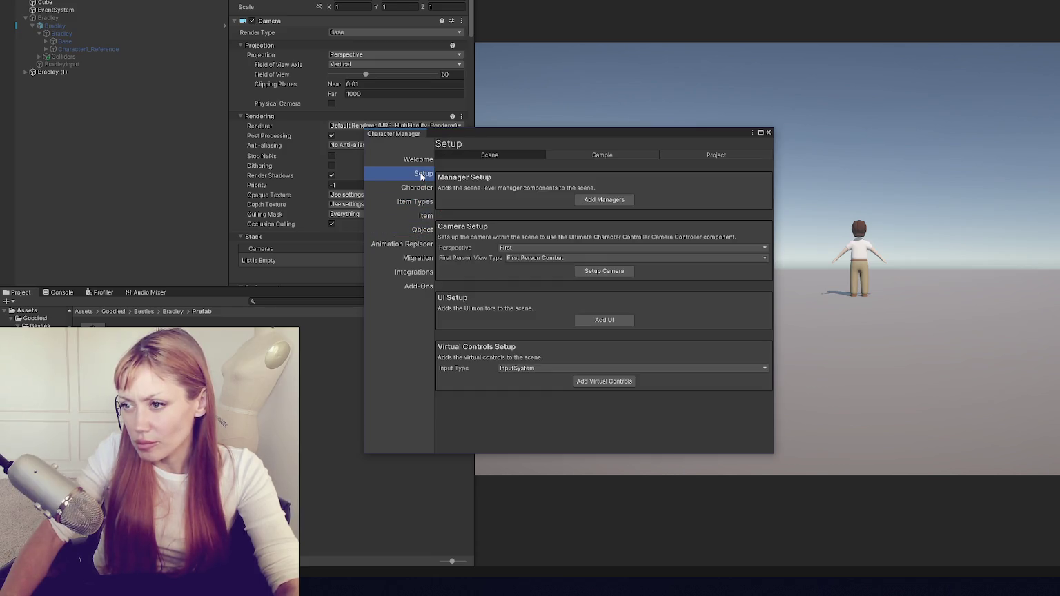
Switch between the Project and Scene setup tabs and begin choosing the camera perspective.
left_click(718, 155)
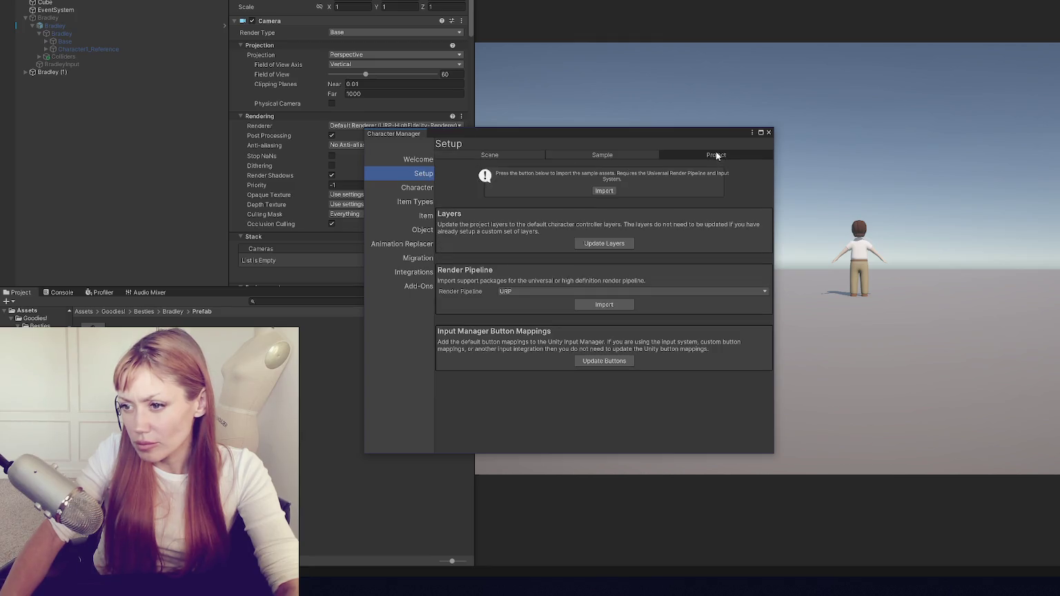
left_click(486, 155)
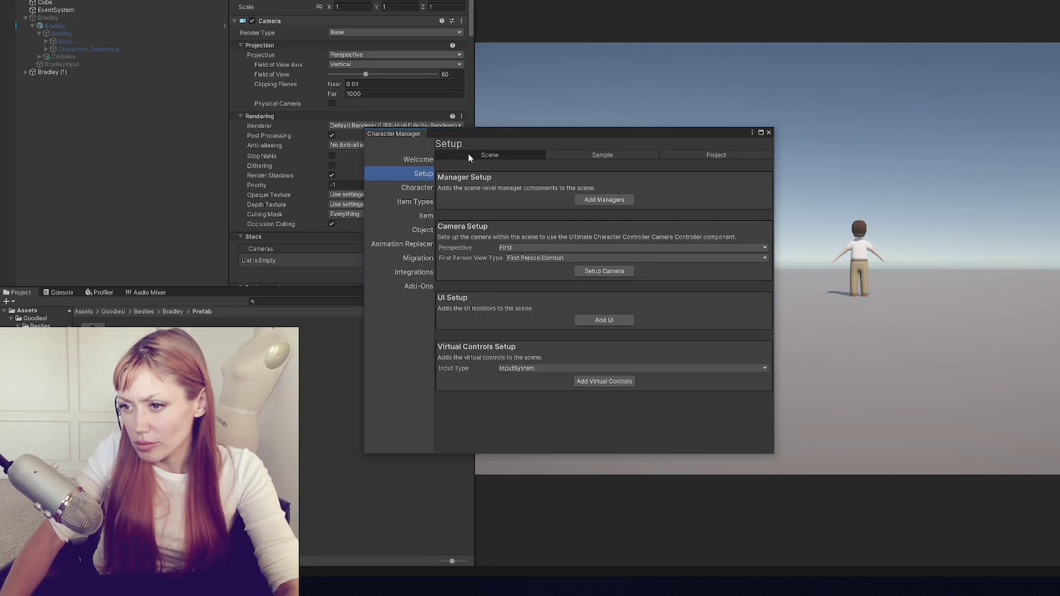
left_click(544, 248)
Set up the scene camera with Third perspective and Third Person RPG view, then close the Character Manager.
left_click(532, 271)
left_click(539, 259)
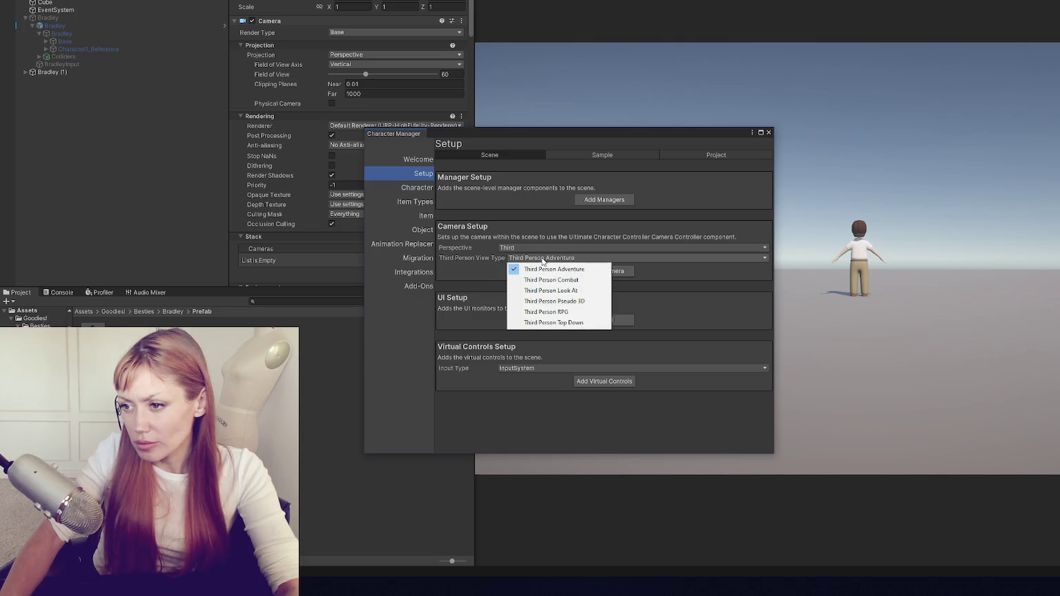
left_click(548, 312)
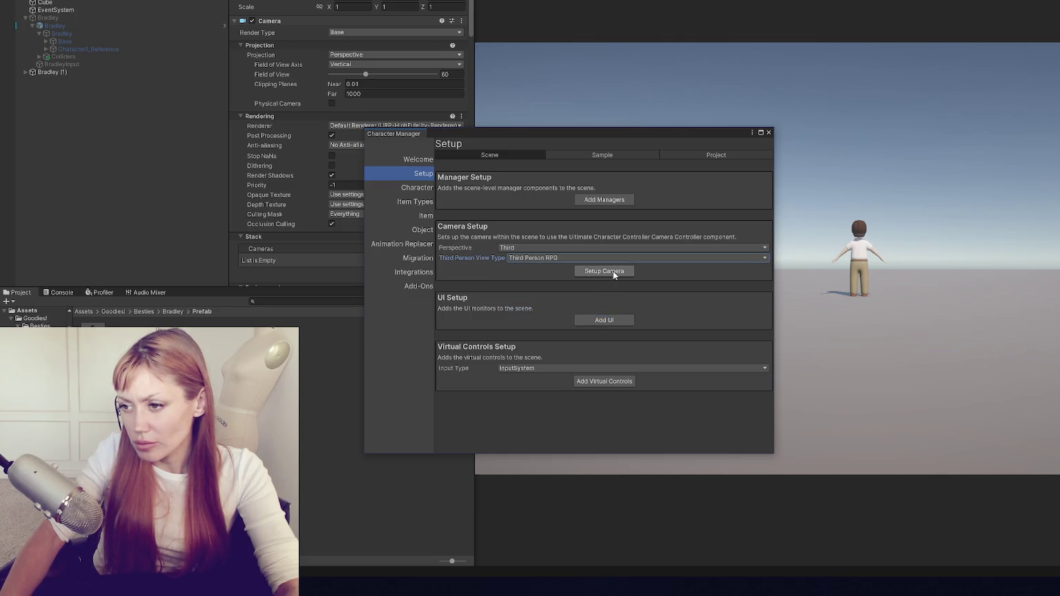
left_click(613, 272)
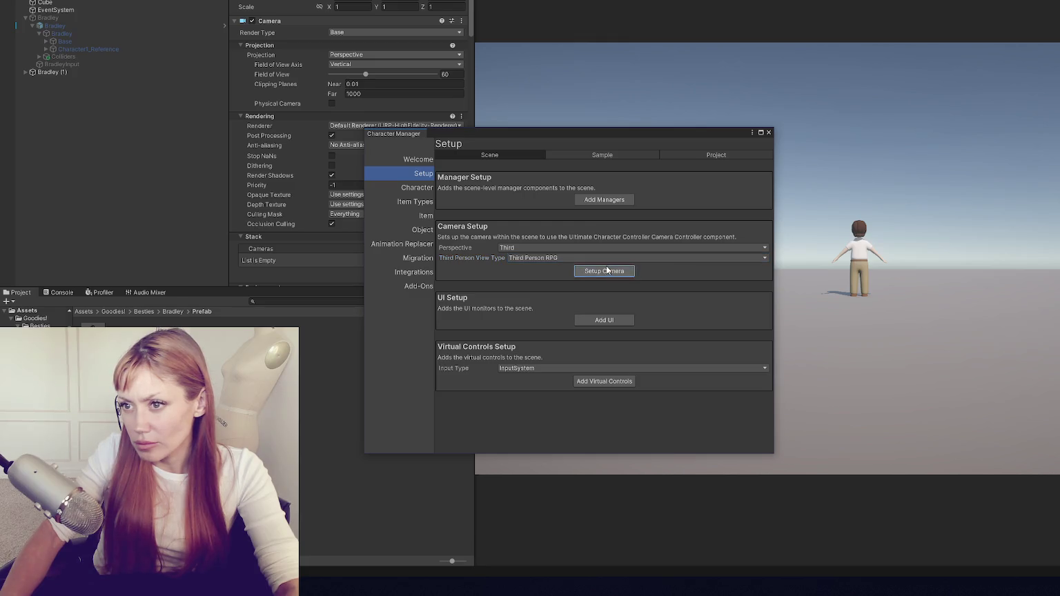
scroll(326, 148, "down", 10)
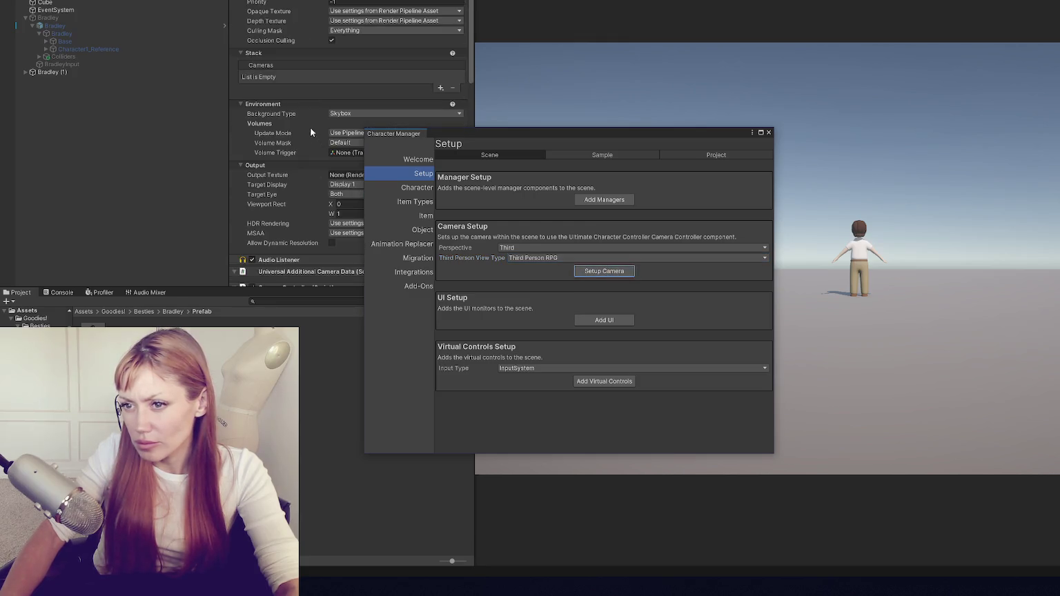
scroll(294, 90, "down", 4)
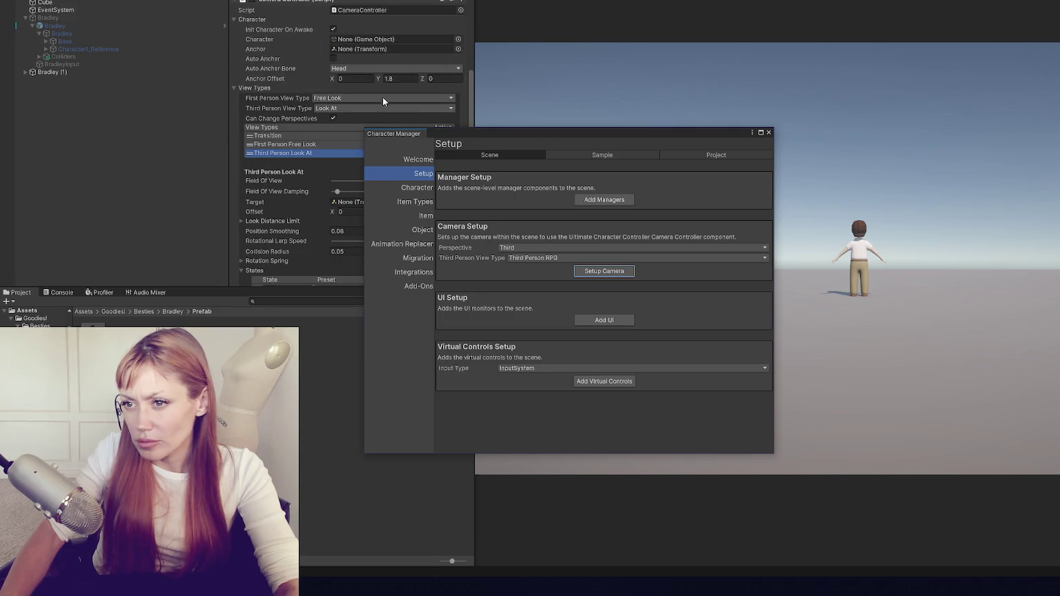
left_click(769, 132)
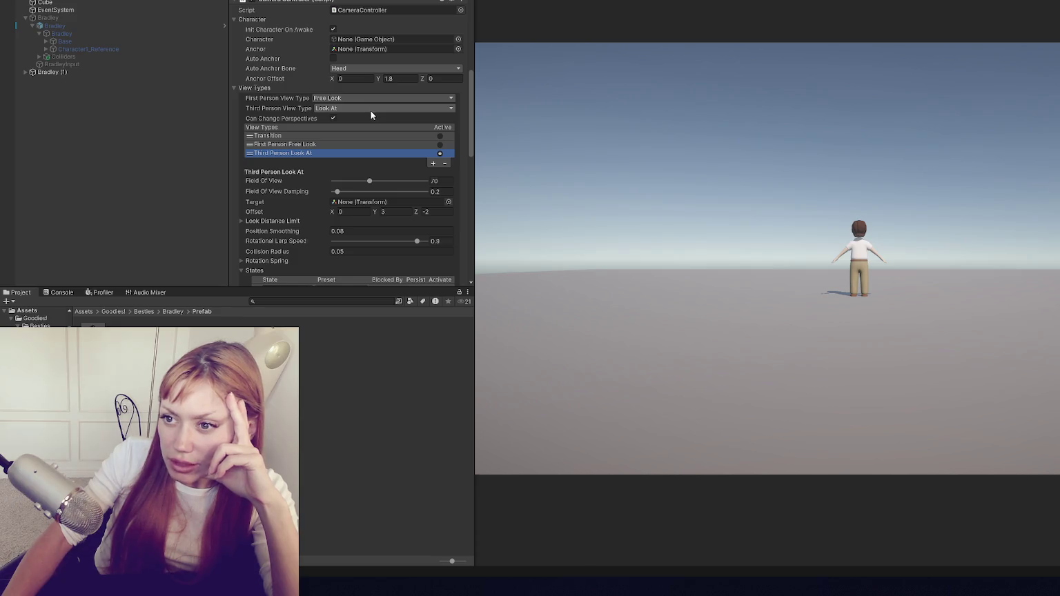
scroll(373, 116, "down", 3)
scroll(376, 121, "up", 5)
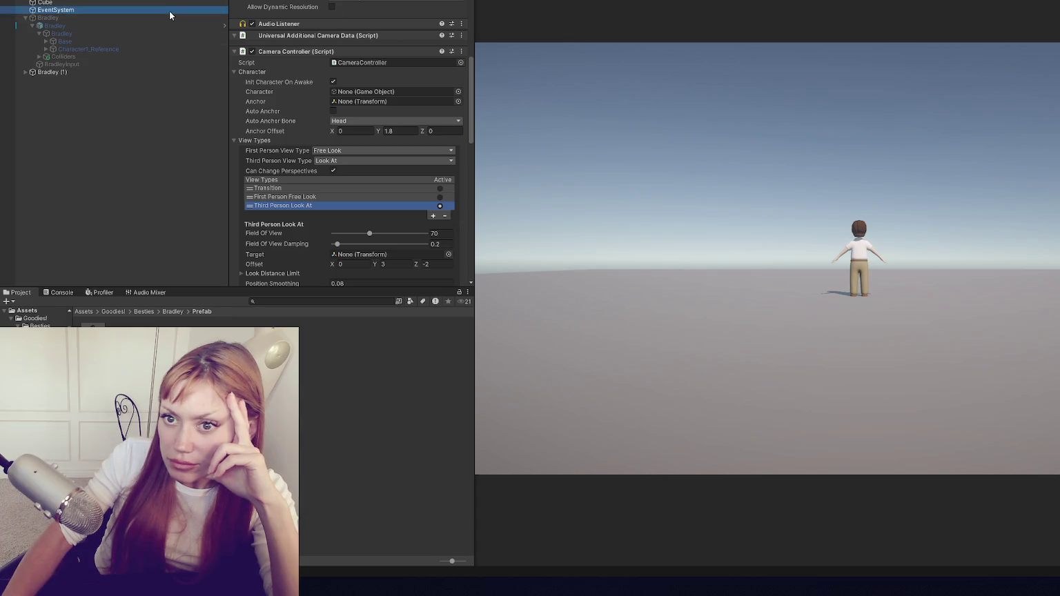
Delete the old Bradley character from the scene.
left_click(196, 15)
key("Delete")
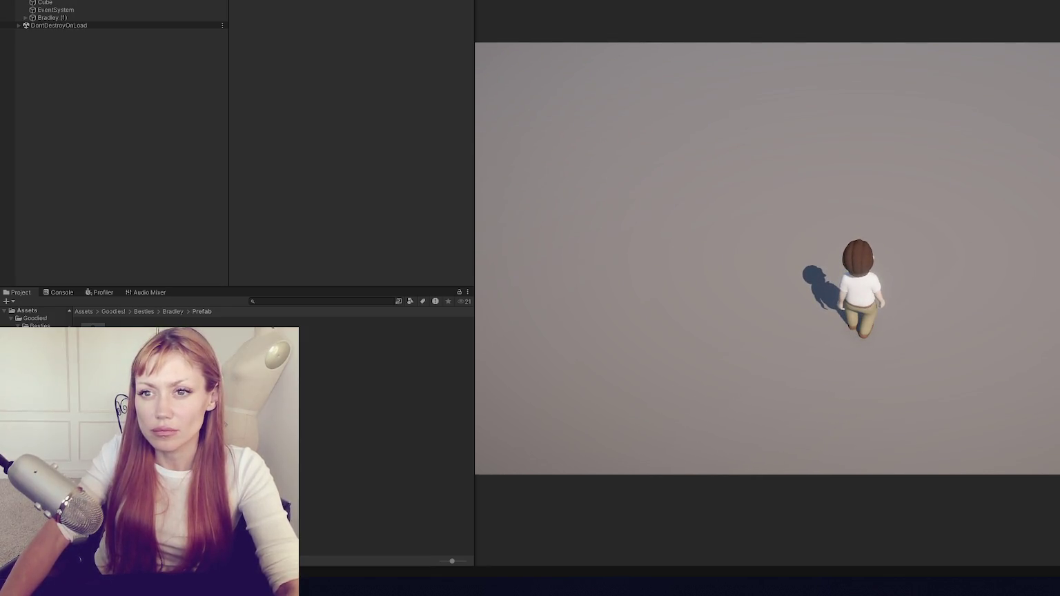
scroll(284, 90, "down", 10)
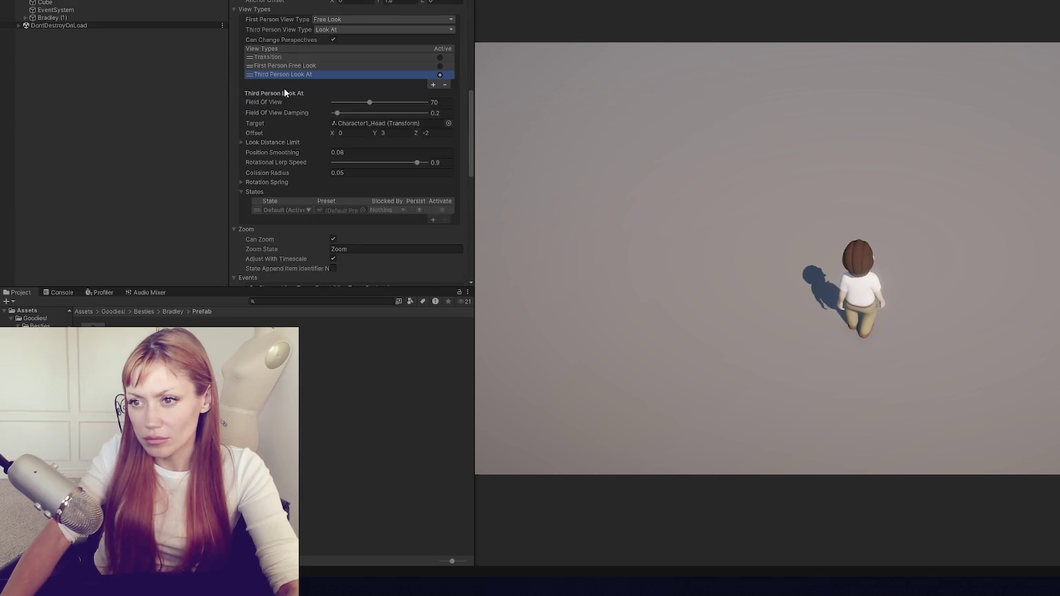
While playing, inspect the First Person Free Look, Transition and Third Person Look At views, then stop.
left_click(322, 66)
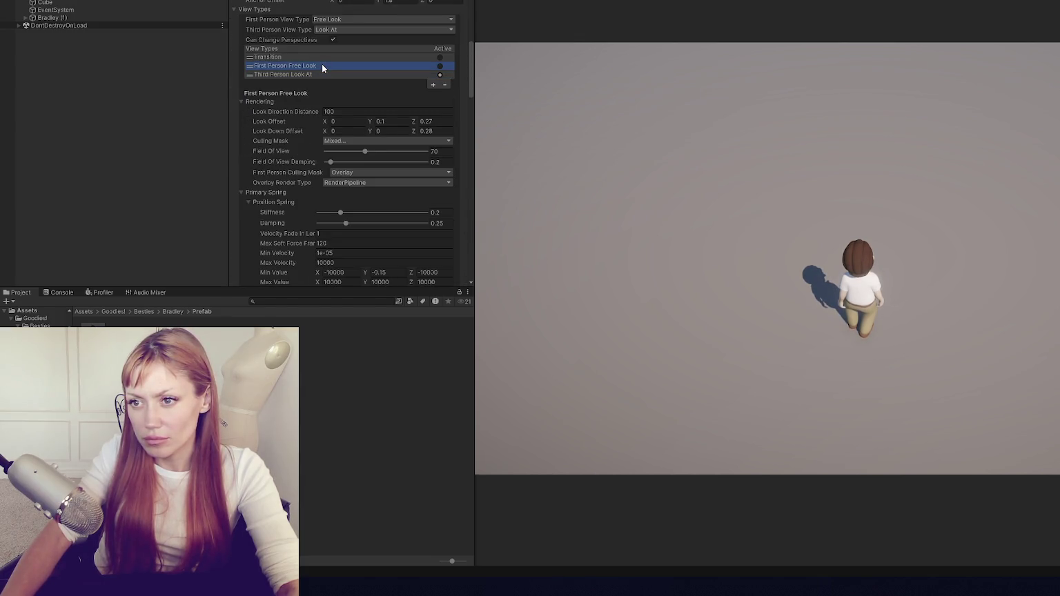
left_click(318, 57)
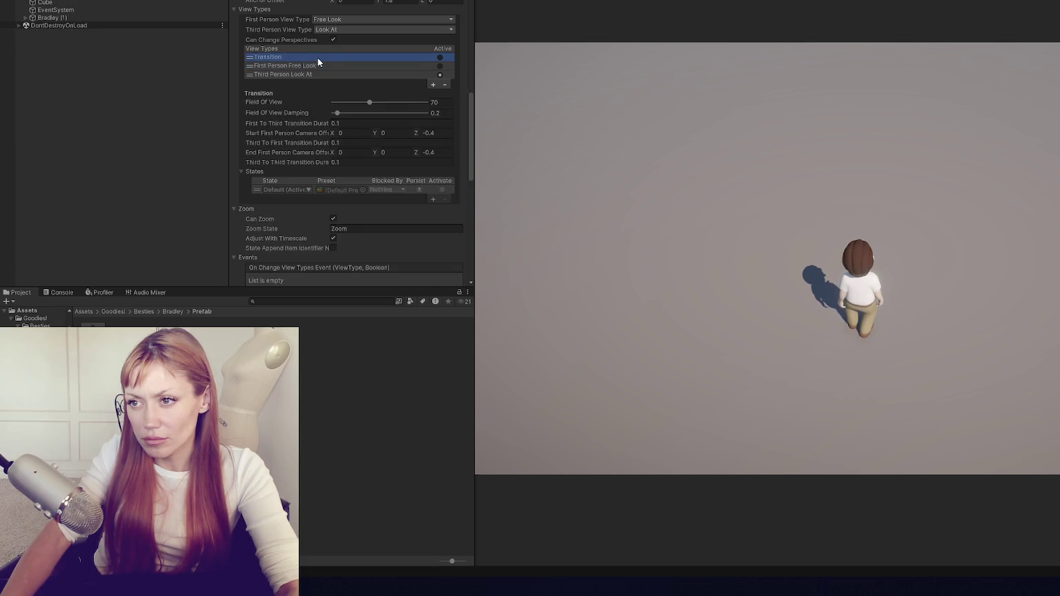
left_click(322, 73)
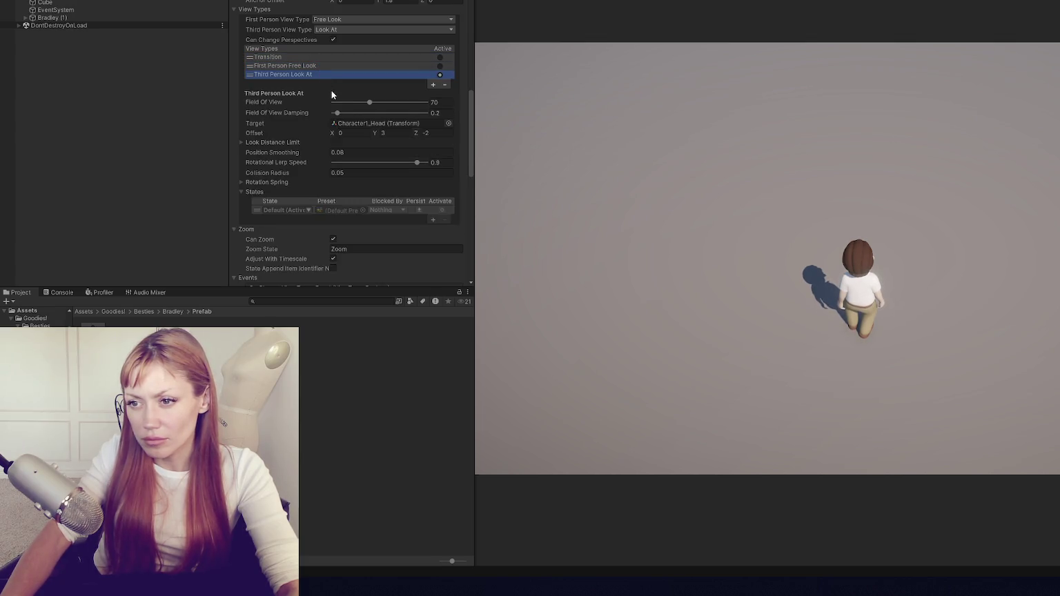
scroll(300, 120, "down", 2)
scroll(299, 120, "down", 2)
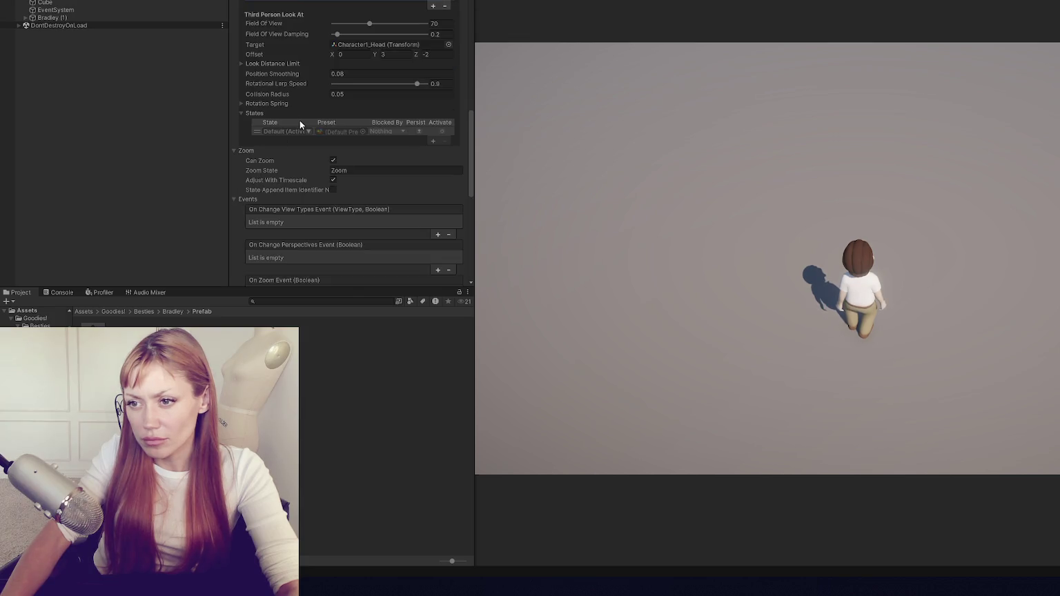
scroll(299, 120, "up", 6)
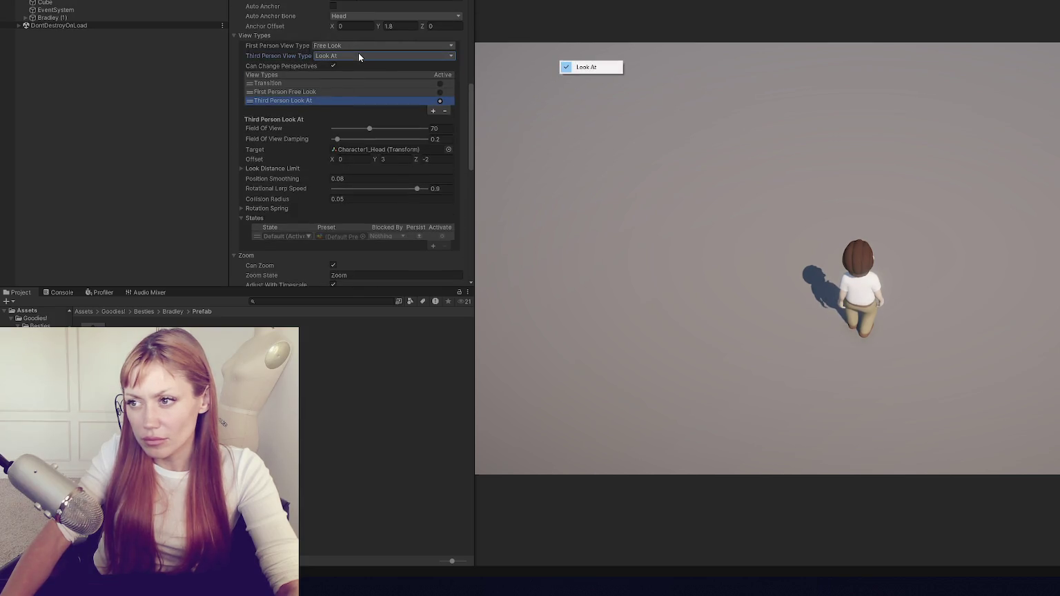
key("ctrl+p")
left_click(50, 18)
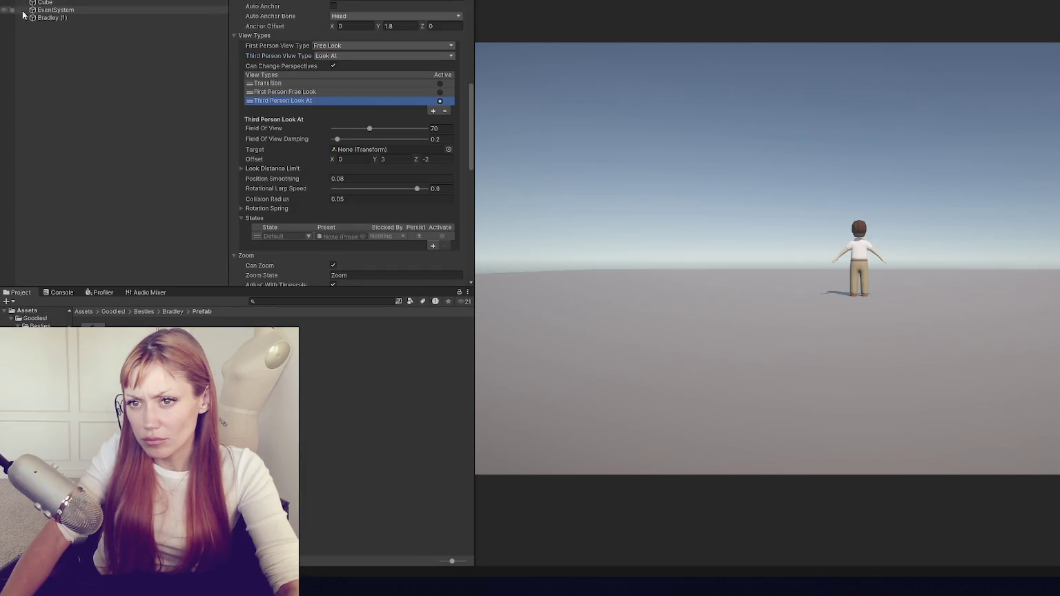
Set Bradley (1)'s Third Person Movement to Adventure in the Character Manager and update the character.
scroll(334, 95, "up", 10)
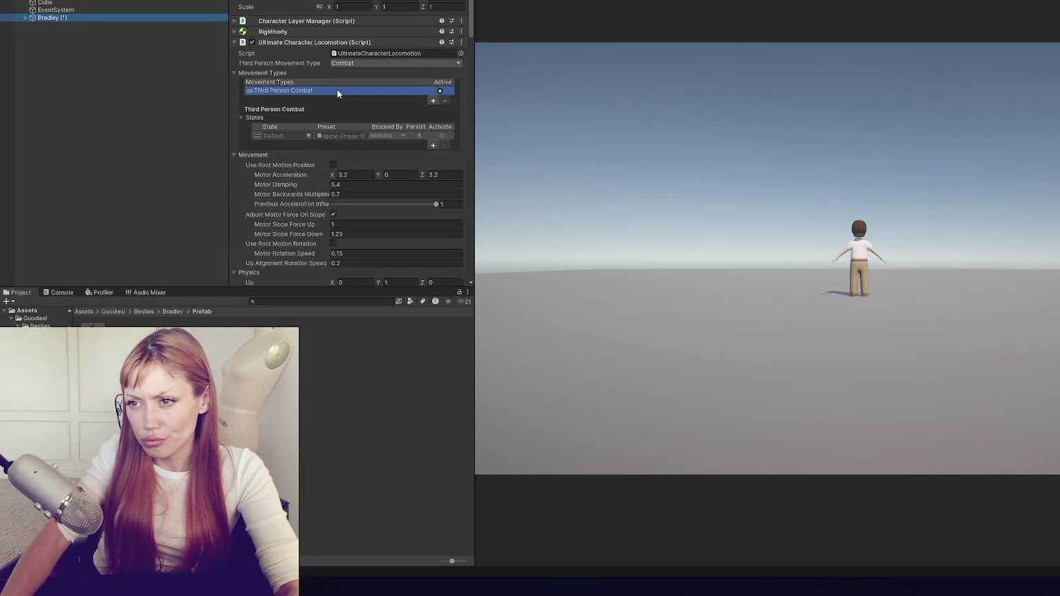
left_click(83, 19)
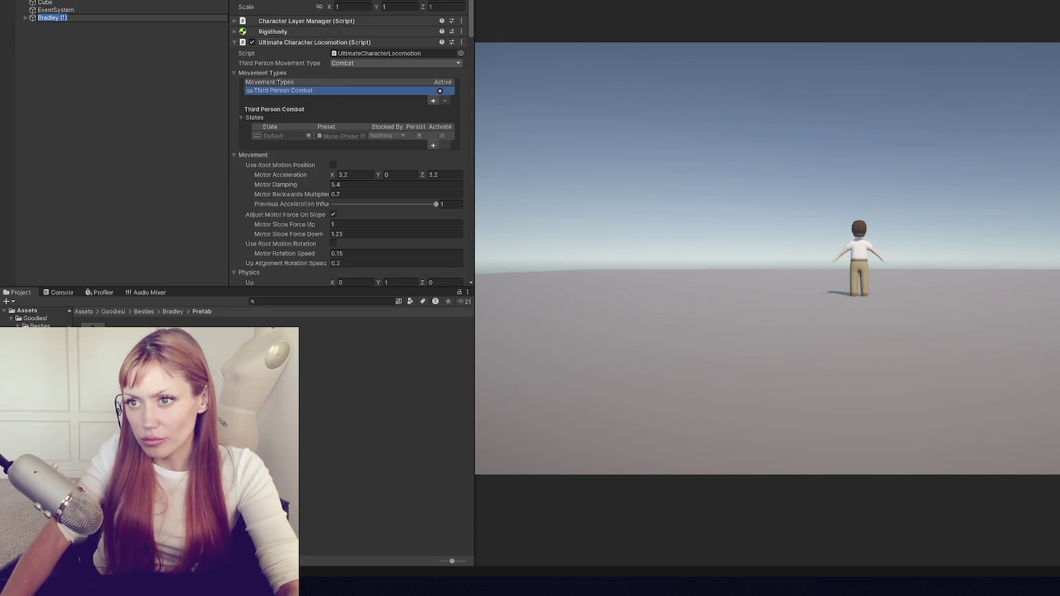
left_click(397, 1)
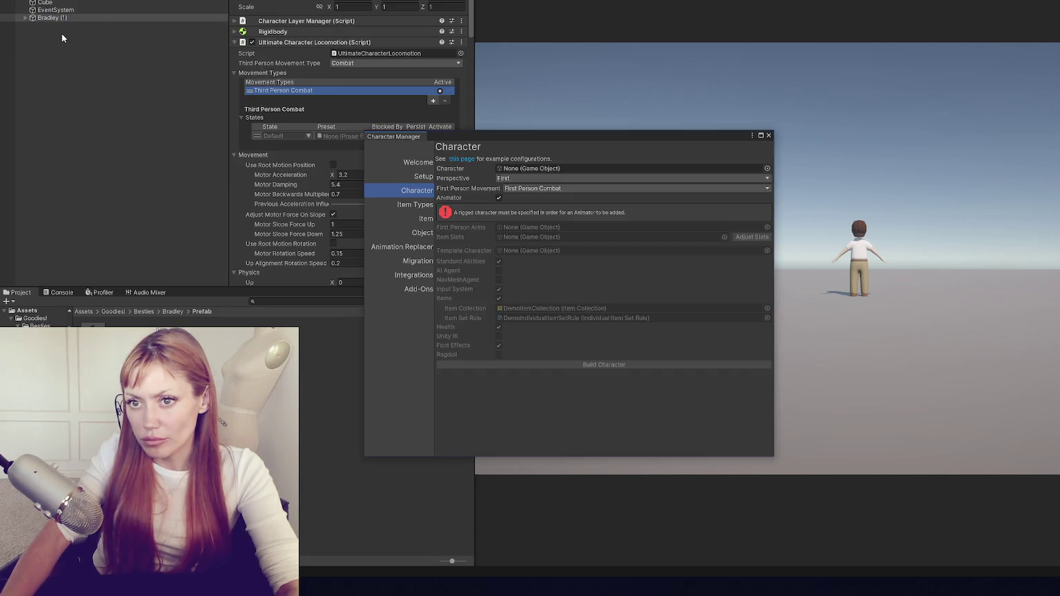
left_click(560, 188)
left_click(566, 211)
left_click(563, 188)
left_click(552, 199)
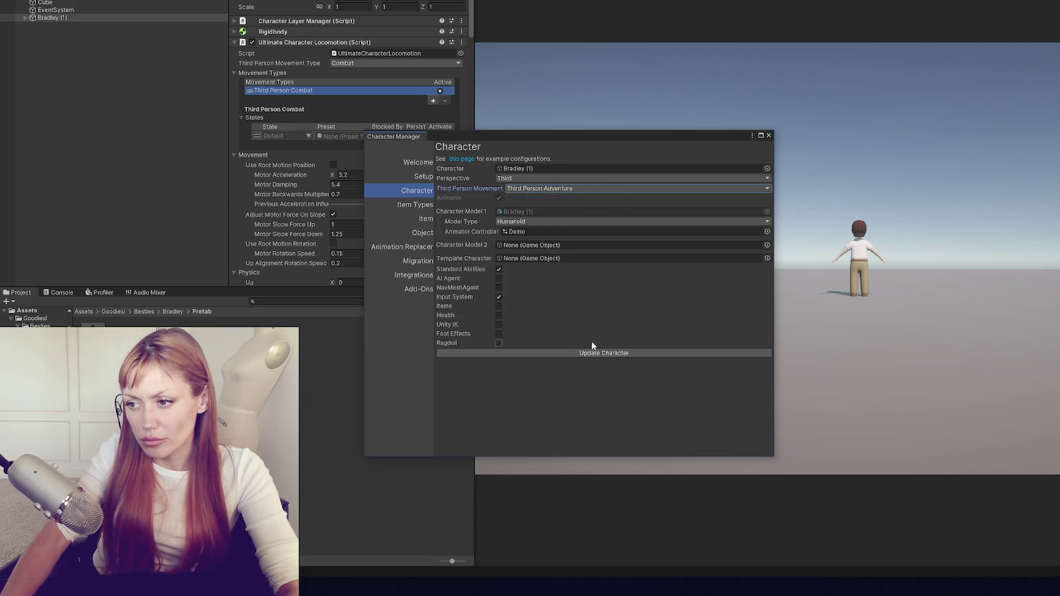
left_click(769, 135)
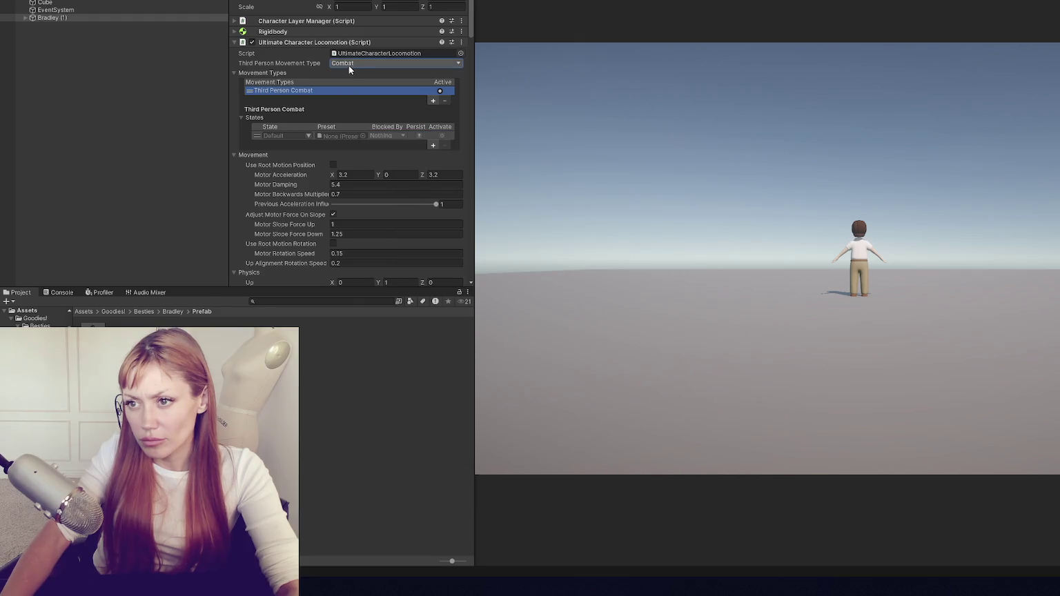
Keep Combat as the movement type in the Inspector's Movement Type dropdown.
left_click(348, 64)
left_click(357, 74)
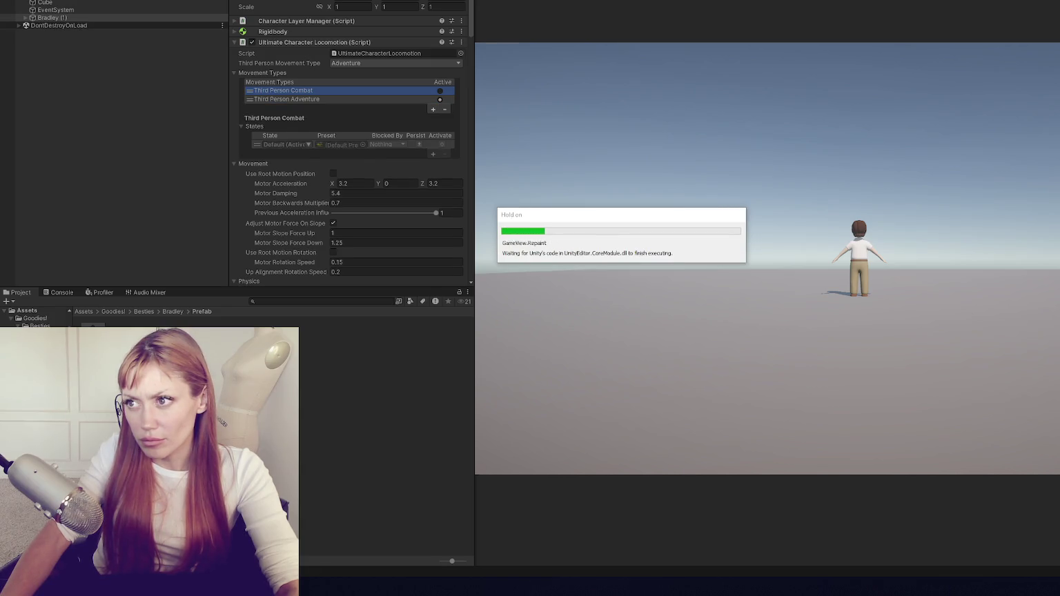
left_click(357, 63)
Set the character's movement type, then review the camera's Look At and Free Look view settings.
left_click(345, 74)
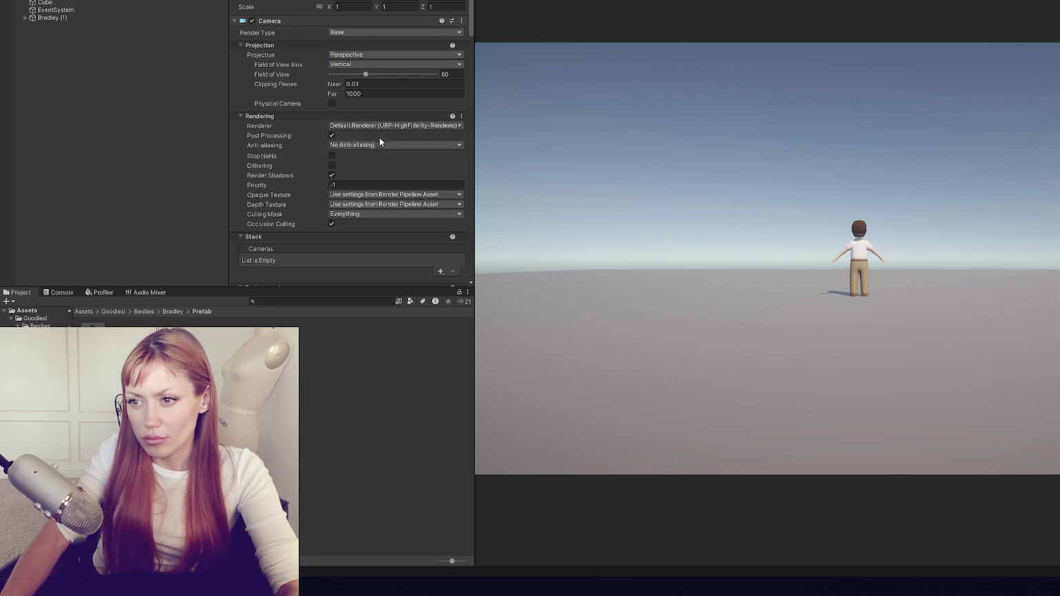
scroll(389, 115, "down", 2)
scroll(382, 73, "down", 4)
left_click(384, 6)
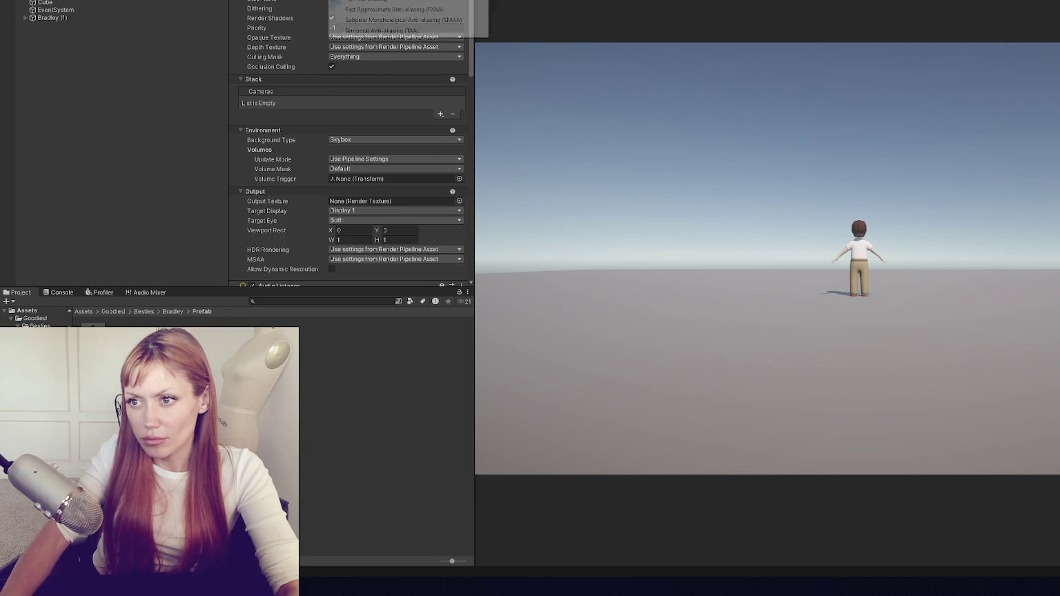
scroll(388, 62, "down", 4)
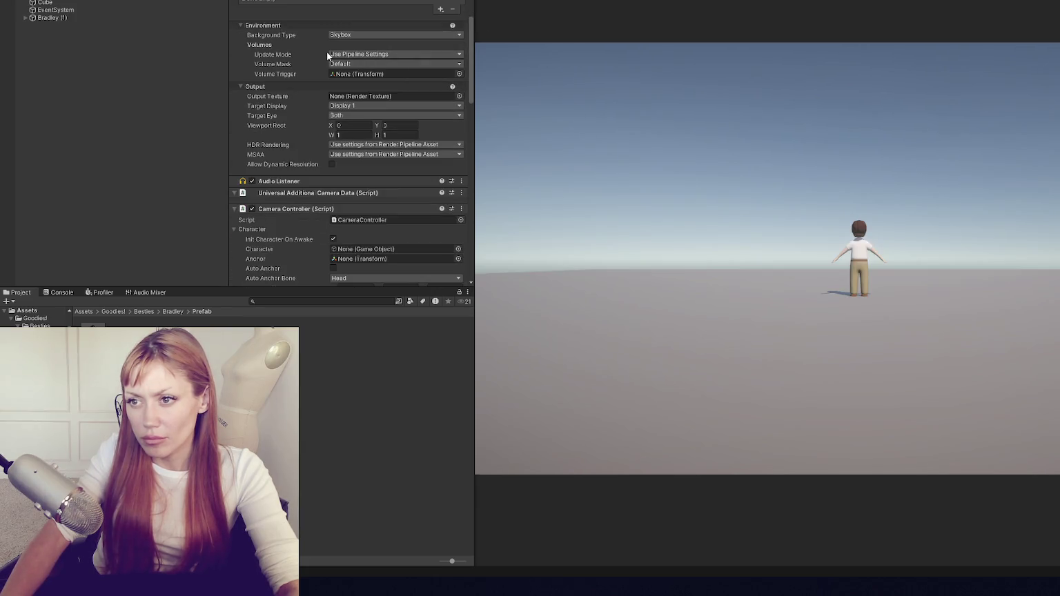
scroll(329, 56, "down", 10)
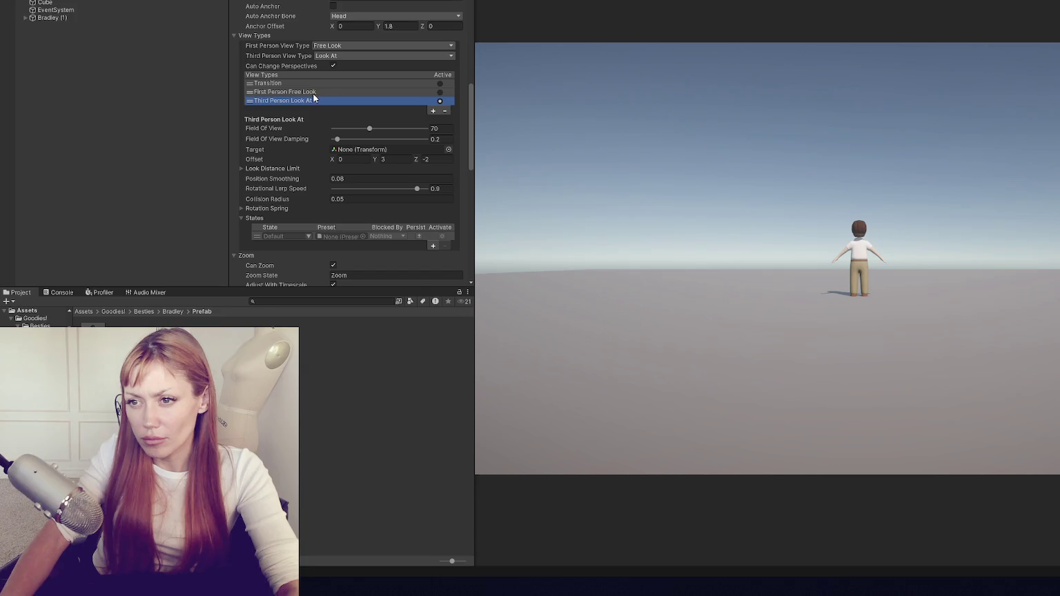
left_click(311, 93)
left_click(424, 101)
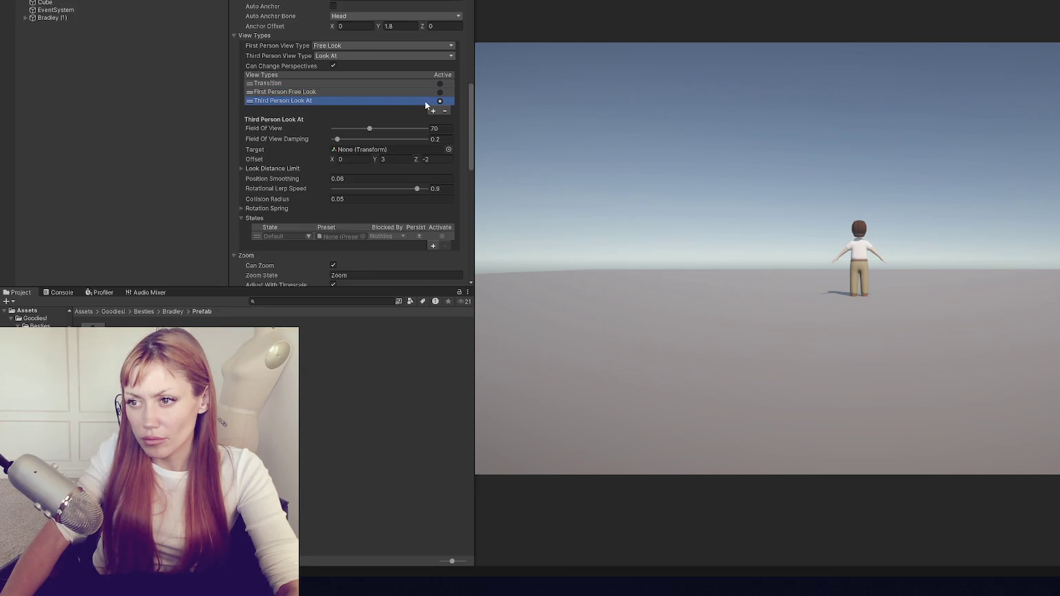
left_click(262, 209)
left_click(264, 171)
left_click(271, 168)
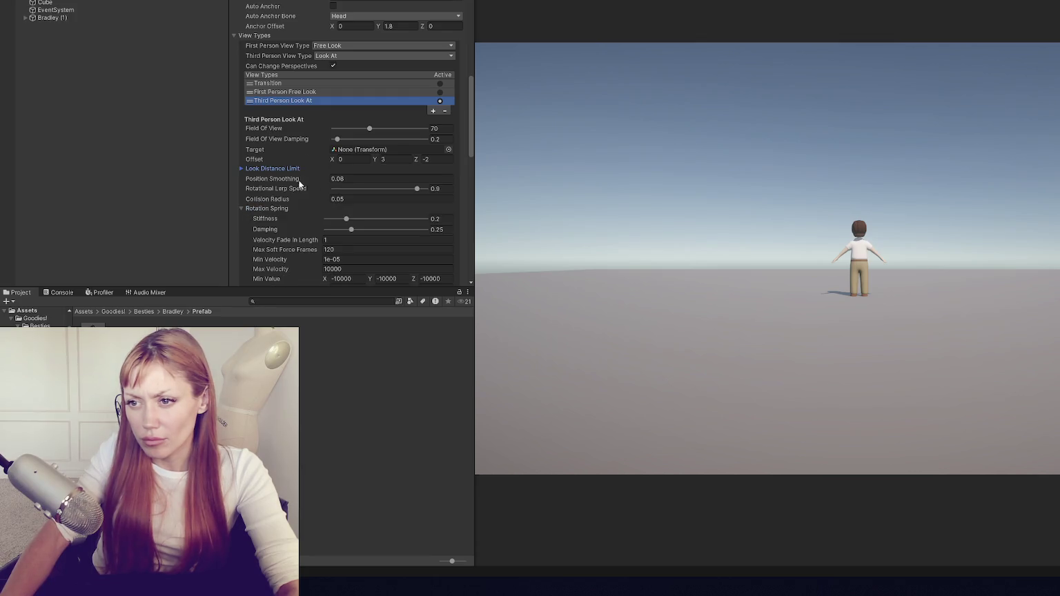
Collapse the Events States and Zoom foldouts and add a Third Person Adventure view type.
scroll(353, 152, "down", 3)
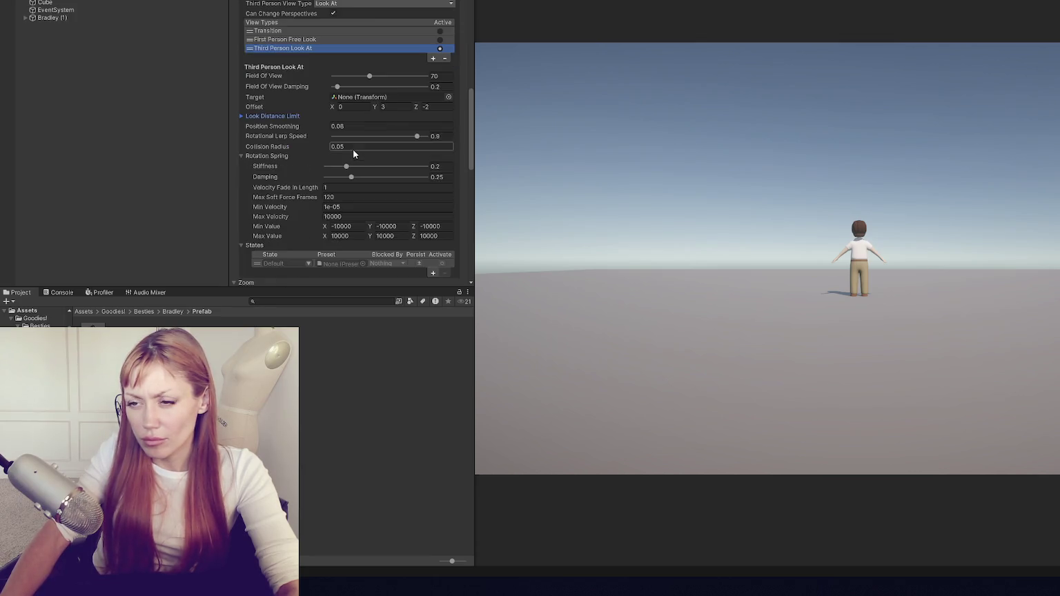
left_click_drag(52, 17, 366, 98)
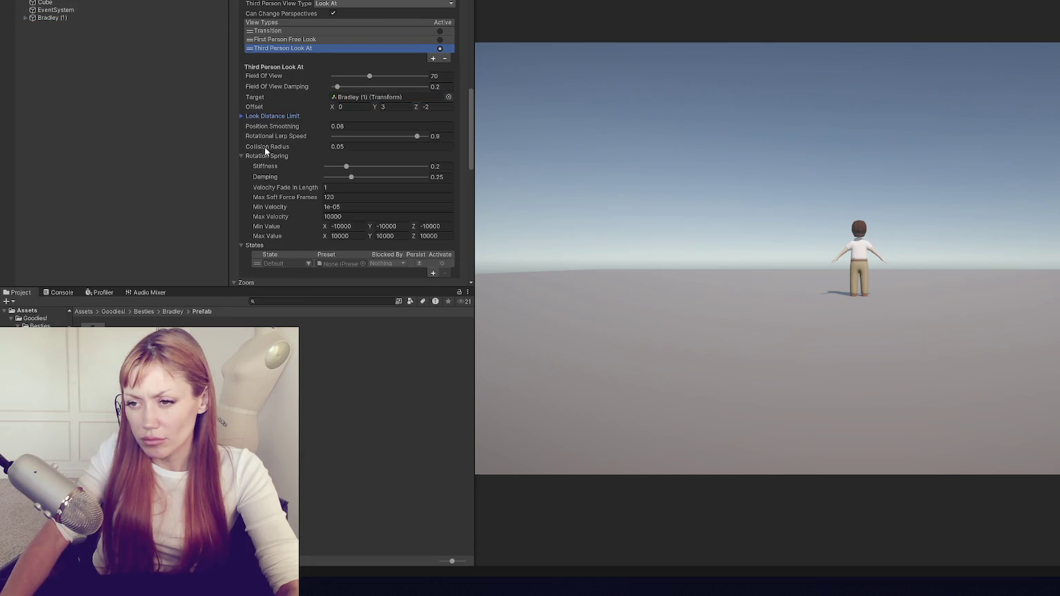
scroll(274, 162, "down", 4)
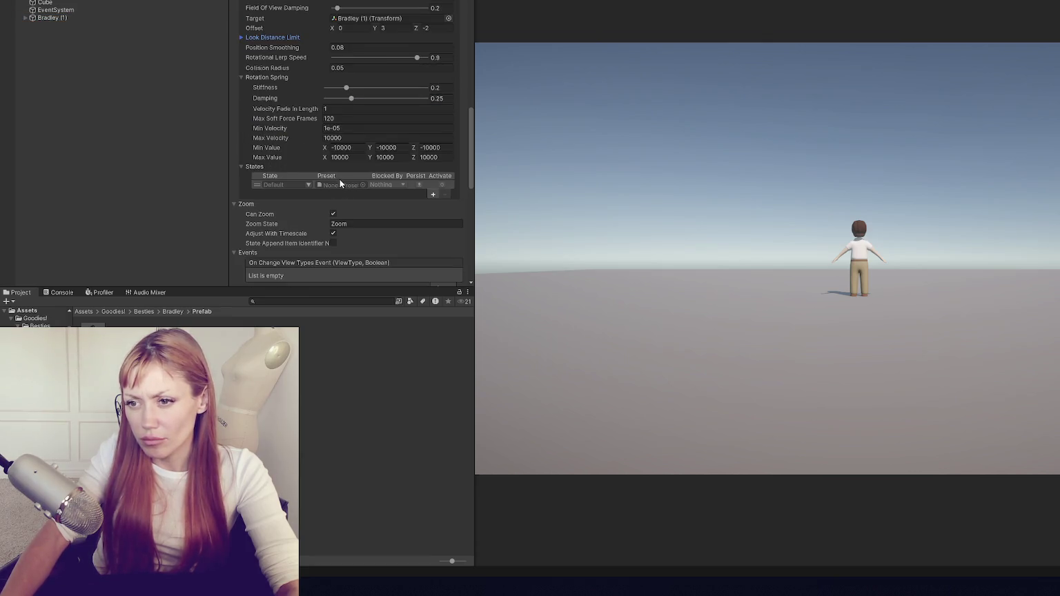
scroll(340, 174, "down", 3)
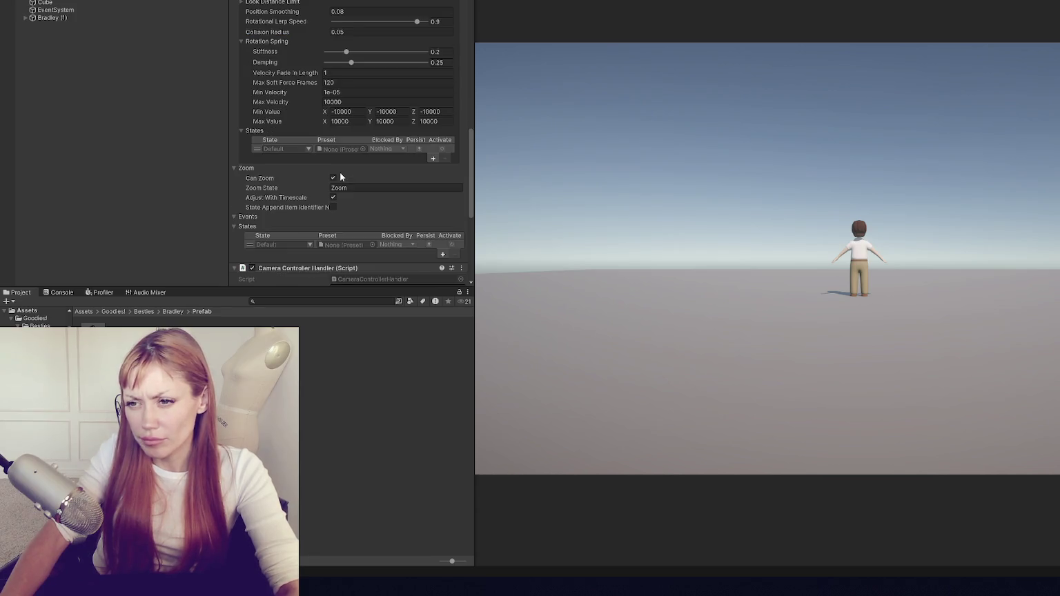
scroll(344, 180, "down", 1)
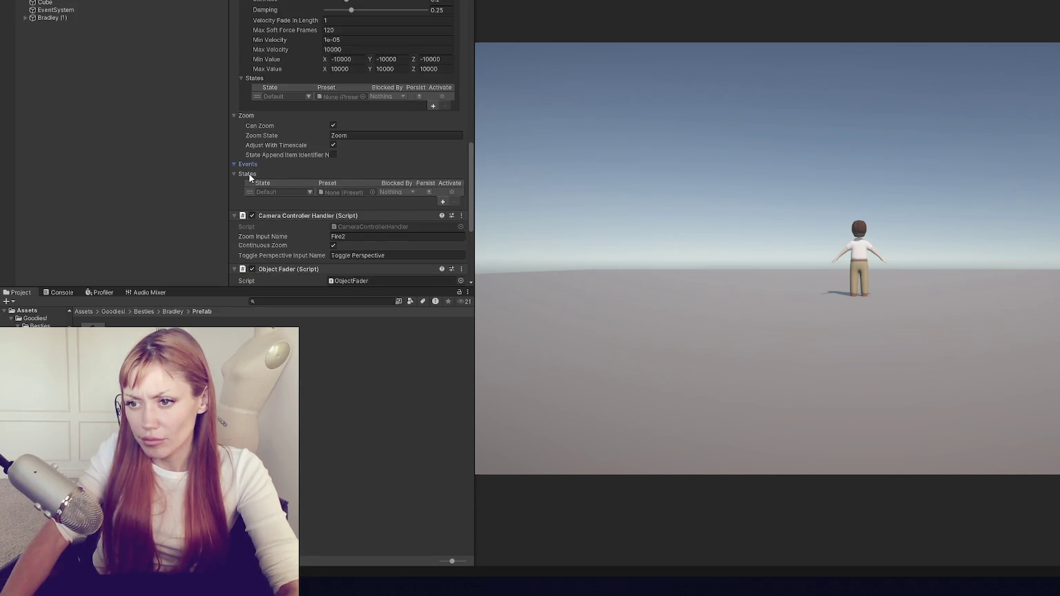
left_click(249, 174)
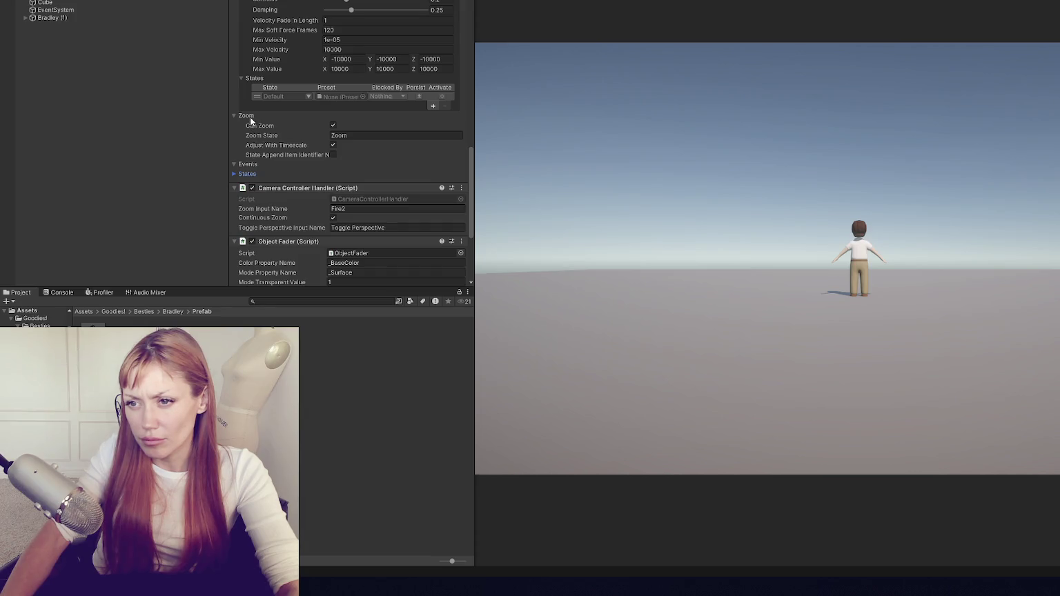
left_click(250, 116)
scroll(280, 124, "up", 8)
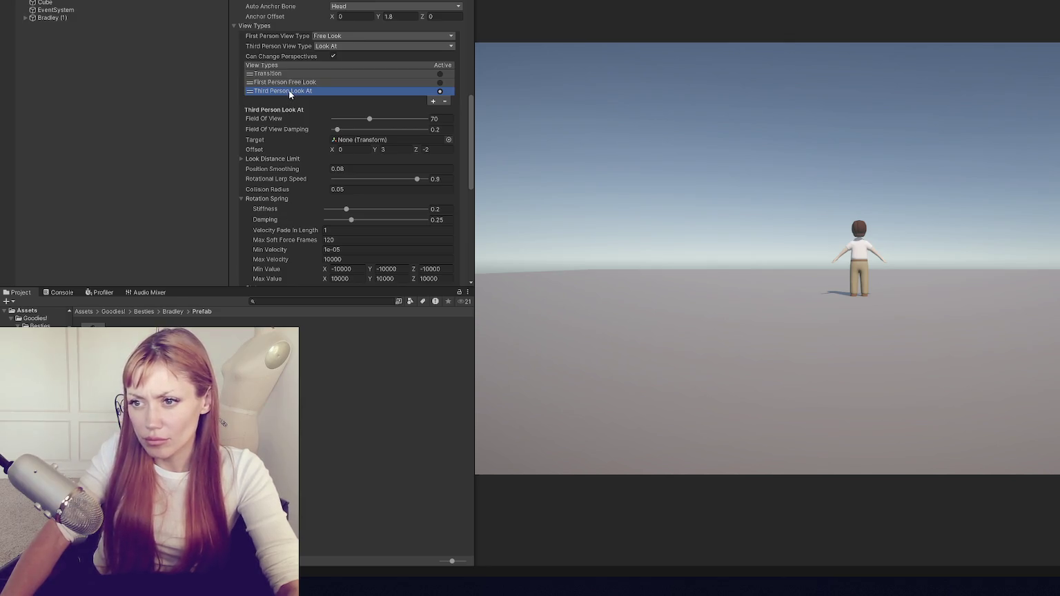
left_click(433, 102)
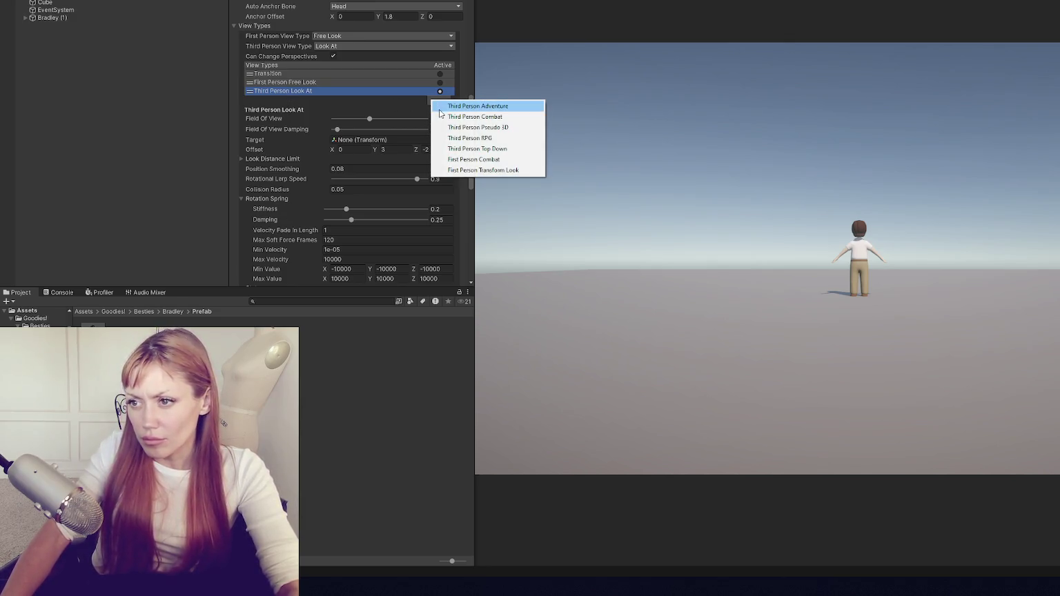
left_click(438, 107)
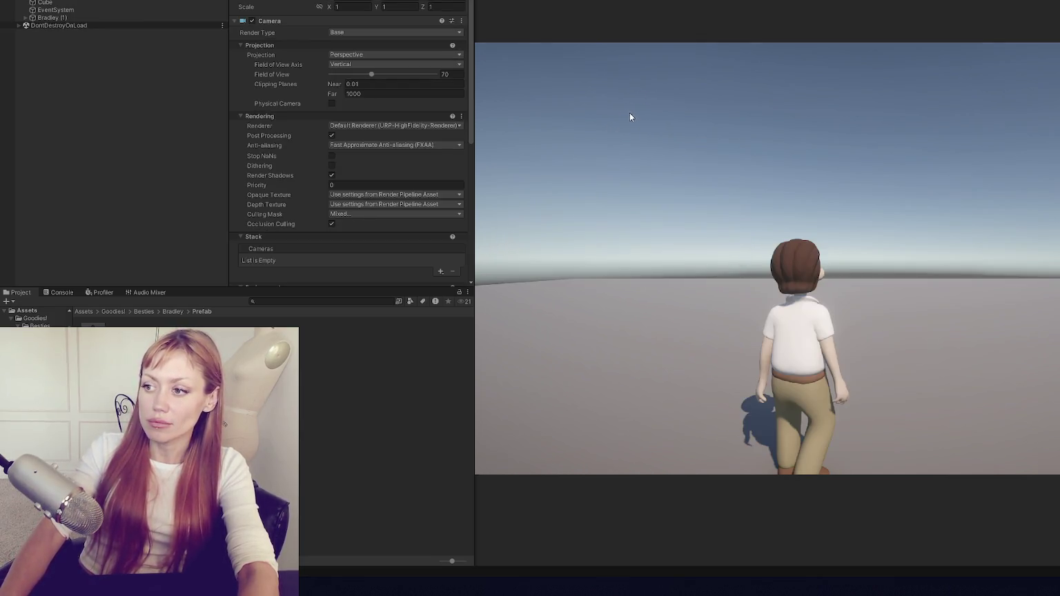
Run Bradley around with W, end the play test with Ctrl+P, and select Bradley (1).
key("w")
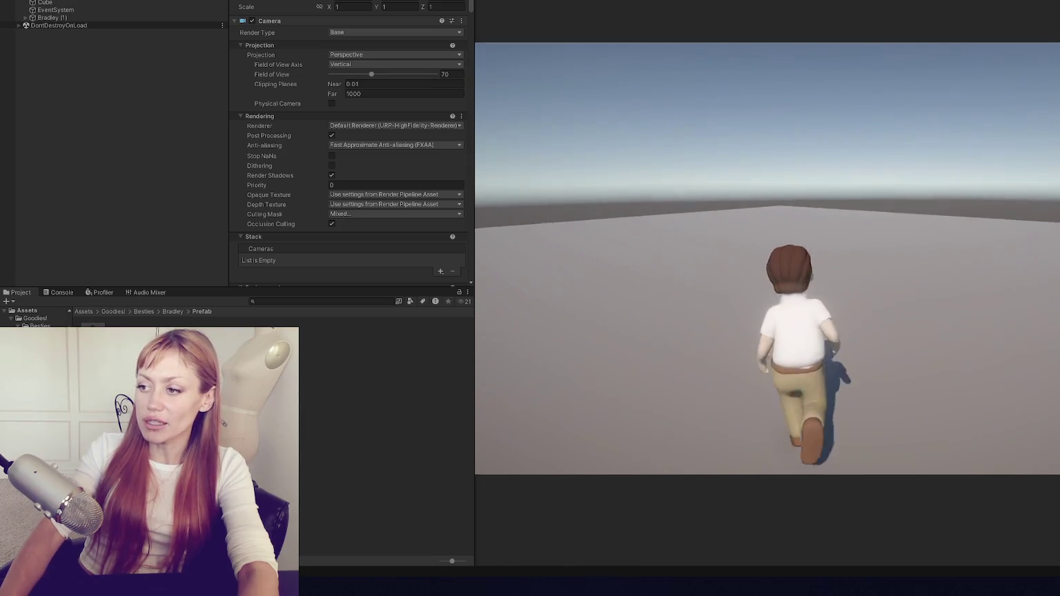
key("w")
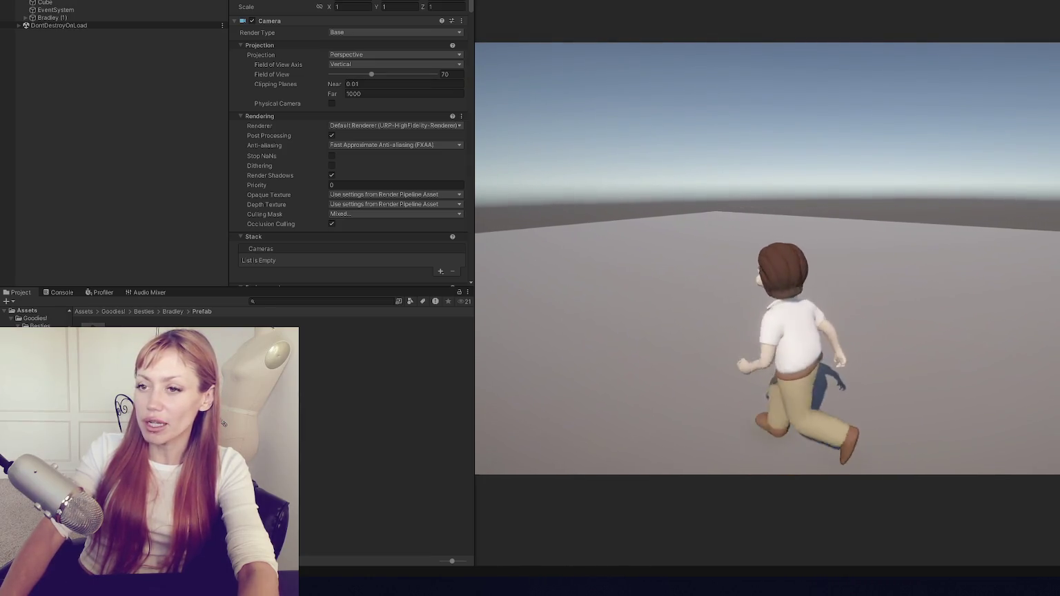
key("ctrl+p")
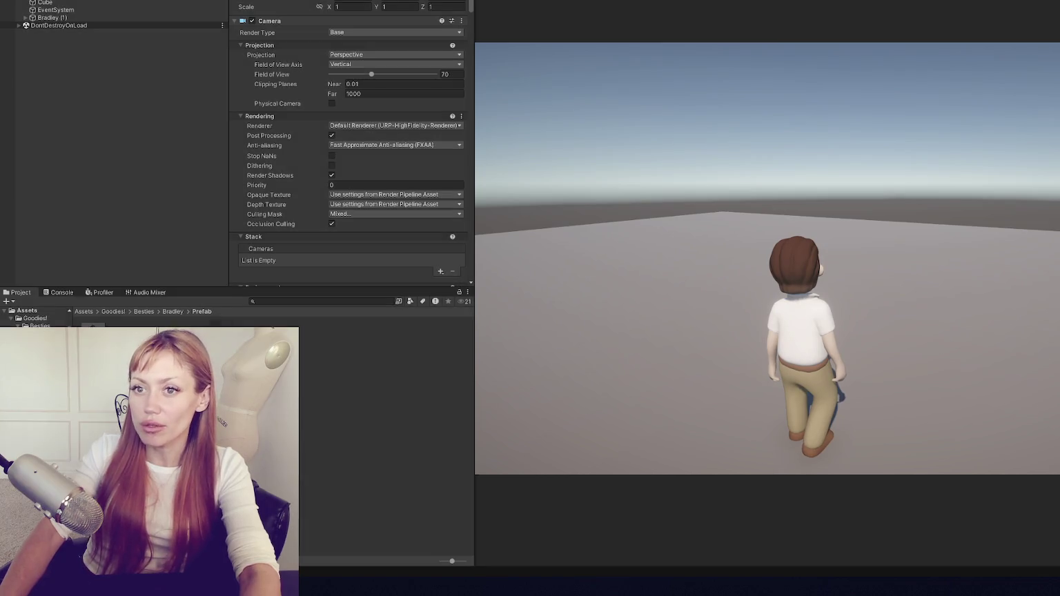
left_click(160, 19)
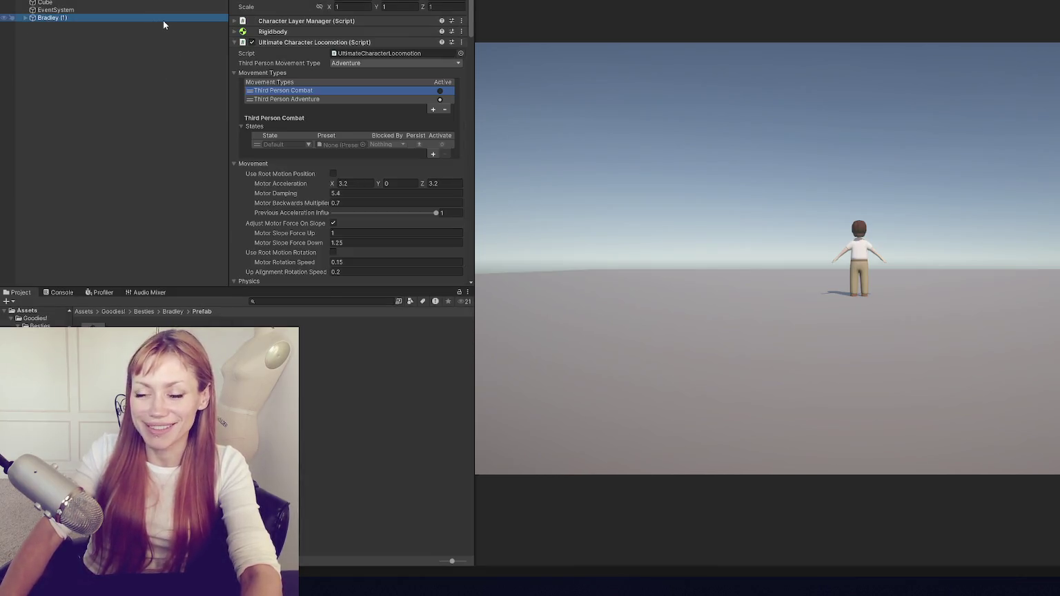
Set Perspective to Both and First Person Movement to Free Look, then update the character.
left_click(404, 4)
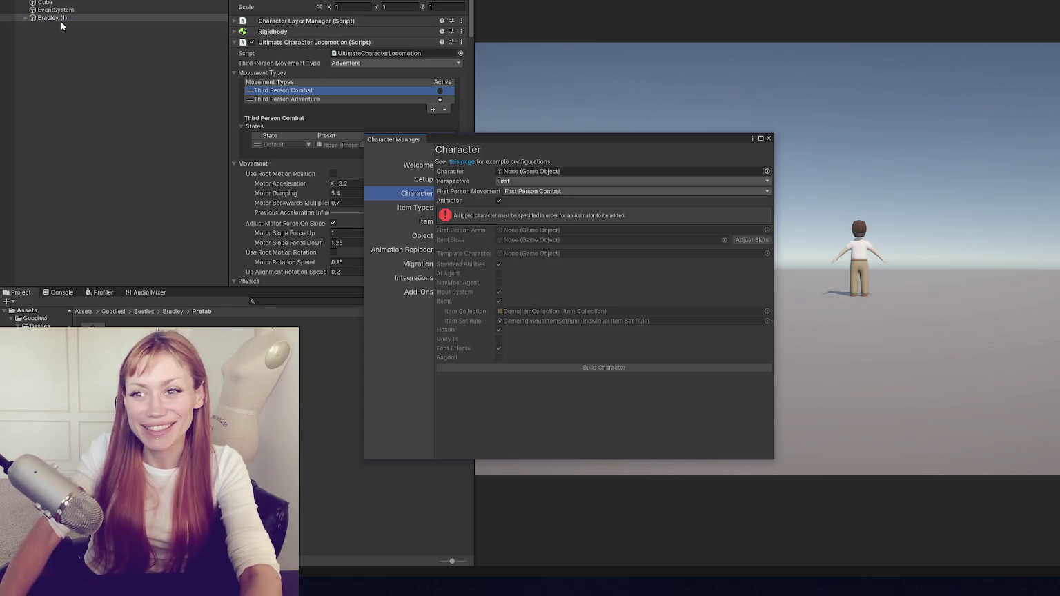
left_click(529, 181)
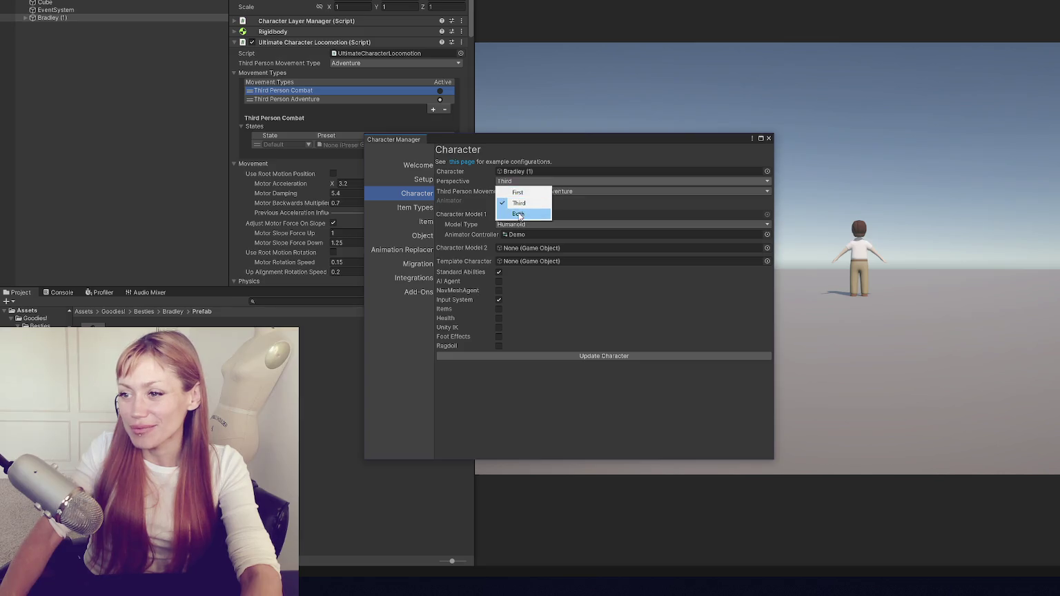
left_click(519, 214)
left_click(539, 192)
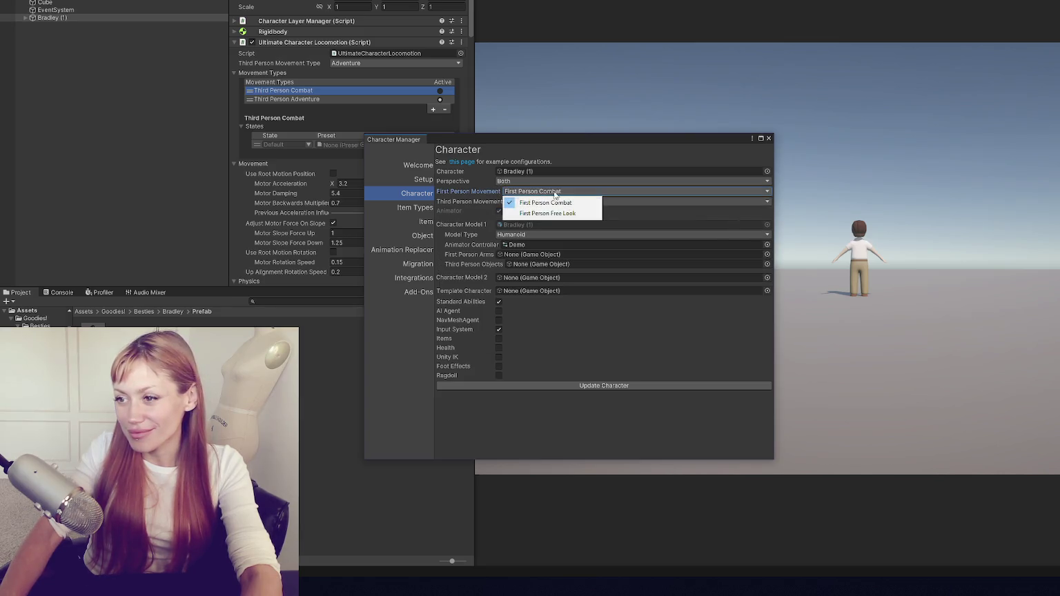
left_click(547, 213)
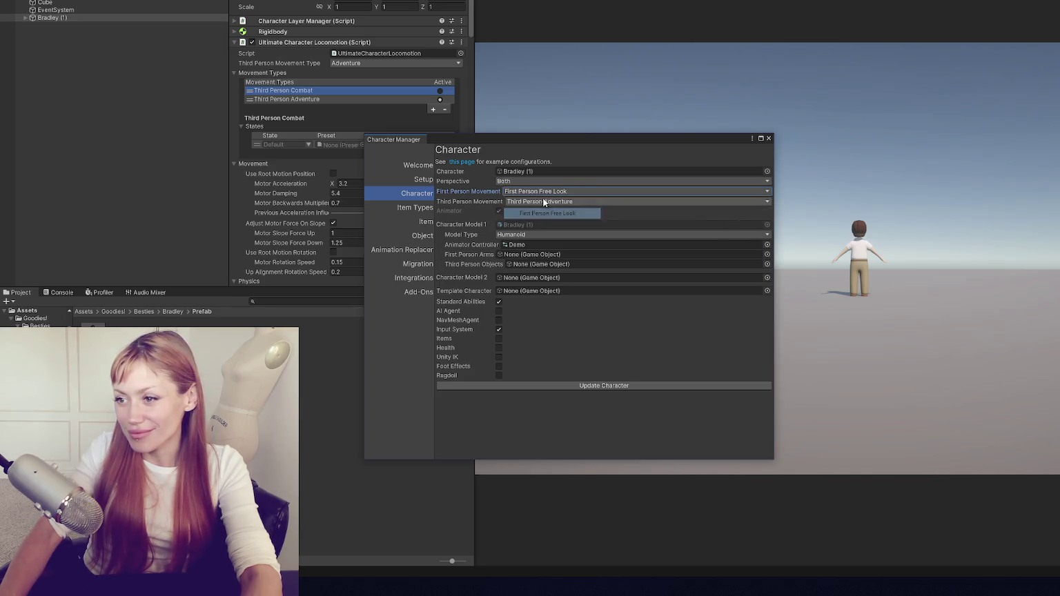
left_click(625, 383)
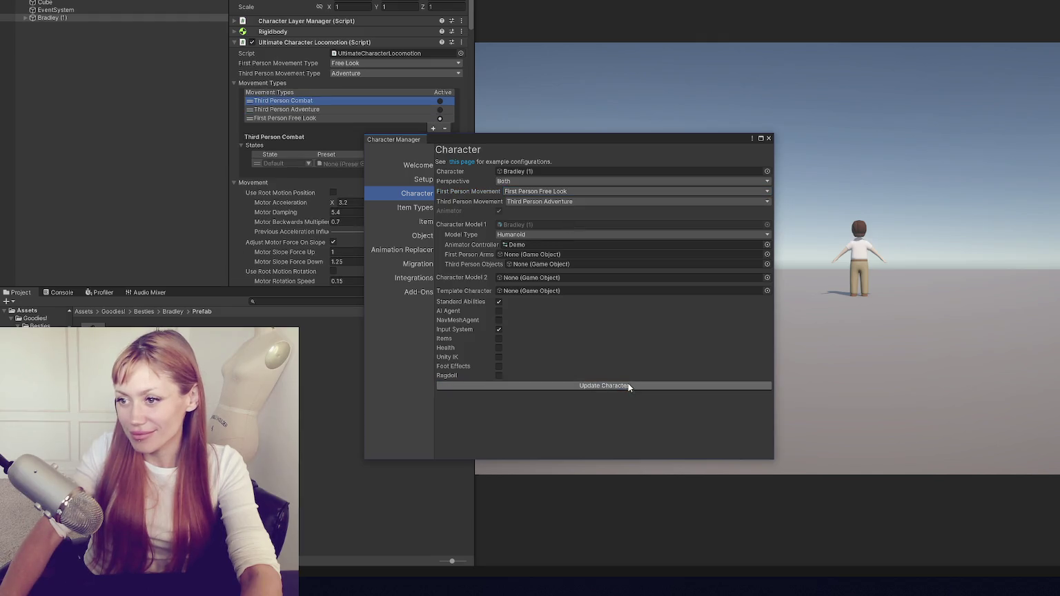
left_click(772, 138)
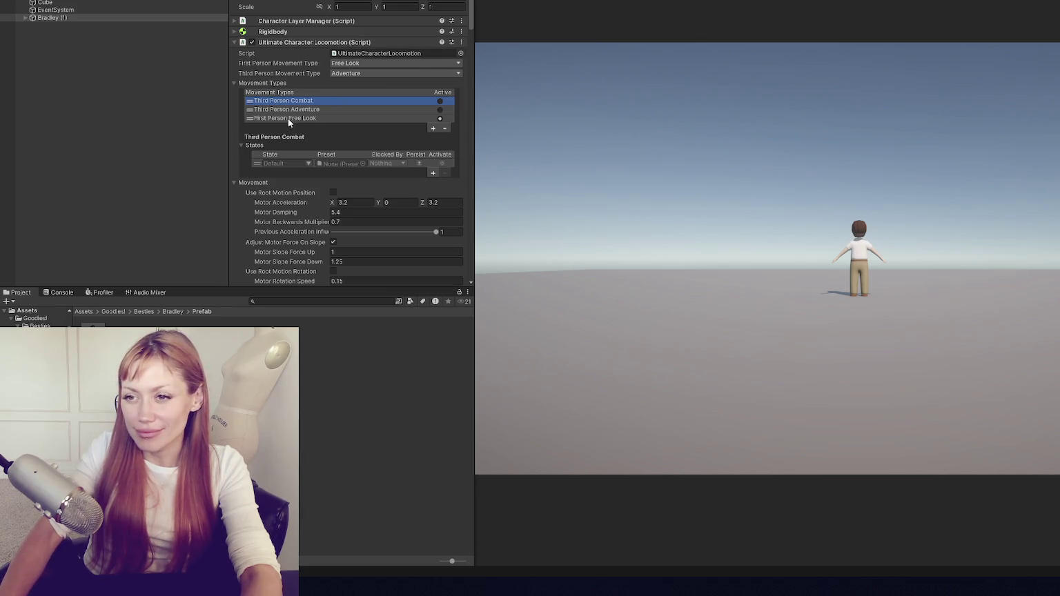
Remove the Third Person Combat movement type and Third Person Look At camera view, then enter Play mode.
left_click(439, 112)
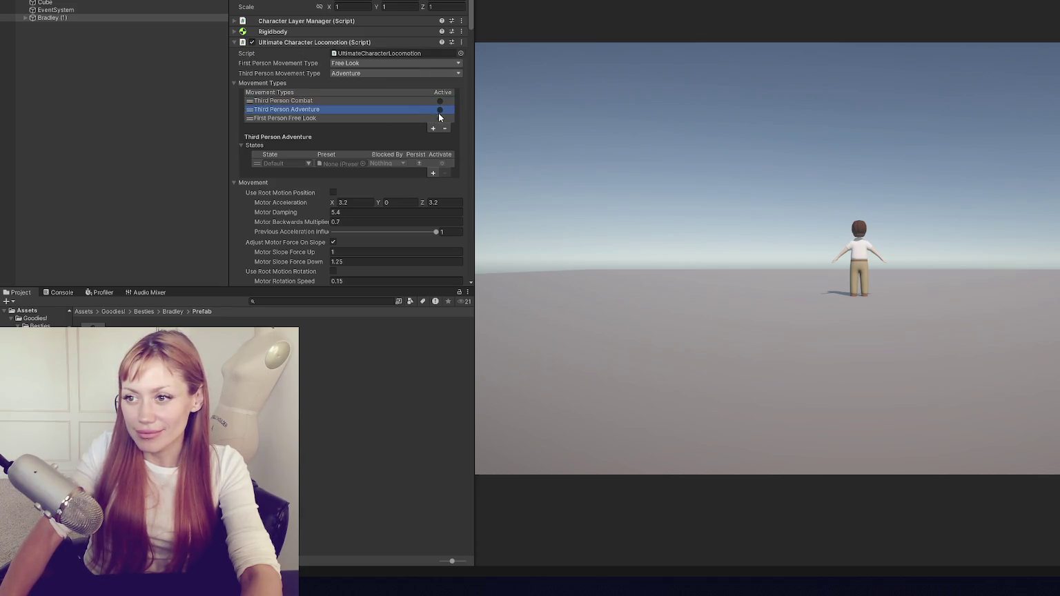
left_click(414, 102)
left_click(445, 129)
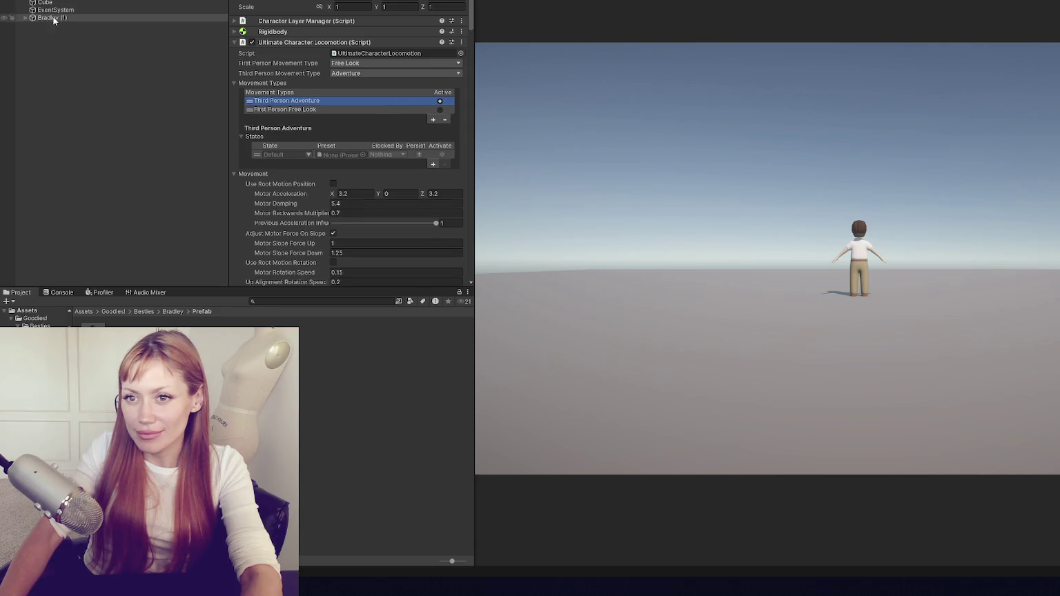
left_click(352, 94)
scroll(351, 72, "down", 10)
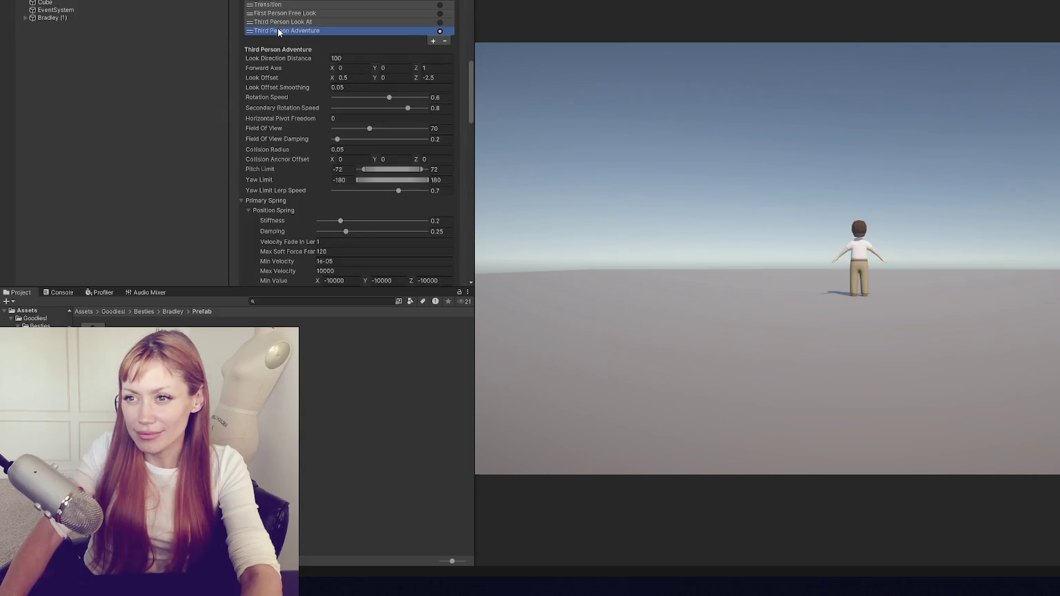
left_click(295, 22)
left_click(445, 42)
left_click(334, 25)
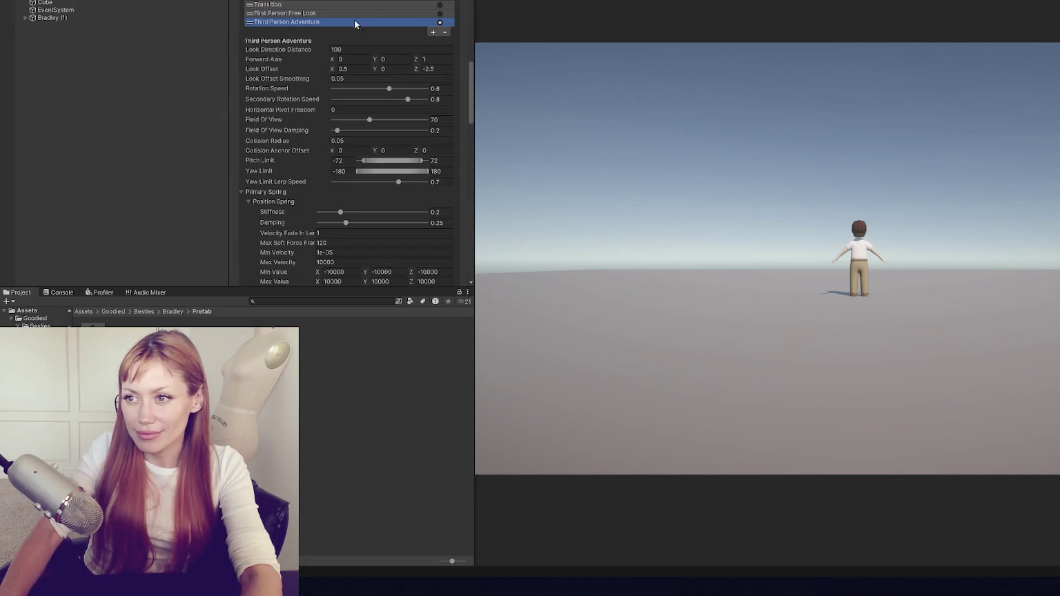
key("ctrl+p")
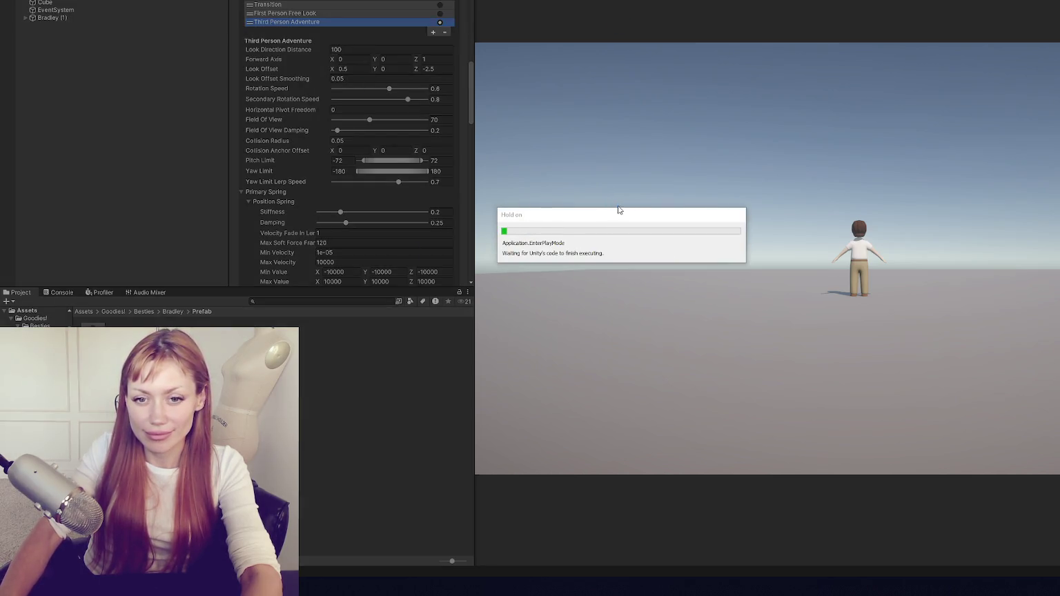
Walk and run Bradley in several directions with W, S and D, then jump twice with Space.
left_click(757, 219)
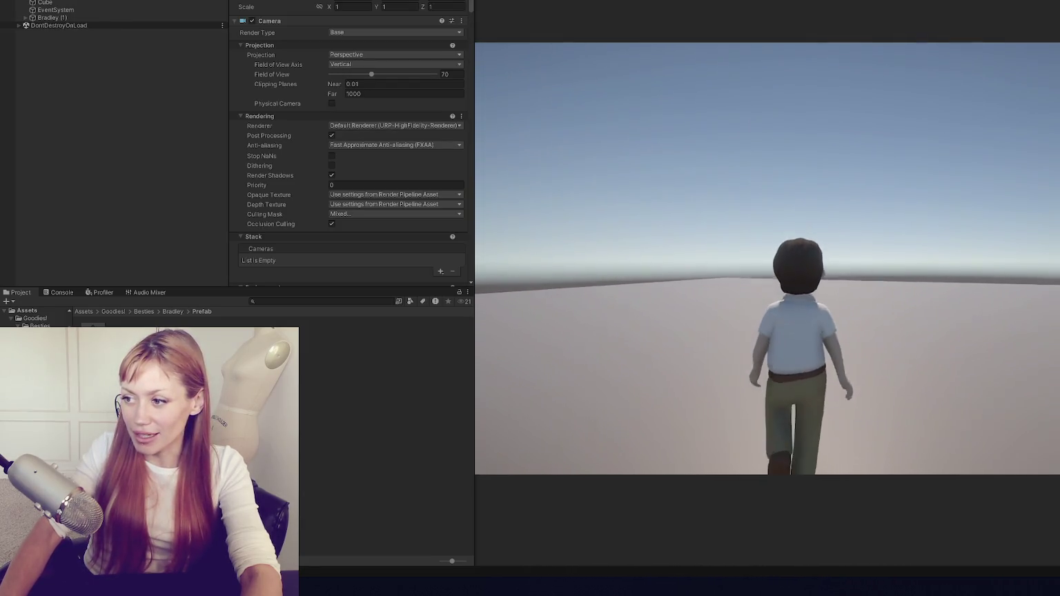
key("s")
key("w")
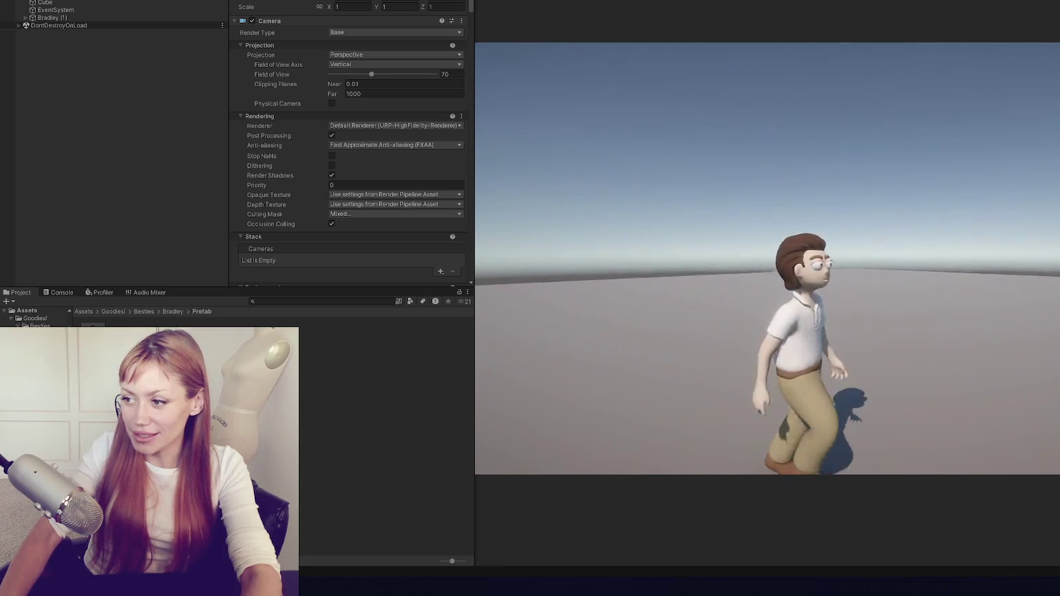
key("s")
key("w")
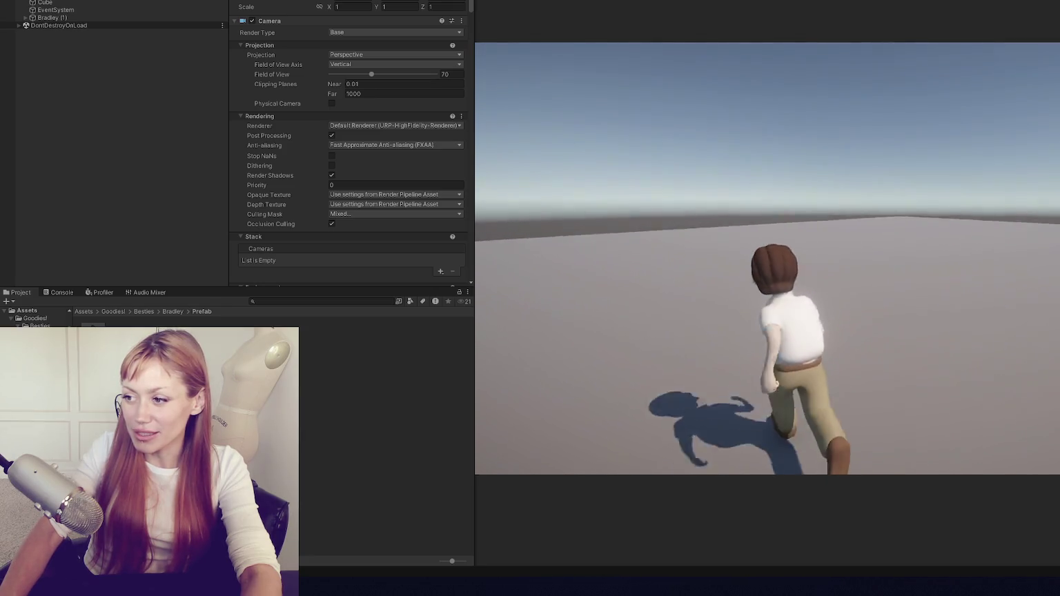
key("d")
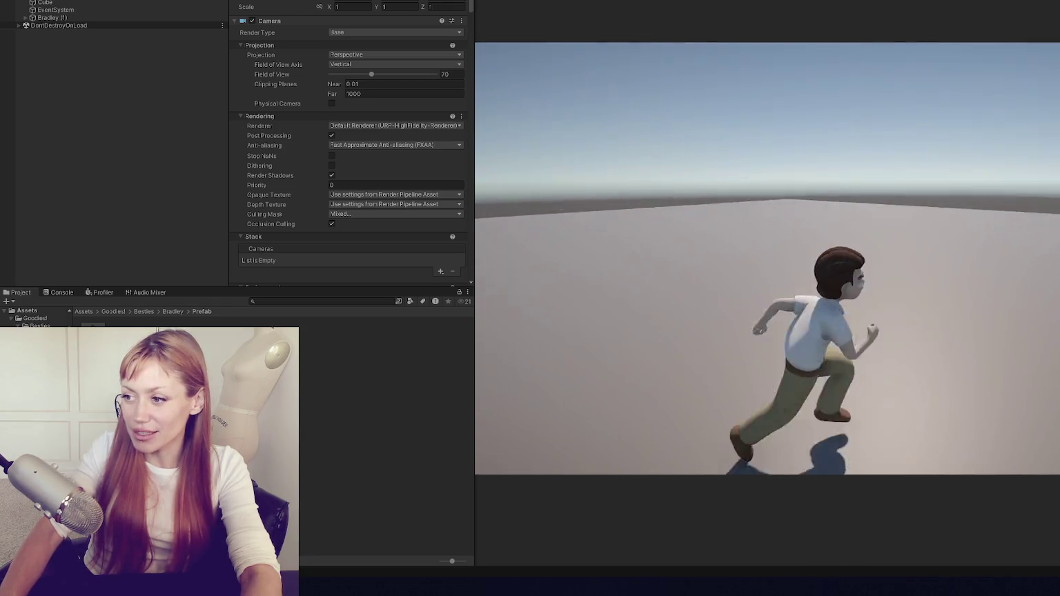
key("s")
key("d")
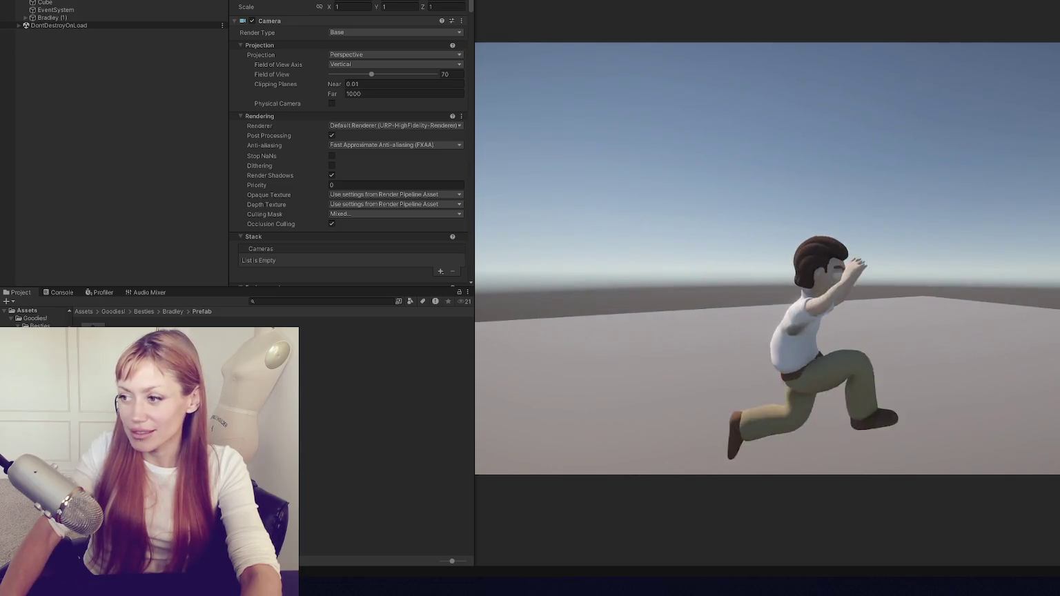
key("w")
key("d")
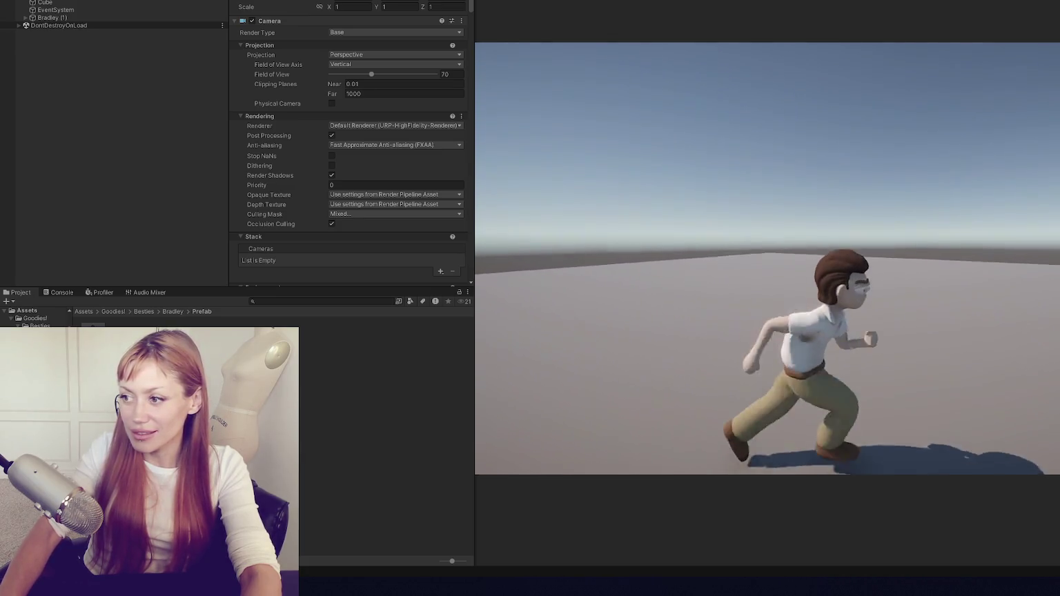
key("s")
key("space")
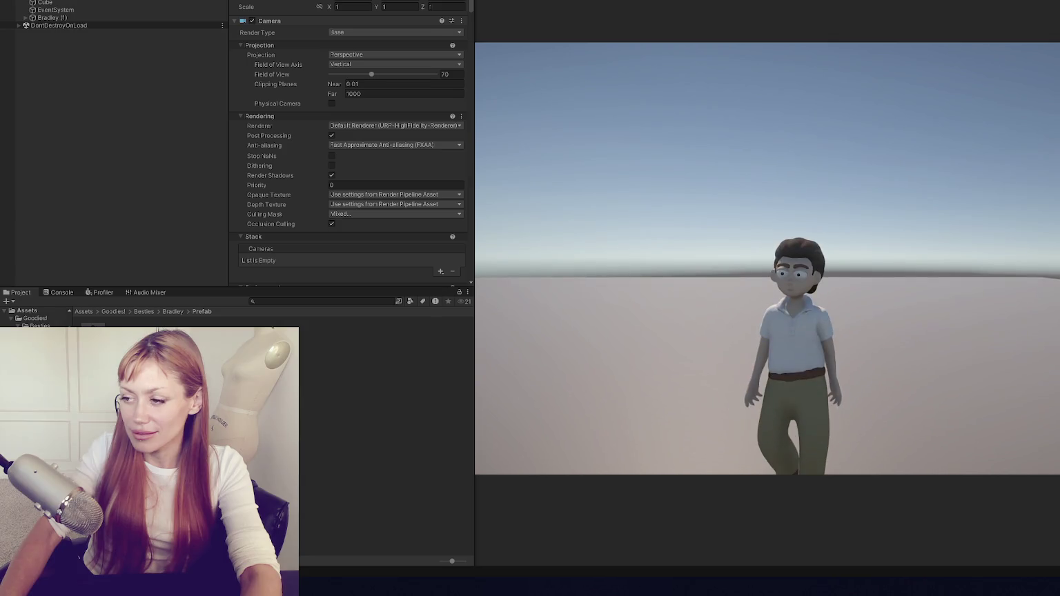
key("space")
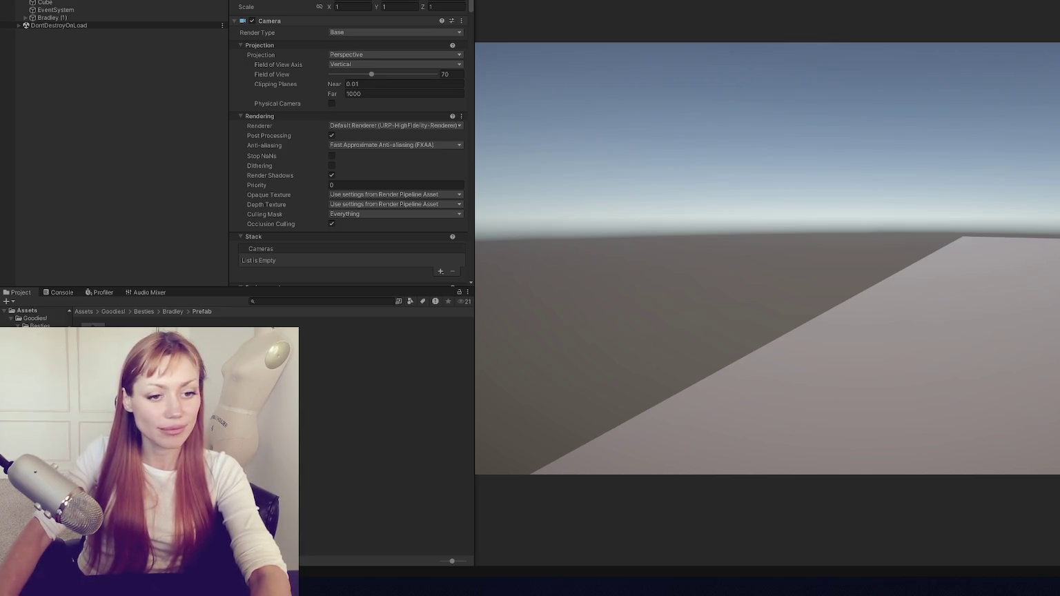
Restart the play test by exiting and re-entering Play mode with Ctrl+P.
left_click(632, 129)
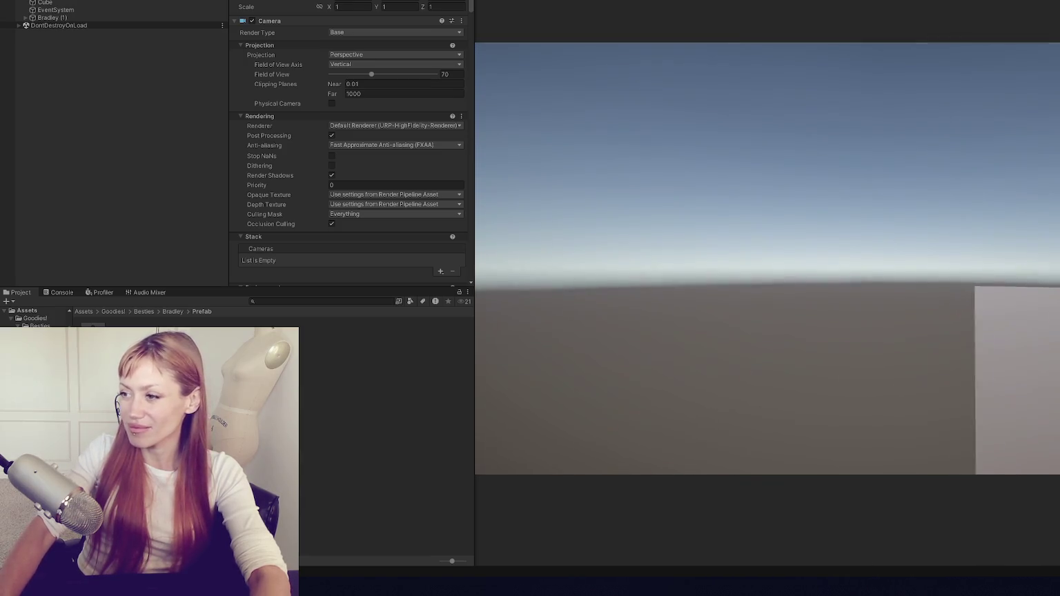
key("ctrl+p")
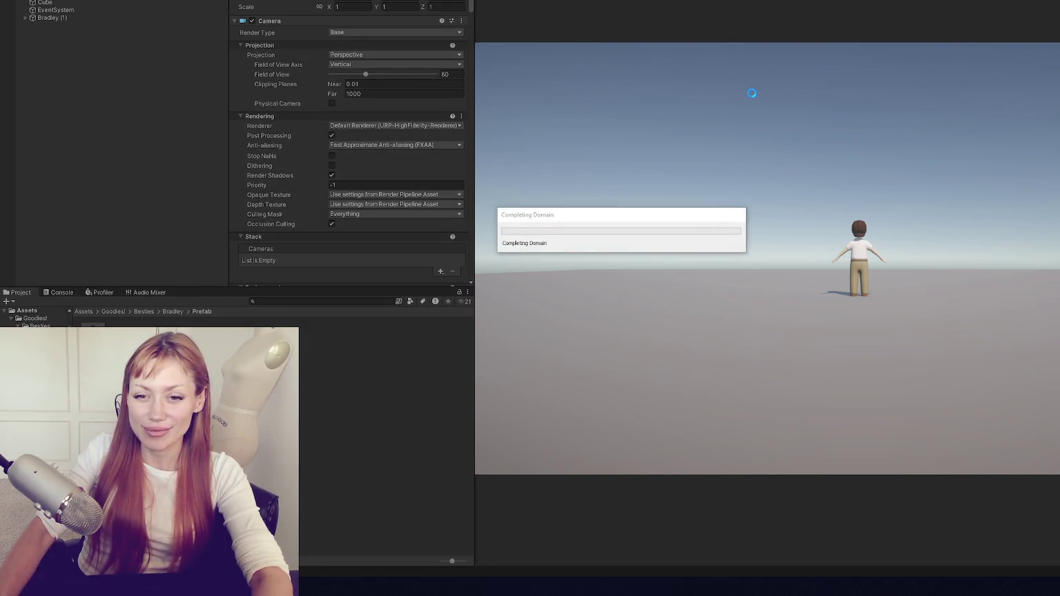
key("ctrl+p")
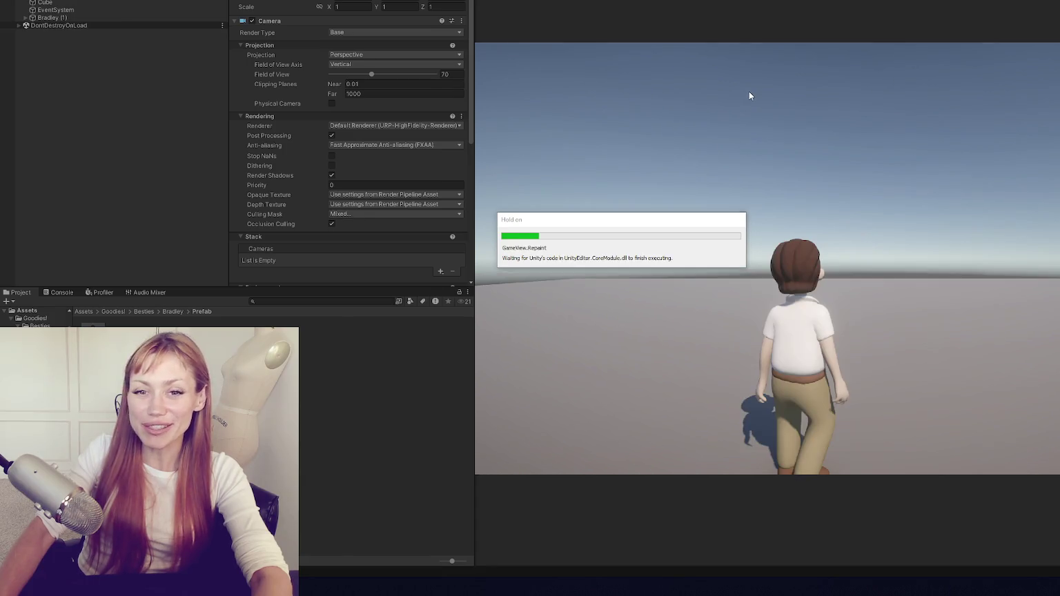